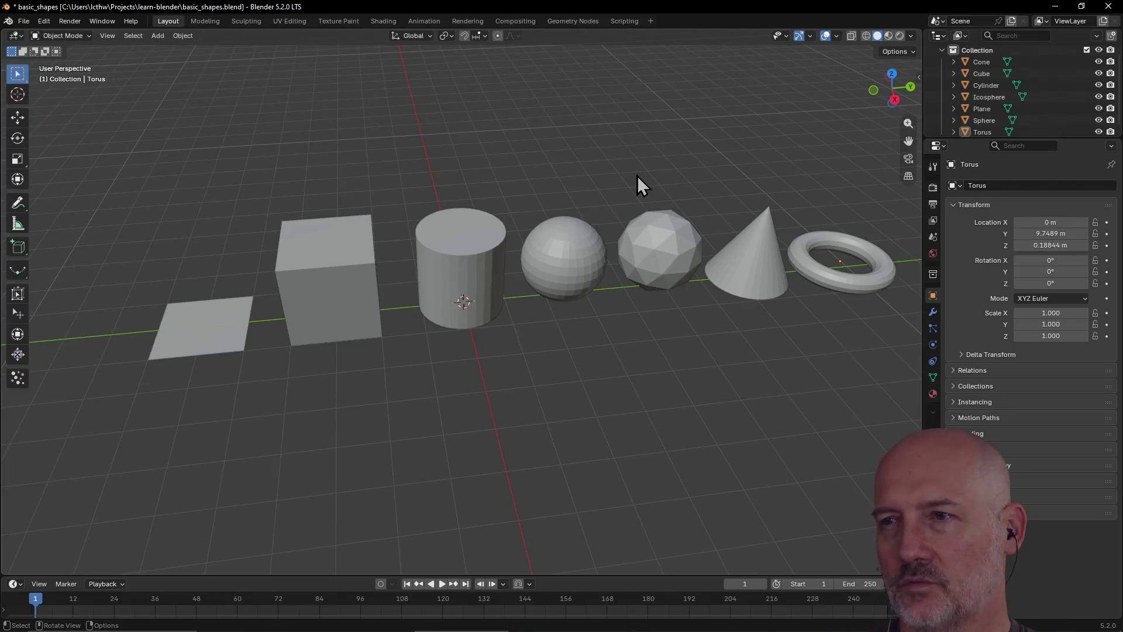
Delete the icosphere and slide the cone along Y toward the sphere
click(655, 275)
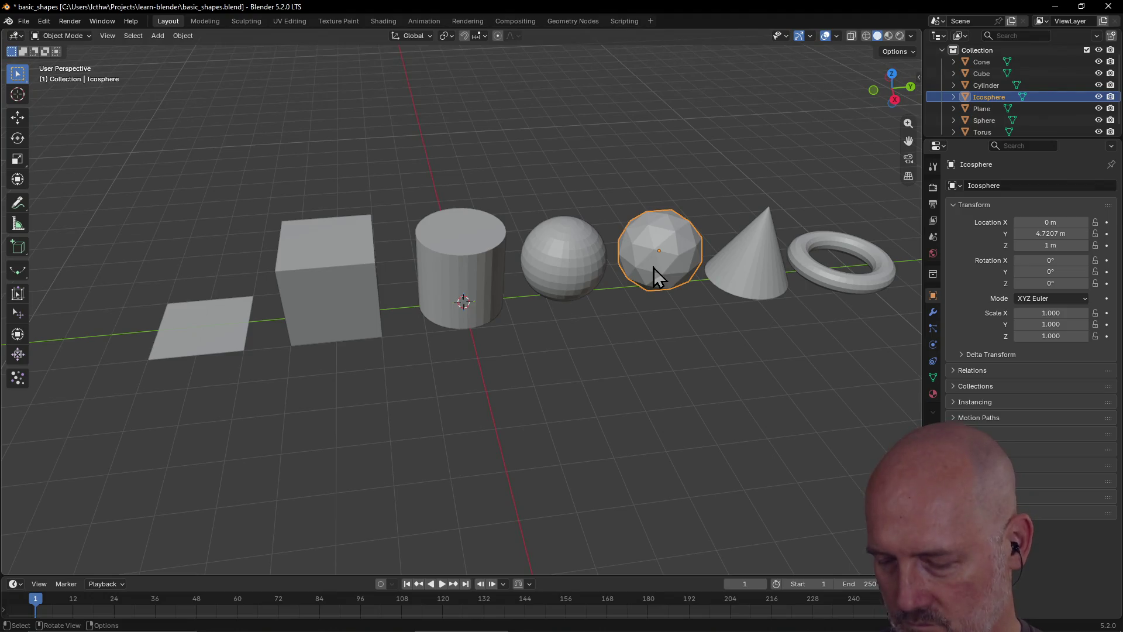
key(Delete)
click(736, 278)
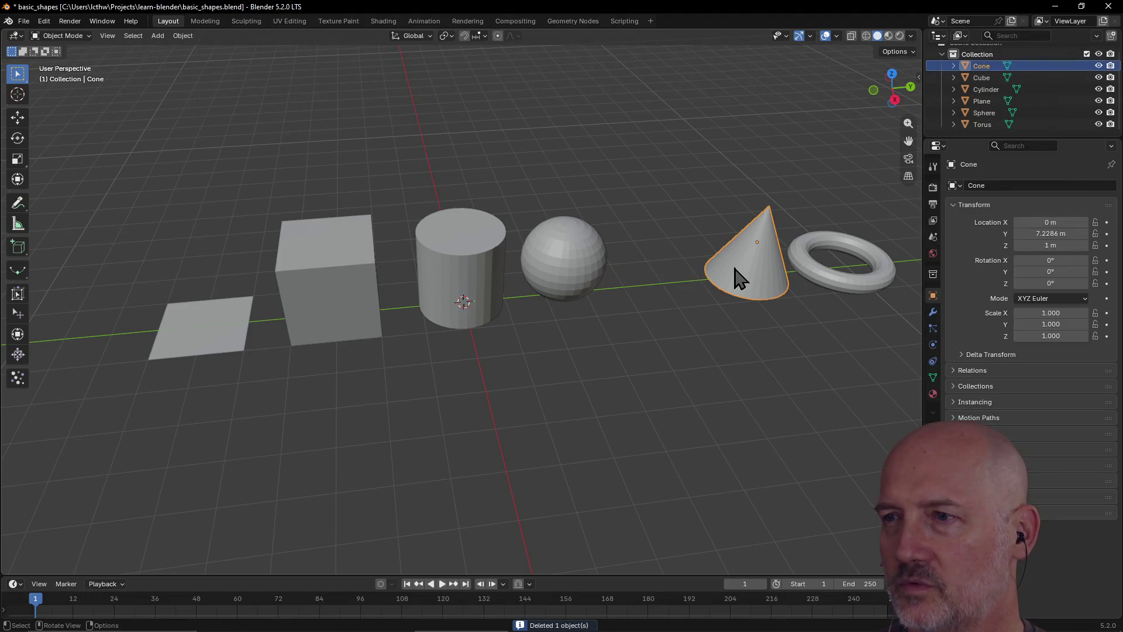
key(g)
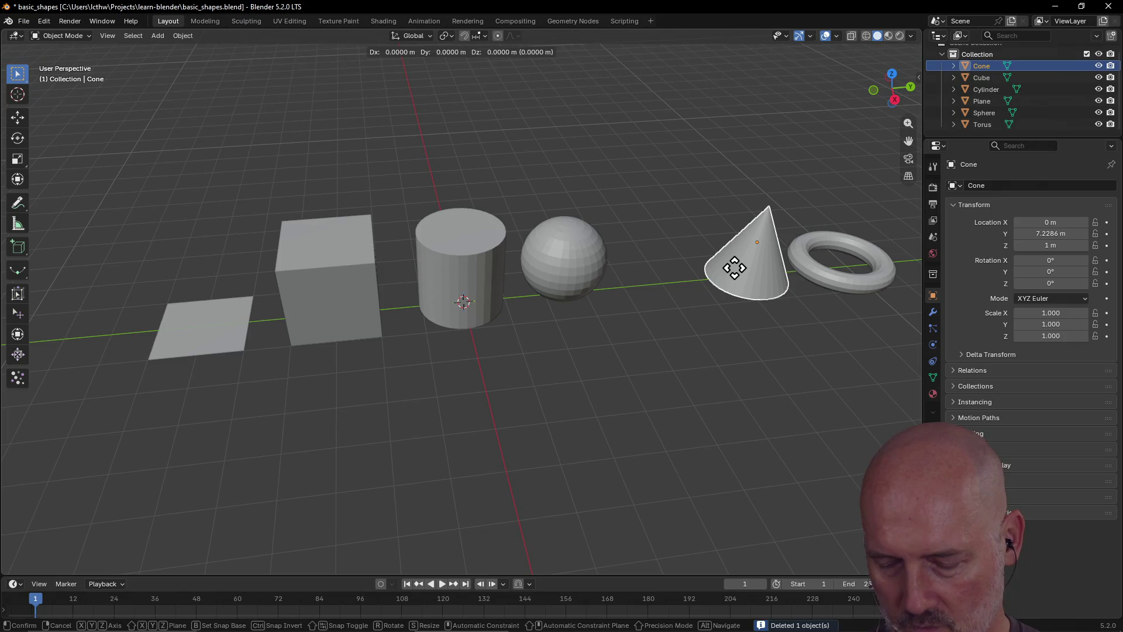
key(y)
click(691, 289)
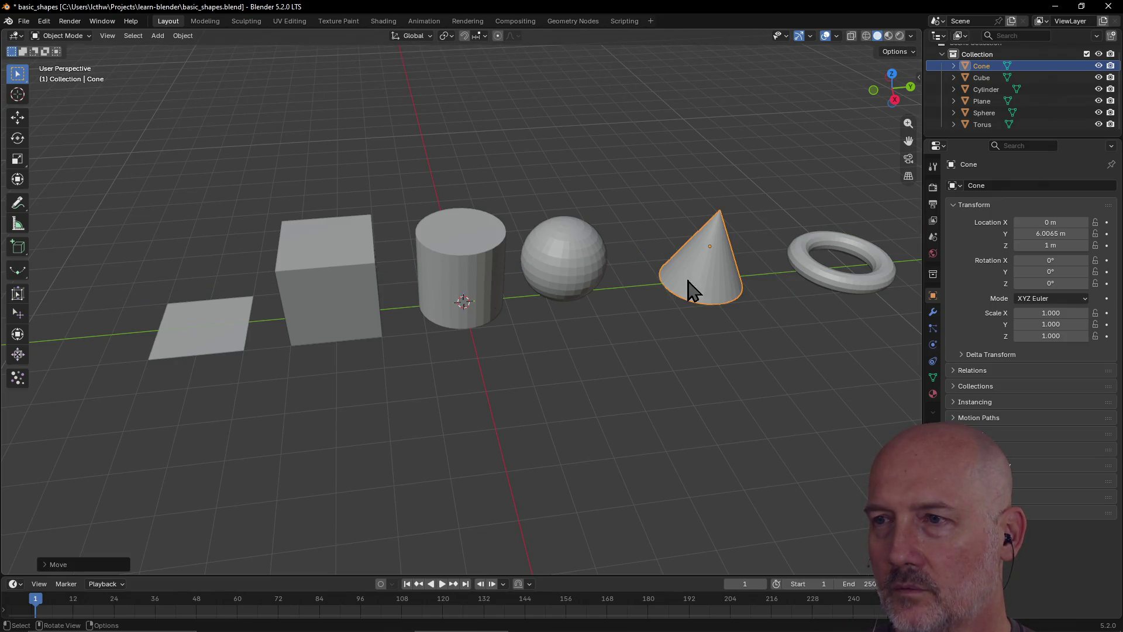
Nudge the cone along Y several more times to bring it nearer the sphere
key(g)
key(y)
click(656, 288)
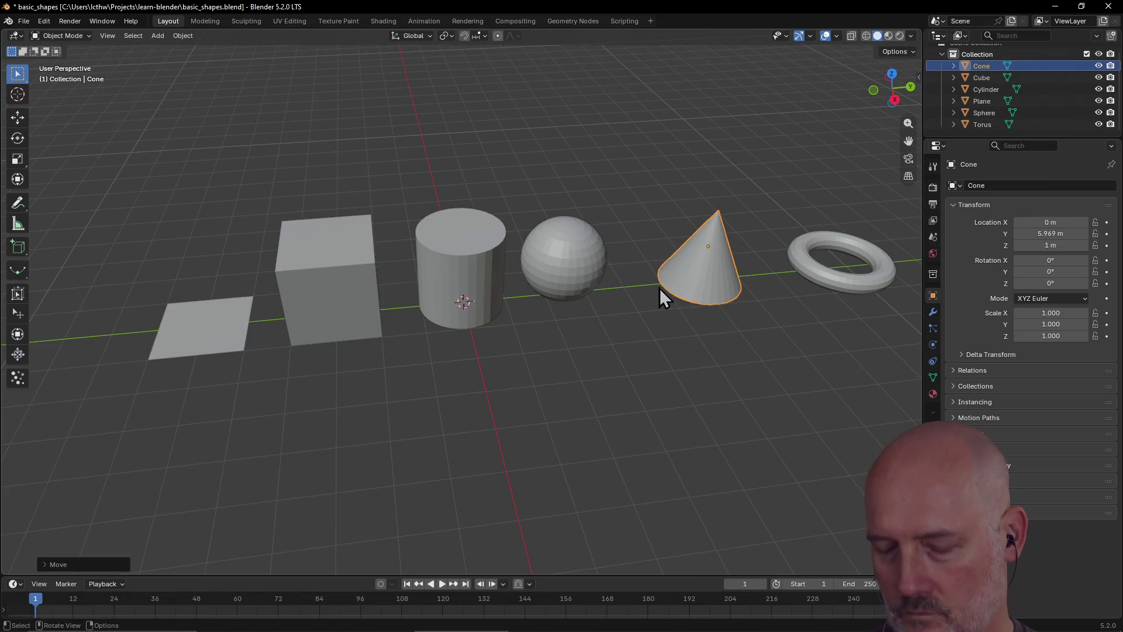
key(g)
key(y)
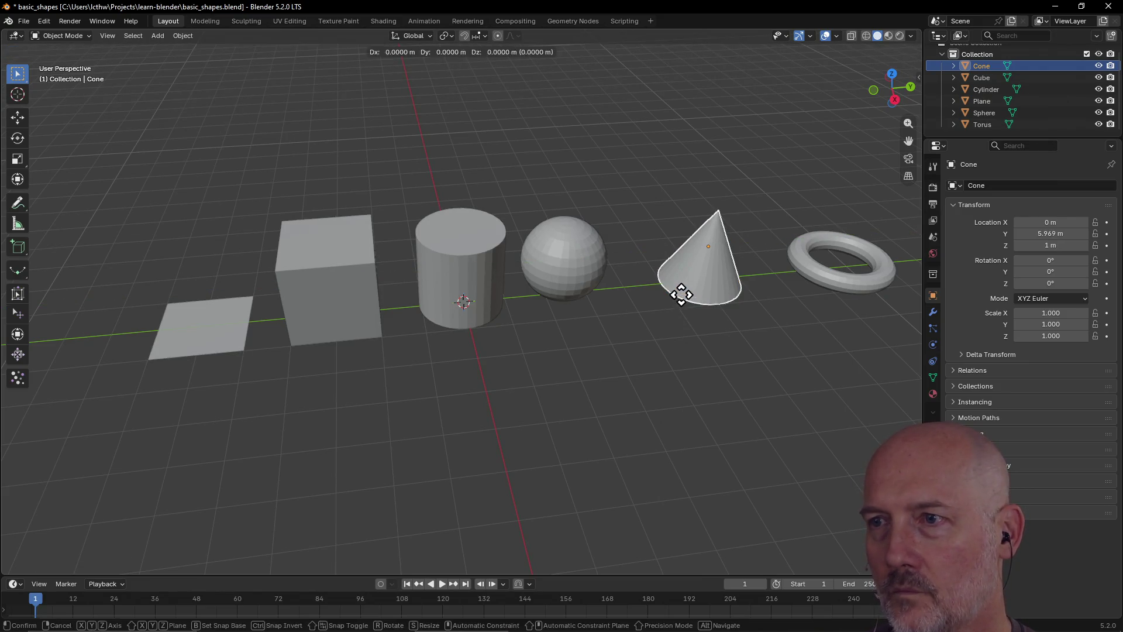
click(683, 301)
key(g)
key(y)
click(629, 292)
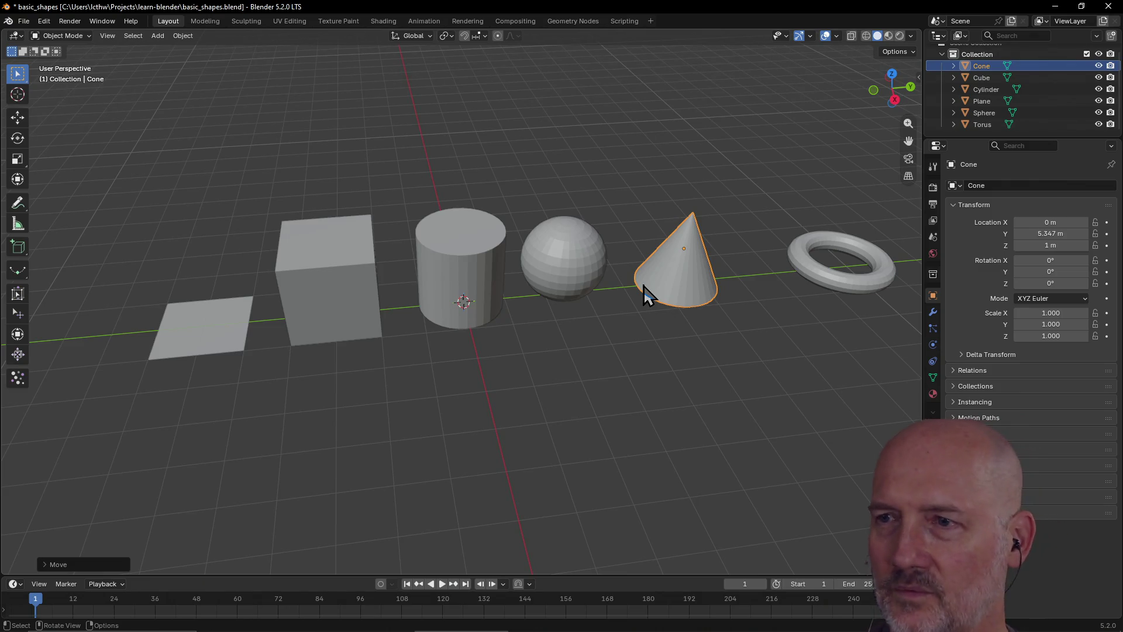
Shift the cone slightly along X, then adjust it along Y so it sits evenly after the sphere
key(g)
key(x)
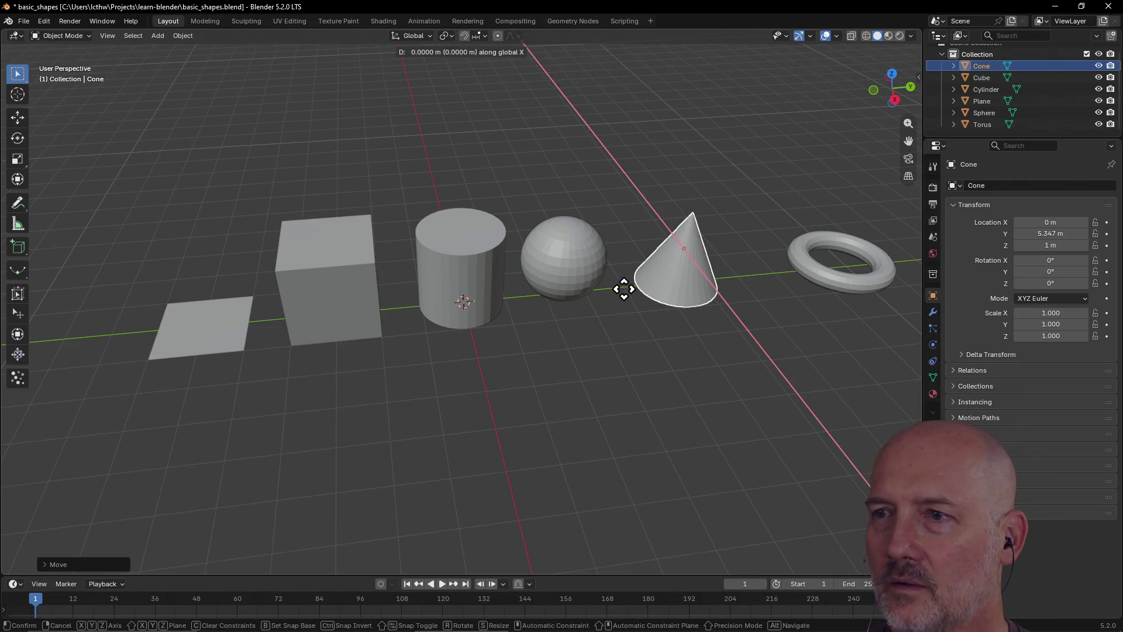
click(669, 296)
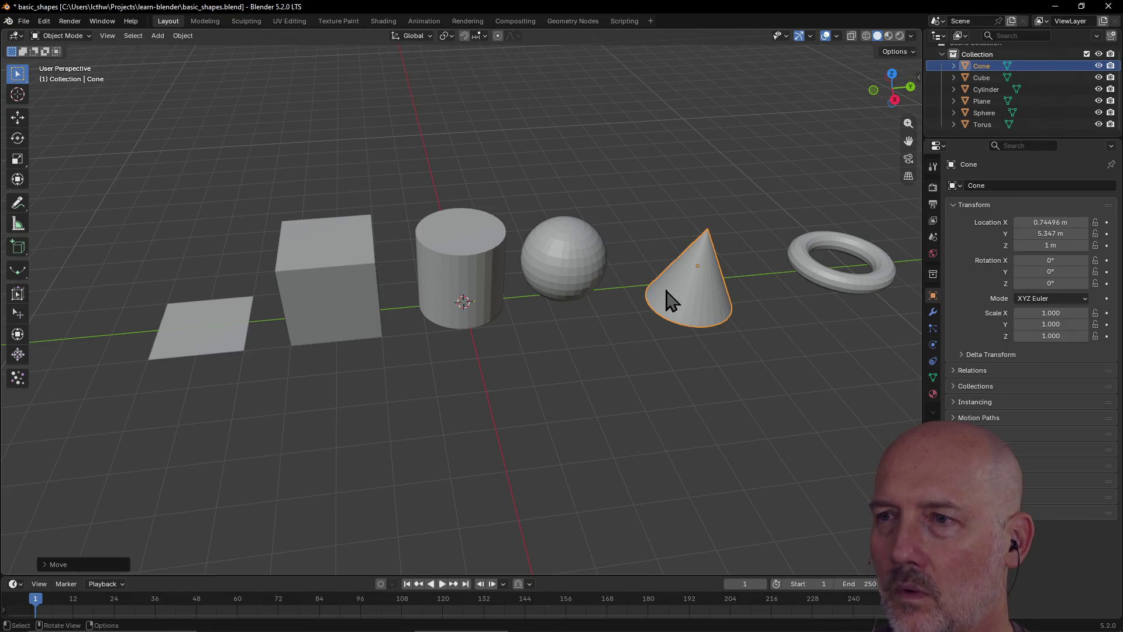
key(g)
key(y)
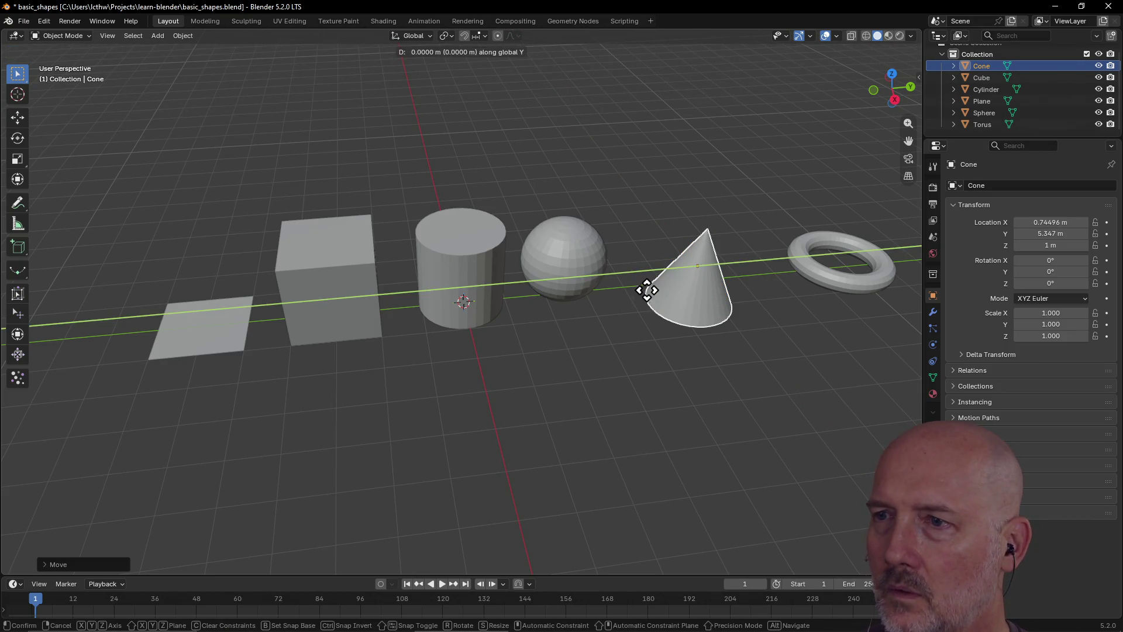
click(632, 296)
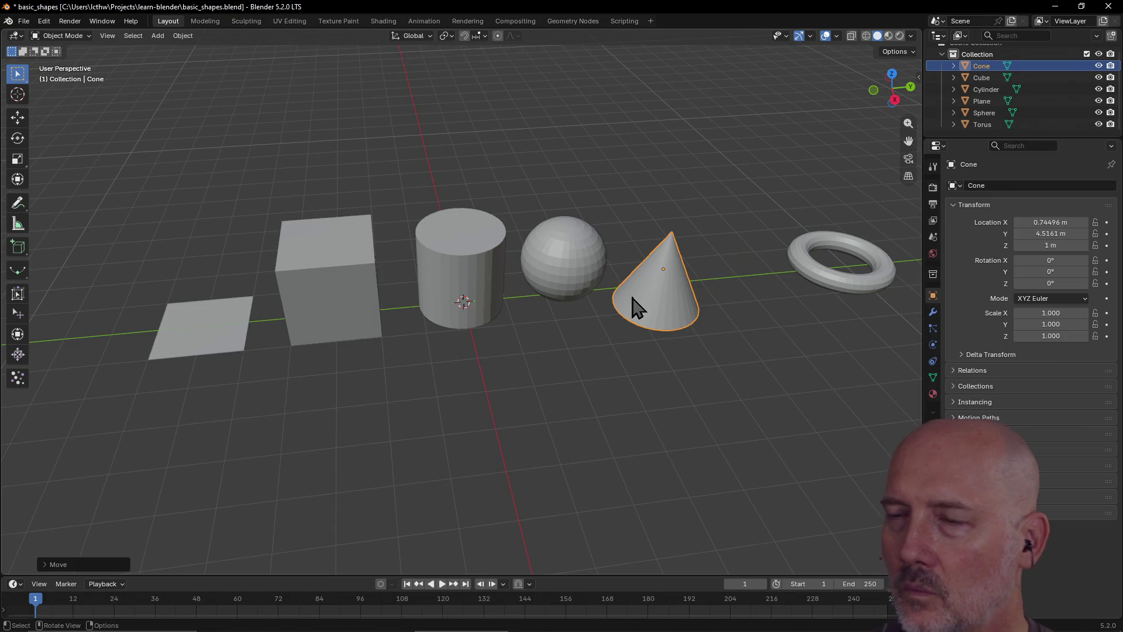
key(g)
key(y)
click(668, 298)
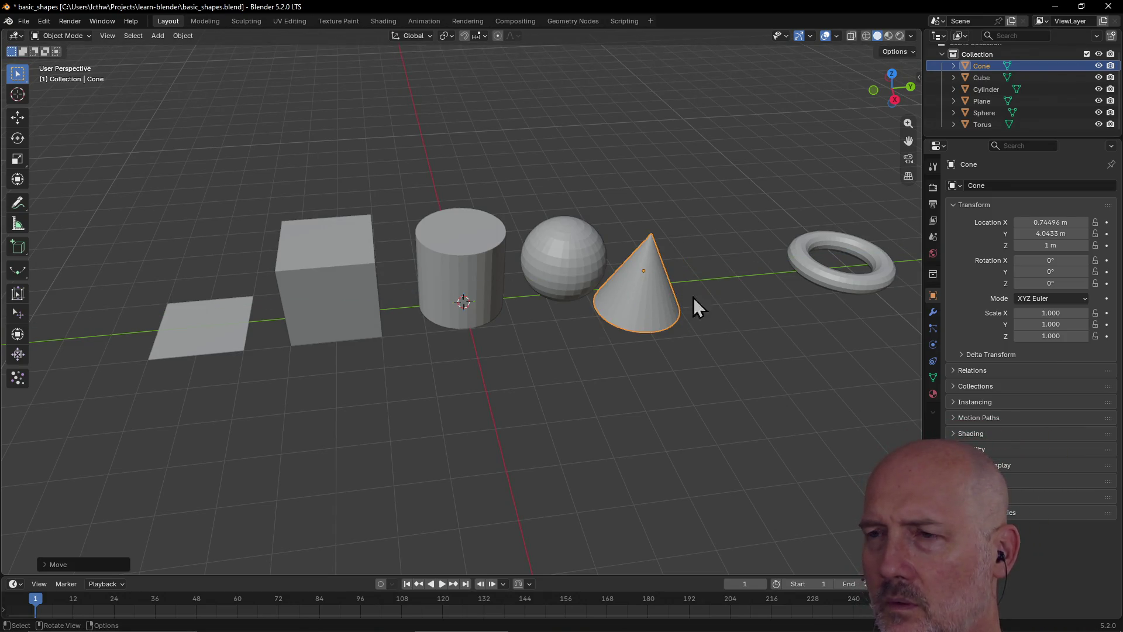
key(g)
key(y)
click(711, 282)
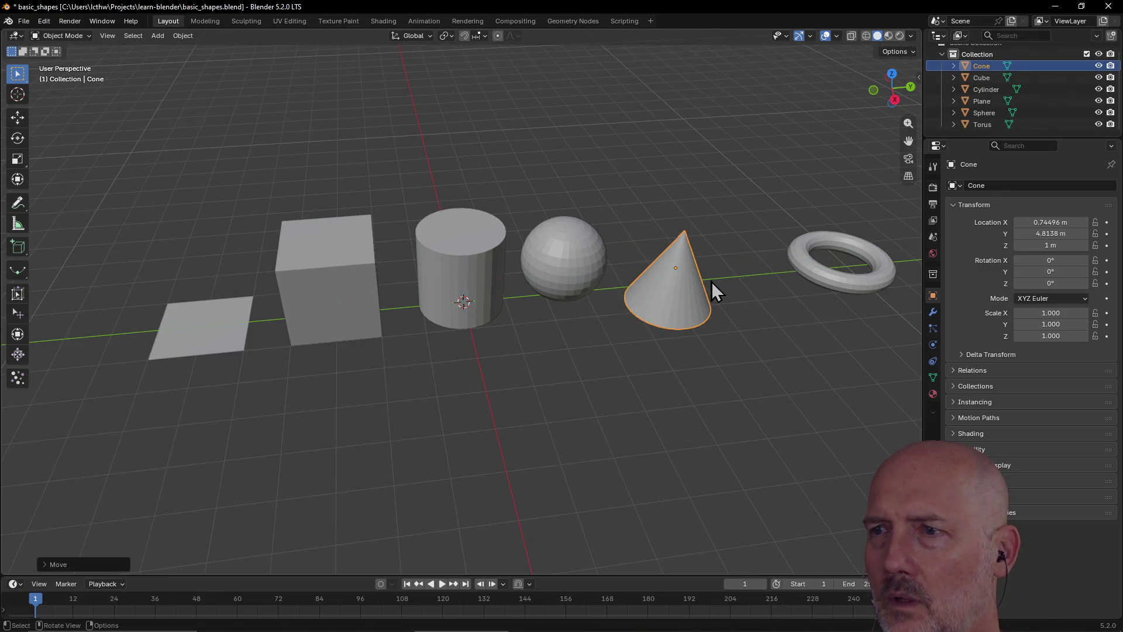
Move the torus along Y to Y 6.9459 m, right after the cone
click(833, 280)
key(g)
key(y)
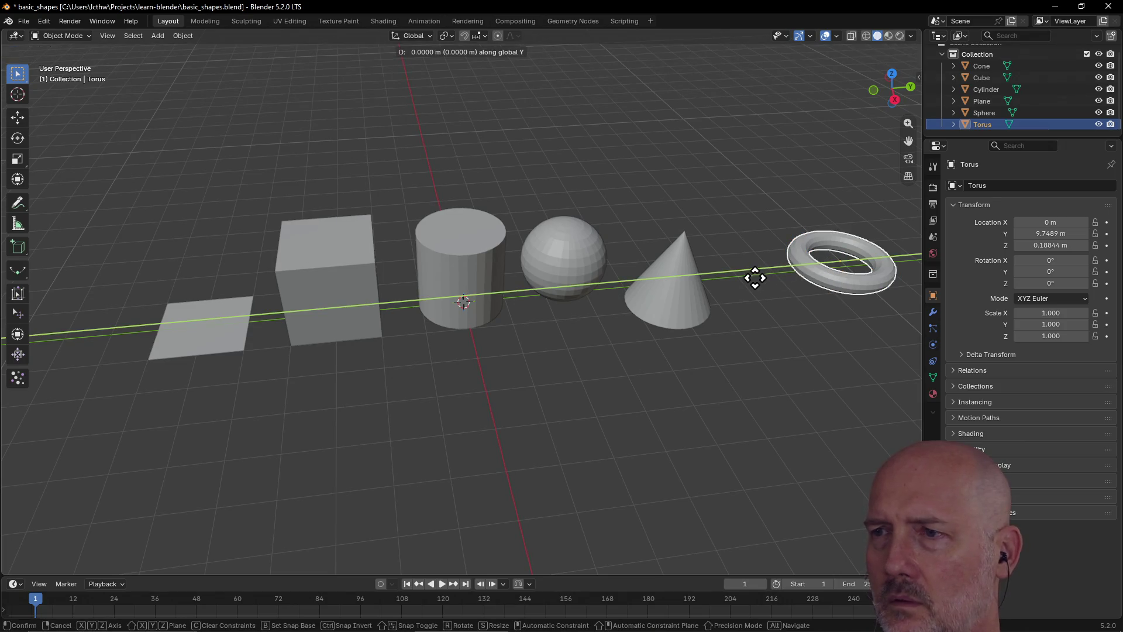
click(733, 279)
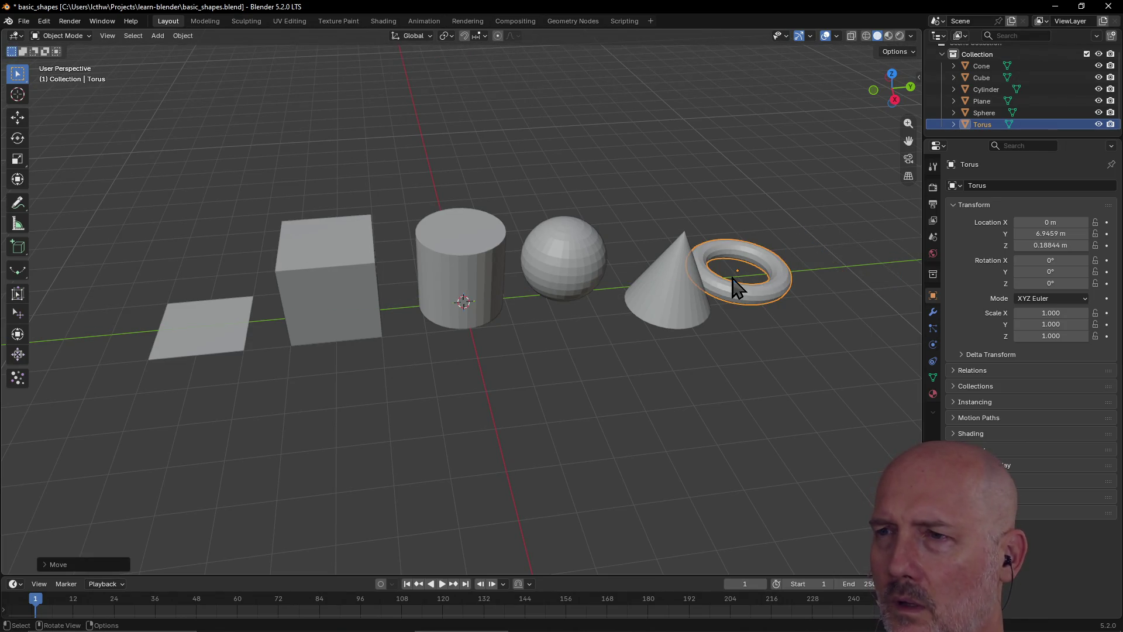
scroll(746, 275, down, 4)
mouse_move(640, 354)
middle_down()
mouse_move(674, 296)
mouse_move(665, 314)
mouse_move(647, 288)
mouse_move(594, 371)
mouse_move(647, 261)
mouse_move(620, 307)
middle_up()
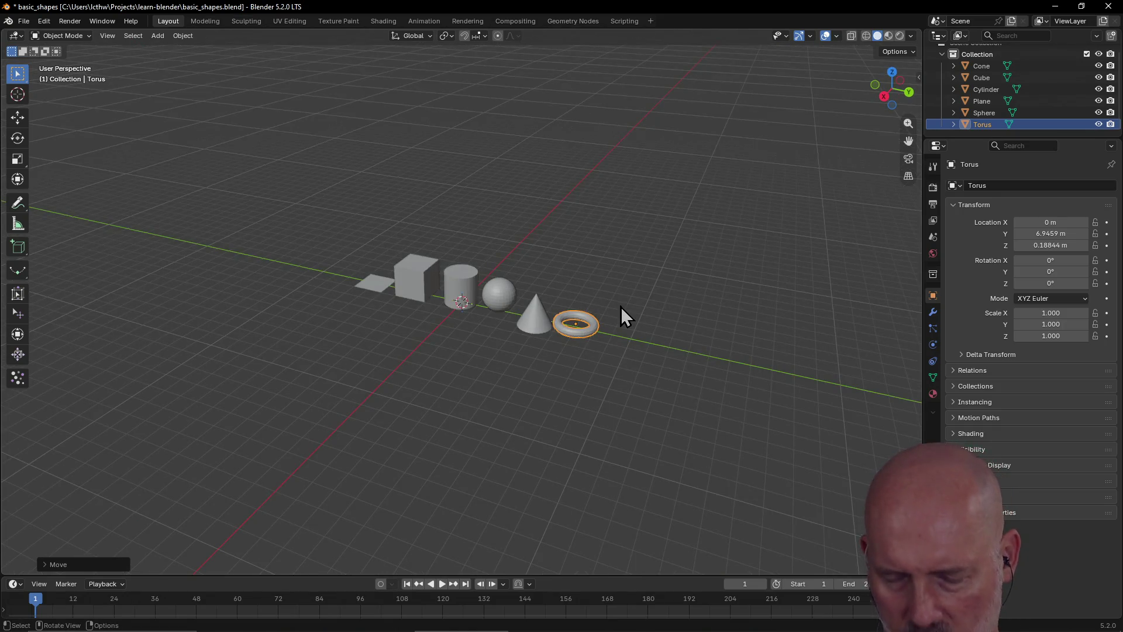
Check the reference sketch, then deselect the torus and orbit around the shapes
key(alt+Tab)
key(alt+Tab)
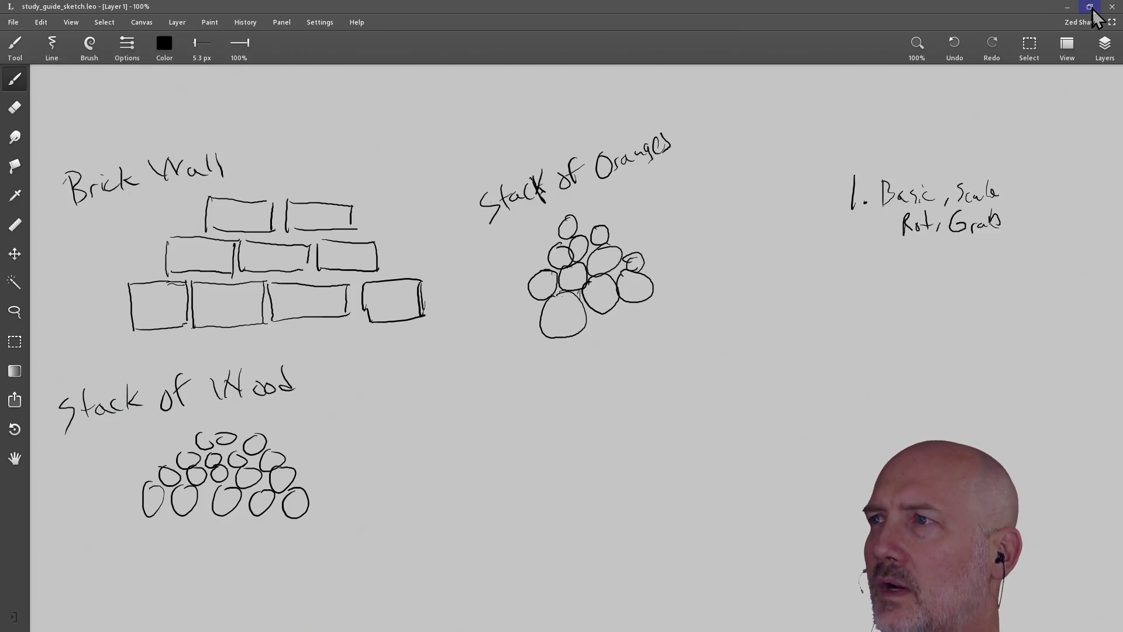
key(alt+Tab)
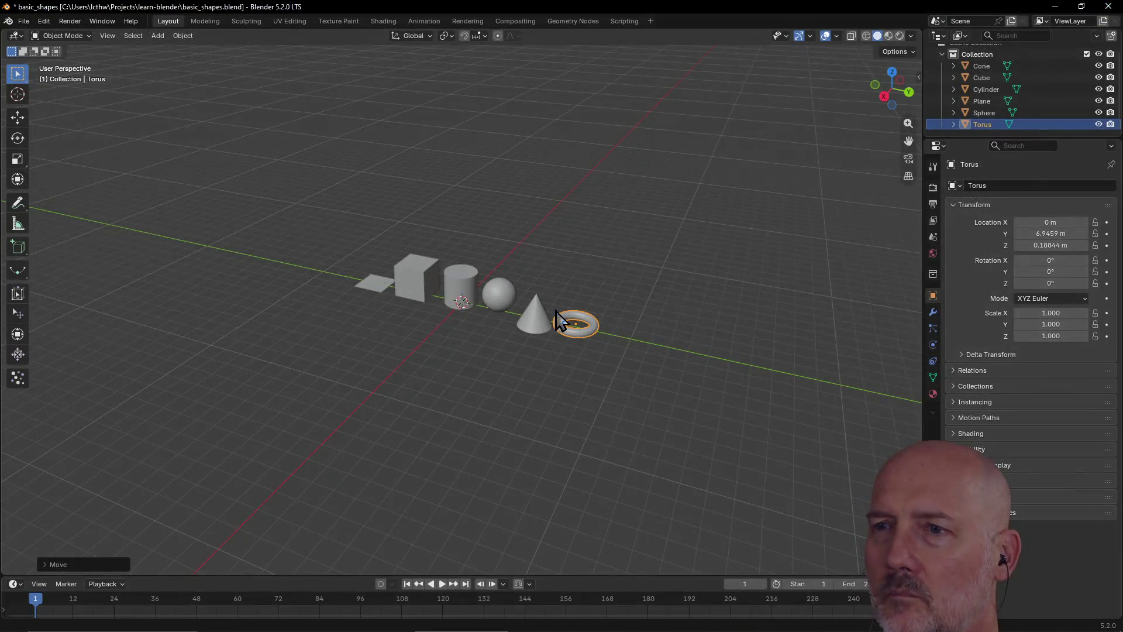
click(542, 378)
scroll(542, 378, up, 4)
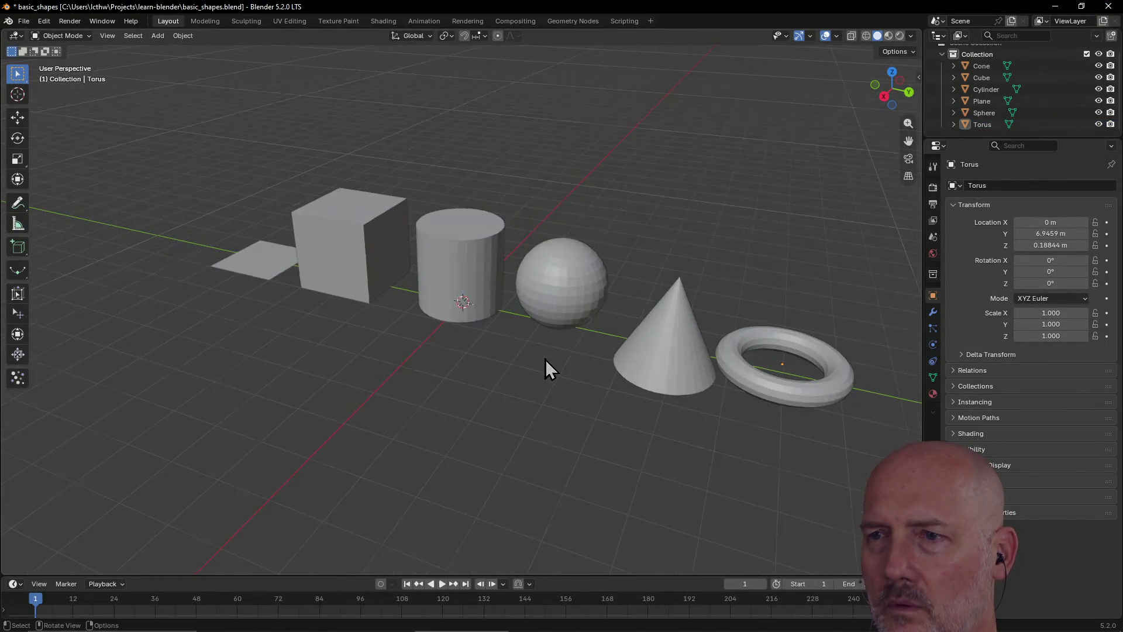
scroll(545, 359, down, 2)
mouse_move(544, 369)
middle_down()
mouse_move(532, 381)
mouse_move(584, 367)
mouse_move(554, 377)
mouse_move(493, 359)
middle_up()
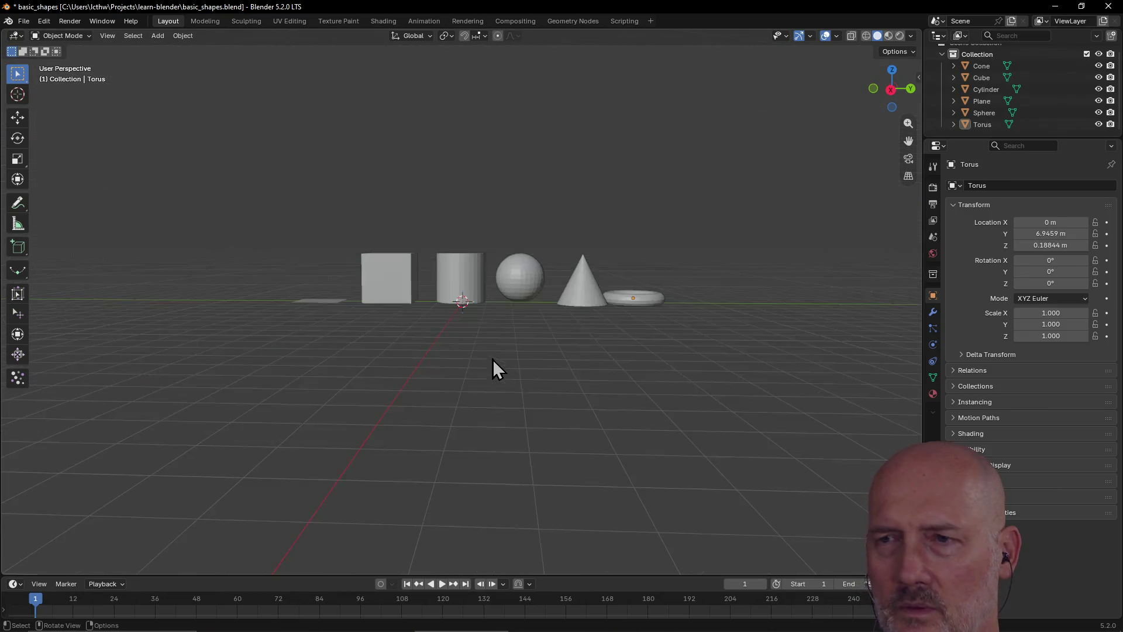
Orbit to a flatter view of the row and close Blender's window
middle_drag(563, 381, 560, 403)
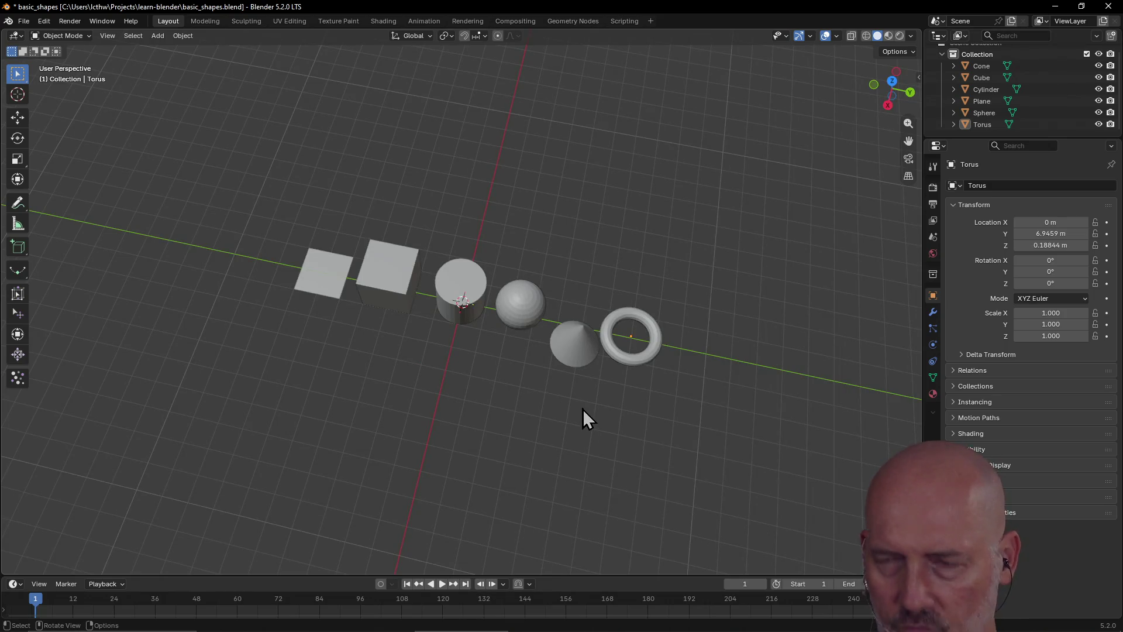
right_click(595, 222)
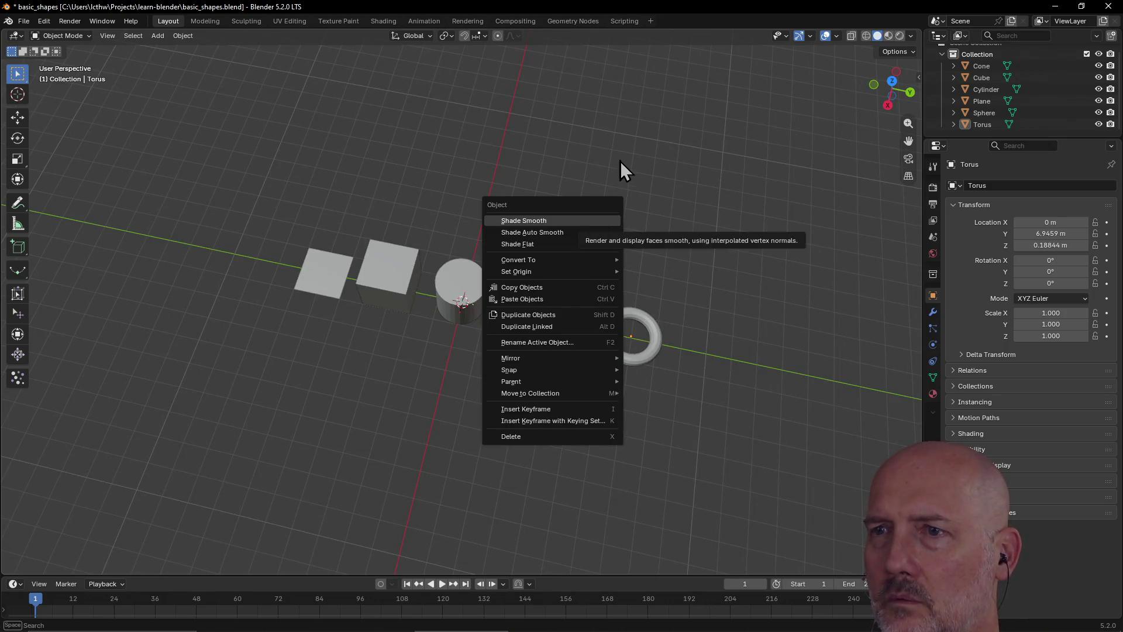
middle_drag(614, 127, 612, 132)
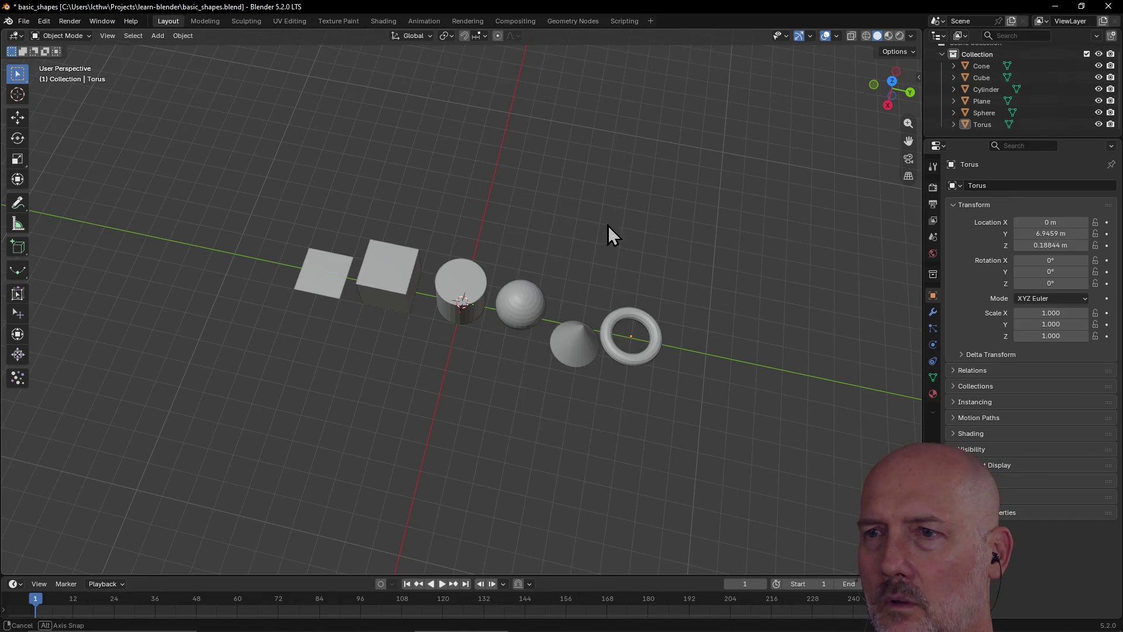
middle_drag(609, 225, 631, 246)
click(1108, 7)
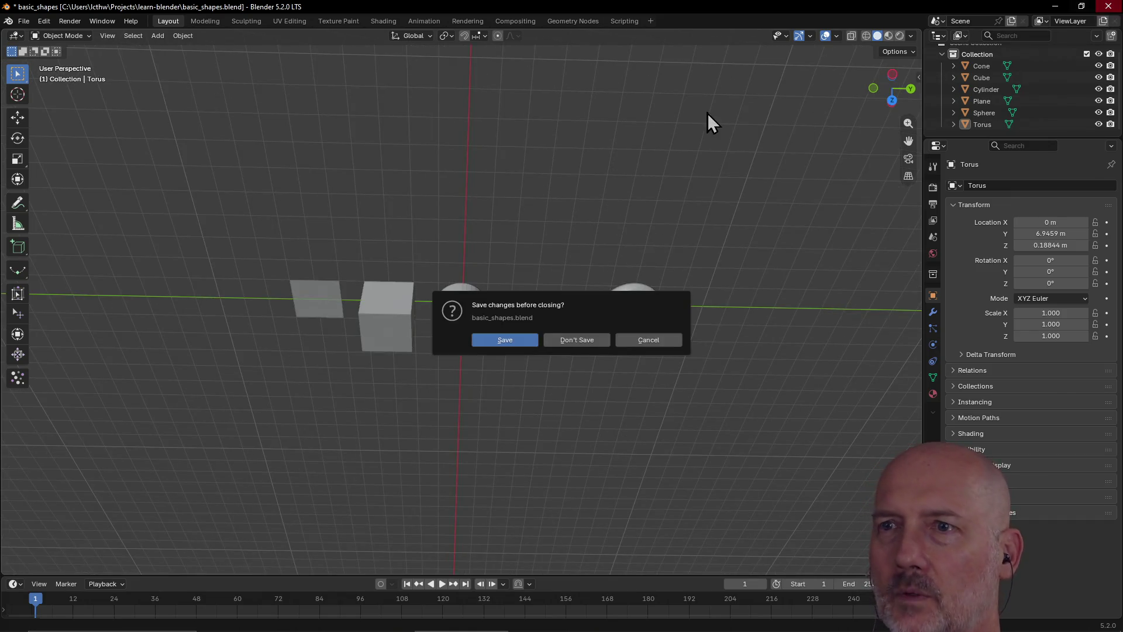
Save basic_shapes.blend as Blender closes, then relaunch it by searching 'blender'
click(508, 339)
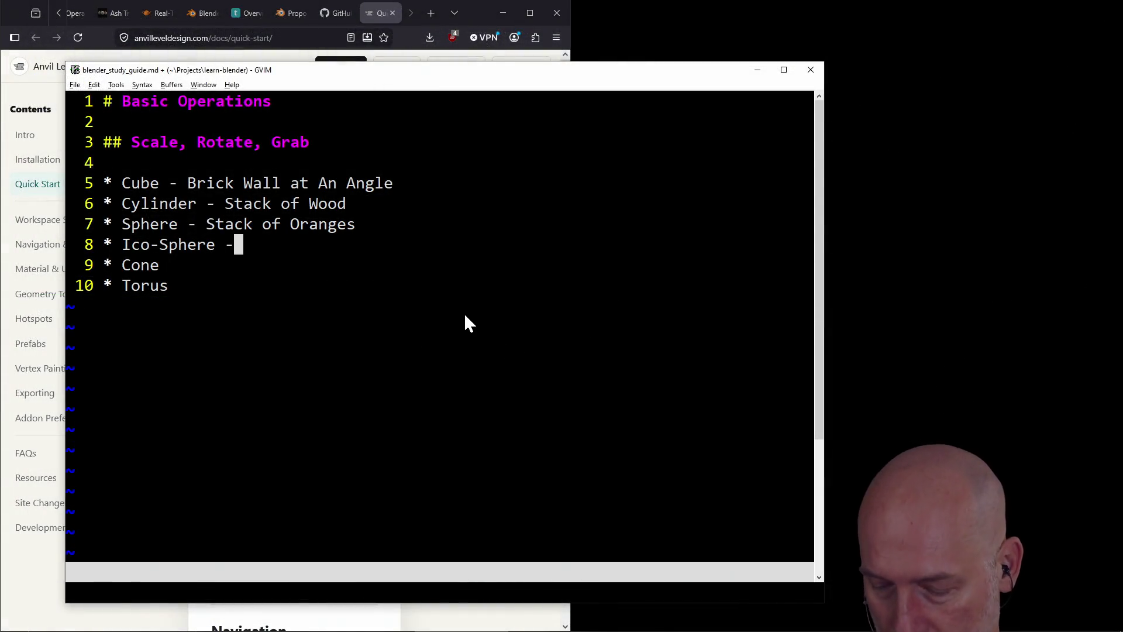
key(super)
text(blender)
key(Escape)
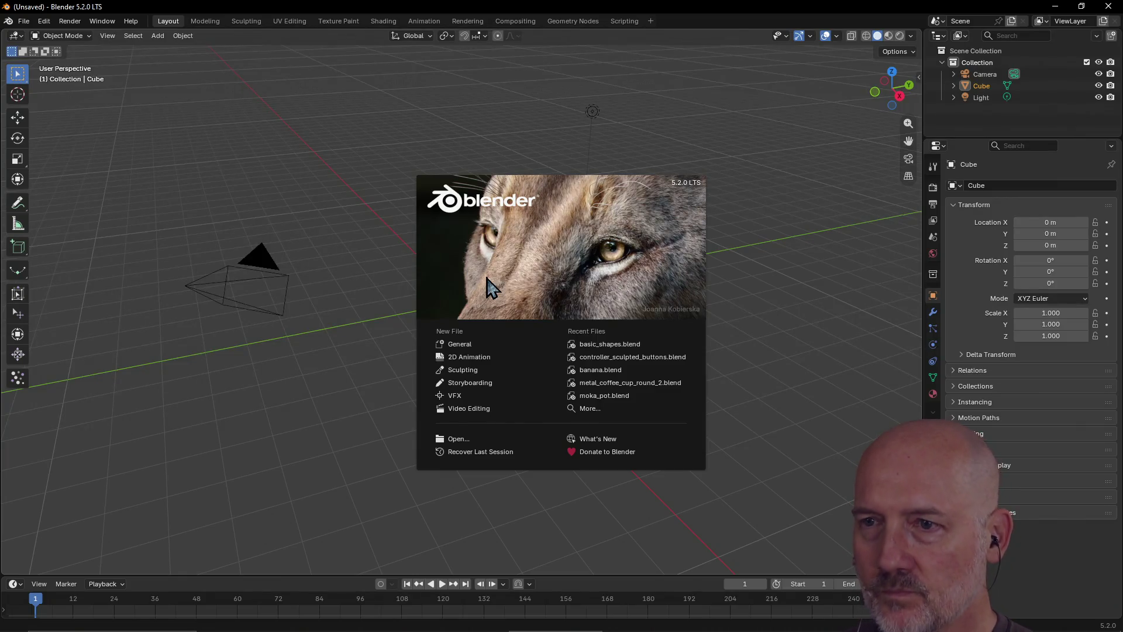
Reopen the recent basic_shapes.blend and slide the torus further down the row along Y
click(594, 344)
mouse_move(483, 294)
middle_down()
mouse_move(455, 399)
mouse_move(476, 177)
mouse_move(507, 354)
mouse_move(577, 339)
mouse_move(531, 351)
mouse_move(564, 351)
middle_up()
scroll(585, 357, down, 3)
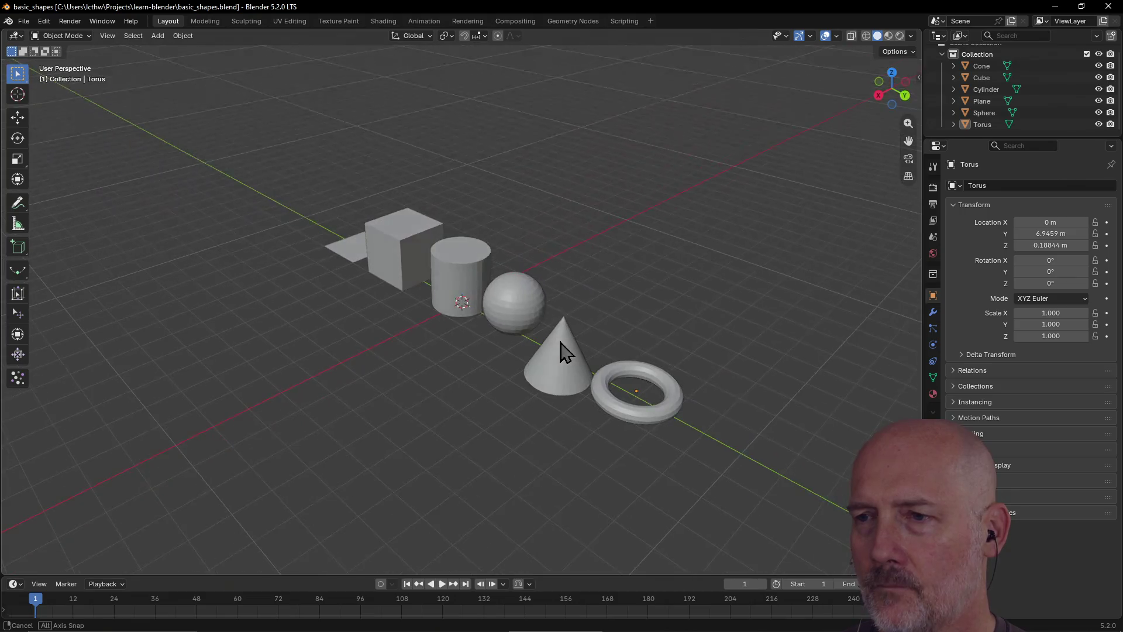
click(616, 413)
key(g)
key(y)
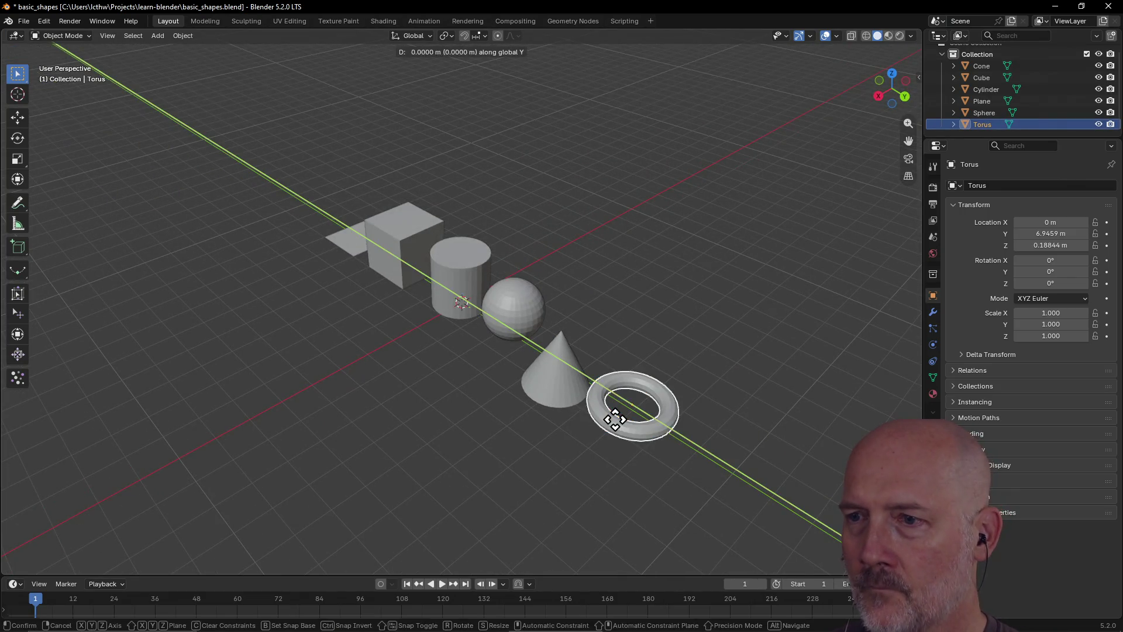
click(649, 438)
Nudge the cone along Y slightly toward the sphere
click(529, 389)
key(g)
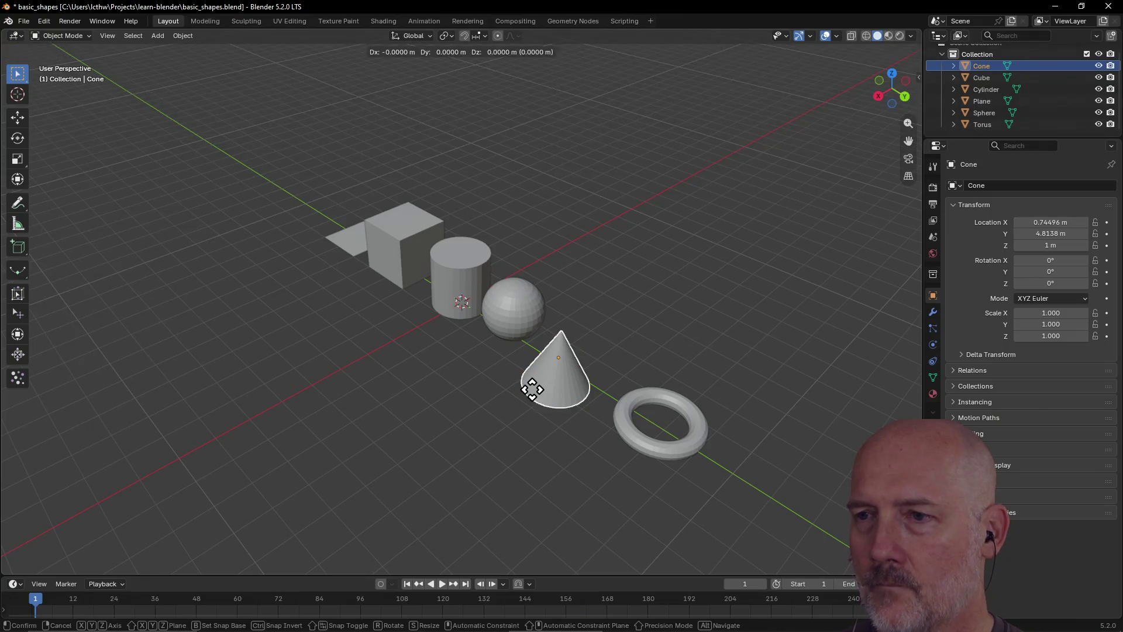
key(y)
click(556, 387)
key(g)
key(y)
drag(559, 382, 544, 369)
click(544, 369)
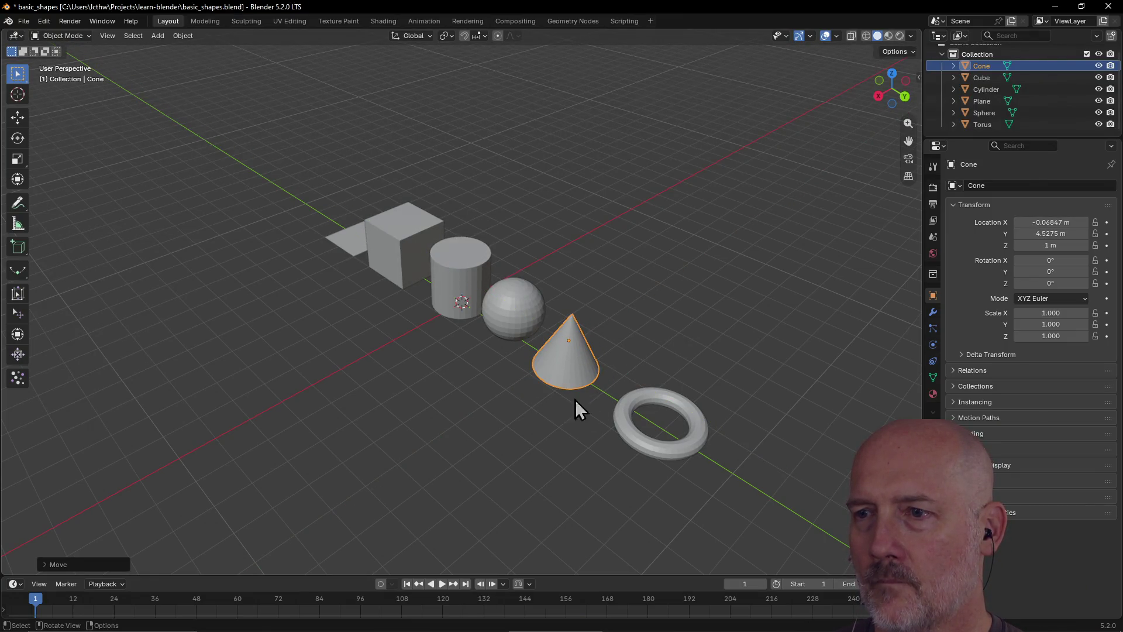
Readjust the torus along Y and save the scene with Ctrl+S
click(635, 436)
key(g)
key(y)
click(602, 416)
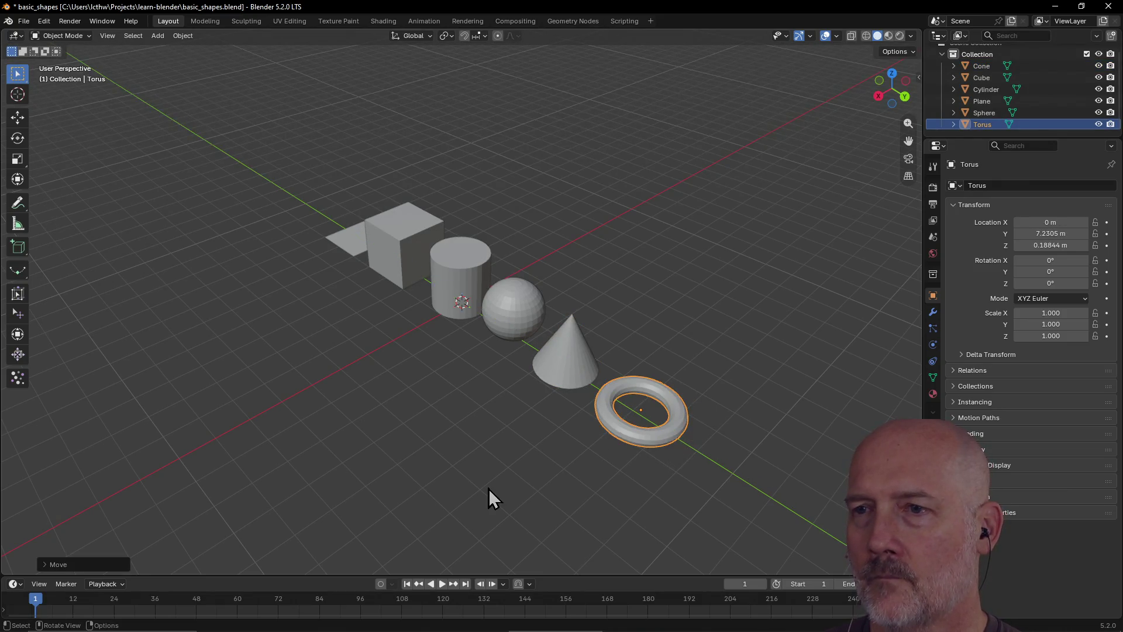
click(489, 489)
mouse_move(477, 482)
middle_down()
mouse_move(594, 469)
mouse_move(529, 426)
mouse_move(536, 468)
mouse_move(547, 472)
middle_up()
key(ctrl+s)
mouse_move(561, 403)
middle_down()
mouse_move(542, 384)
mouse_move(573, 352)
middle_up()
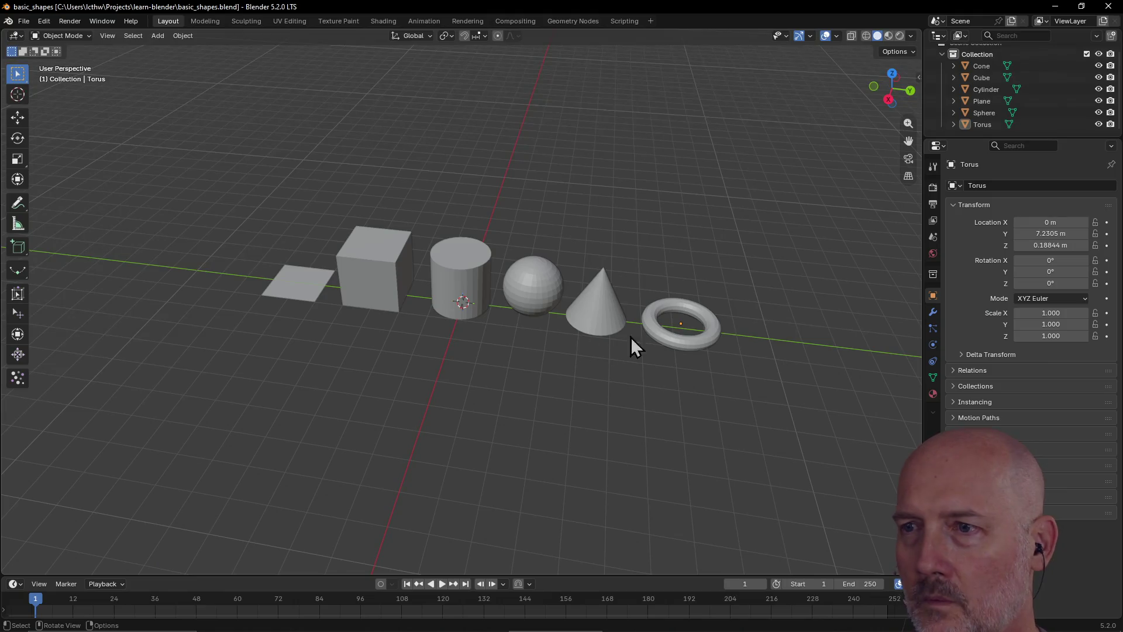
Pull the torus along Y to 7.0941 m and save the file
click(672, 335)
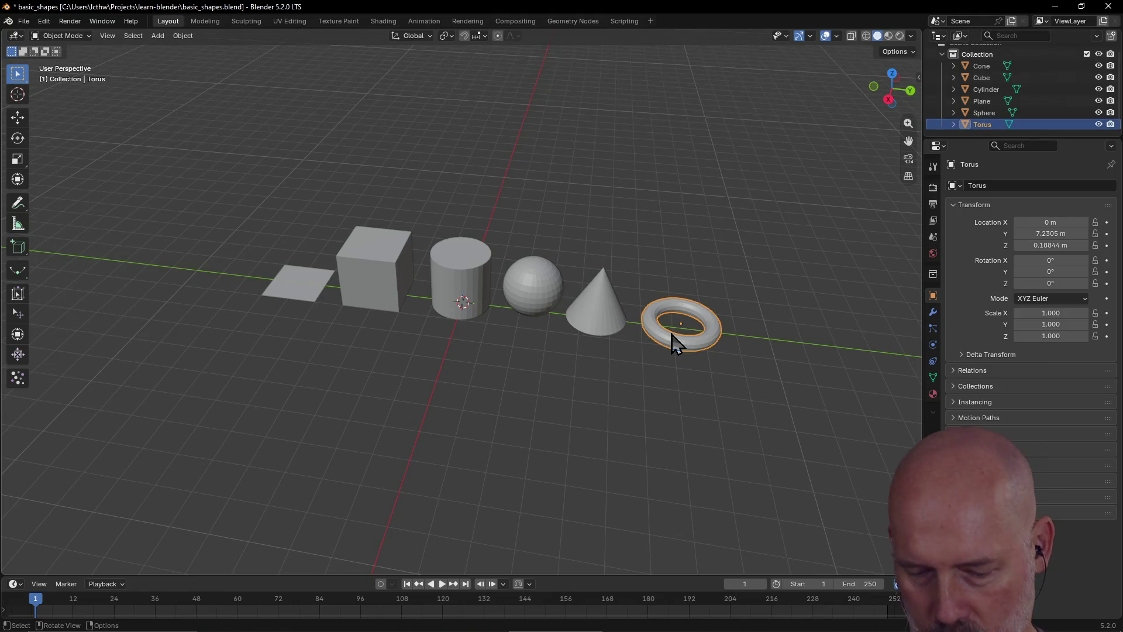
key(g)
key(y)
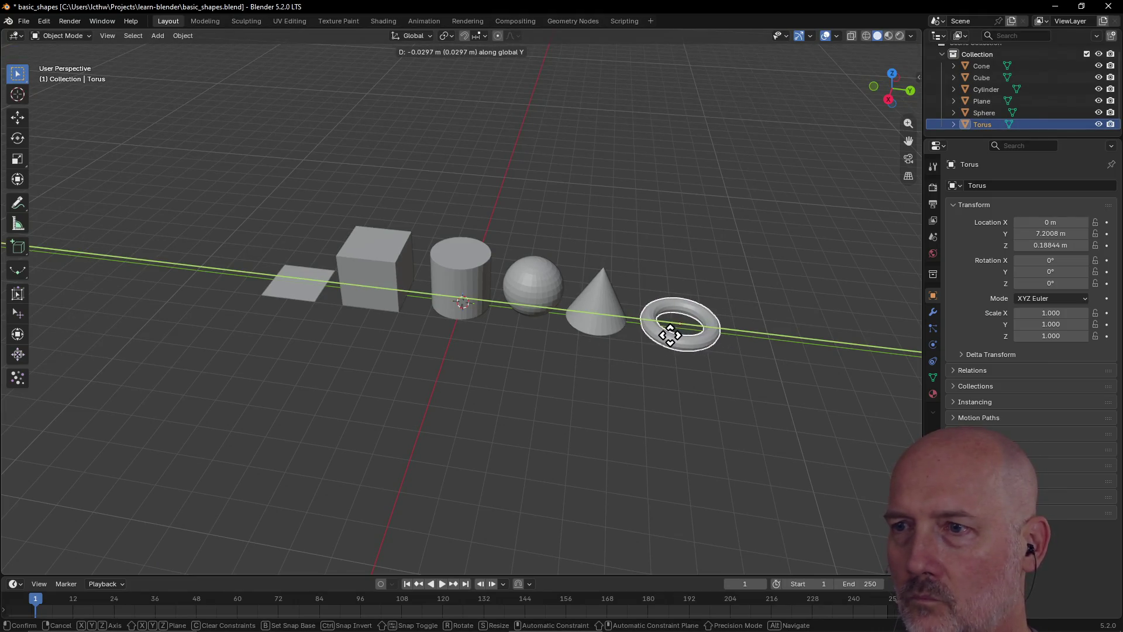
click(667, 337)
click(672, 388)
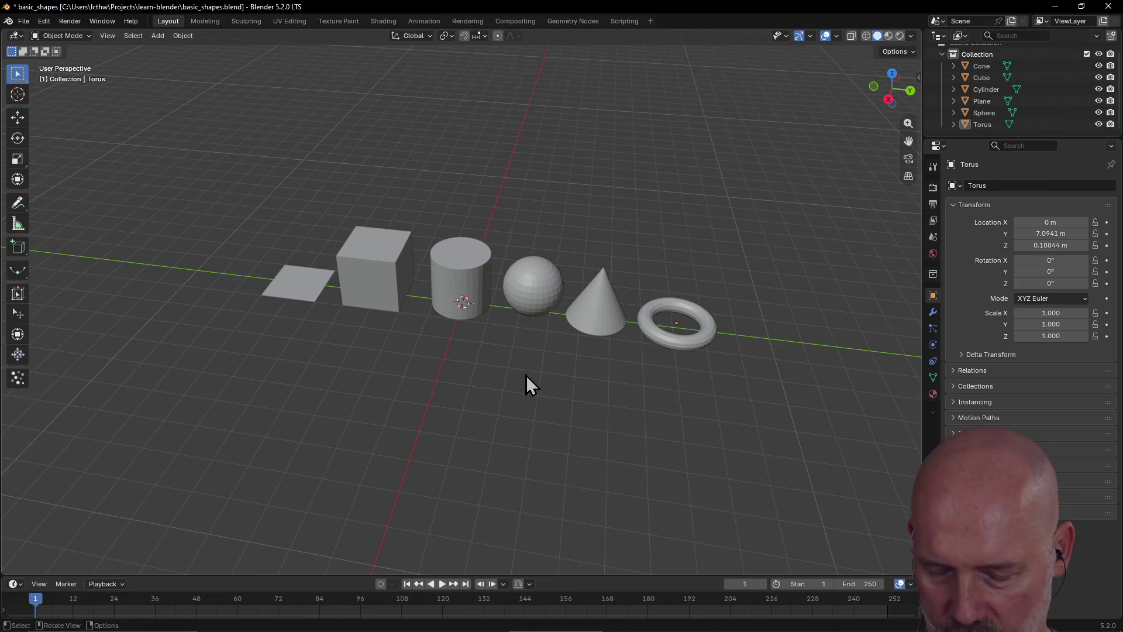
key(ctrl+s)
Check the study guide sketch, then return to Blender and select the cone
scroll(566, 357, down, 4)
scroll(566, 355, up, 6)
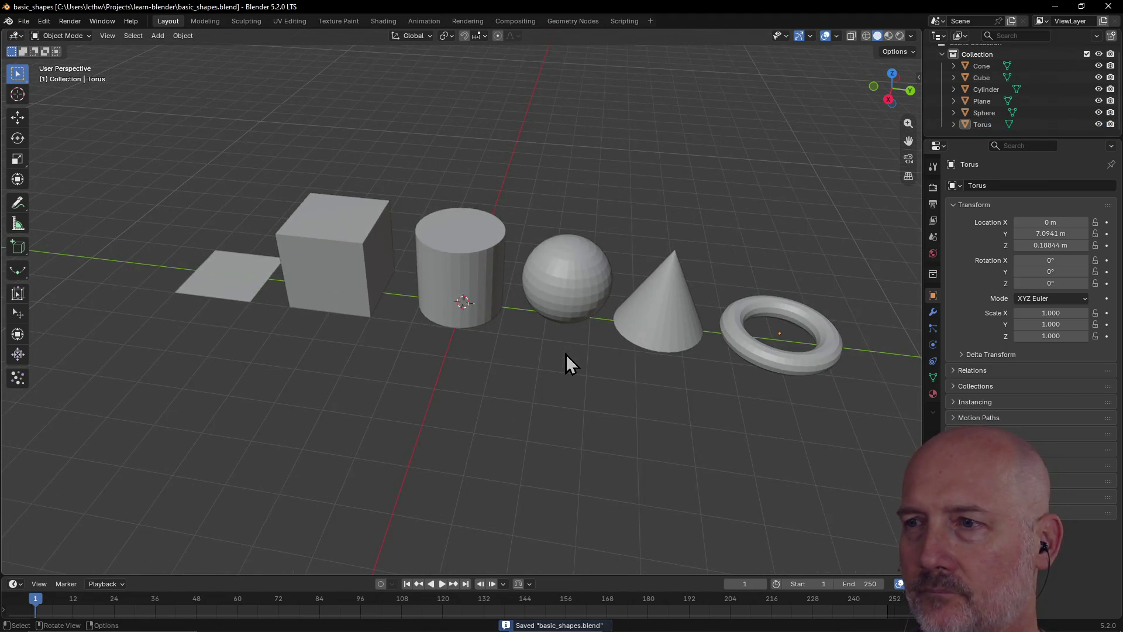
key(alt+Tab)
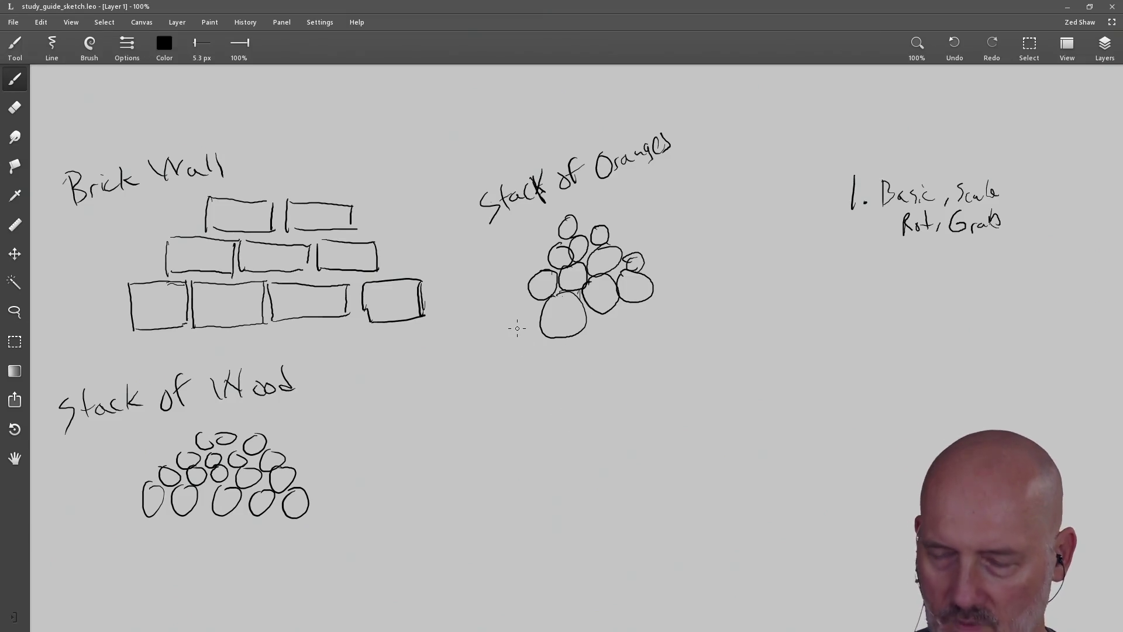
key(alt+Tab)
click(657, 343)
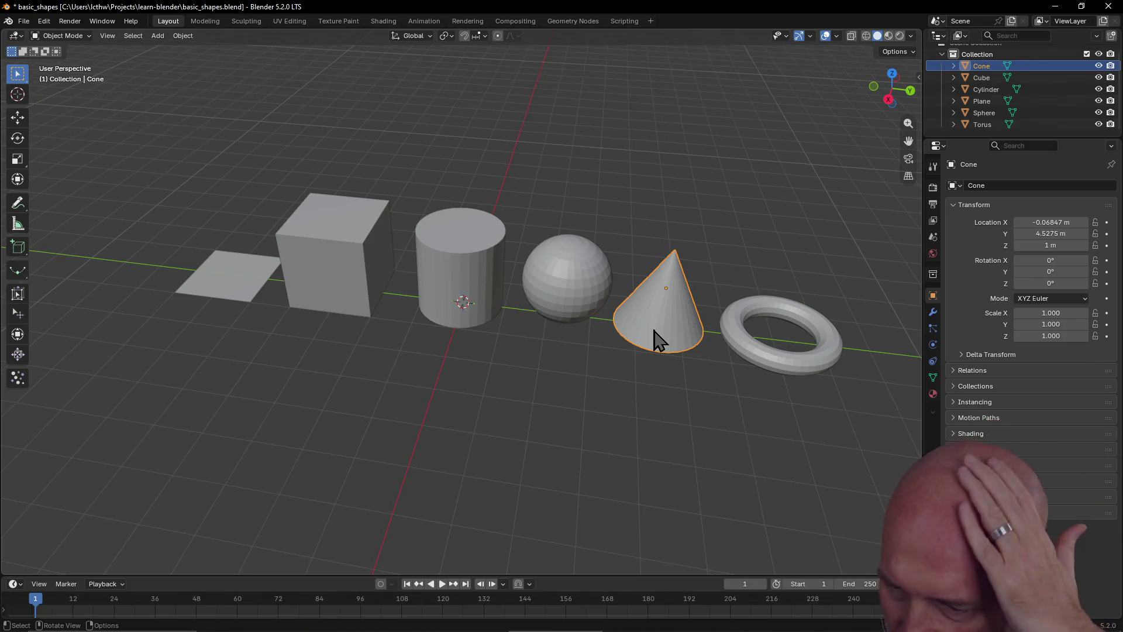
click(741, 355)
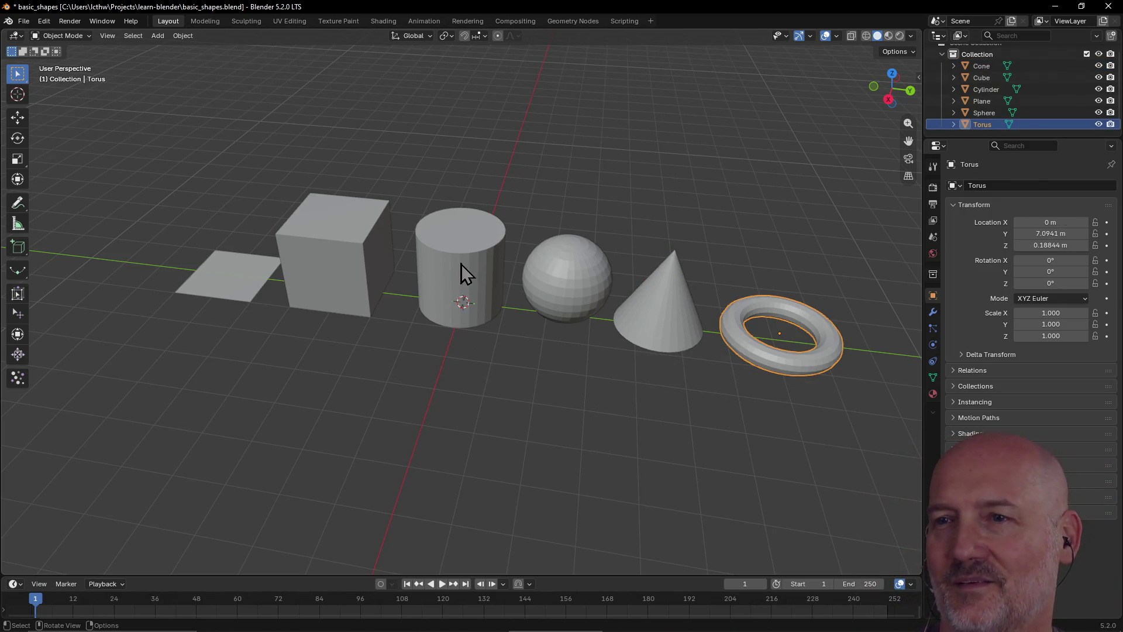
click(461, 265)
click(555, 288)
click(628, 327)
click(747, 355)
click(672, 326)
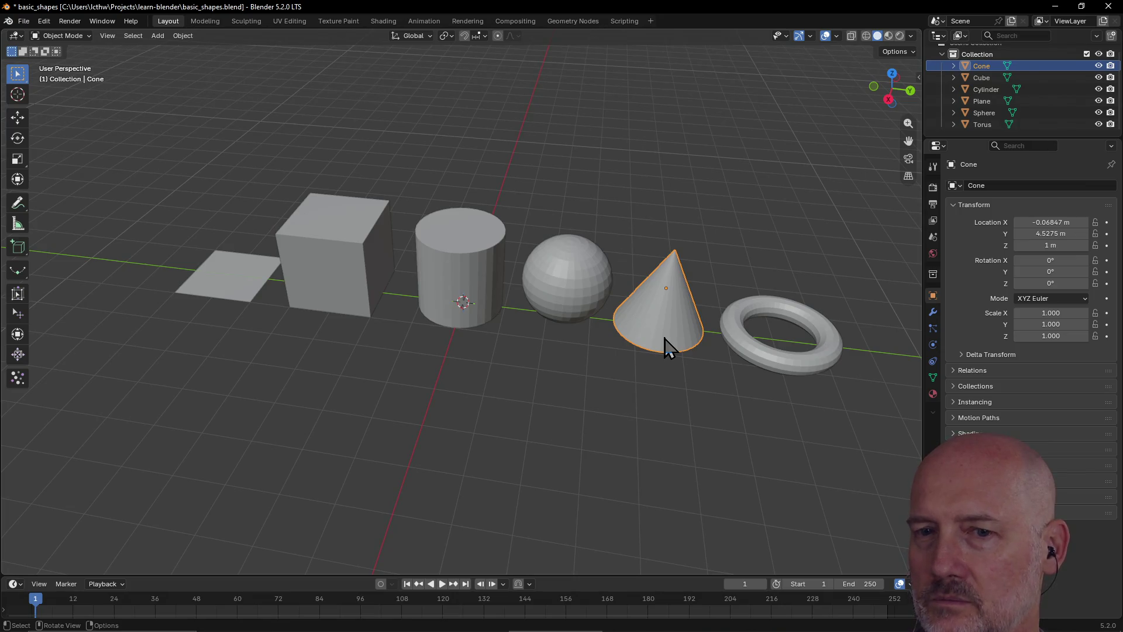
scroll(553, 436, down, 1)
scroll(552, 436, up, 2)
scroll(552, 436, down, 1)
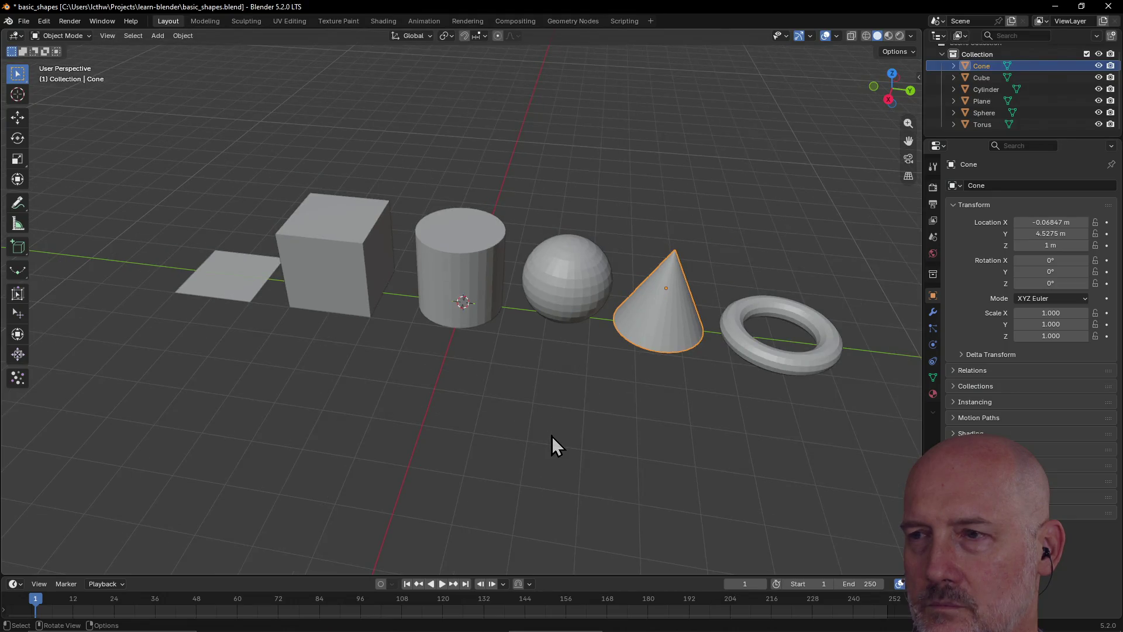
click(552, 436)
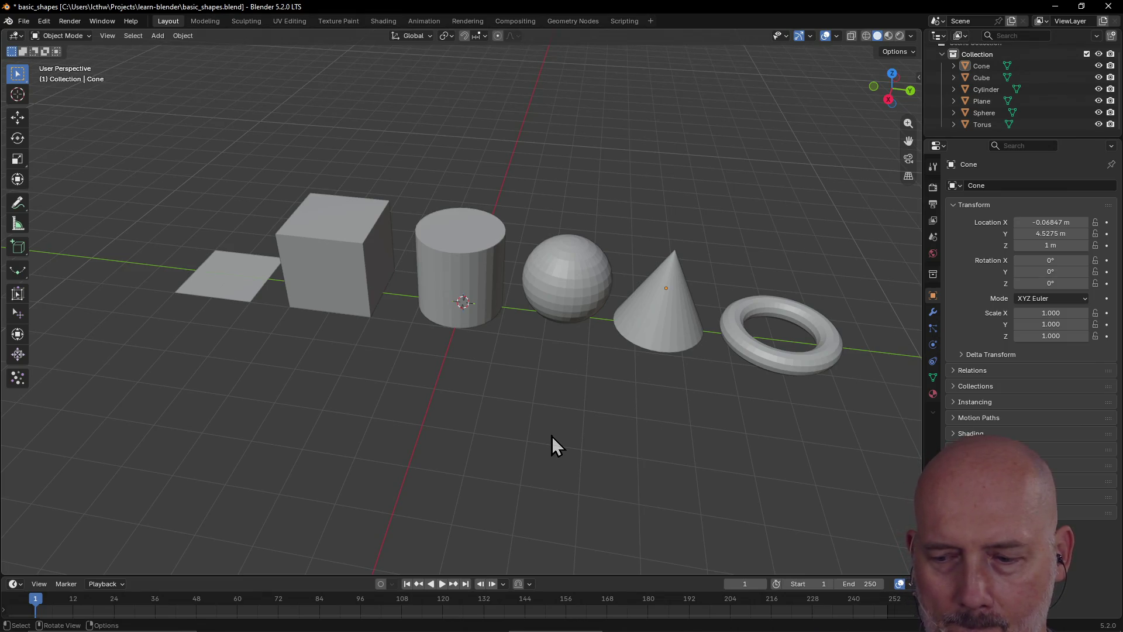
key(alt+Tab)
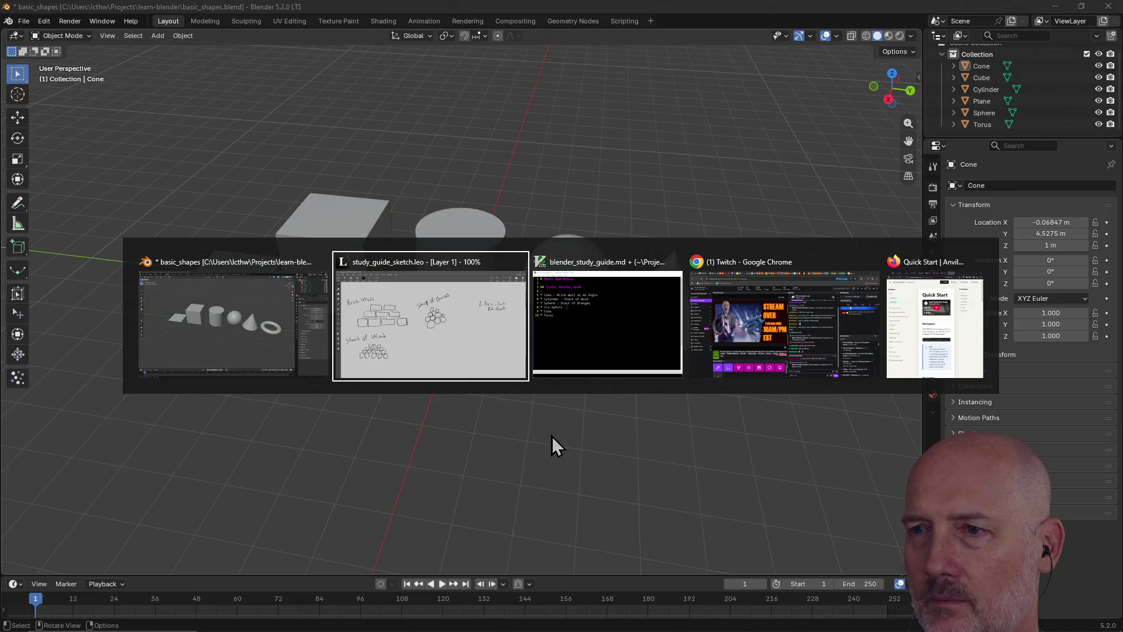
key(alt+Tab)
key(alt+Tab)
key(alt+Tab)
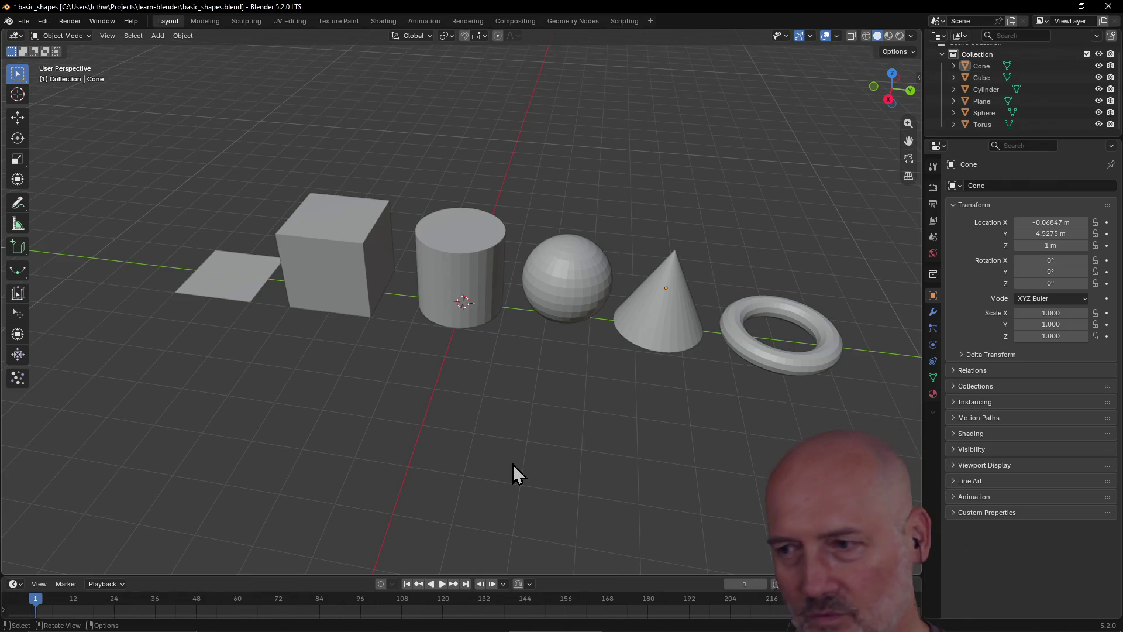
scroll(539, 468, down, 3)
scroll(539, 468, up, 3)
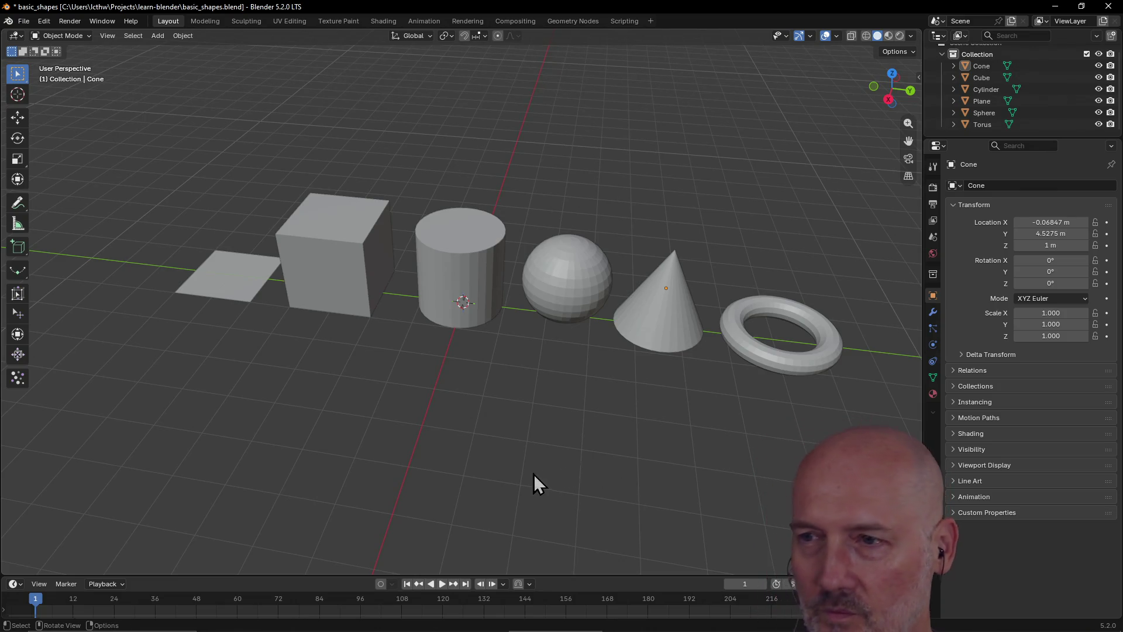
mouse_move(523, 466)
middle_down()
mouse_move(584, 452)
mouse_move(603, 380)
middle_up()
click(645, 319)
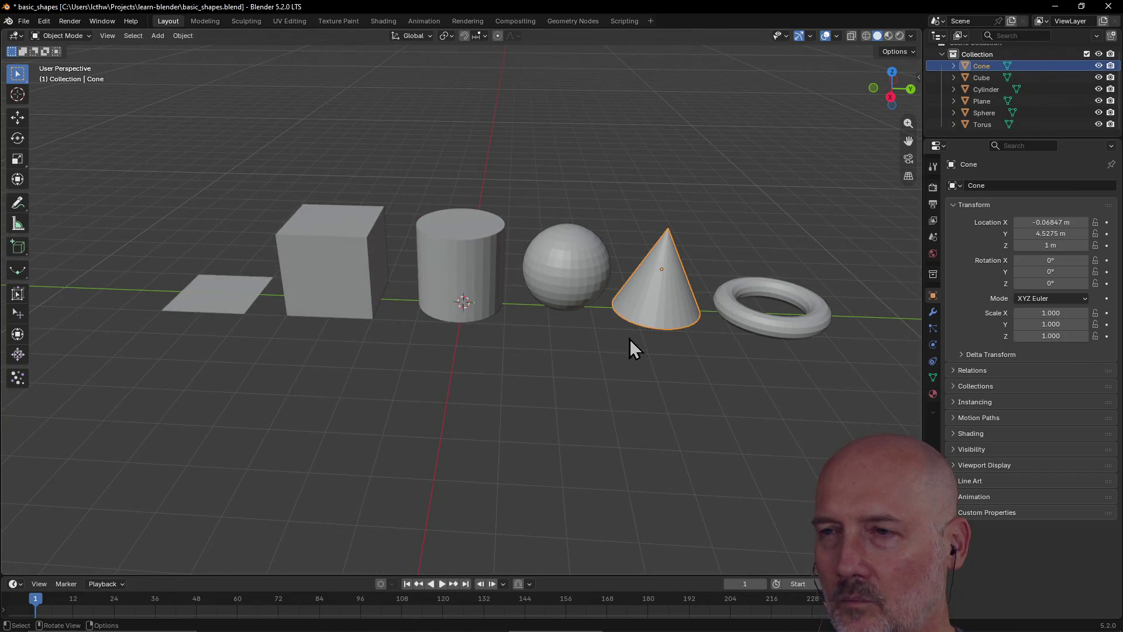
mouse_move(623, 349)
middle_down()
mouse_move(613, 339)
mouse_move(647, 356)
mouse_move(617, 351)
mouse_move(657, 332)
mouse_move(594, 350)
mouse_move(609, 331)
mouse_move(622, 336)
mouse_move(613, 348)
mouse_move(627, 336)
mouse_move(626, 346)
middle_up()
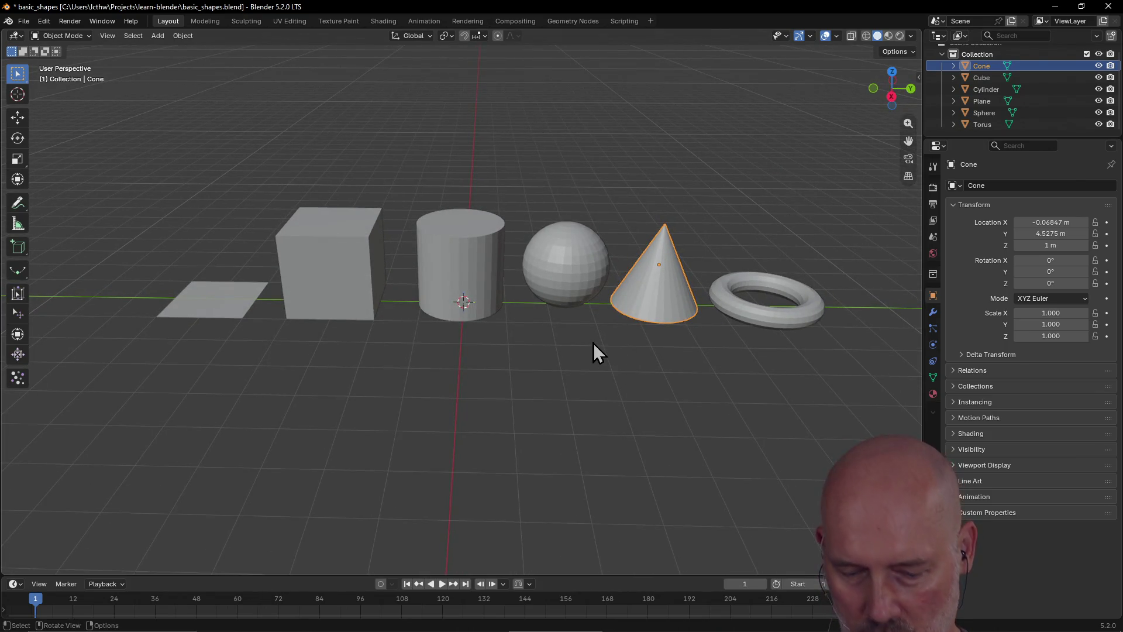
key(alt+Tab)
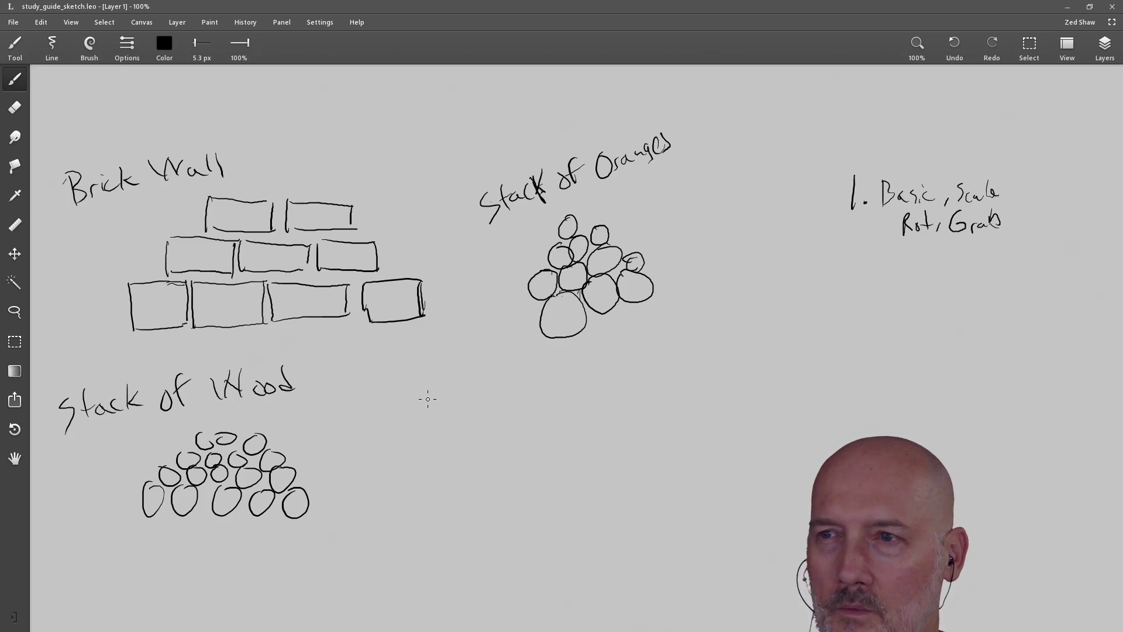
Handwrite 'Pile of Road Cones' beside Stack of Wood and draw a cone base beneath it
mouse_move(428, 383)
mouse_down()
mouse_move(440, 426)
mouse_move(433, 407)
mouse_up()
mouse_move(454, 398)
mouse_down()
mouse_move(465, 417)
mouse_move(520, 393)
mouse_move(520, 404)
mouse_up()
mouse_move(522, 392)
mouse_down()
mouse_move(541, 381)
mouse_move(579, 403)
mouse_up()
mouse_move(573, 363)
mouse_down()
mouse_move(596, 393)
mouse_move(601, 383)
mouse_move(639, 393)
mouse_up()
mouse_move(662, 353)
mouse_down()
mouse_move(660, 392)
mouse_move(679, 374)
mouse_move(691, 381)
mouse_up()
drag(694, 376, 702, 380)
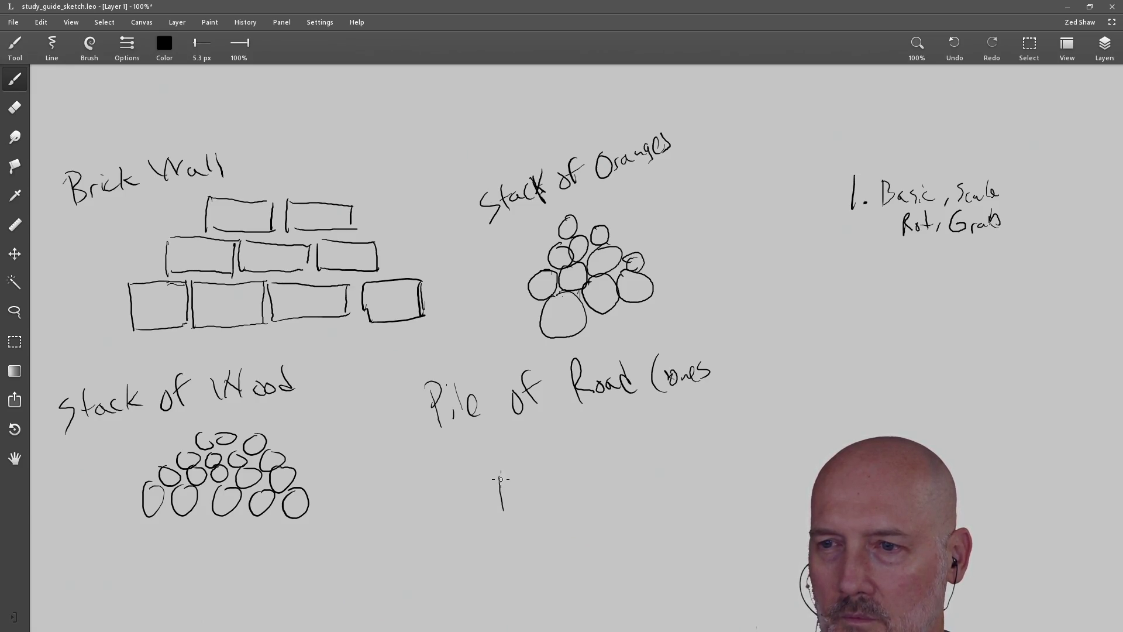
drag(506, 510, 538, 467)
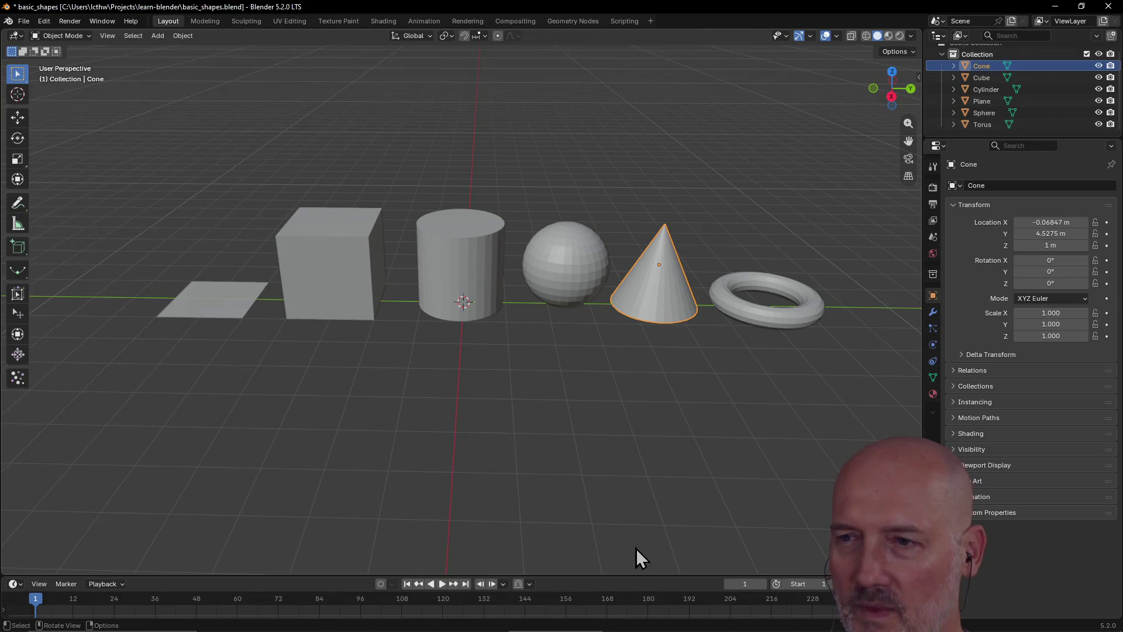
mouse_move(651, 318)
middle_down()
mouse_move(649, 336)
mouse_move(676, 297)
mouse_move(644, 325)
middle_up()
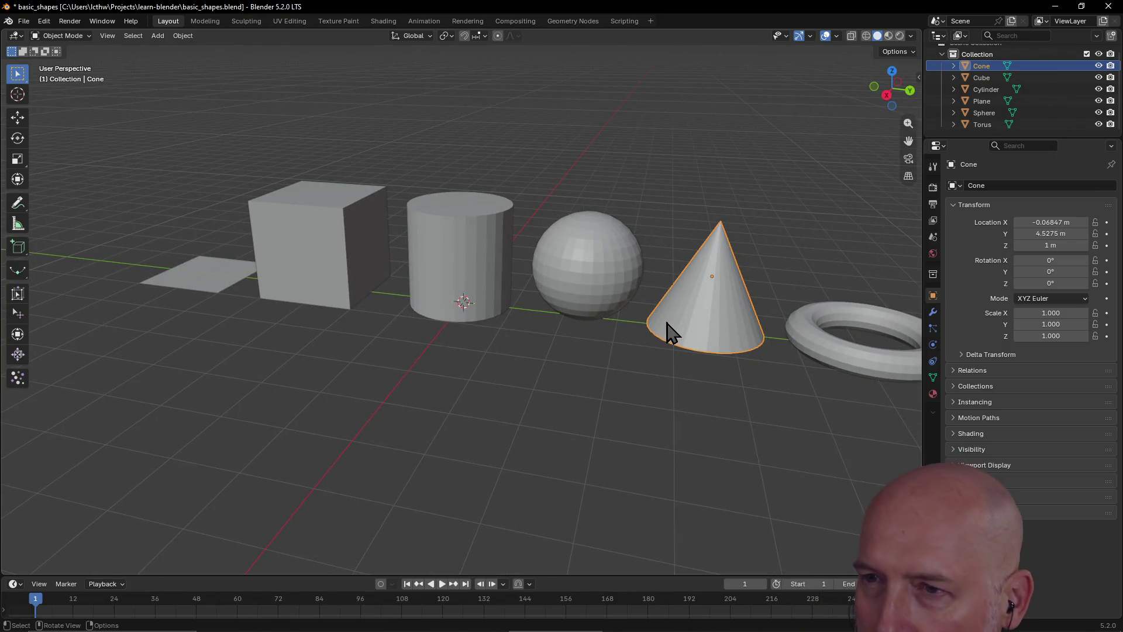
scroll(671, 332, down, 3)
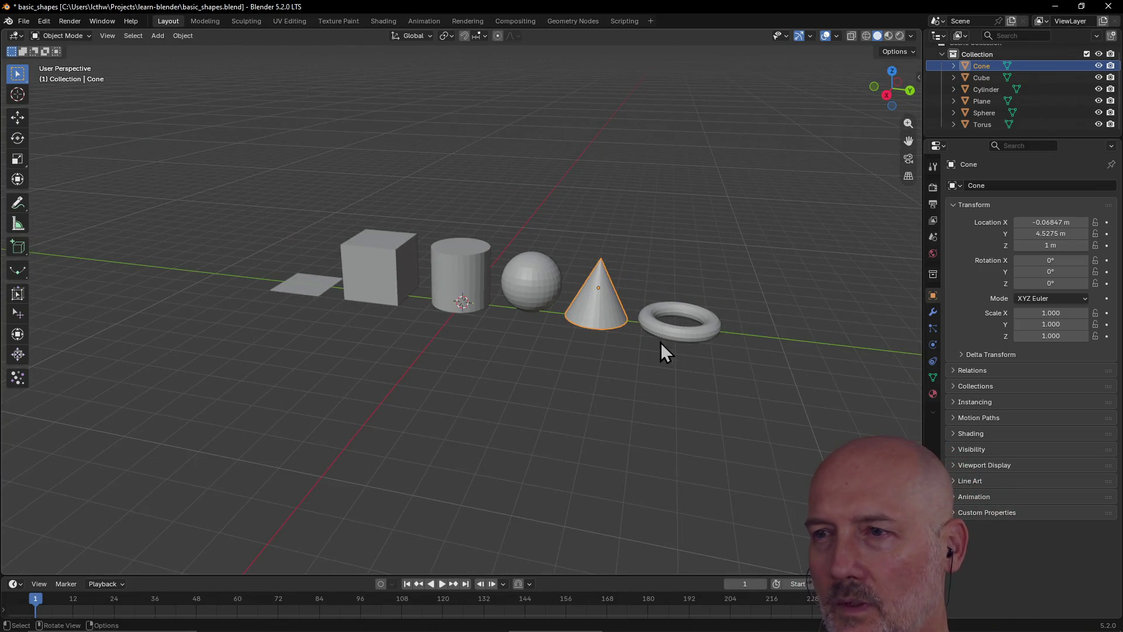
click(664, 336)
mouse_move(665, 336)
middle_down()
mouse_move(577, 348)
mouse_move(606, 339)
mouse_move(561, 336)
mouse_move(585, 332)
mouse_move(564, 345)
mouse_move(563, 322)
mouse_move(575, 339)
middle_up()
scroll(585, 342, up, 3)
scroll(588, 349, down, 3)
Pan up to blank space and write the 'Stack of Donuts' heading below Stack of Wood
key(alt+Tab)
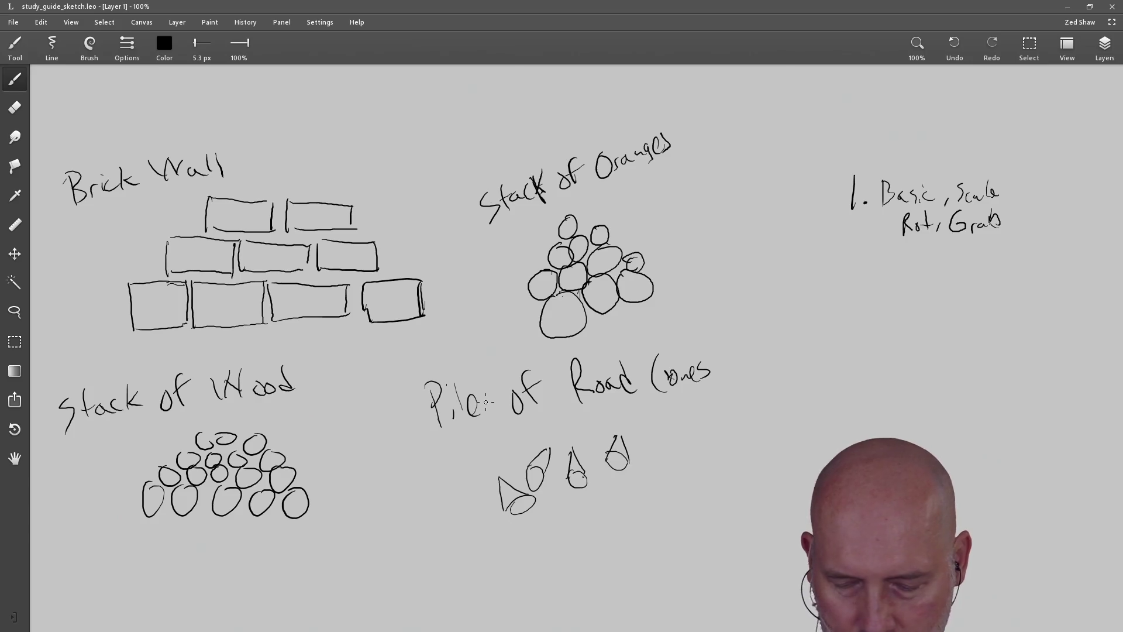
key(h)
drag(471, 477, 554, 293)
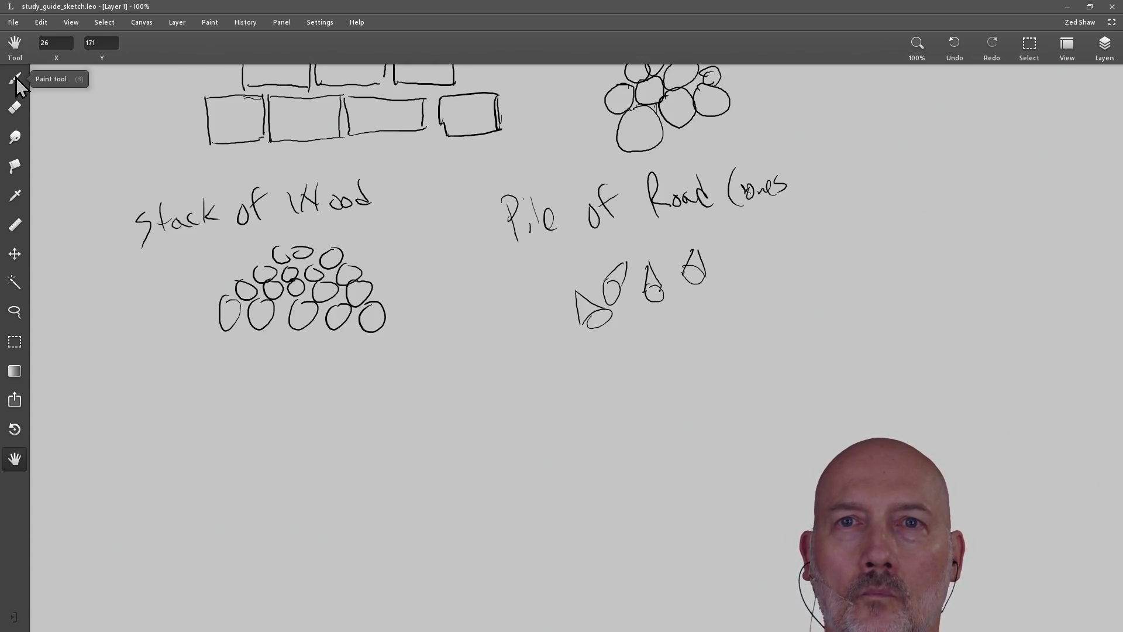
key(b)
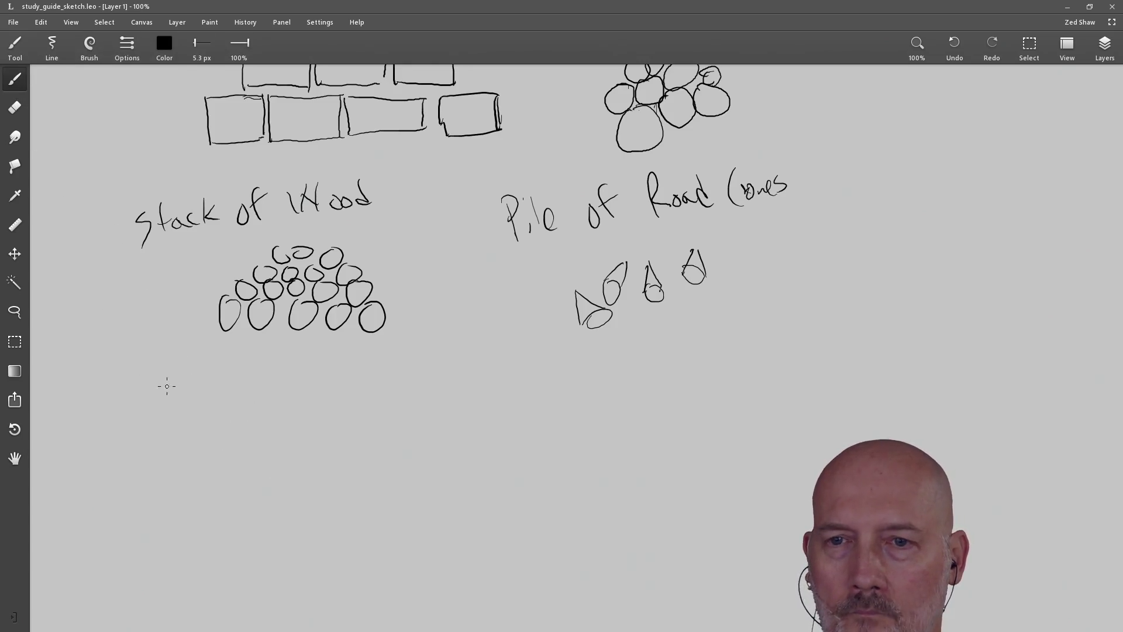
drag(181, 399, 183, 418)
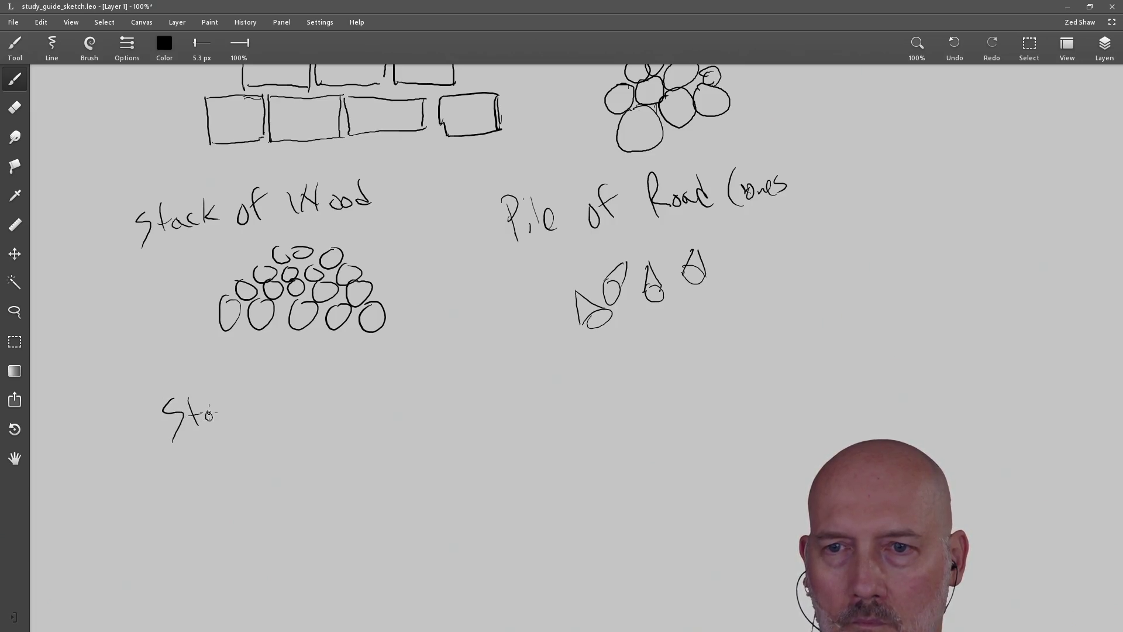
mouse_move(290, 415)
mouse_down()
mouse_move(306, 385)
mouse_move(351, 404)
mouse_move(387, 389)
mouse_up()
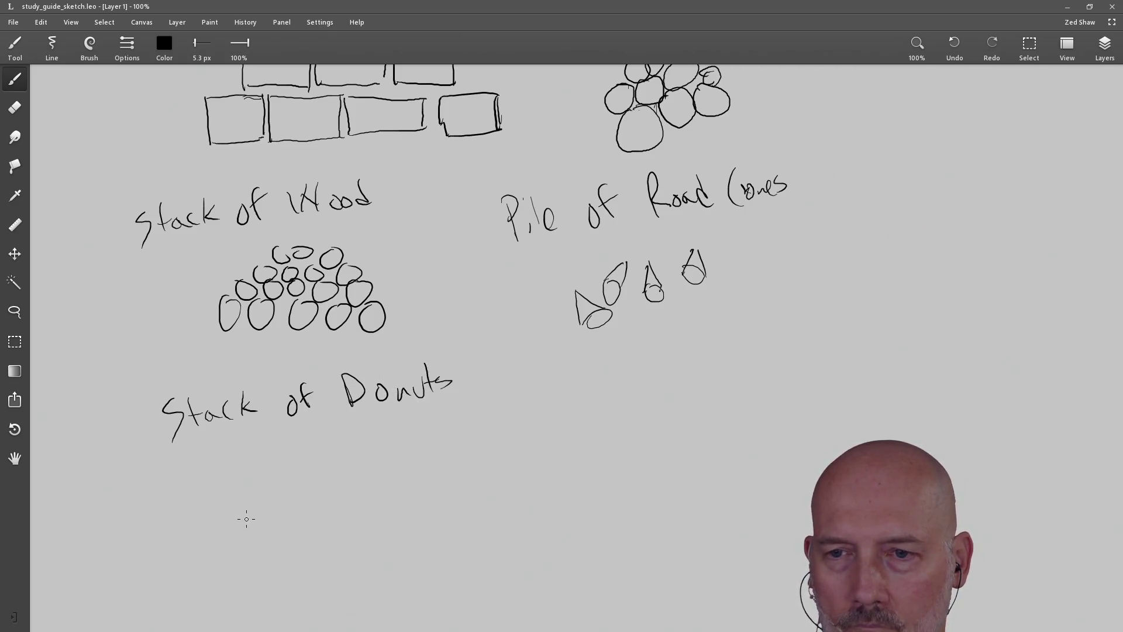
Draw the donut ovals and an upright donut, undo the stray stroke, and pan to the full sketch
mouse_move(233, 508)
mouse_down()
mouse_move(201, 514)
mouse_move(288, 530)
mouse_move(245, 502)
mouse_up()
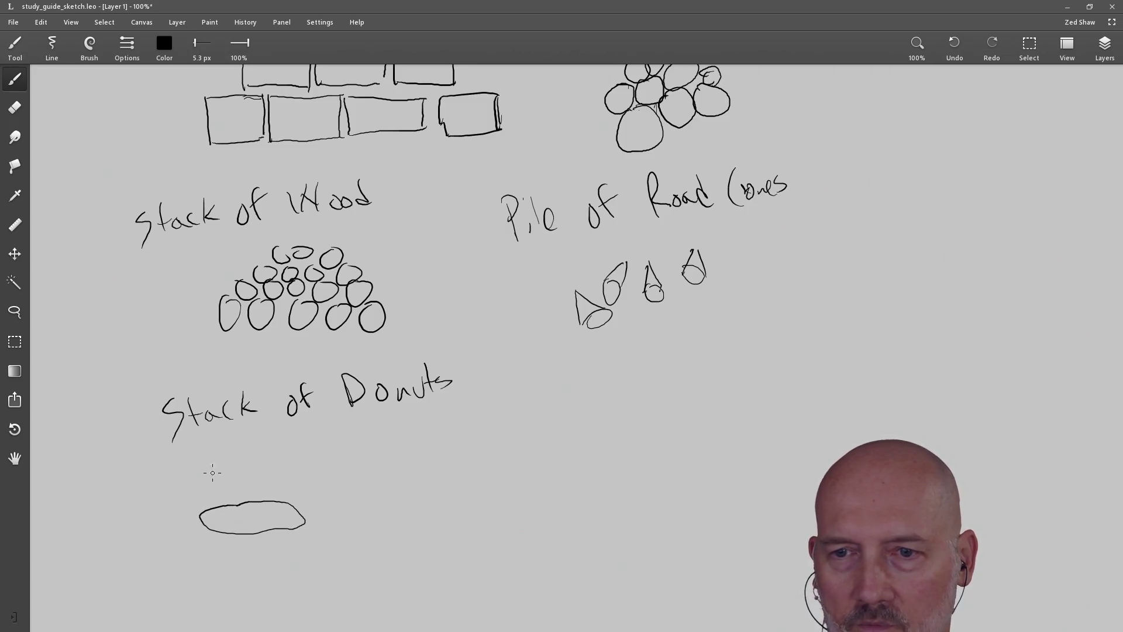
mouse_move(270, 463)
mouse_down()
mouse_move(229, 460)
mouse_move(306, 467)
mouse_move(235, 442)
mouse_up()
drag(317, 450, 321, 511)
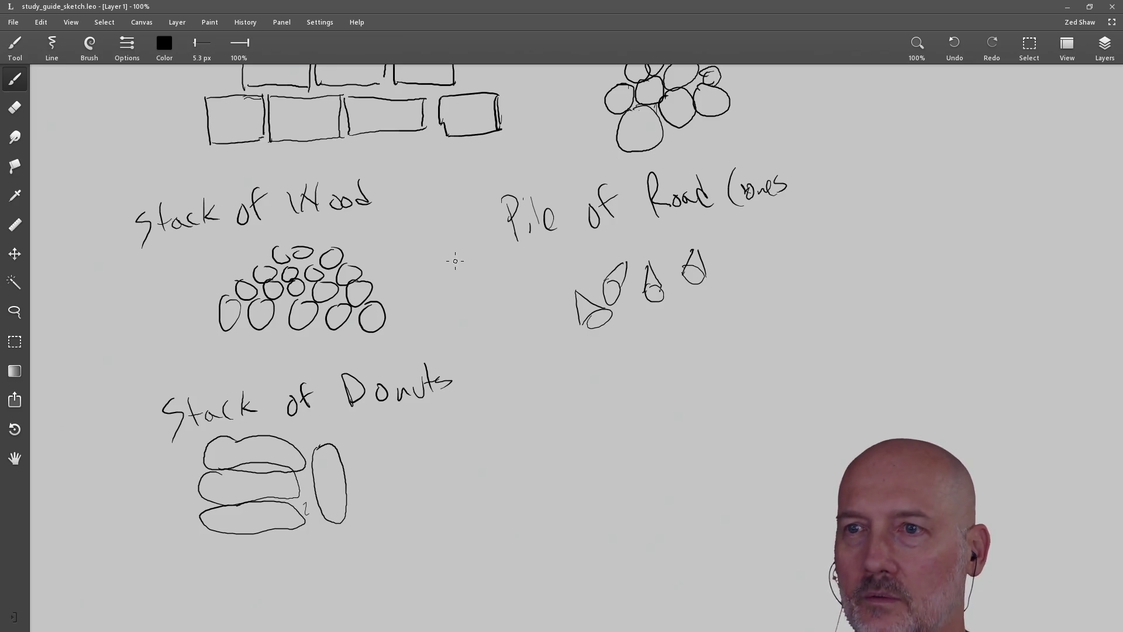
key(ctrl+z)
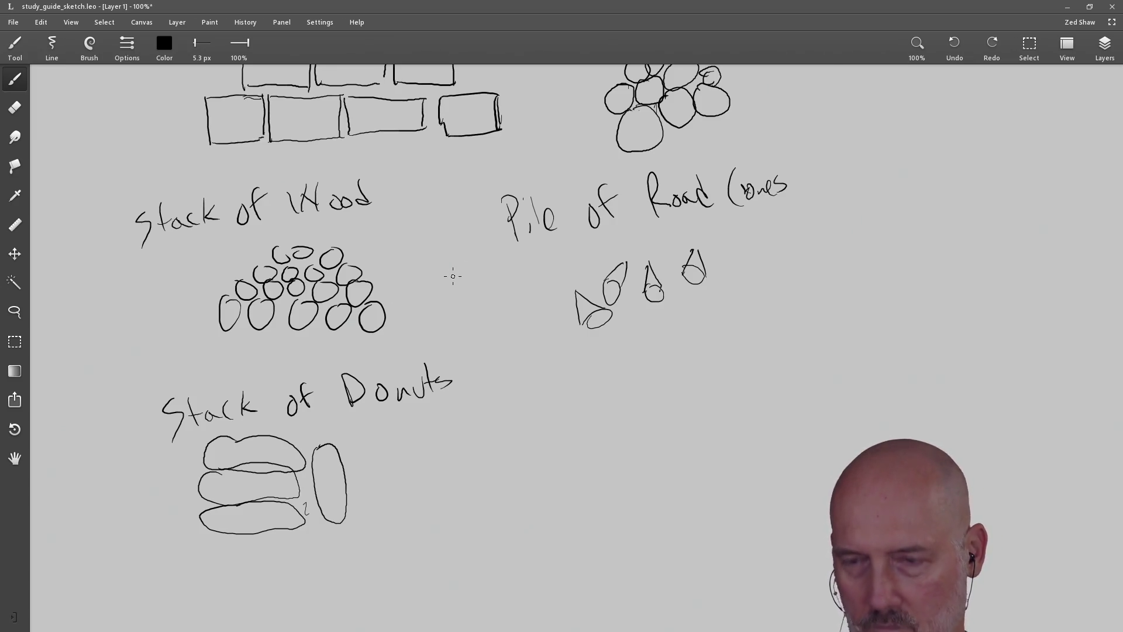
key(h)
mouse_move(454, 263)
mouse_down()
mouse_move(364, 446)
mouse_move(528, 371)
mouse_move(496, 367)
mouse_up()
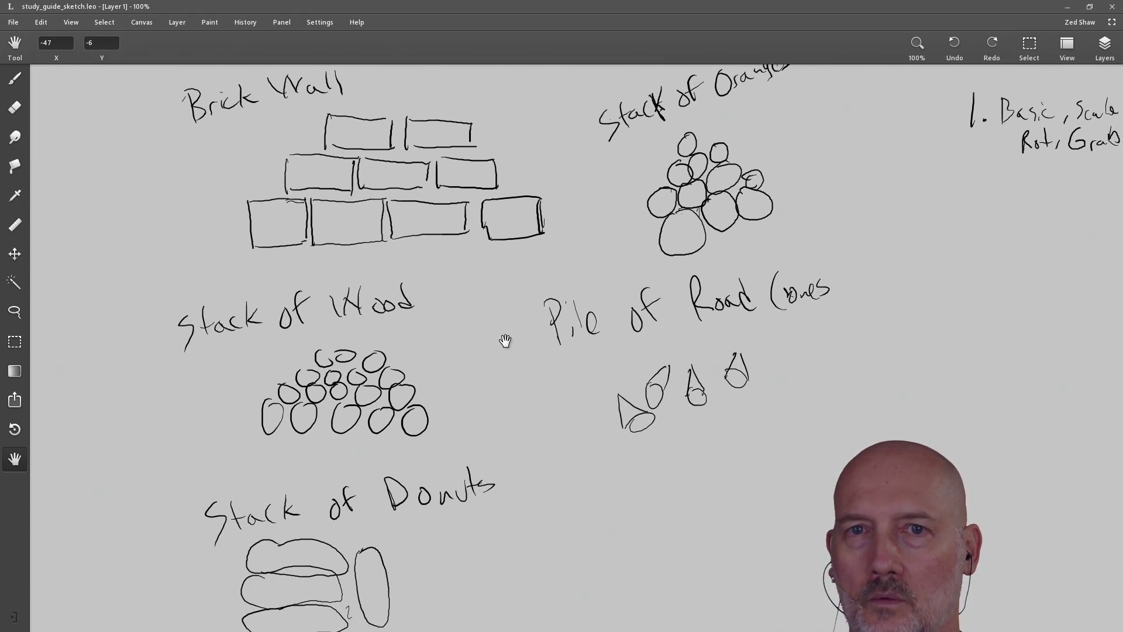
Adjust the canvas zoom and pan the sketches toward the left side
click(82, 24)
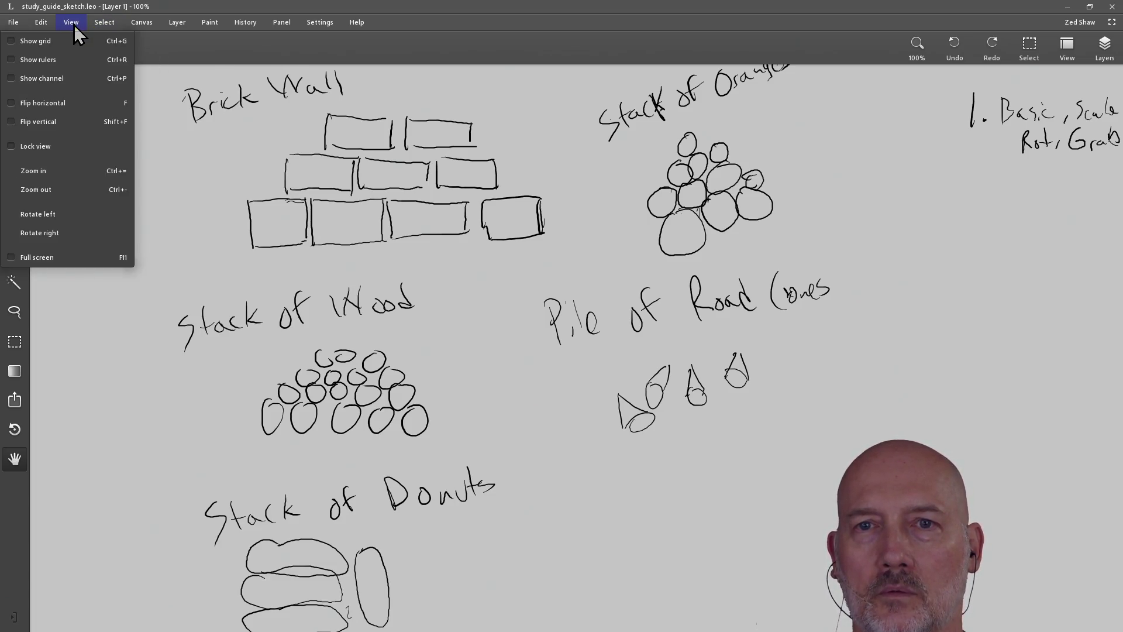
click(74, 25)
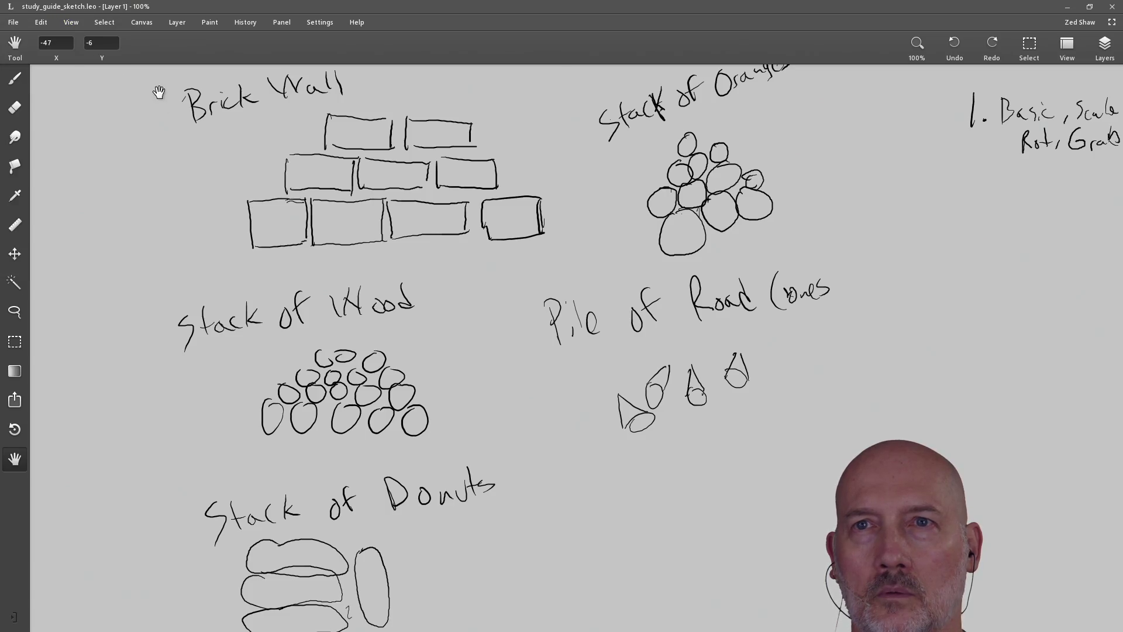
key(z)
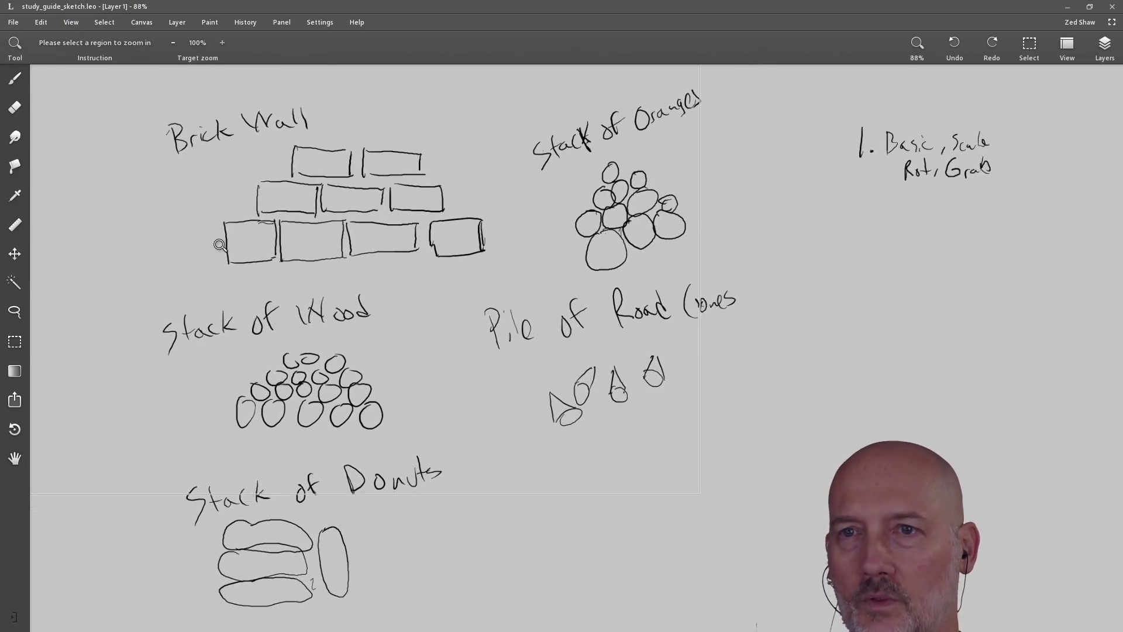
click(282, 347)
key(h)
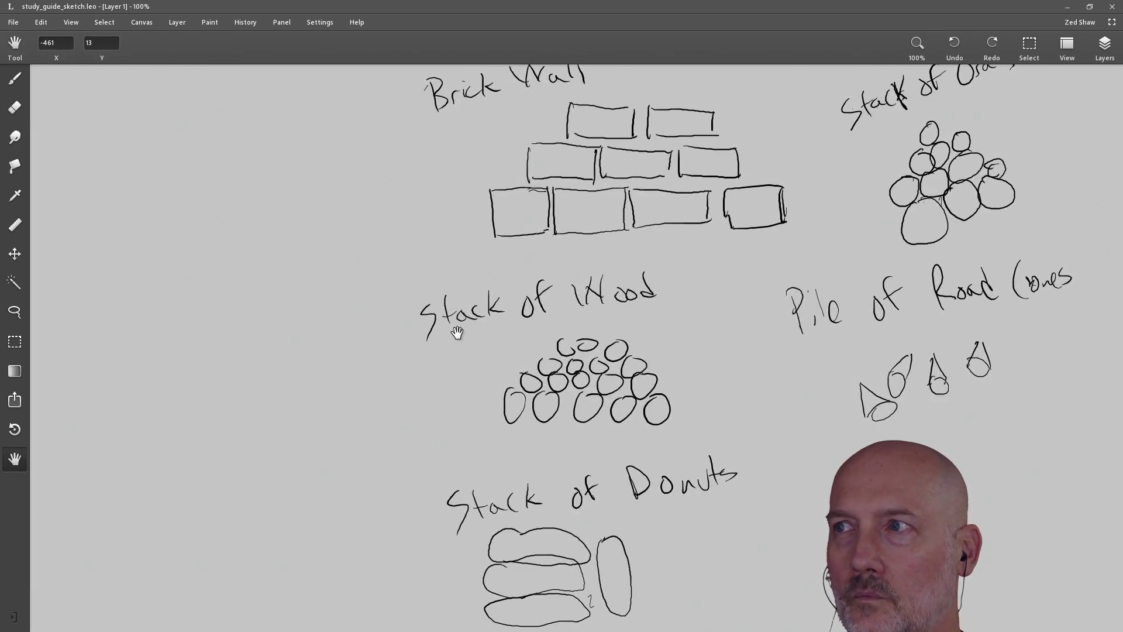
click(917, 51)
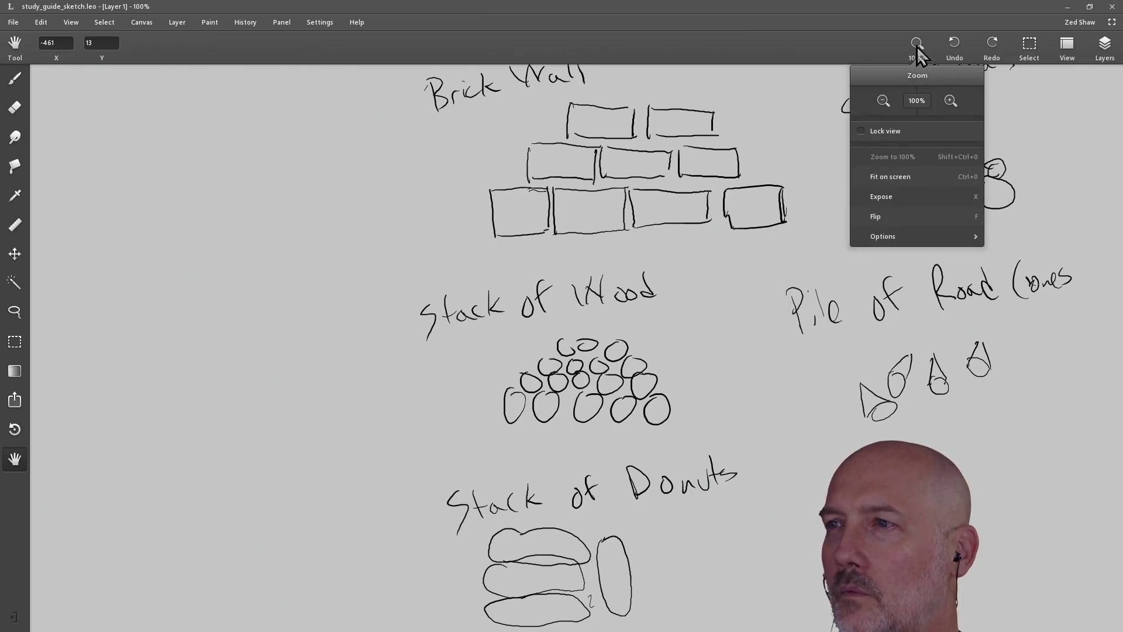
click(917, 49)
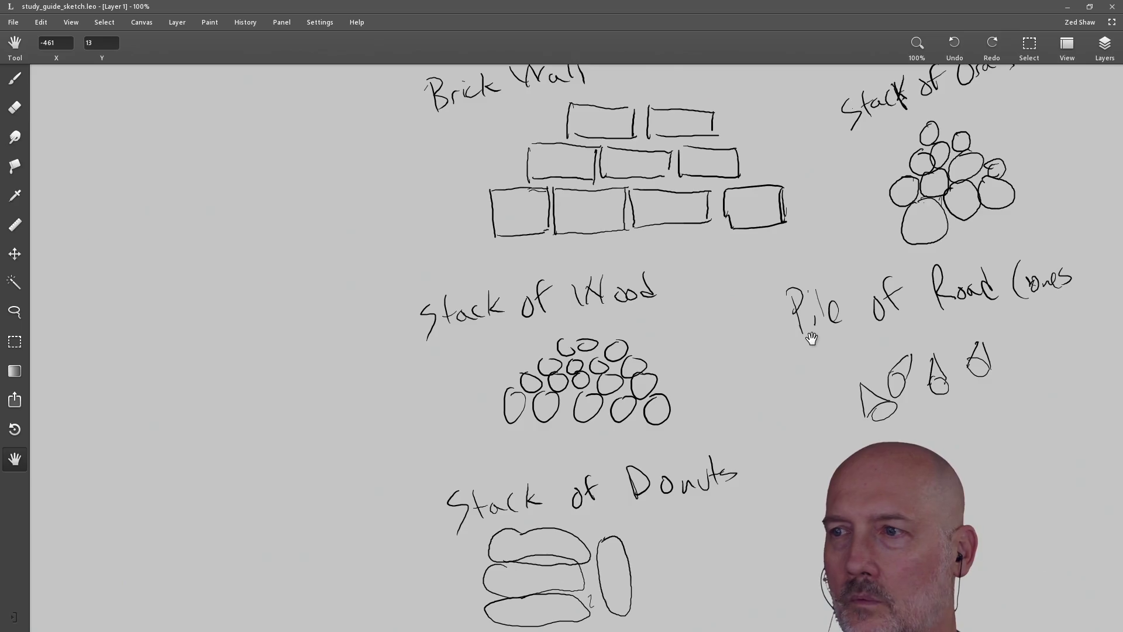
mouse_move(781, 381)
mouse_down()
mouse_move(557, 380)
mouse_move(640, 353)
mouse_move(622, 381)
mouse_move(598, 376)
mouse_up()
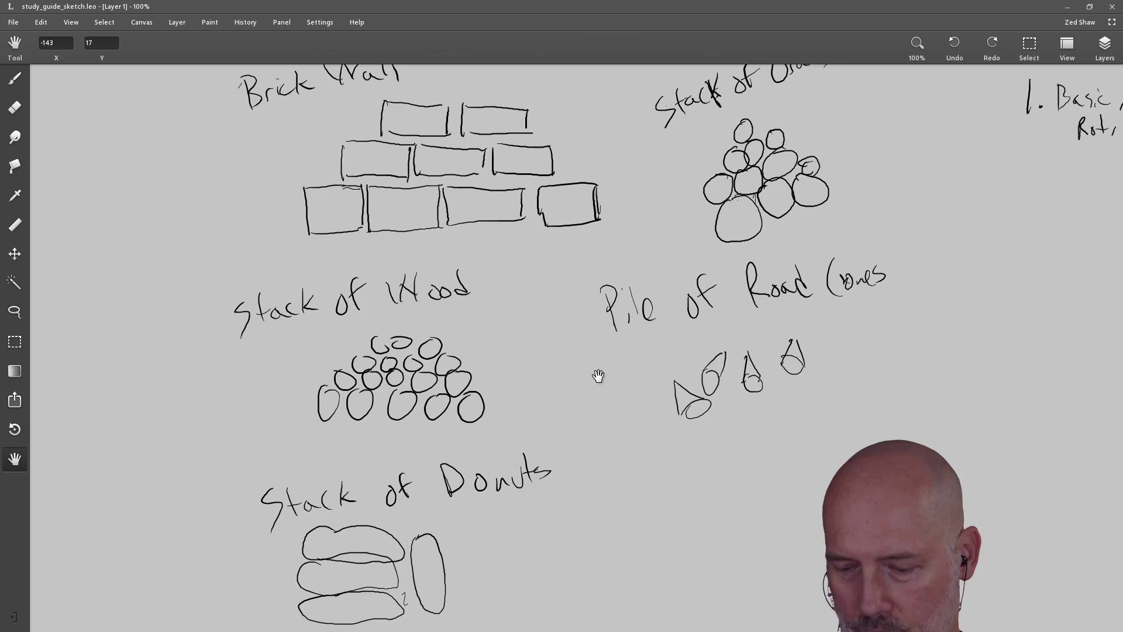
scroll(598, 376, down, 5)
scroll(598, 376, up, 5)
scroll(598, 376, down, 3)
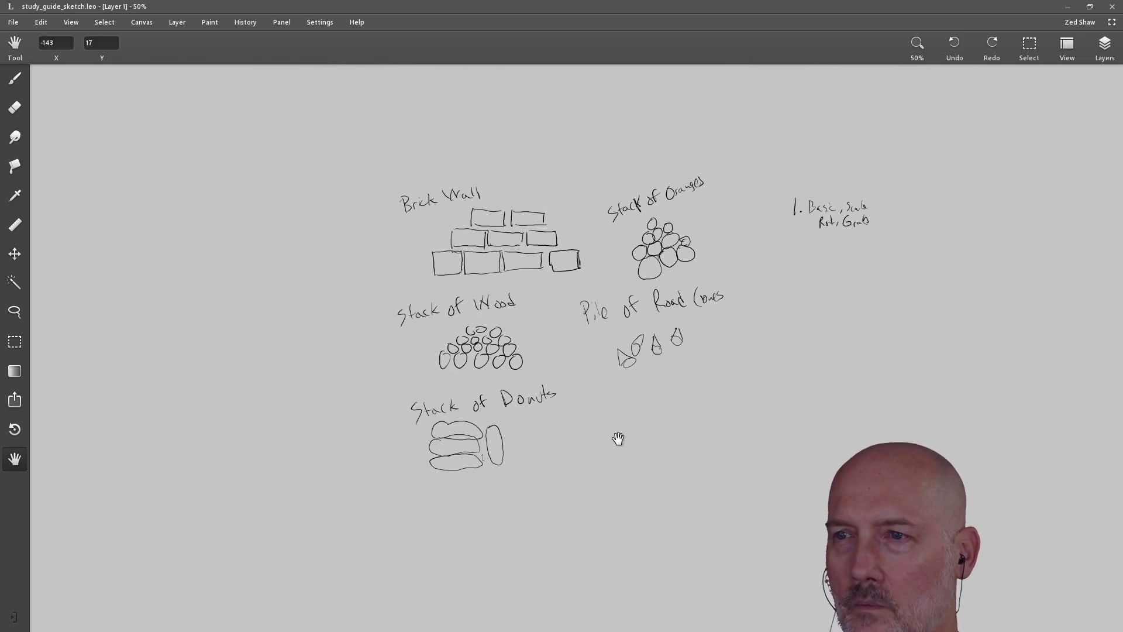
drag(620, 425, 355, 413)
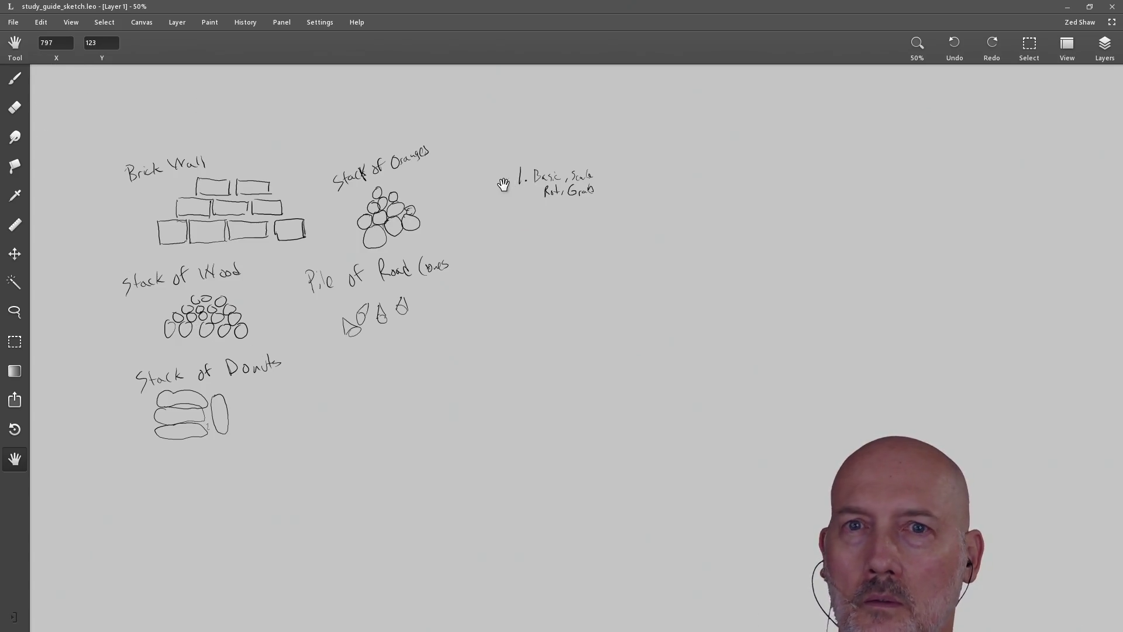
Cut the '1. Basic, Scale Rot, Grab' note and move it to the top-left corner
click(18, 344)
mouse_move(507, 151)
mouse_down()
mouse_move(522, 230)
mouse_move(618, 219)
mouse_up()
key(ctrl+z)
key(ctrl+z)
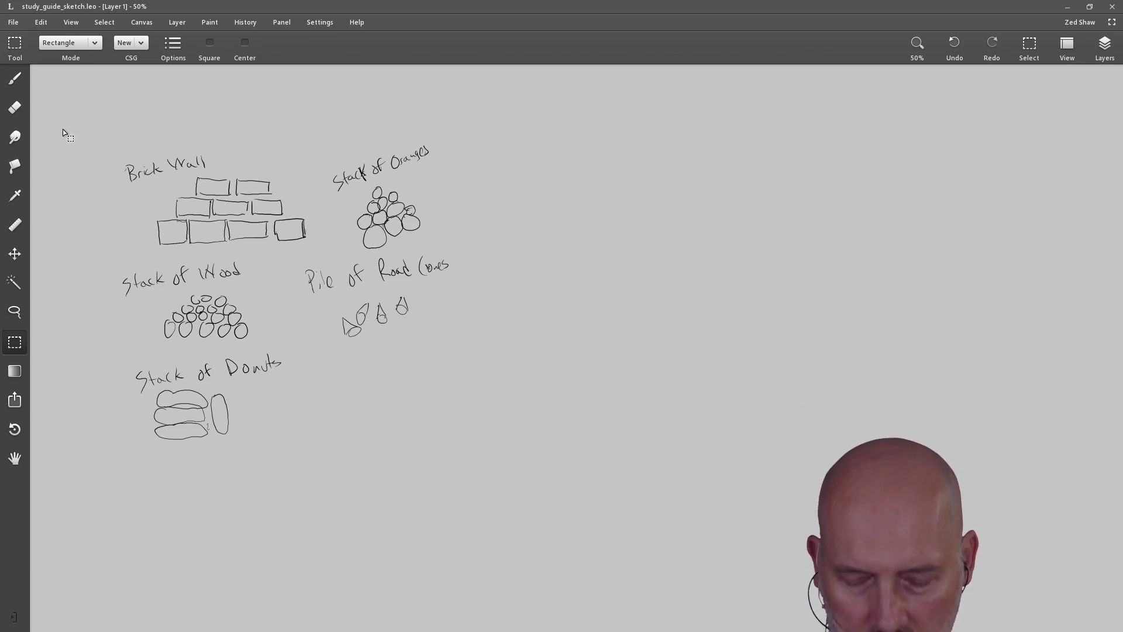
key(ctrl+v)
mouse_move(547, 185)
mouse_down()
mouse_move(464, 133)
mouse_move(121, 124)
mouse_up()
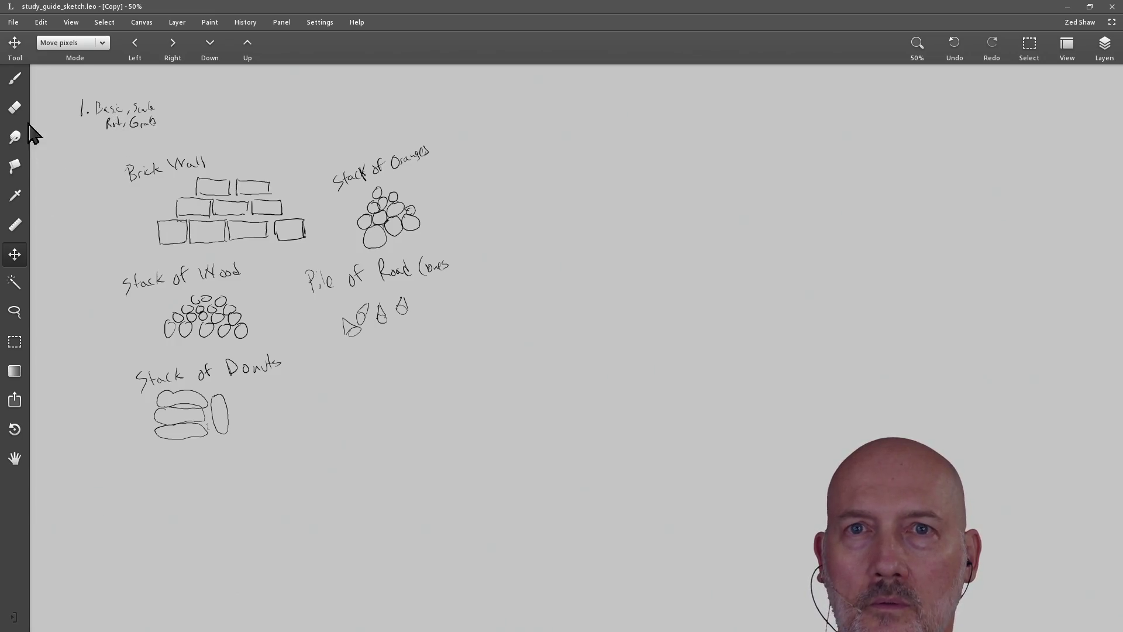
Draw a freehand brush frame enclosing all the stack sketches
click(15, 79)
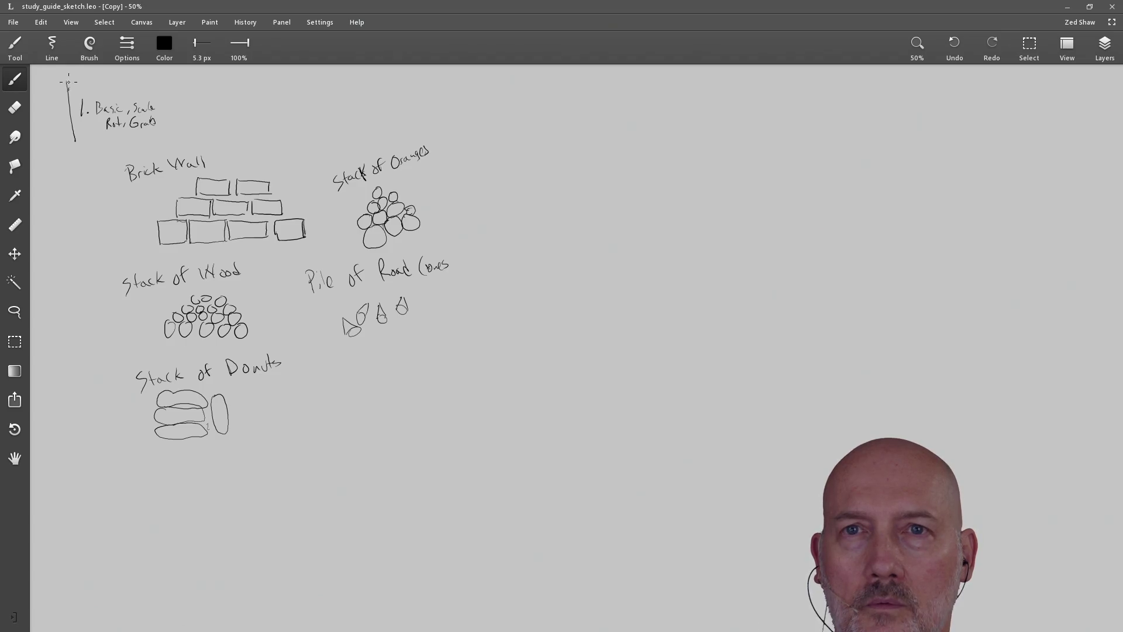
mouse_move(66, 82)
mouse_down()
mouse_move(100, 453)
mouse_move(120, 473)
mouse_move(596, 427)
mouse_up()
mouse_move(570, 445)
mouse_down()
mouse_move(572, 296)
mouse_move(552, 93)
mouse_move(63, 87)
mouse_up()
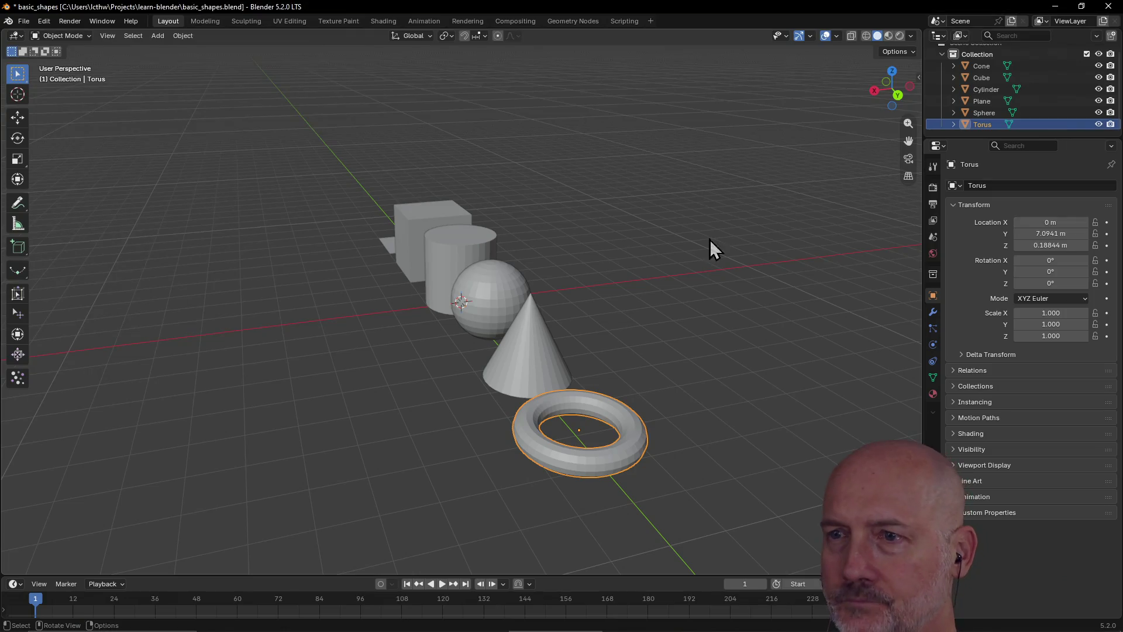
Orbit around the shape row, briefly selecting the cube, and drop the 3D cursor on the ground
middle_drag(556, 397, 647, 417)
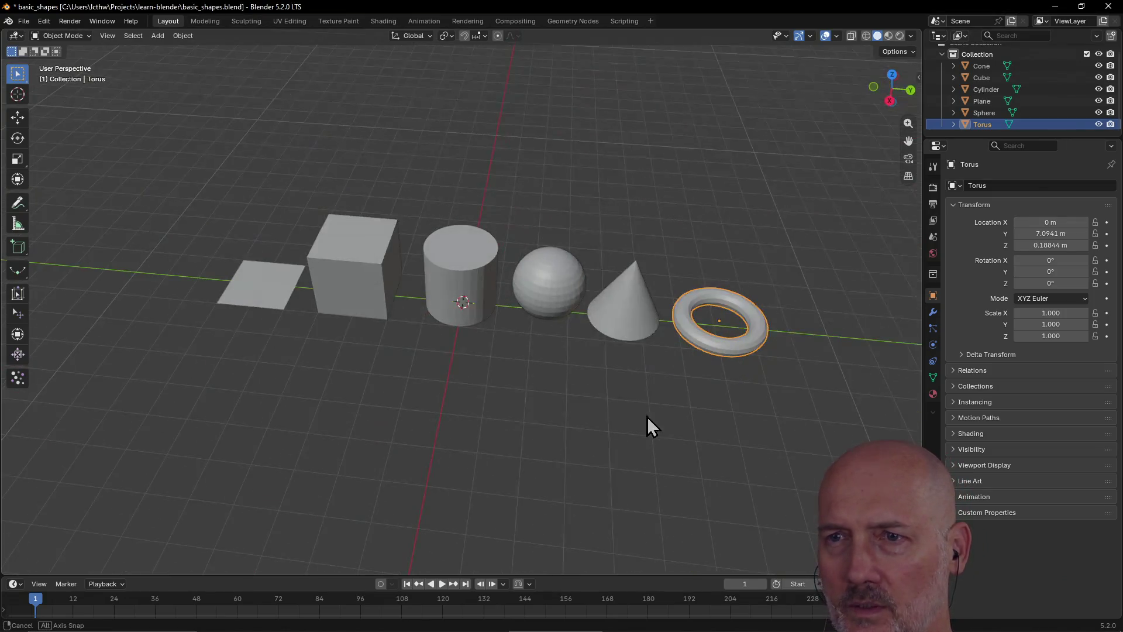
mouse_move(444, 337)
middle_down()
mouse_move(351, 301)
mouse_move(469, 253)
mouse_move(378, 268)
middle_up()
click(351, 293)
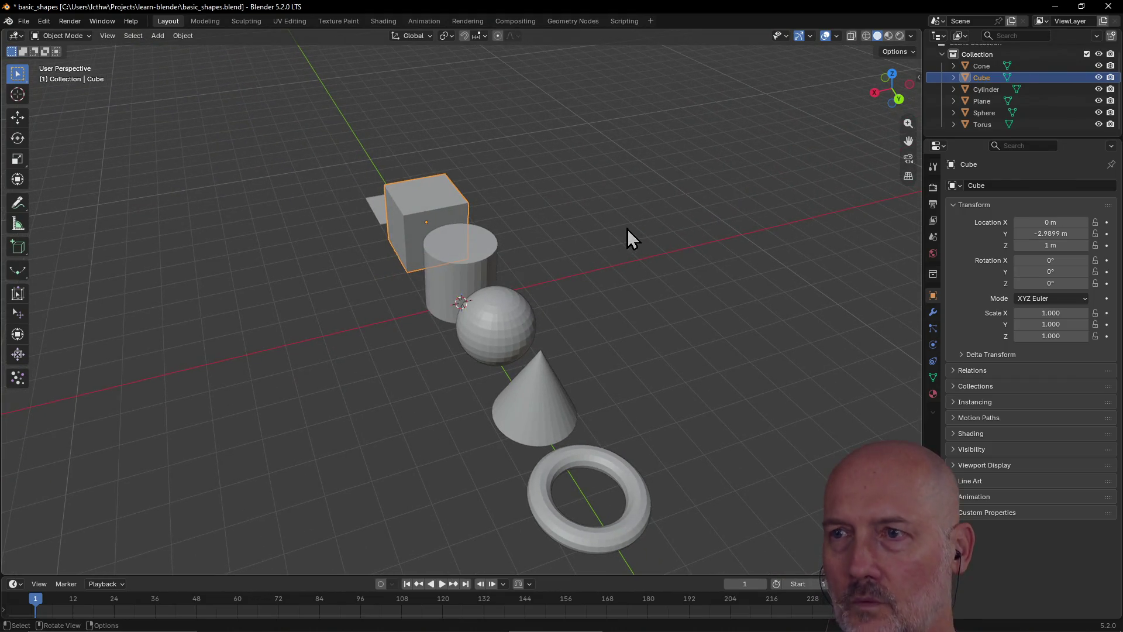
click(638, 233)
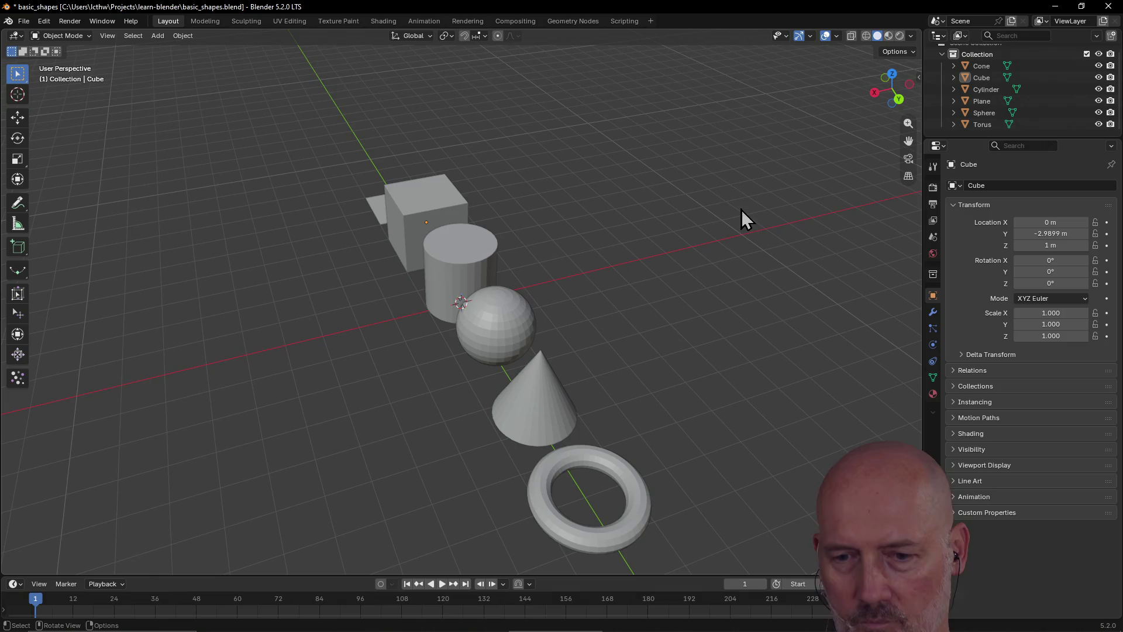
mouse_move(724, 213)
middle_down()
mouse_move(669, 225)
mouse_move(593, 191)
mouse_move(588, 173)
middle_up()
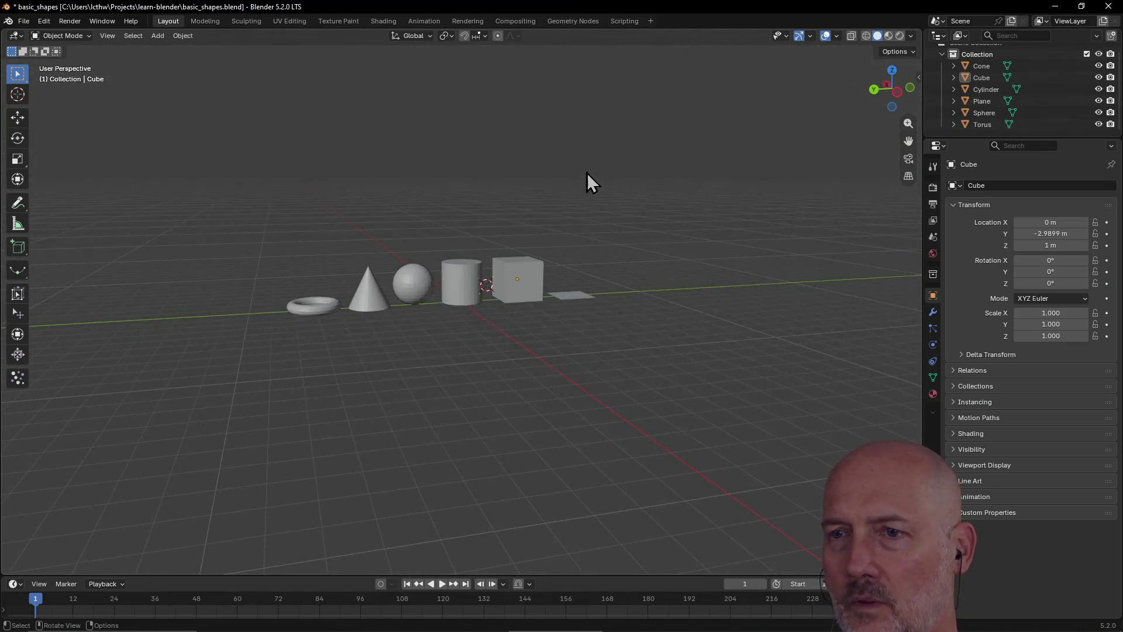
shift+right_click(609, 456)
Keep orbiting the row to different angles and pan over to empty ground
mouse_move(609, 456)
middle_down()
mouse_move(725, 474)
mouse_move(657, 462)
mouse_move(796, 468)
mouse_move(580, 451)
middle_up()
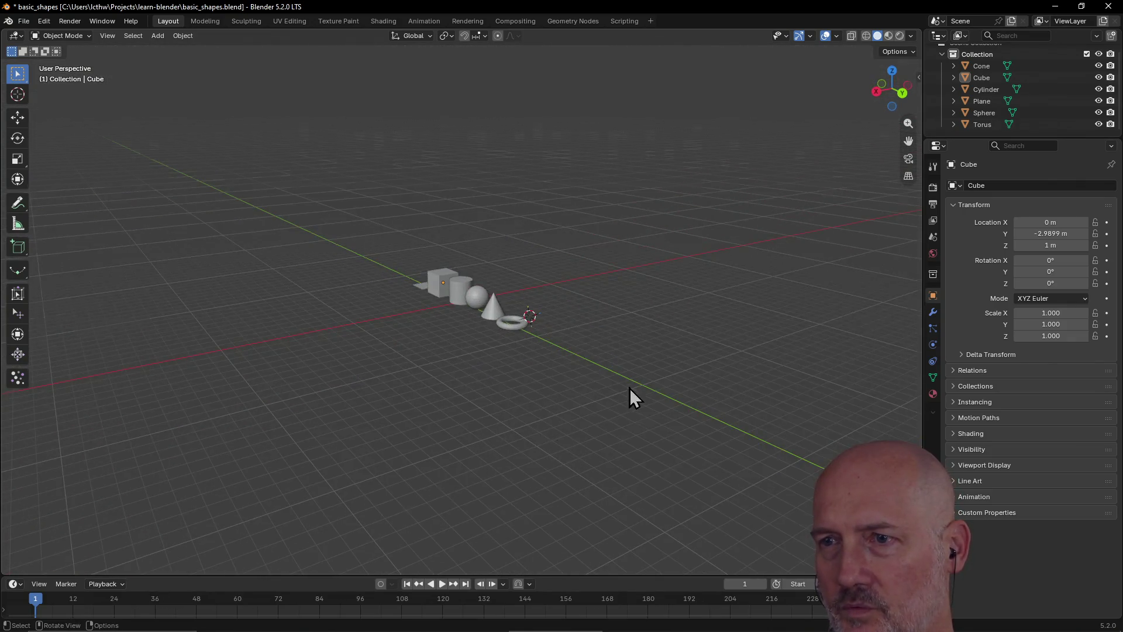
middle_drag(609, 402, 485, 421)
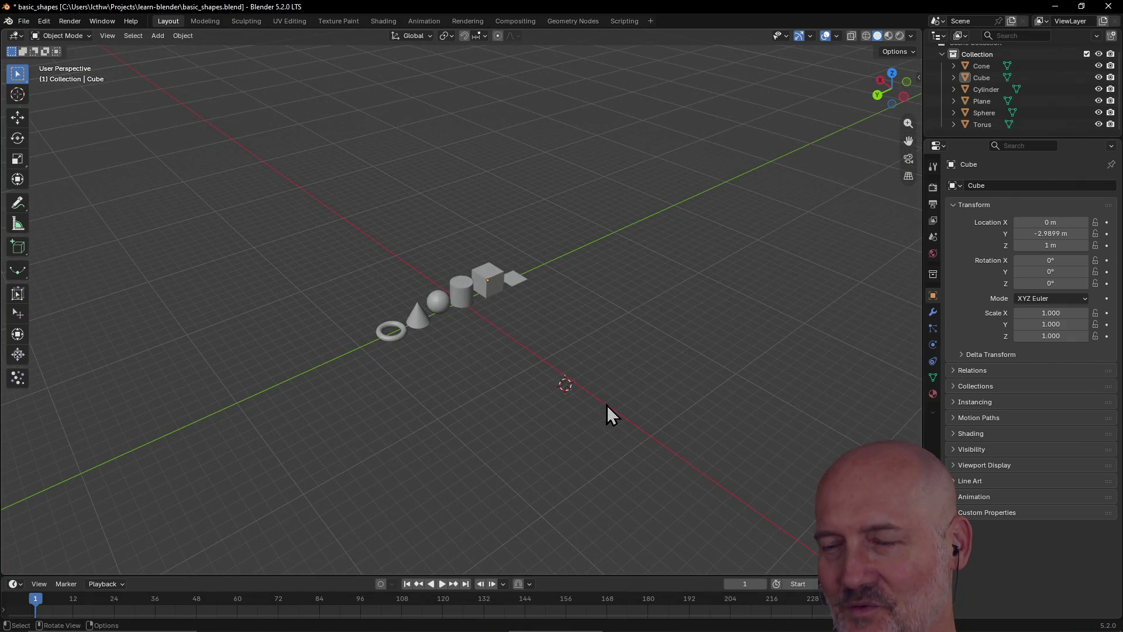
scroll(606, 404, up, 2)
scroll(607, 406, up, 2)
mouse_move(608, 413)
middle_down()
mouse_move(778, 396)
mouse_move(790, 409)
mouse_move(742, 406)
middle_up()
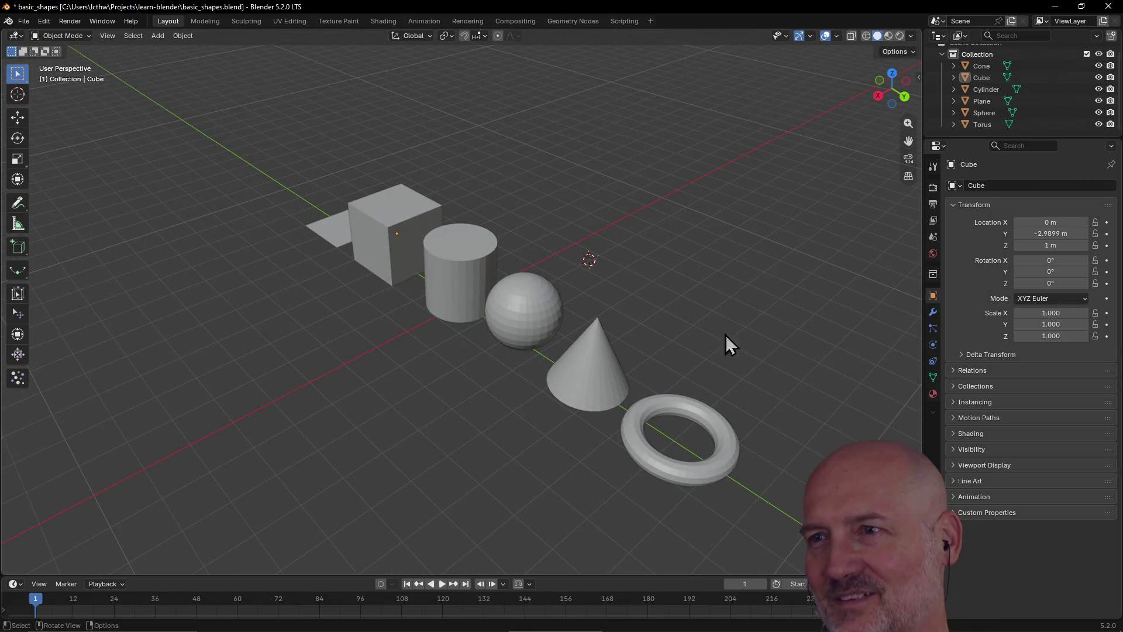
mouse_move(546, 257)
middle_down()
mouse_move(477, 265)
mouse_move(486, 268)
middle_up()
mouse_move(774, 366)
middle_down()
mouse_move(730, 353)
mouse_move(770, 369)
mouse_move(741, 349)
mouse_move(427, 372)
mouse_move(406, 387)
middle_up()
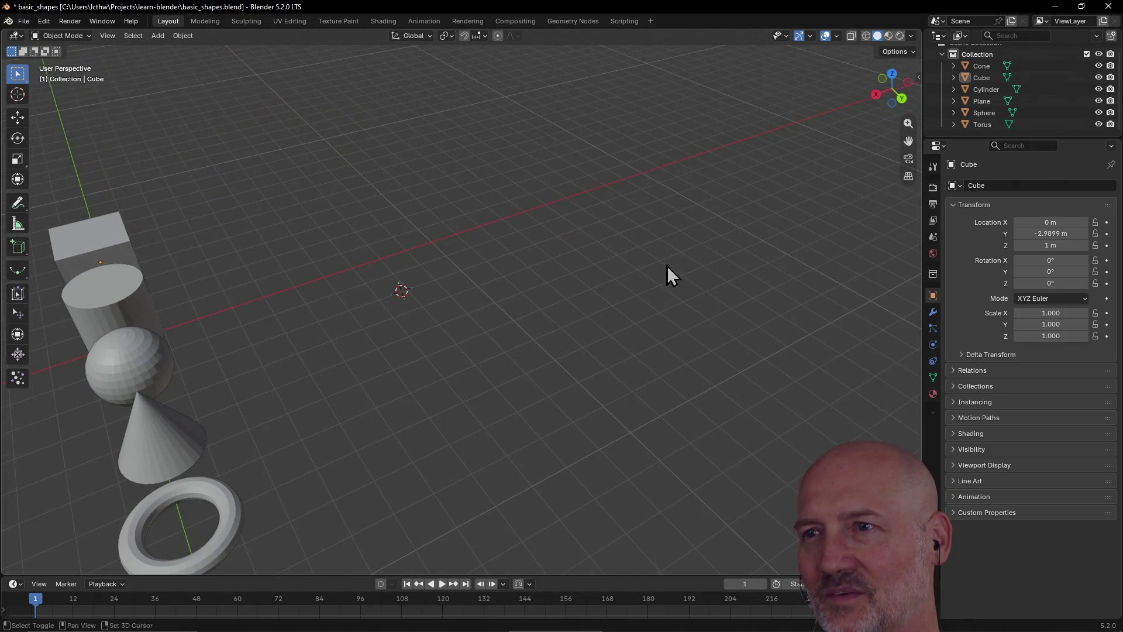
shift+middle_drag(668, 266, 514, 370)
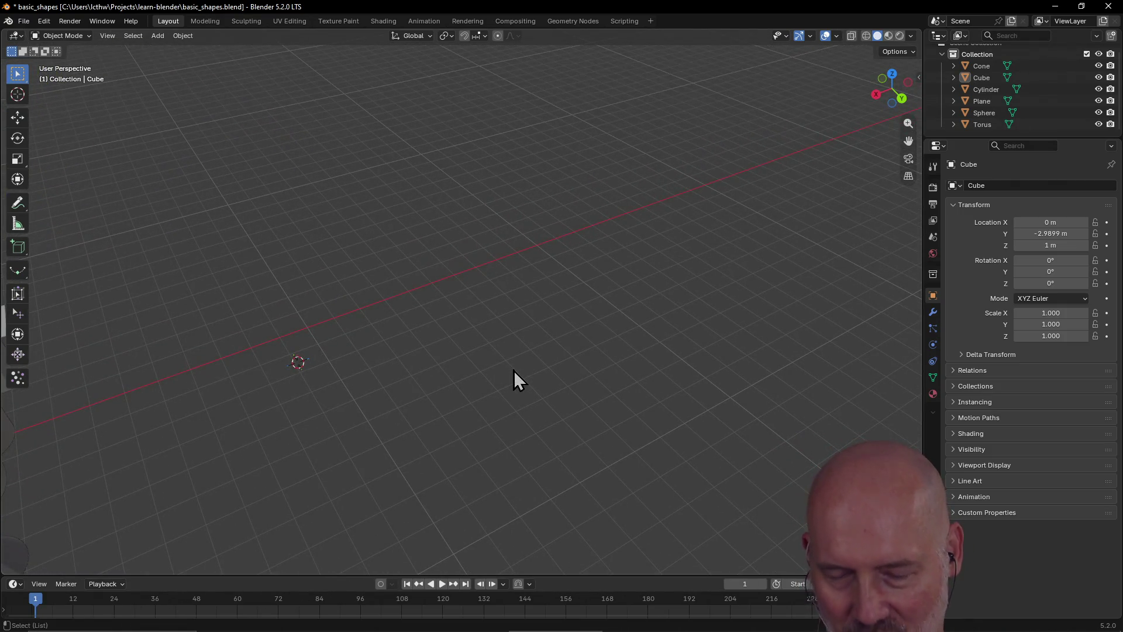
Toggle quad view with Ctrl+Alt+Q and place the 3D cursor from the Front and Top views
key(ctrl+alt+q)
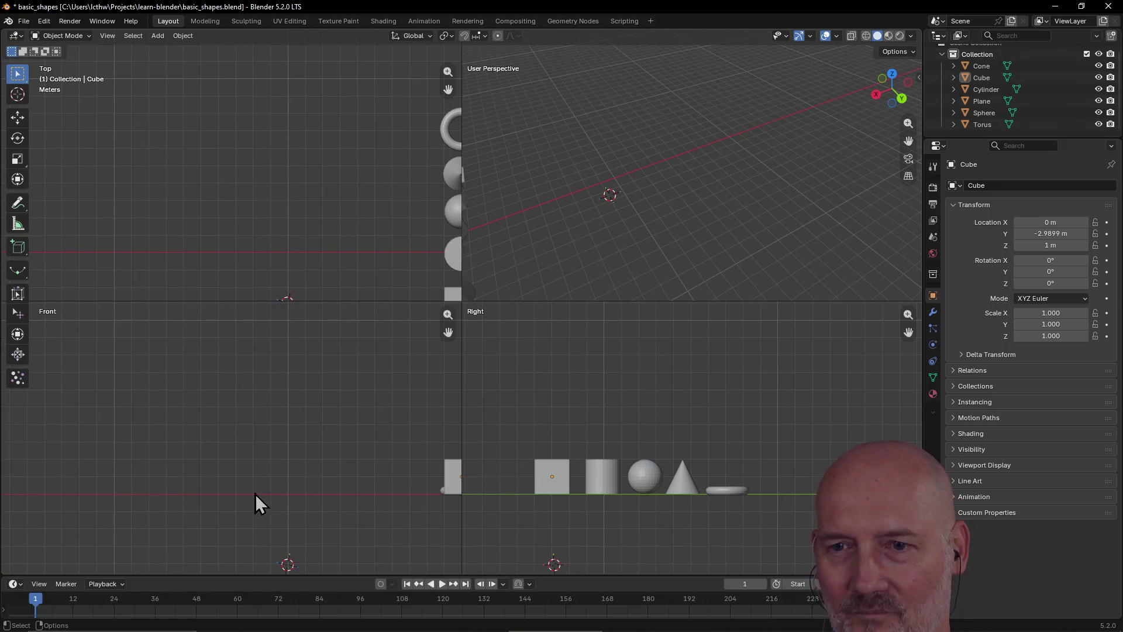
shift+right_click(220, 492)
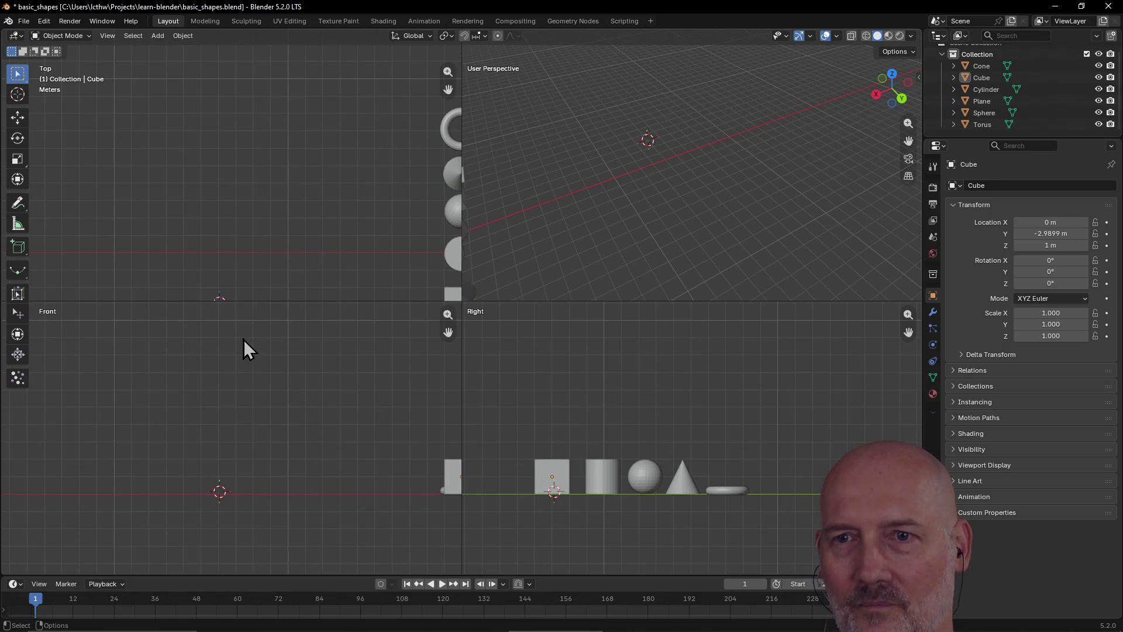
shift+right_click(214, 253)
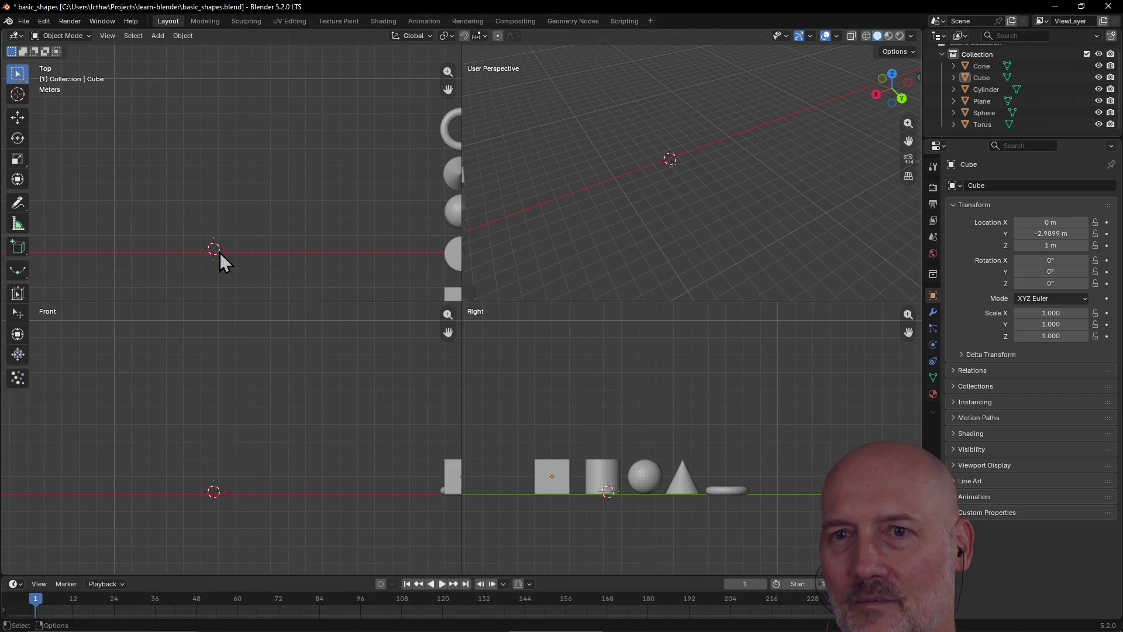
shift+right_click(216, 254)
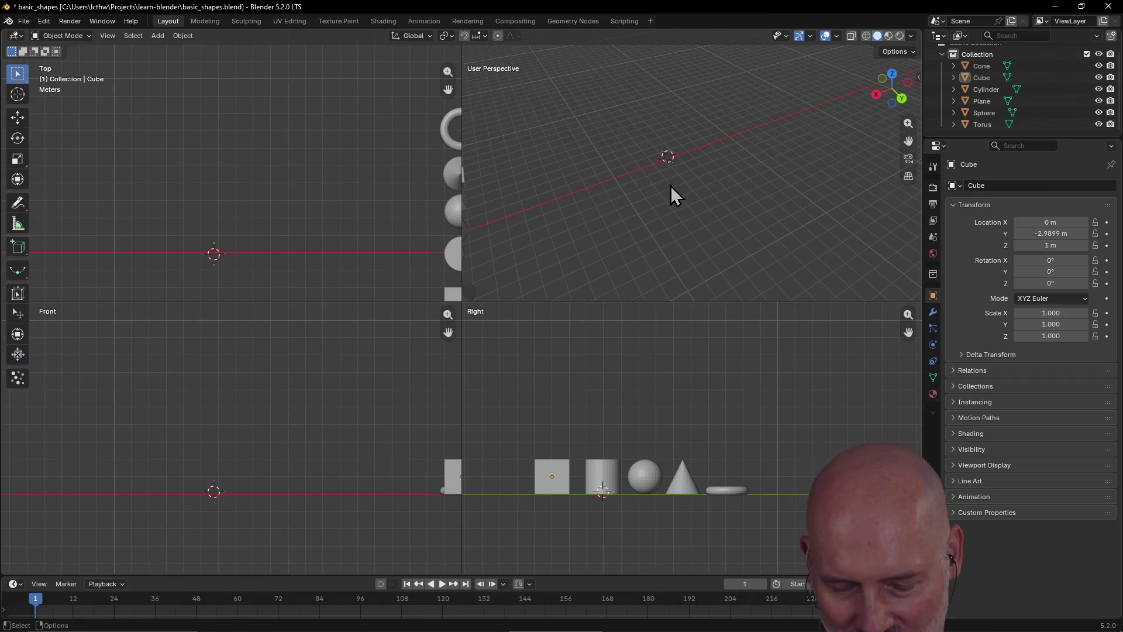
key(ctrl+alt+q)
Add a new cube, Cube.001, at the 3D cursor and frame it in the view
mouse_move(613, 220)
middle_down()
mouse_move(604, 215)
mouse_move(582, 247)
mouse_move(503, 275)
mouse_move(556, 258)
mouse_move(612, 261)
mouse_move(500, 286)
middle_up()
scroll(503, 275, up, 3)
mouse_move(423, 293)
middle_down()
mouse_move(501, 271)
mouse_move(486, 290)
middle_up()
mouse_move(395, 304)
middle_down()
mouse_move(359, 300)
mouse_move(376, 290)
middle_up()
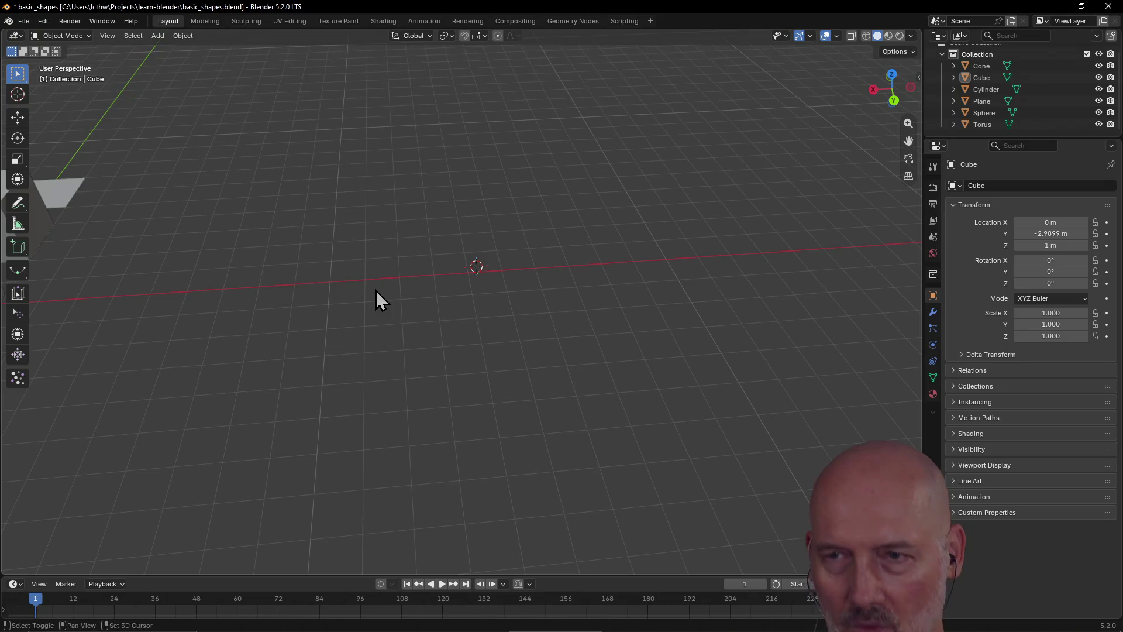
key(shift+a)
mouse_move(354, 307)
click(422, 316)
mouse_move(462, 298)
middle_down()
mouse_move(535, 266)
mouse_move(524, 289)
mouse_move(510, 290)
middle_up()
key(grave)
click(529, 316)
Raise Cube.001 by 1 m along the Z axis
mouse_move(381, 298)
middle_down()
mouse_move(466, 245)
mouse_move(466, 291)
mouse_move(454, 244)
middle_up()
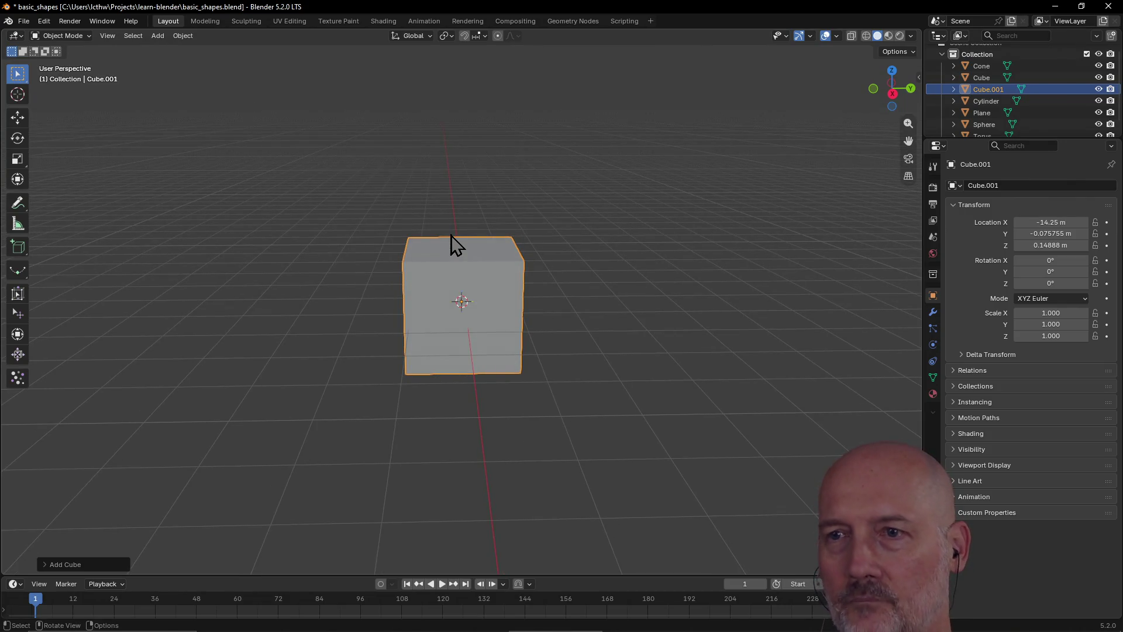
key(g)
key(z)
key(1)
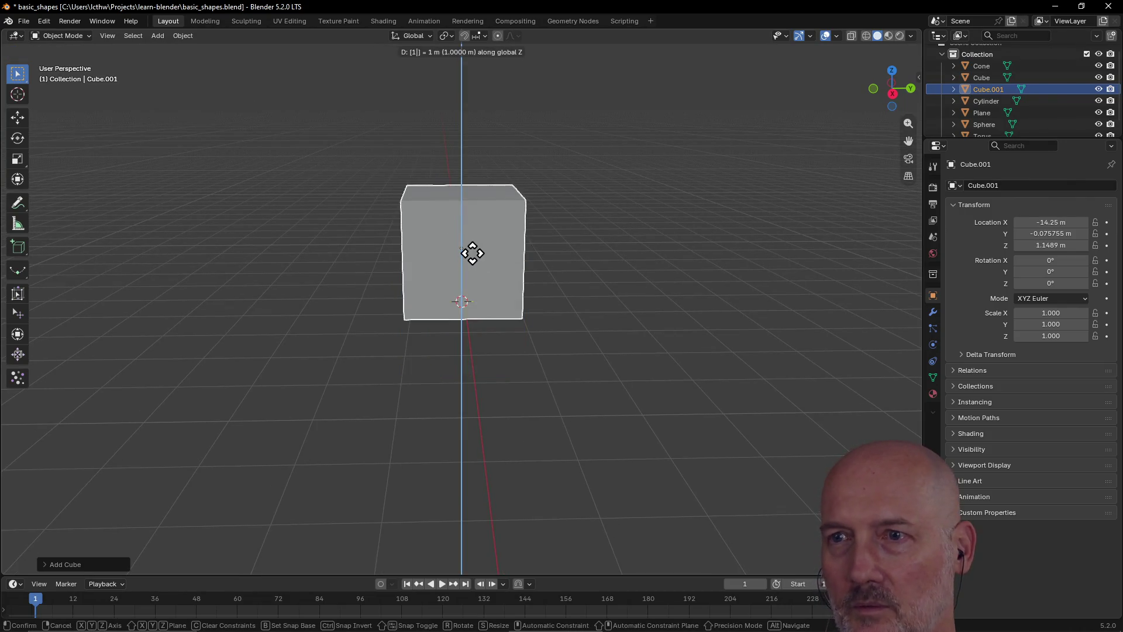
key(Return)
Look at the raised cube from above and bring up the Add menu's mesh shapes
mouse_move(506, 256)
middle_down()
mouse_move(431, 264)
mouse_move(517, 250)
mouse_move(442, 291)
mouse_move(454, 265)
mouse_move(476, 271)
mouse_move(477, 230)
middle_up()
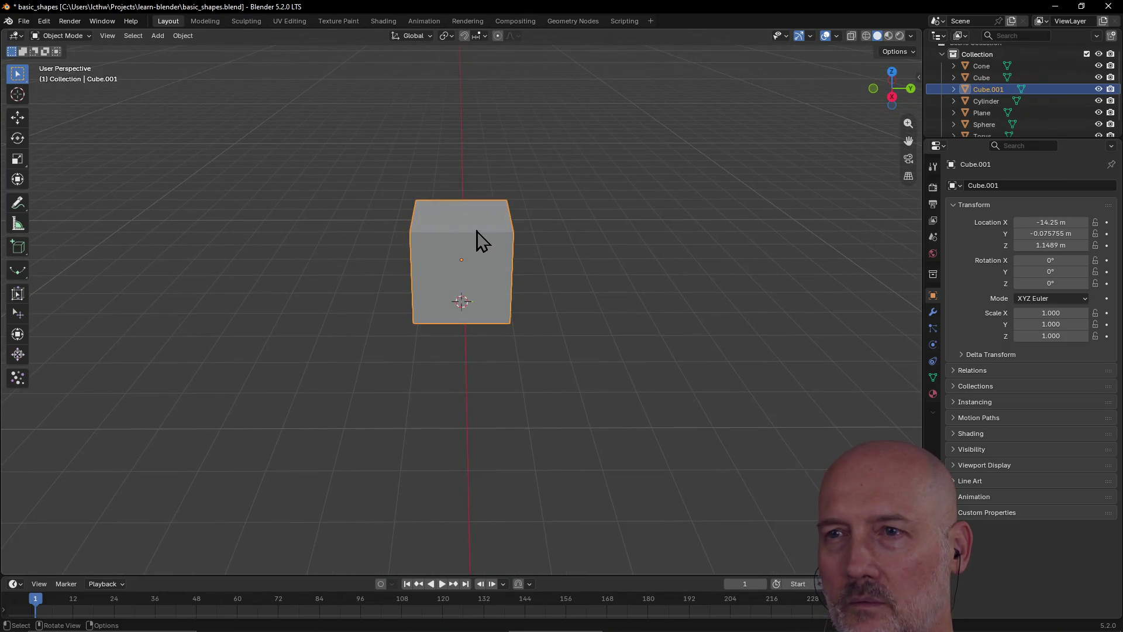
mouse_move(434, 267)
middle_down()
mouse_move(407, 283)
mouse_move(461, 266)
middle_up()
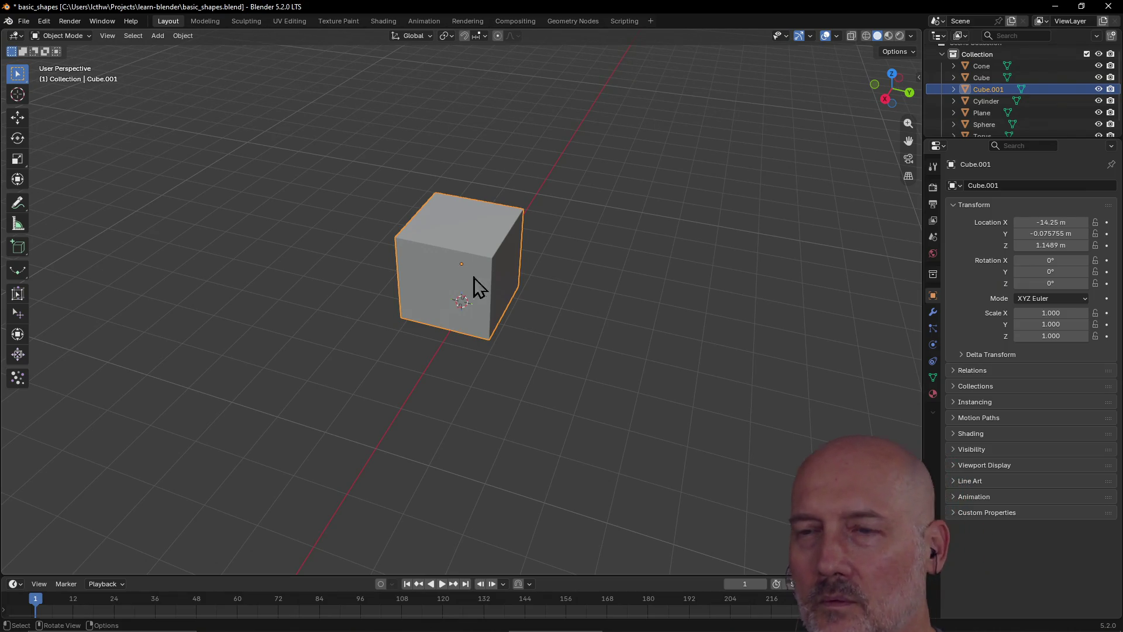
mouse_move(459, 292)
middle_down()
mouse_move(514, 255)
mouse_move(427, 273)
mouse_move(489, 269)
middle_up()
mouse_move(366, 293)
middle_down()
mouse_move(404, 302)
mouse_move(510, 280)
mouse_move(386, 305)
mouse_move(485, 275)
mouse_move(419, 283)
mouse_move(449, 279)
middle_up()
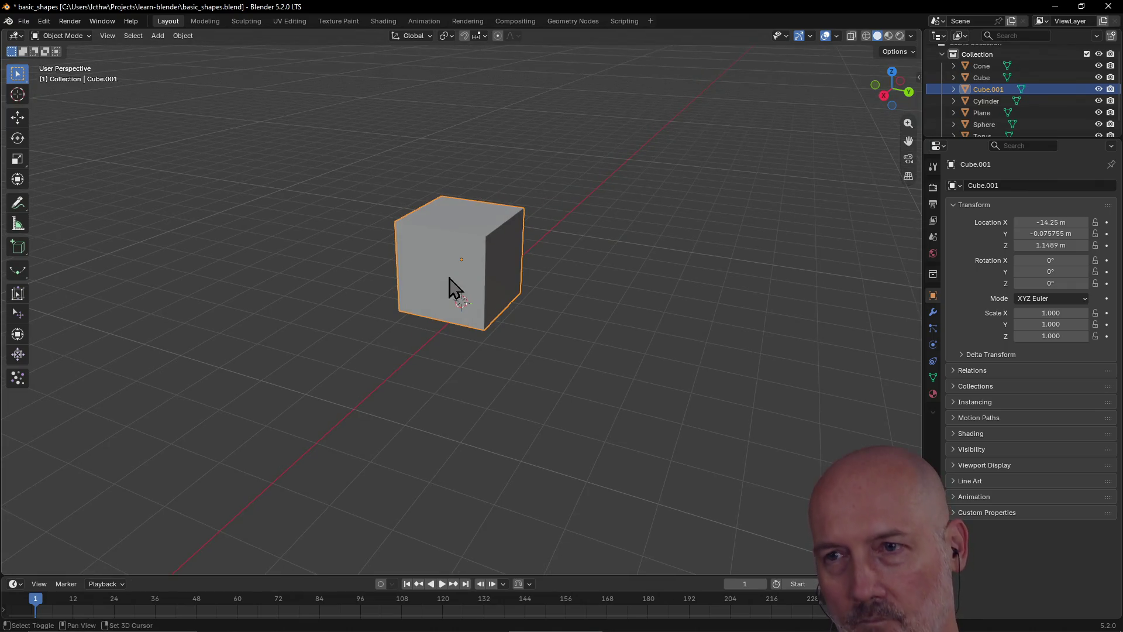
key(shift+a)
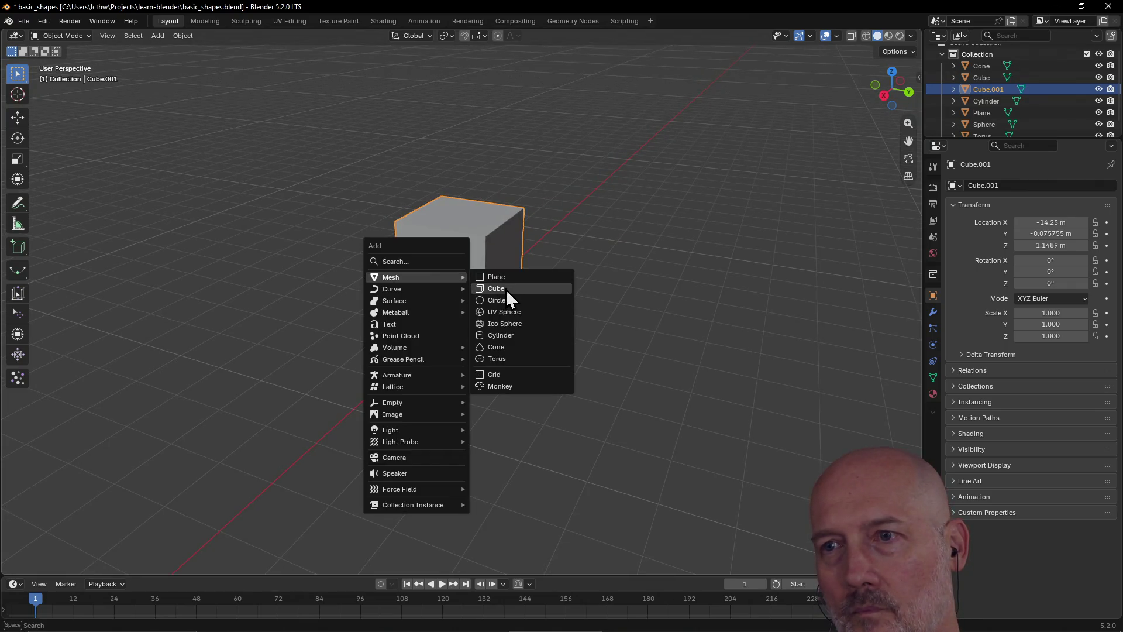
Add Cube.002, drop it beside Cube.001, and adjust its height along Z
click(506, 289)
key(g)
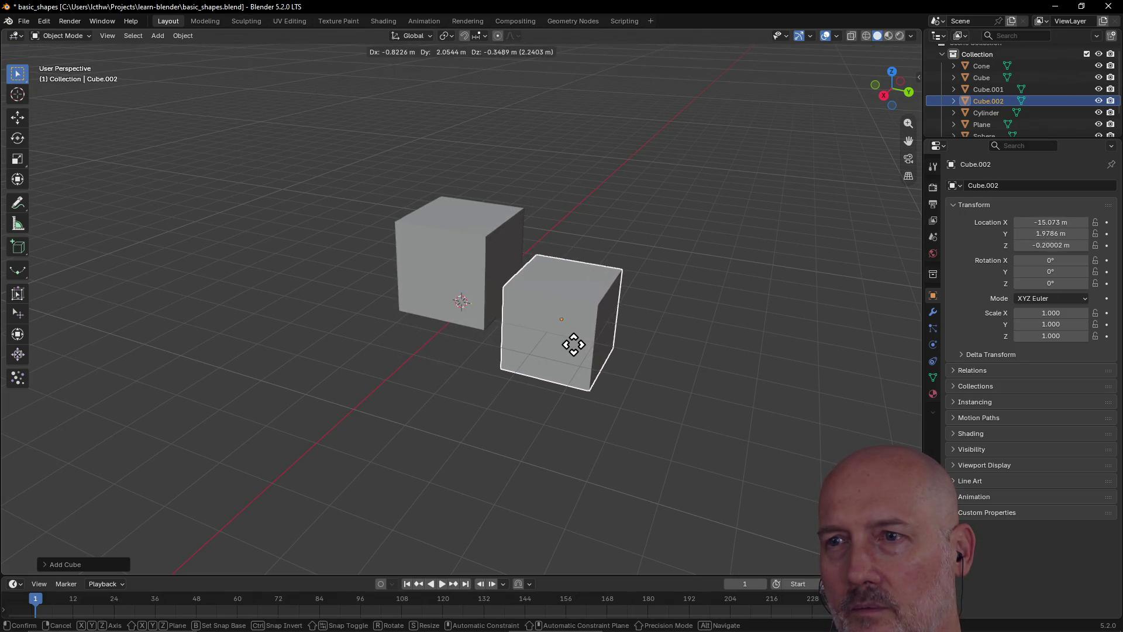
click(573, 346)
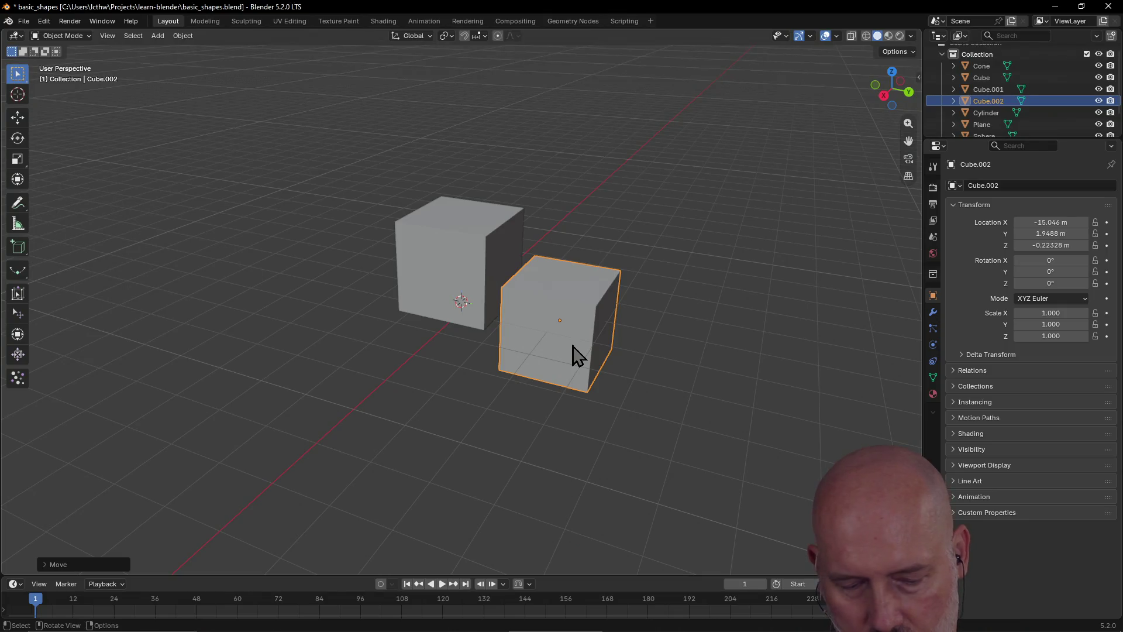
key(g)
key(z)
click(577, 304)
mouse_move(576, 303)
middle_down()
mouse_move(623, 287)
mouse_move(620, 304)
mouse_move(584, 326)
mouse_move(475, 374)
middle_up()
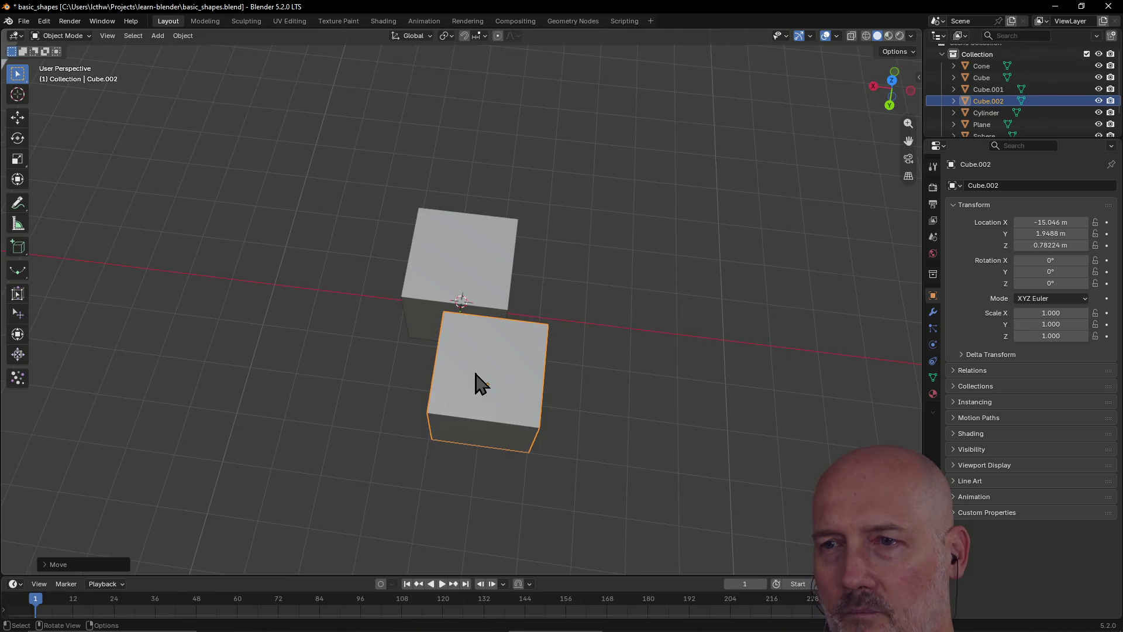
Line Cube.002 up with Cube.001 along X and level its height with it
key(g)
key(x)
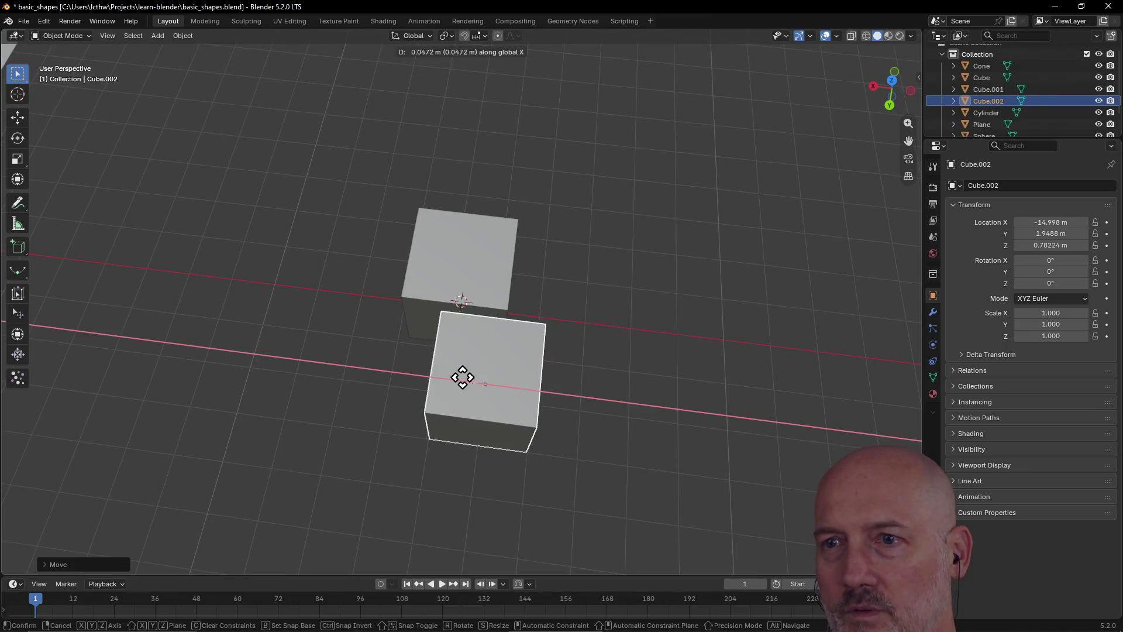
click(435, 377)
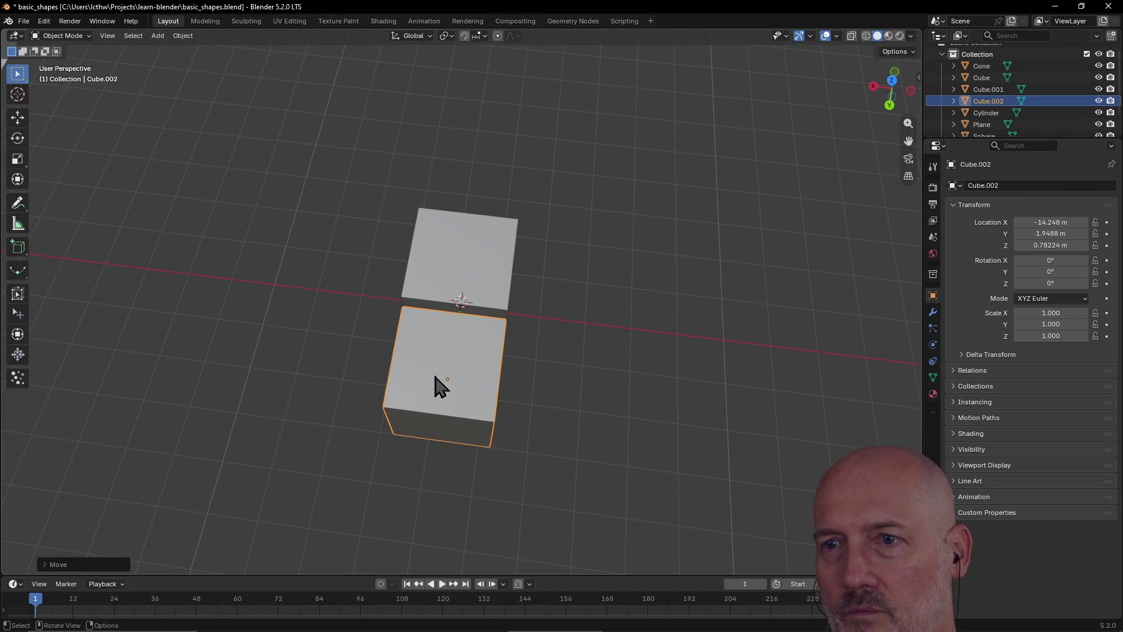
middle_drag(432, 374, 571, 321)
key(g)
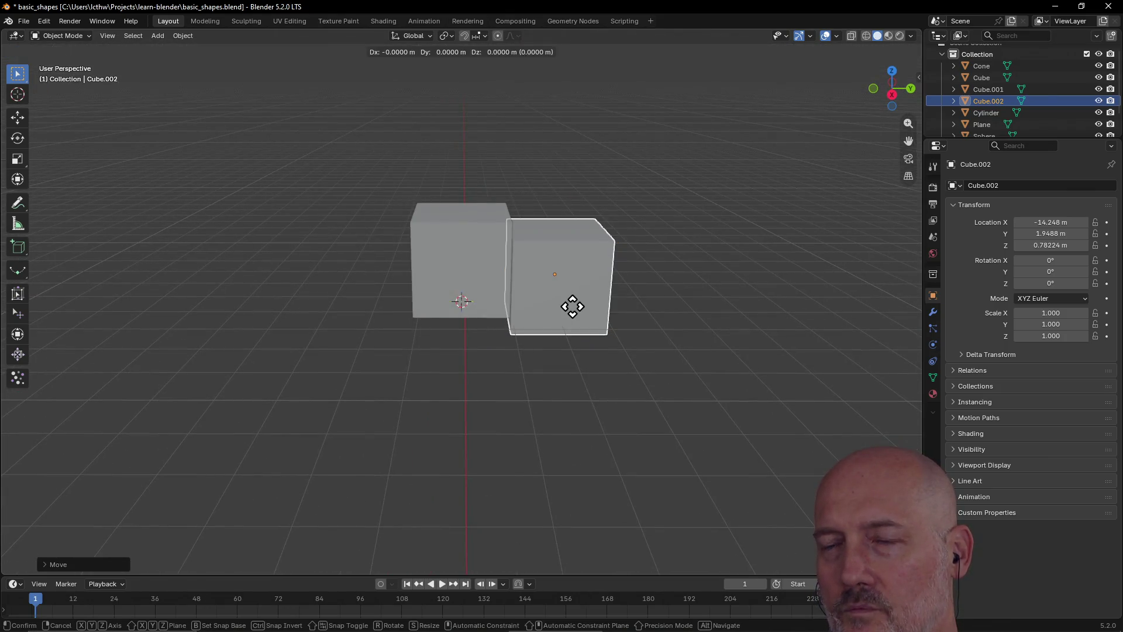
key(z)
click(574, 298)
mouse_move(576, 295)
middle_down()
mouse_move(526, 300)
mouse_move(557, 316)
mouse_move(503, 302)
mouse_move(439, 308)
mouse_move(476, 333)
mouse_move(535, 313)
middle_up()
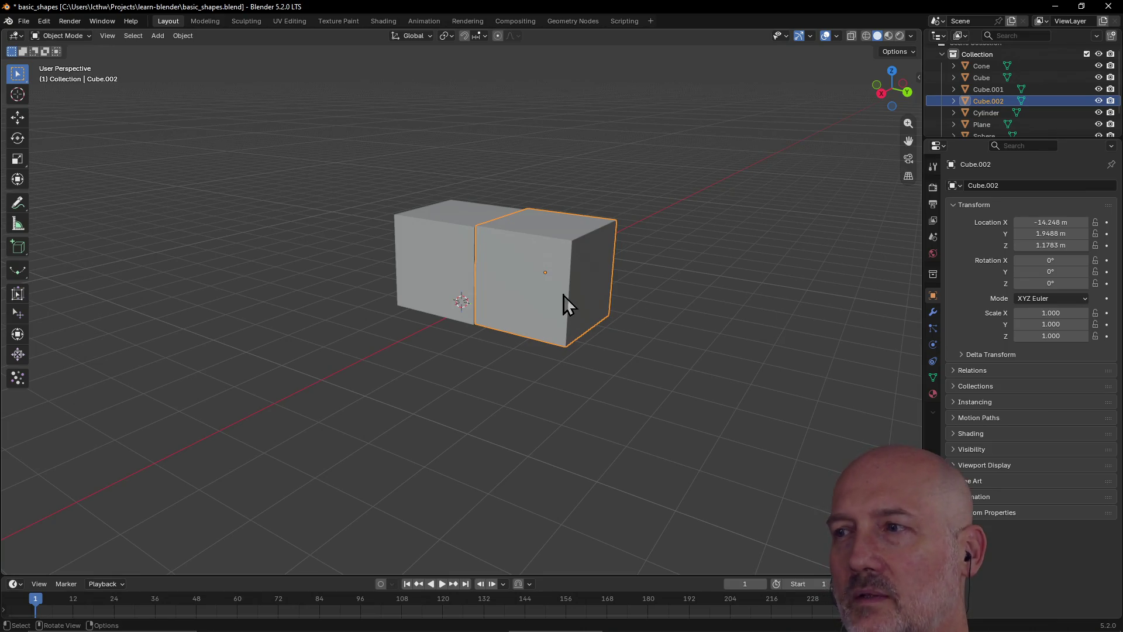
Slide Cube.002 along Y to Y 2.9732 m, leaving a gap
key(g)
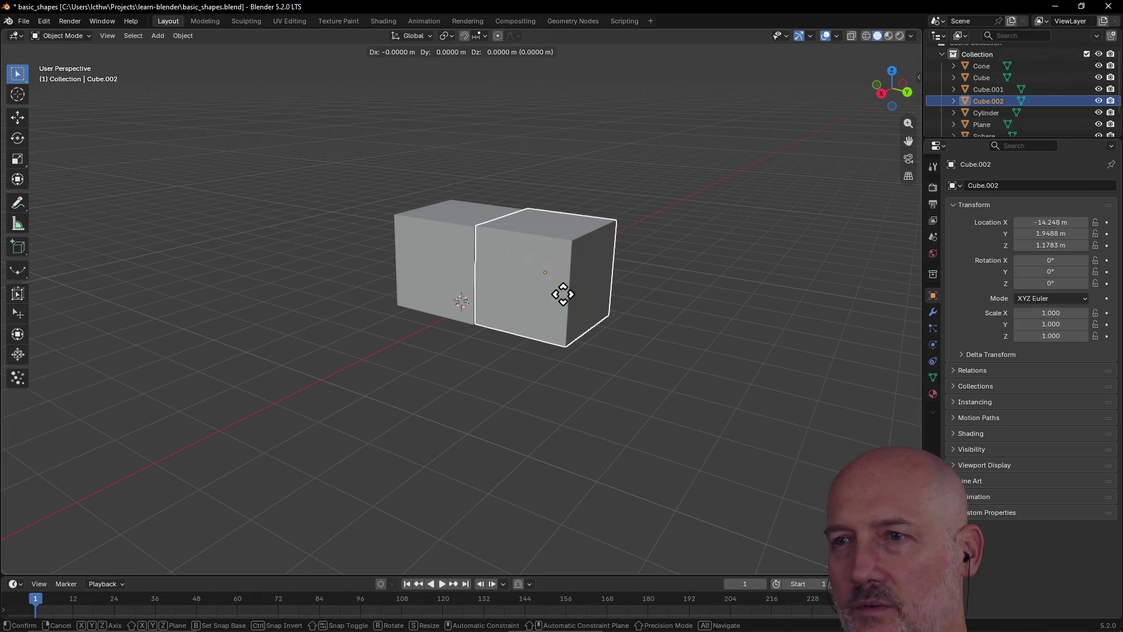
key(y)
click(603, 310)
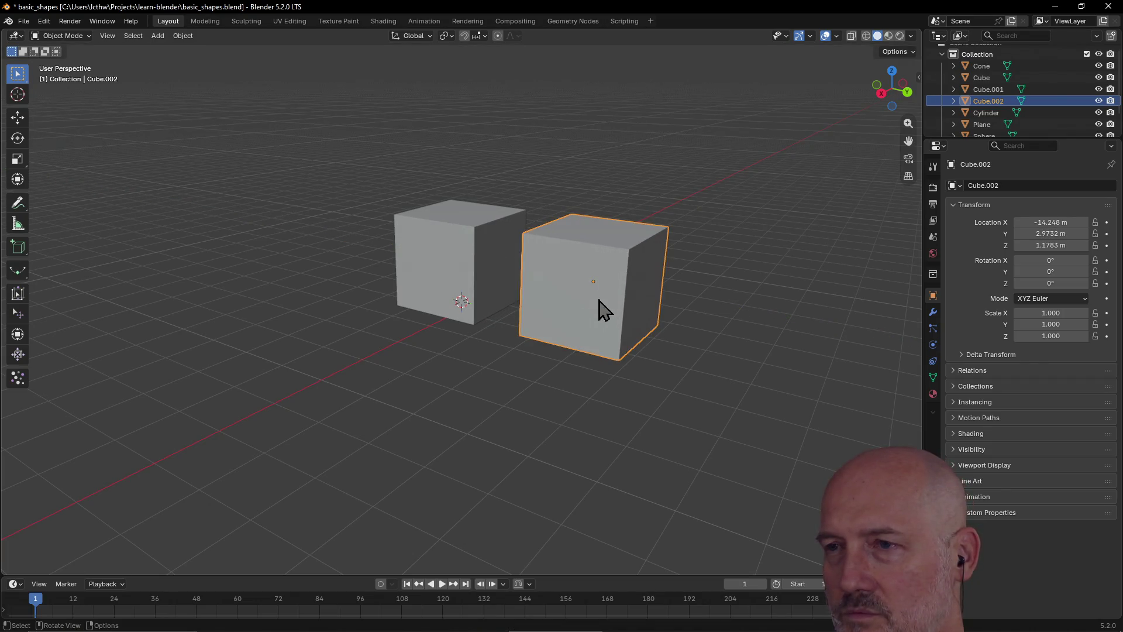
Switch to the Modeling workspace
key(shift)
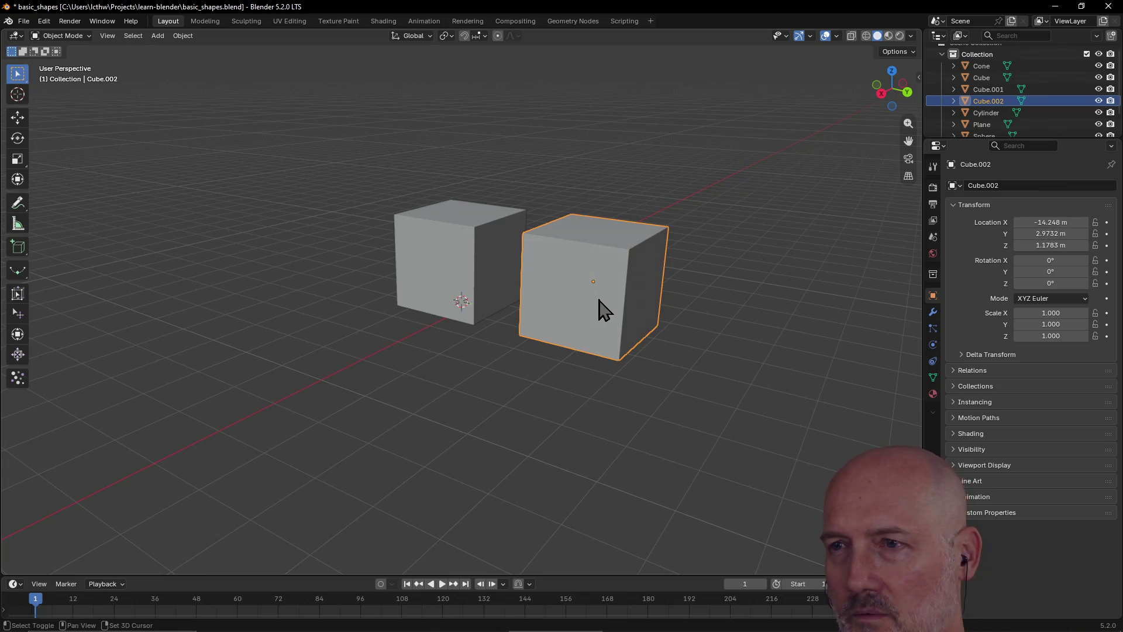
key(ctrl)
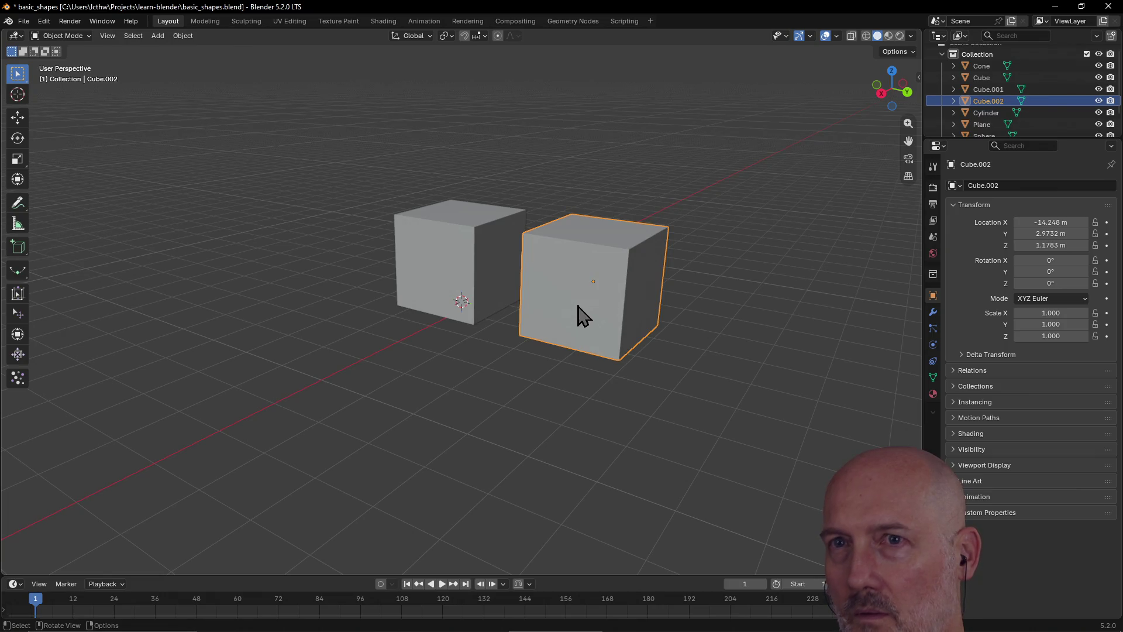
click(206, 21)
mouse_move(460, 214)
middle_down()
mouse_move(389, 199)
mouse_move(484, 161)
middle_up()
scroll(484, 161, down, 5)
key(grave)
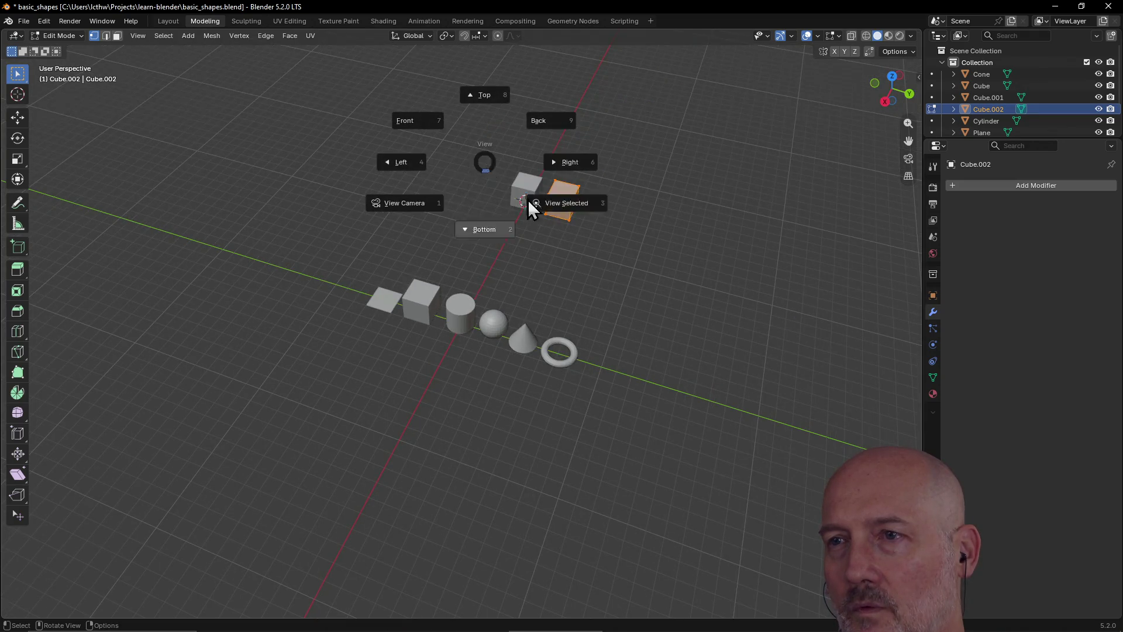
click(573, 202)
scroll(597, 246, down, 8)
mouse_move(519, 213)
middle_down()
mouse_move(468, 348)
mouse_move(554, 350)
middle_up()
key(alt+a)
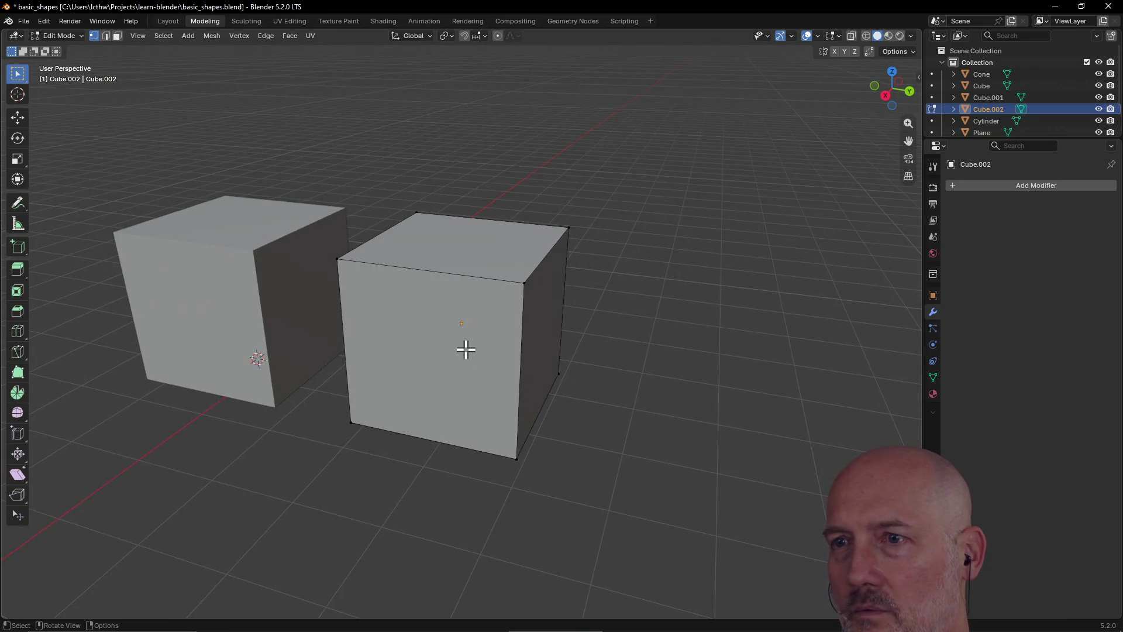
click(501, 262)
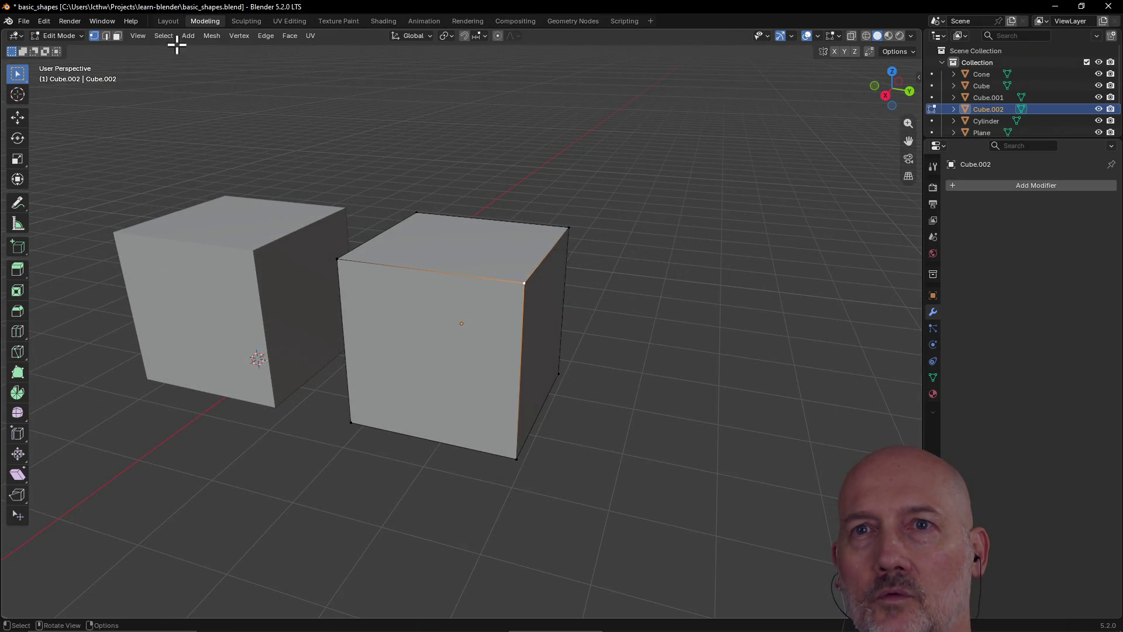
click(164, 22)
middle_drag(622, 300, 559, 304)
mouse_move(1047, 312)
mouse_down()
mouse_move(1094, 312)
mouse_move(1046, 314)
mouse_up()
click(1047, 314)
text(1.28)
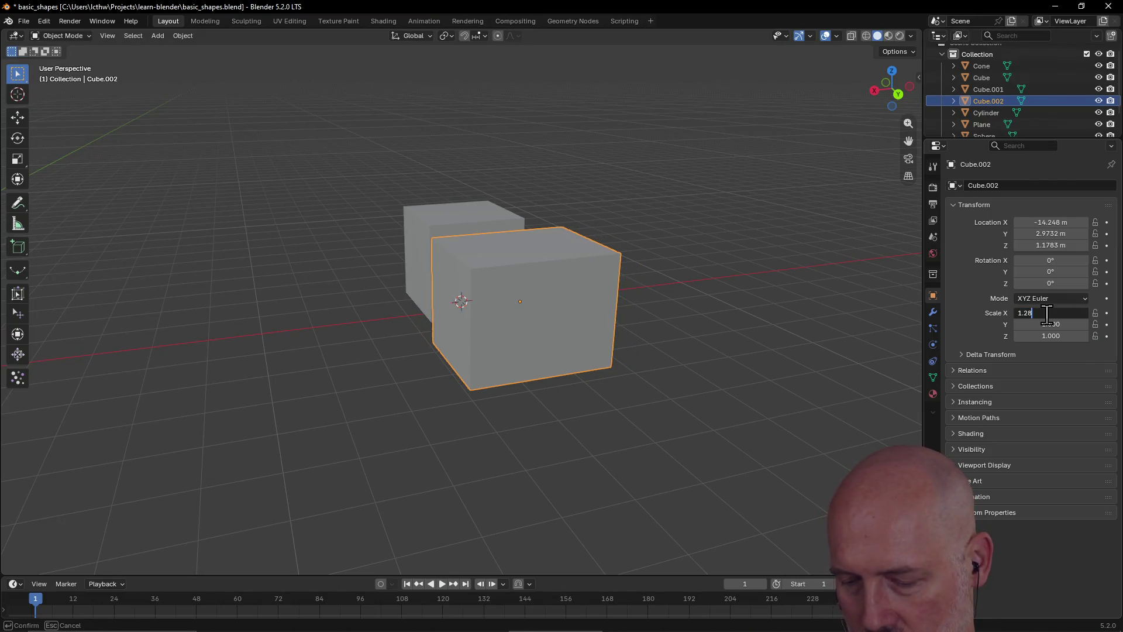
key(Return)
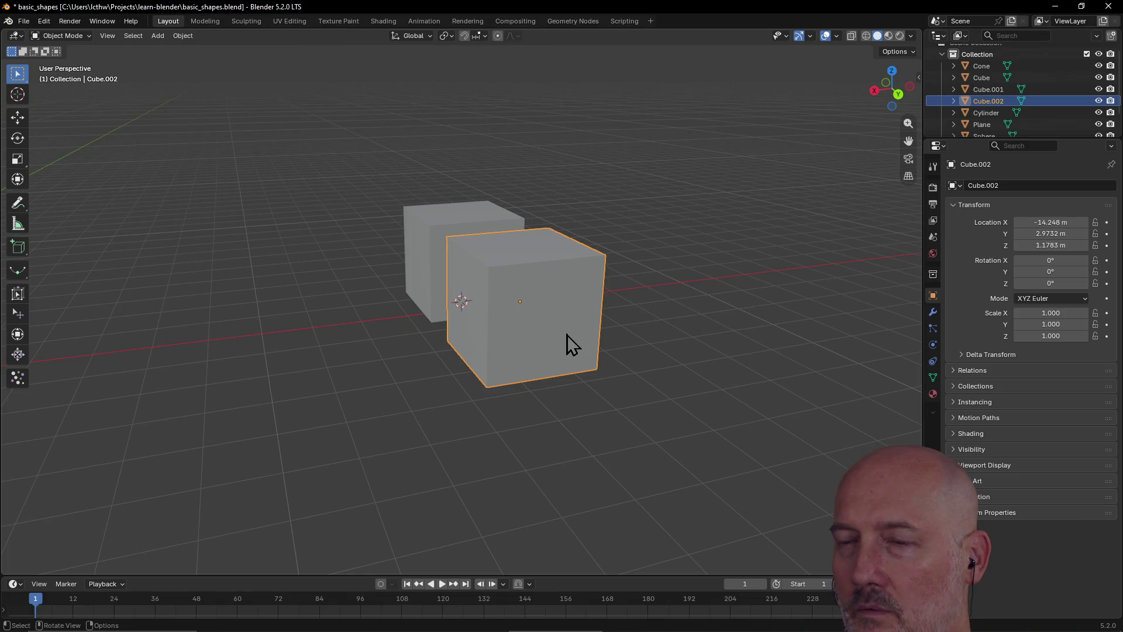
middle_drag(567, 342, 632, 351)
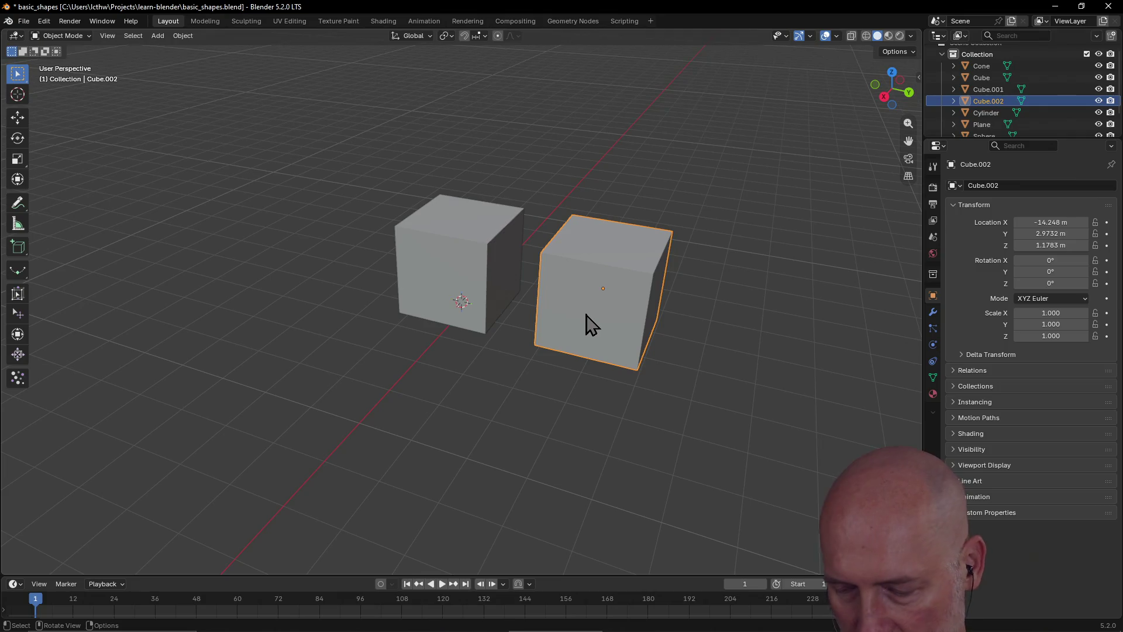
key(alt+Tab)
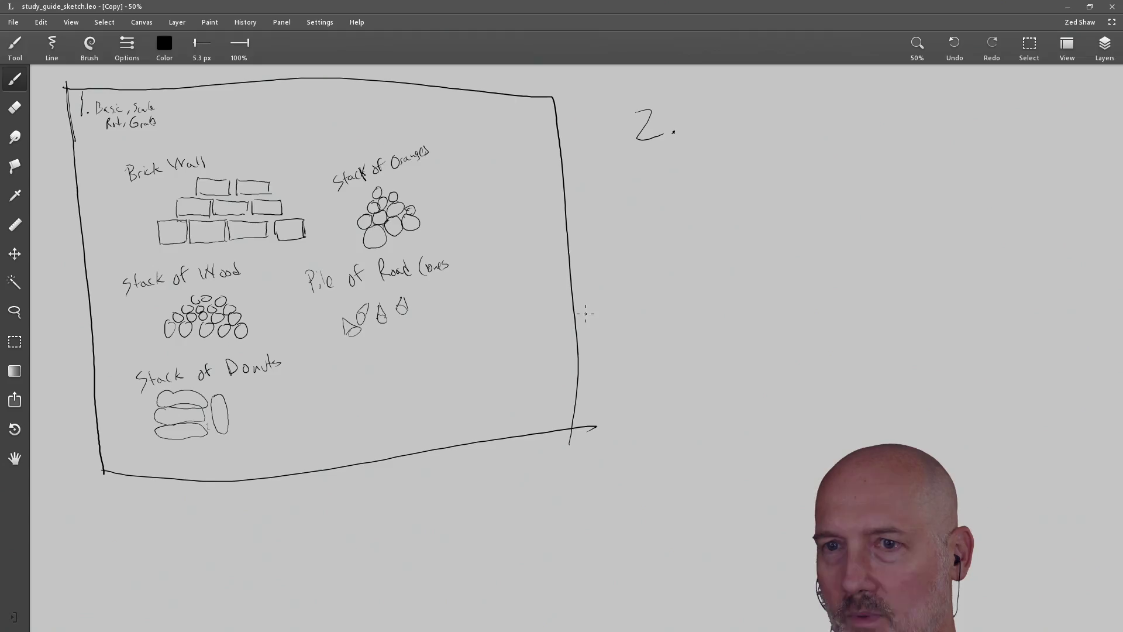
key(alt+Tab)
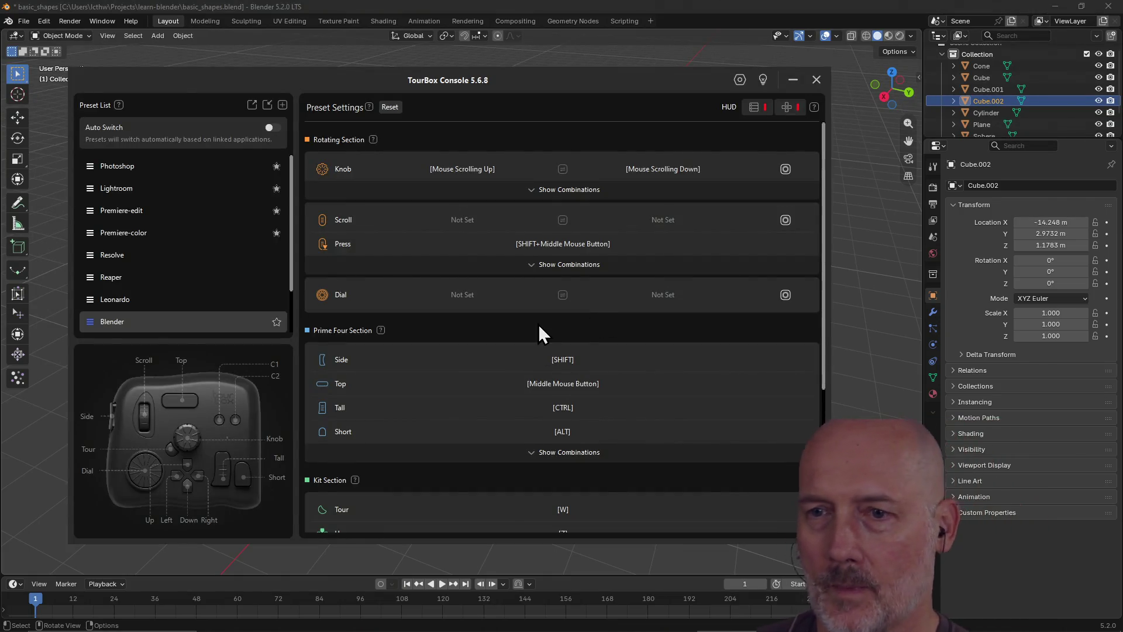
scroll(535, 326, down, 3)
click(592, 369)
scroll(586, 374, down, 2)
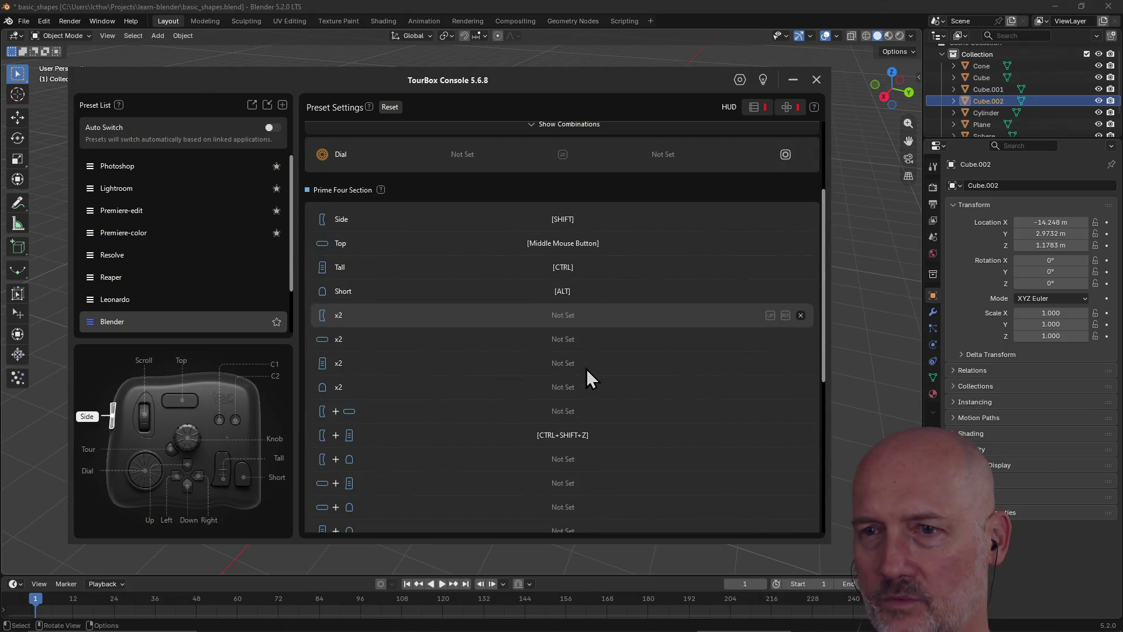
scroll(587, 368, down, 5)
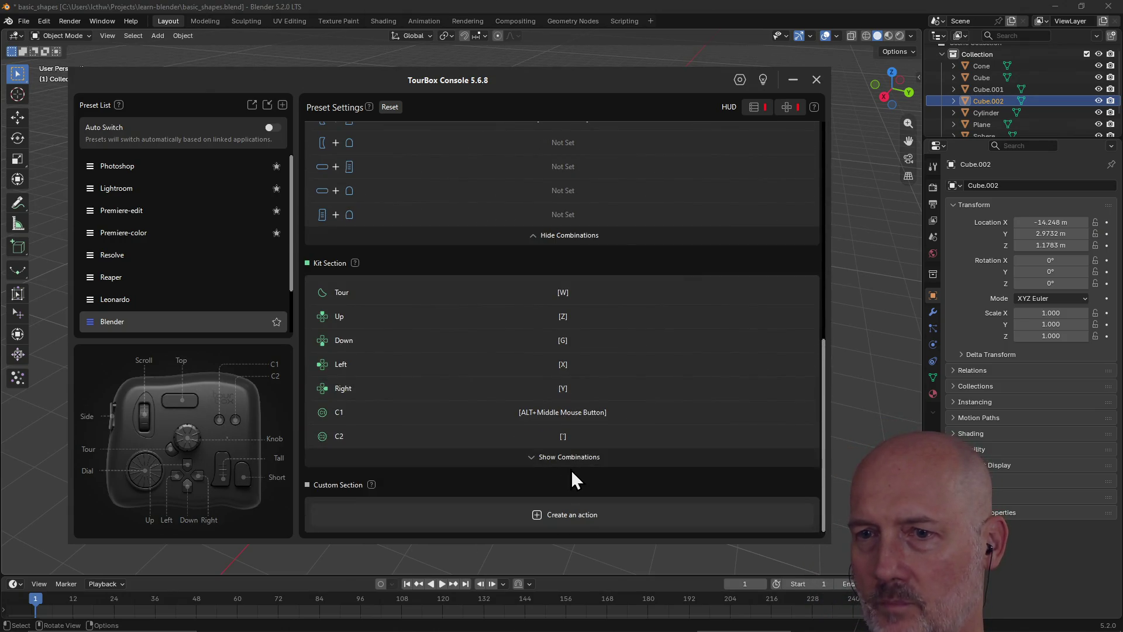
click(572, 462)
scroll(614, 471, down, 1)
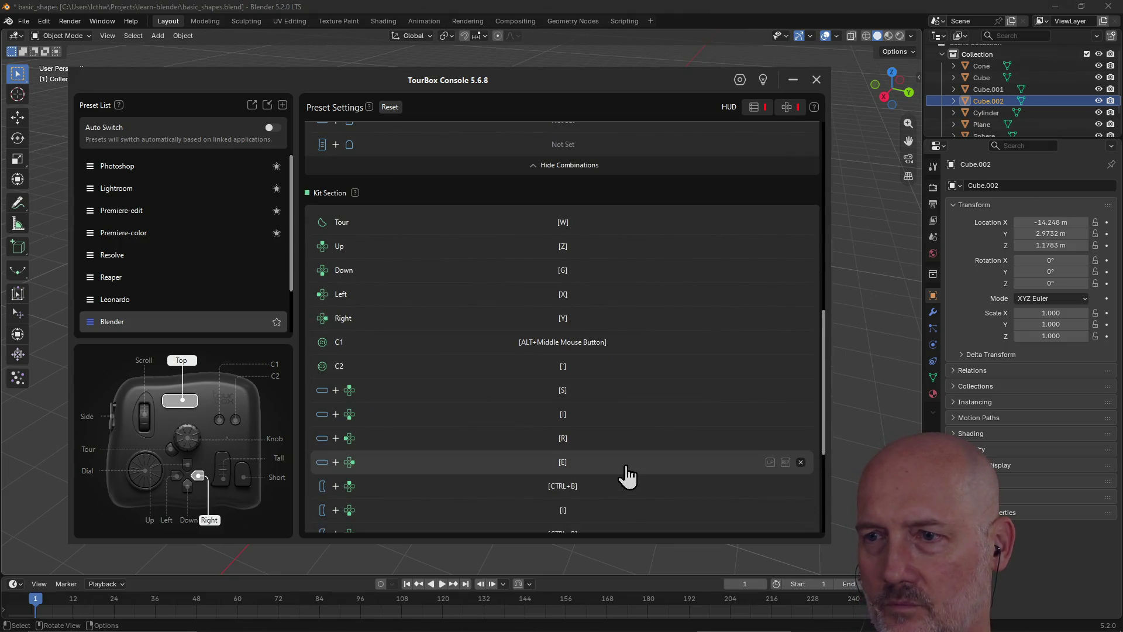
scroll(611, 491, down, 2)
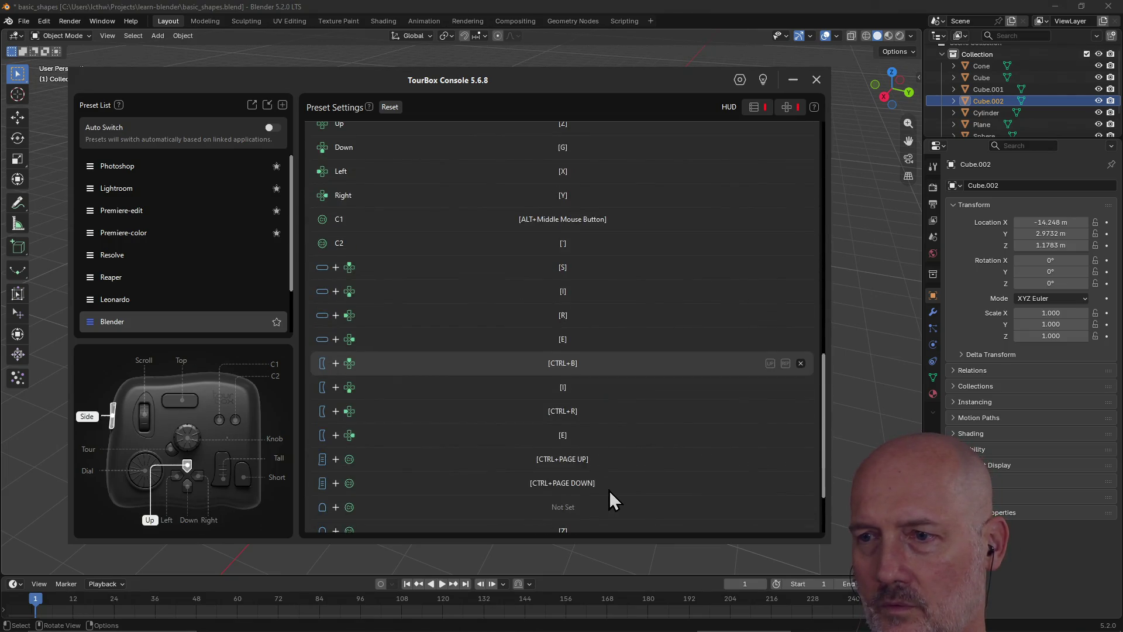
scroll(608, 492, down, 1)
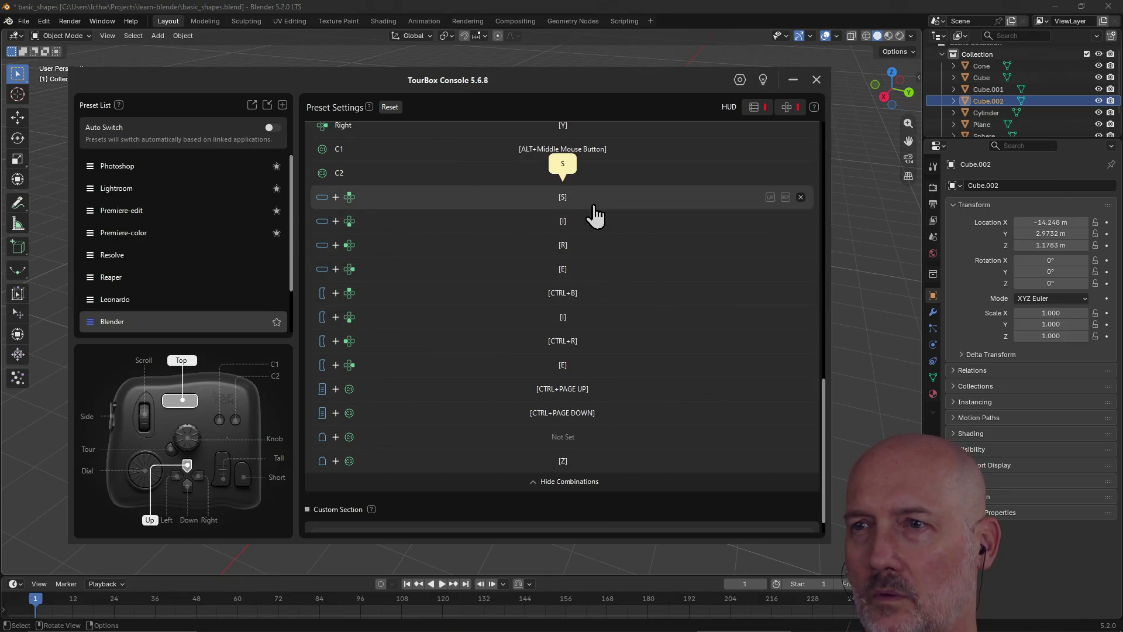
key(alt+Tab)
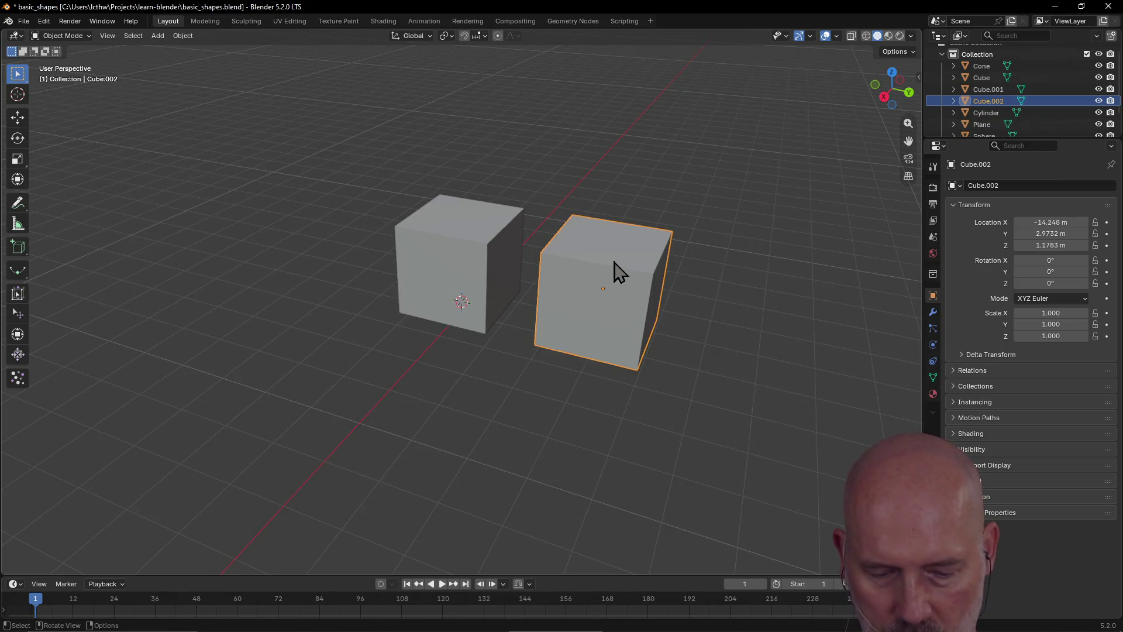
Stretch the right cube, Cube.002, along the Y axis
key(s)
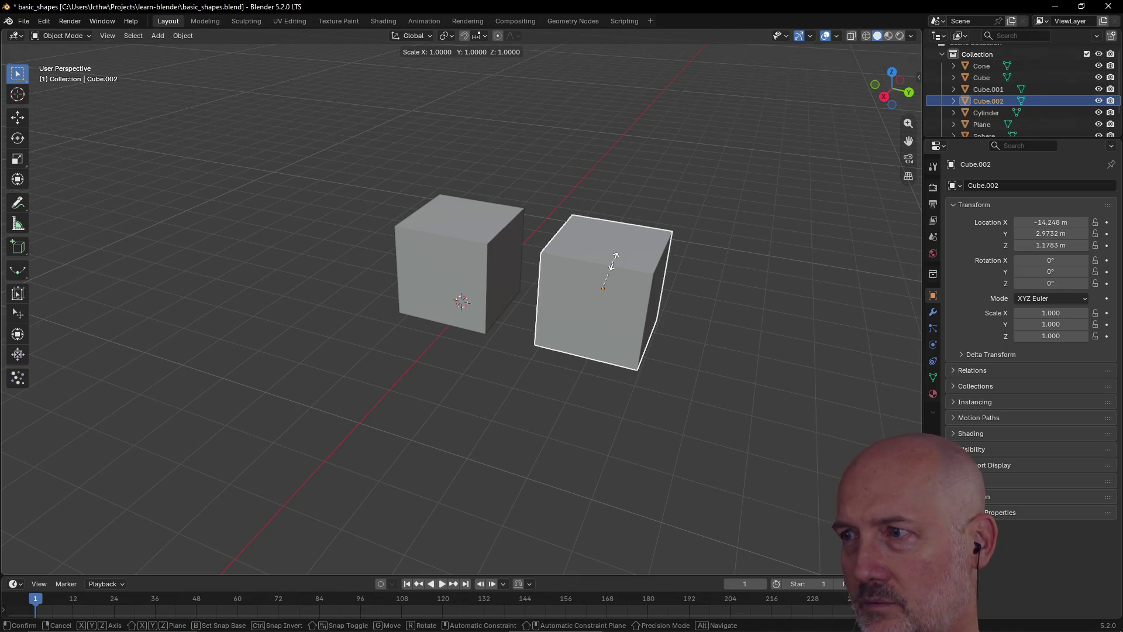
key(y)
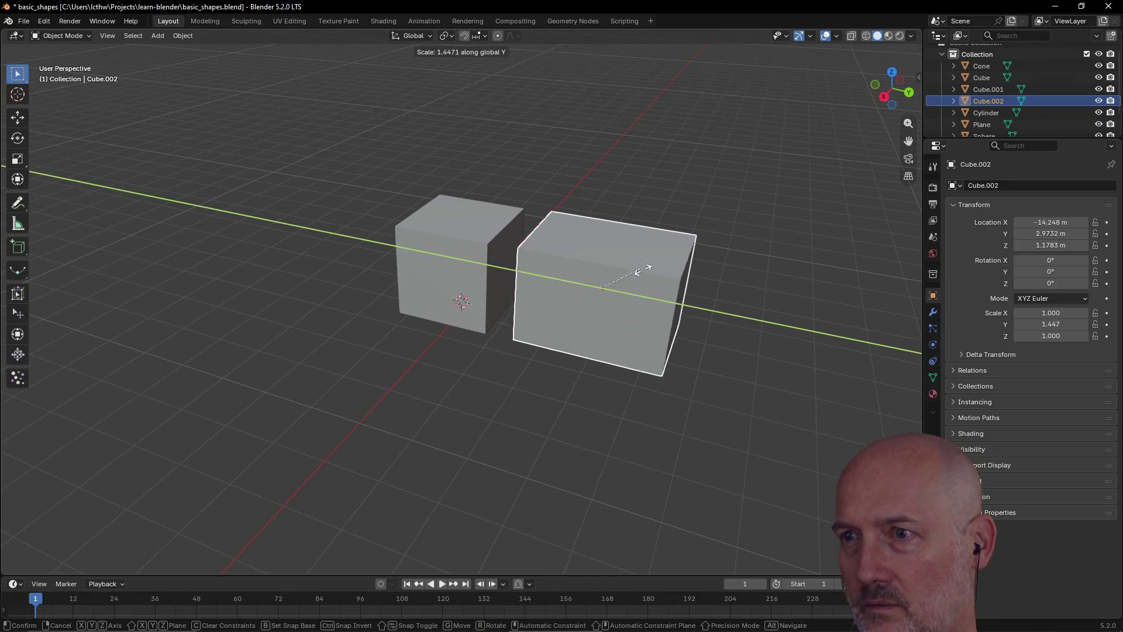
click(655, 270)
mouse_move(585, 301)
middle_down()
mouse_move(604, 298)
mouse_move(509, 316)
middle_up()
Shift the left cube along Y and stretch it lengthwise along Y
click(475, 286)
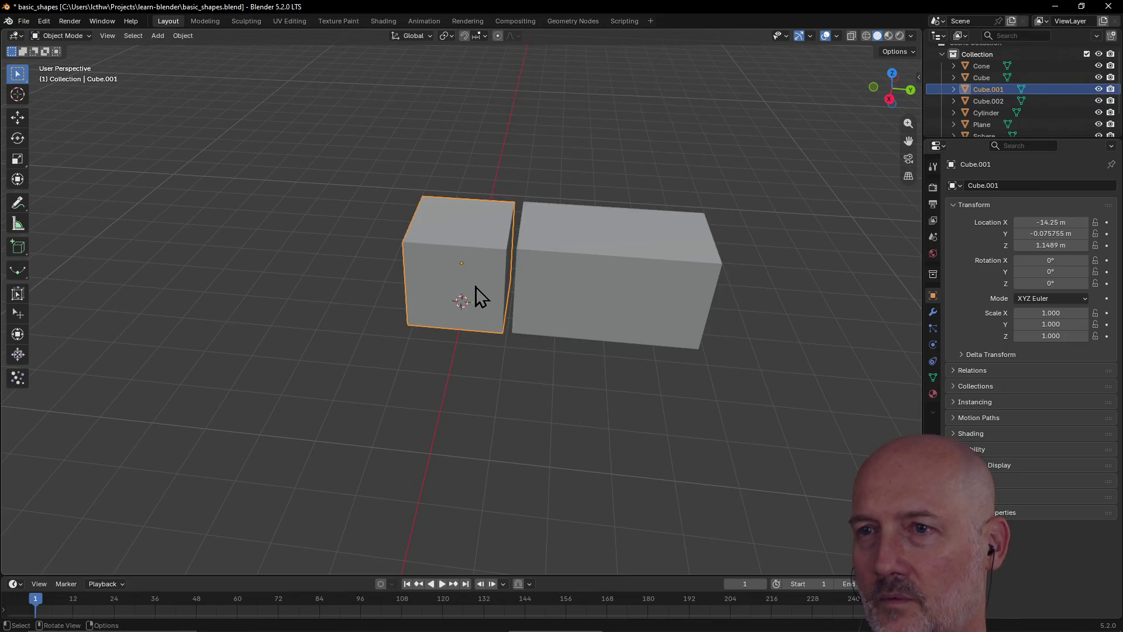
key(z)
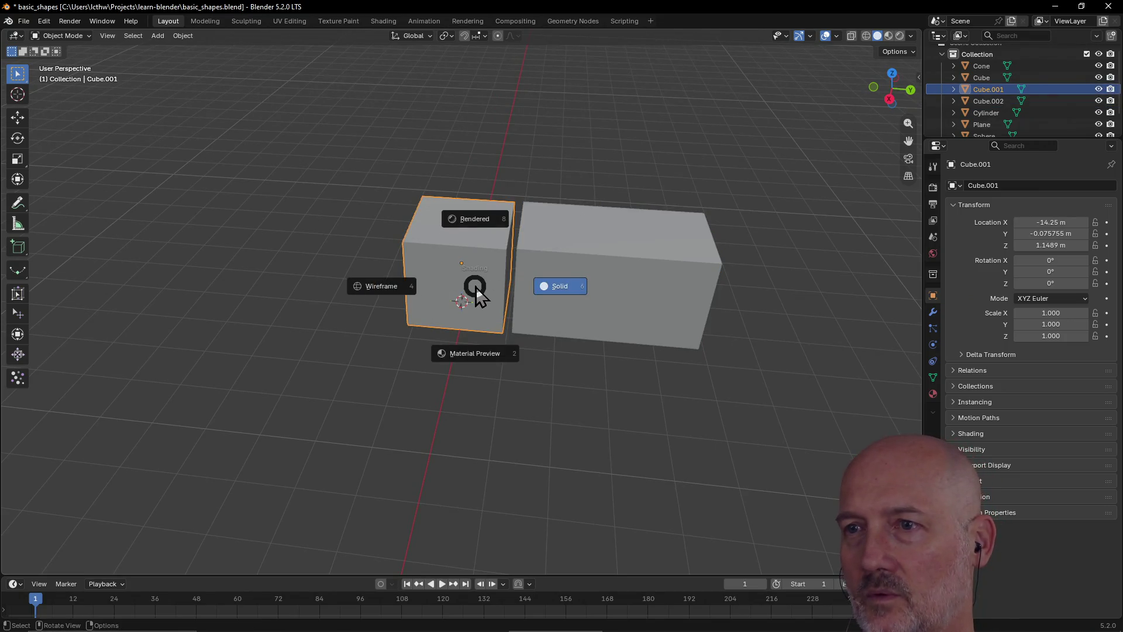
key(Escape)
key(g)
key(y)
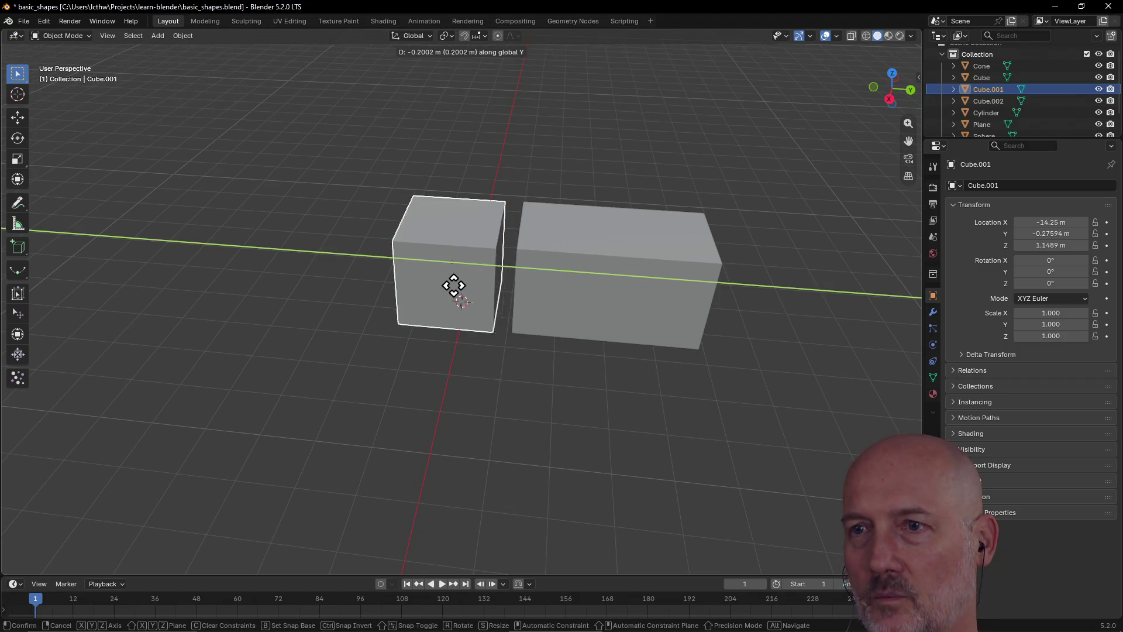
click(380, 288)
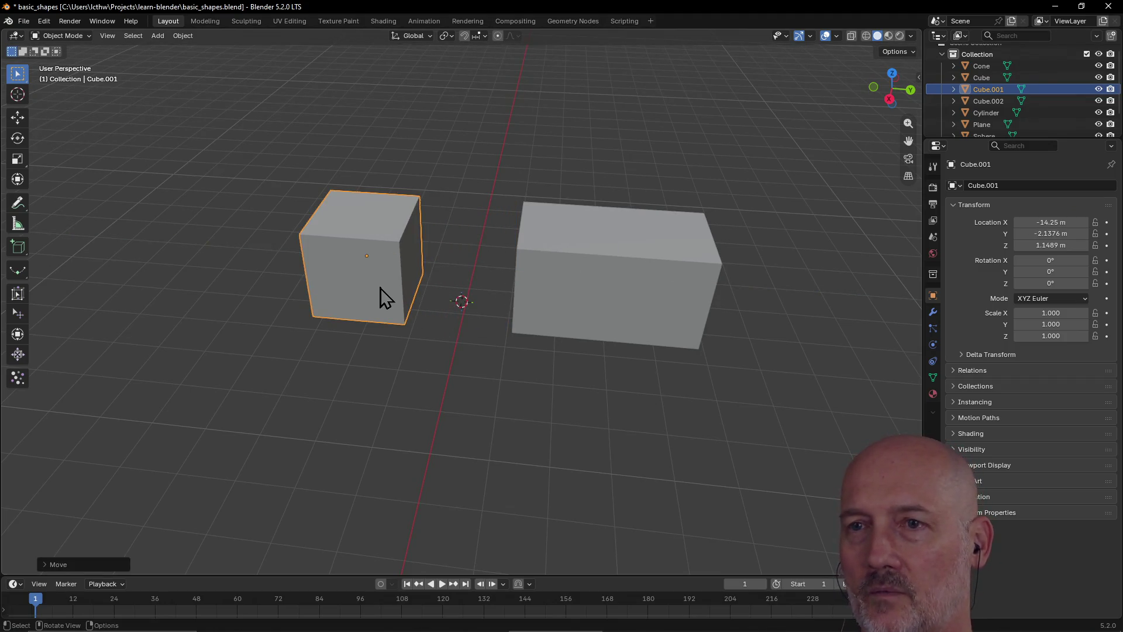
key(s)
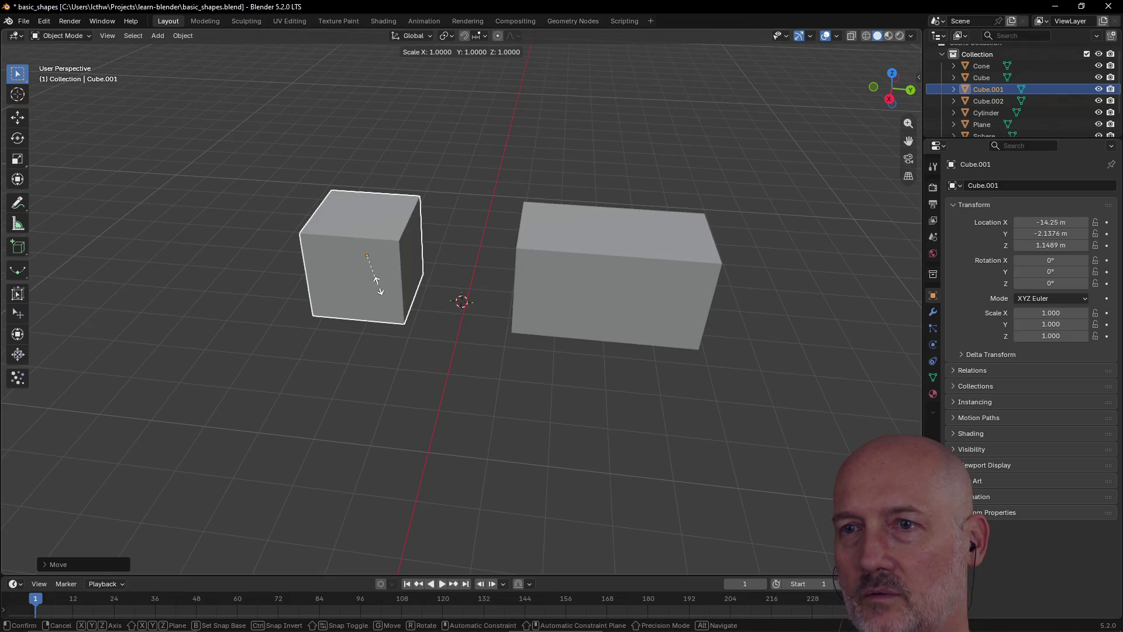
key(y)
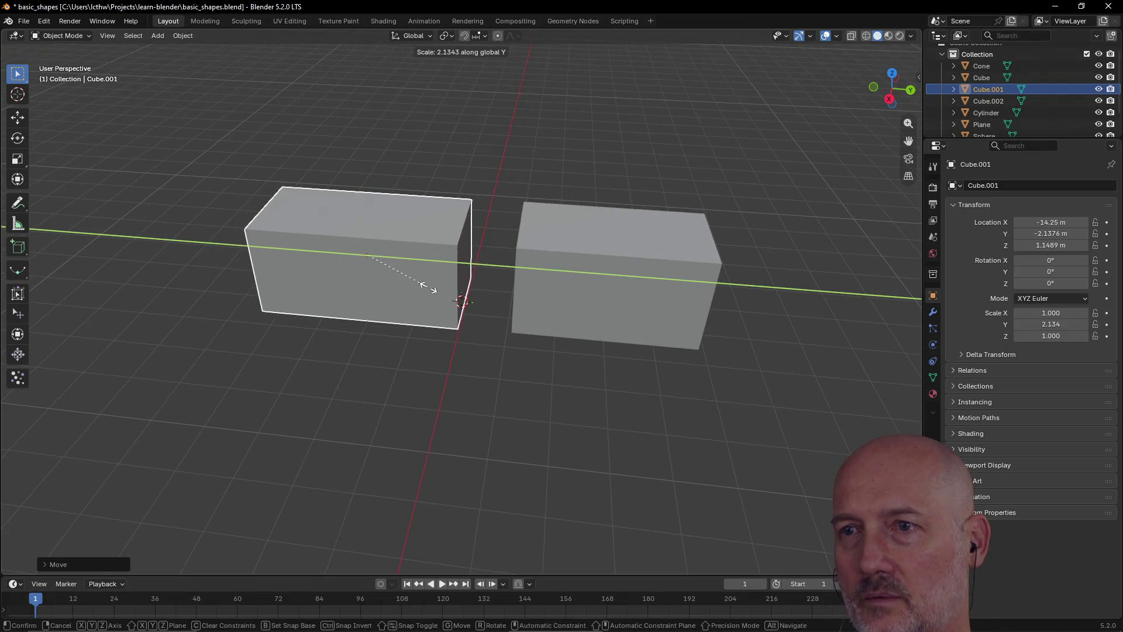
click(429, 288)
Move the right cube along Y closer to the left one
click(537, 288)
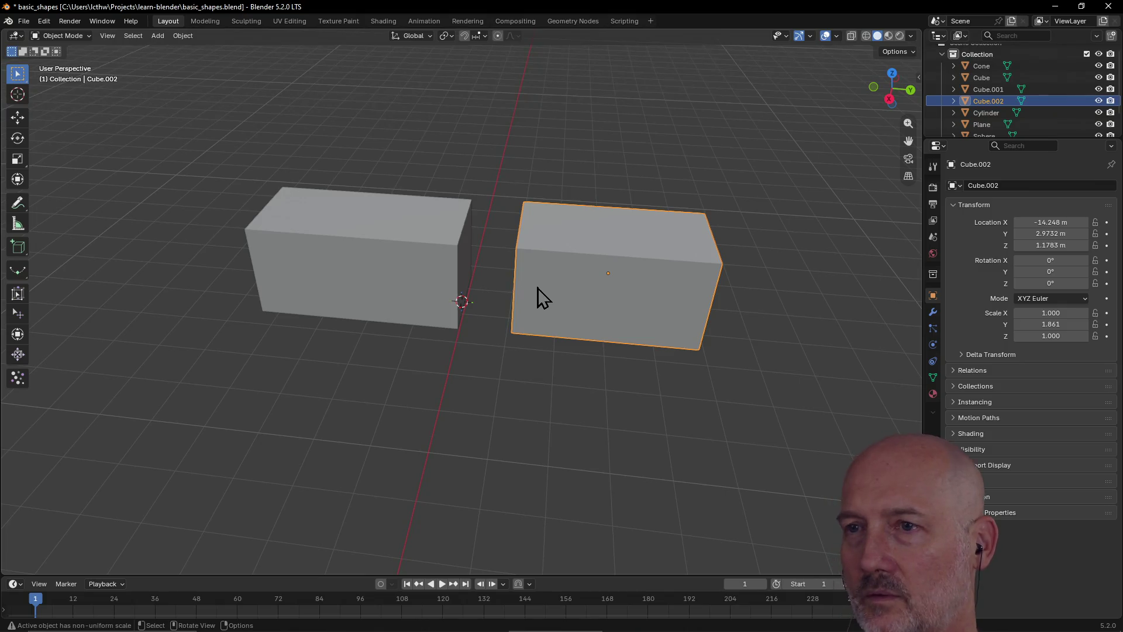
key(z)
key(Escape)
key(g)
key(y)
click(494, 288)
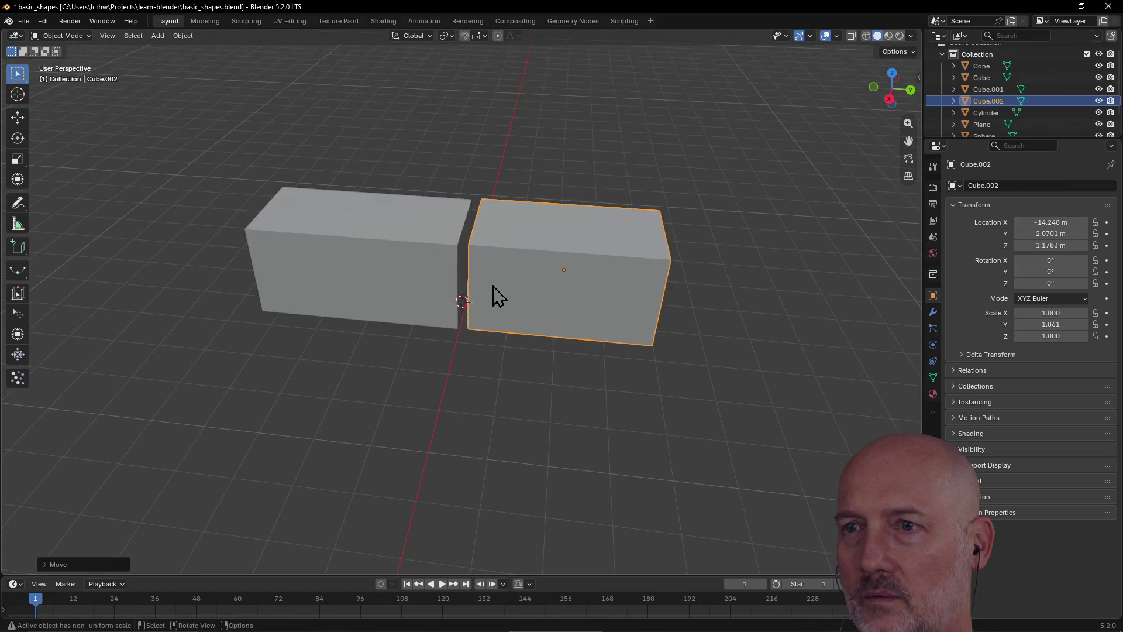
scroll(526, 283, down, 5)
mouse_move(544, 283)
middle_down()
mouse_move(459, 300)
mouse_move(564, 277)
middle_up()
Nudge the left cube along Y and shorten it to Y scale 1.225
click(431, 290)
scroll(432, 290, up, 2)
mouse_move(432, 290)
middle_down()
mouse_move(388, 293)
mouse_move(397, 311)
mouse_move(396, 283)
middle_up()
key(g)
key(y)
click(400, 277)
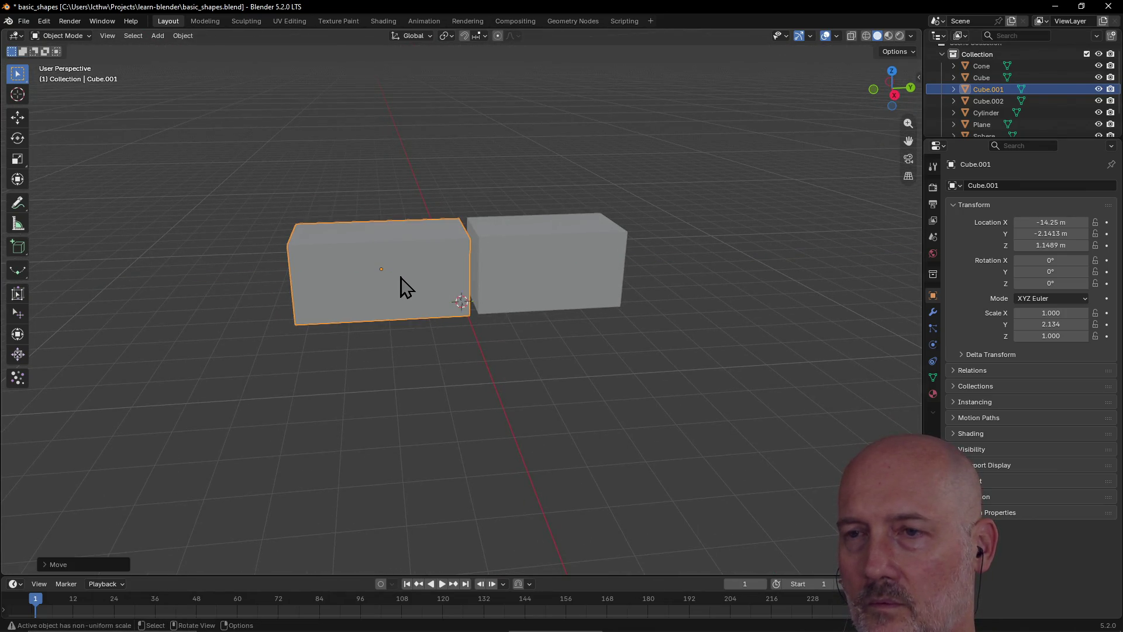
key(s)
key(y)
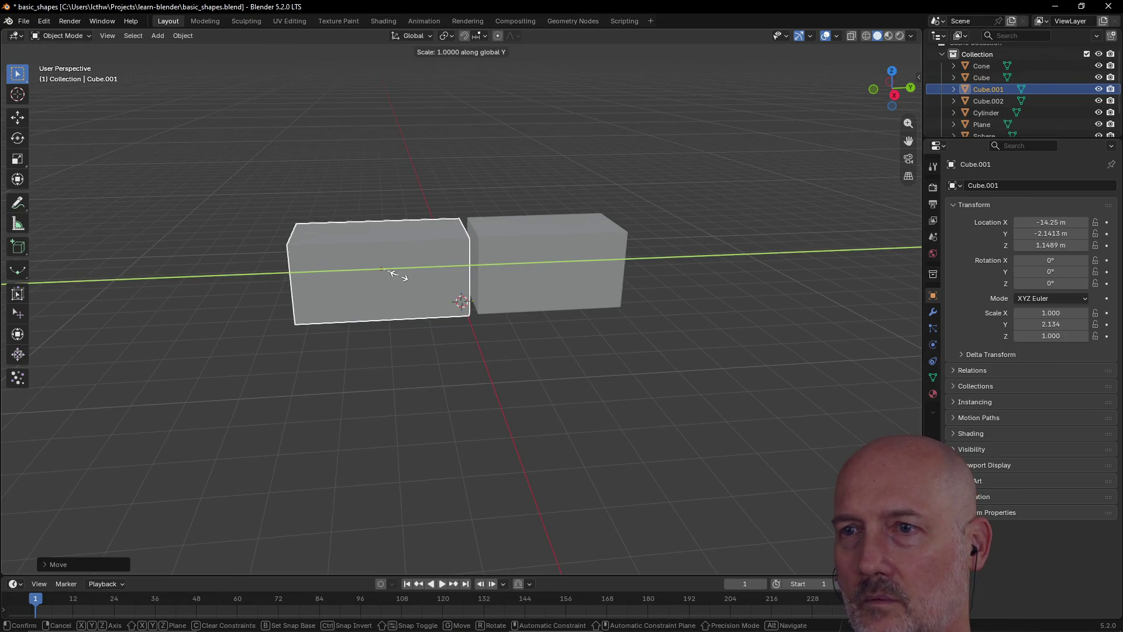
click(386, 272)
Slide the right cube along Y until it butts against the left one
click(510, 285)
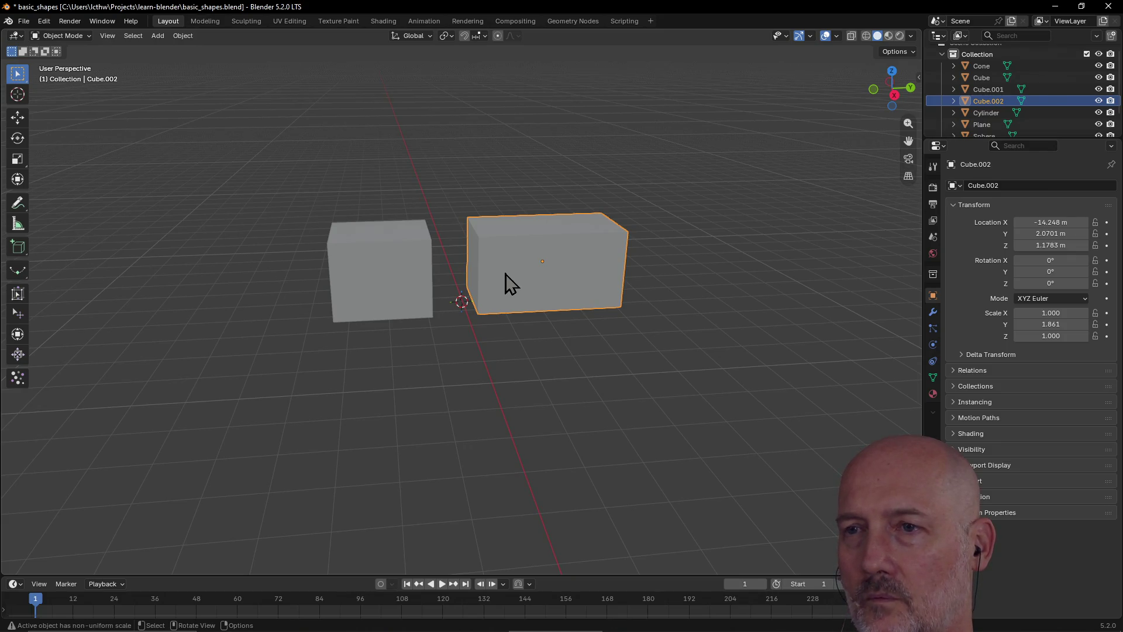
key(g)
key(z)
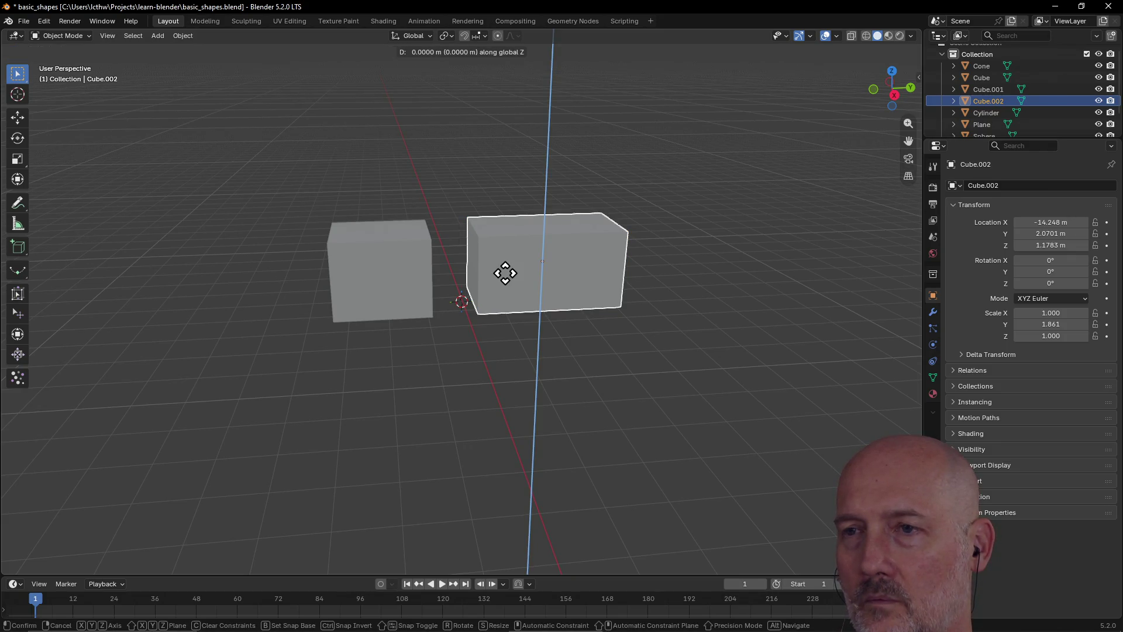
click(505, 273)
key(z)
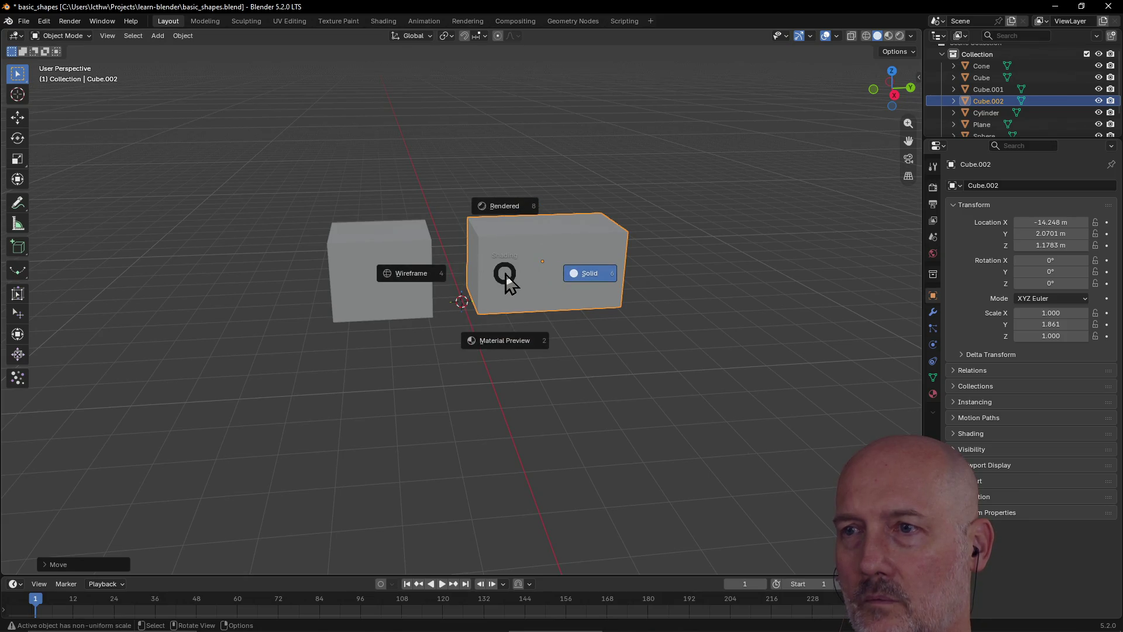
click(504, 274)
key(g)
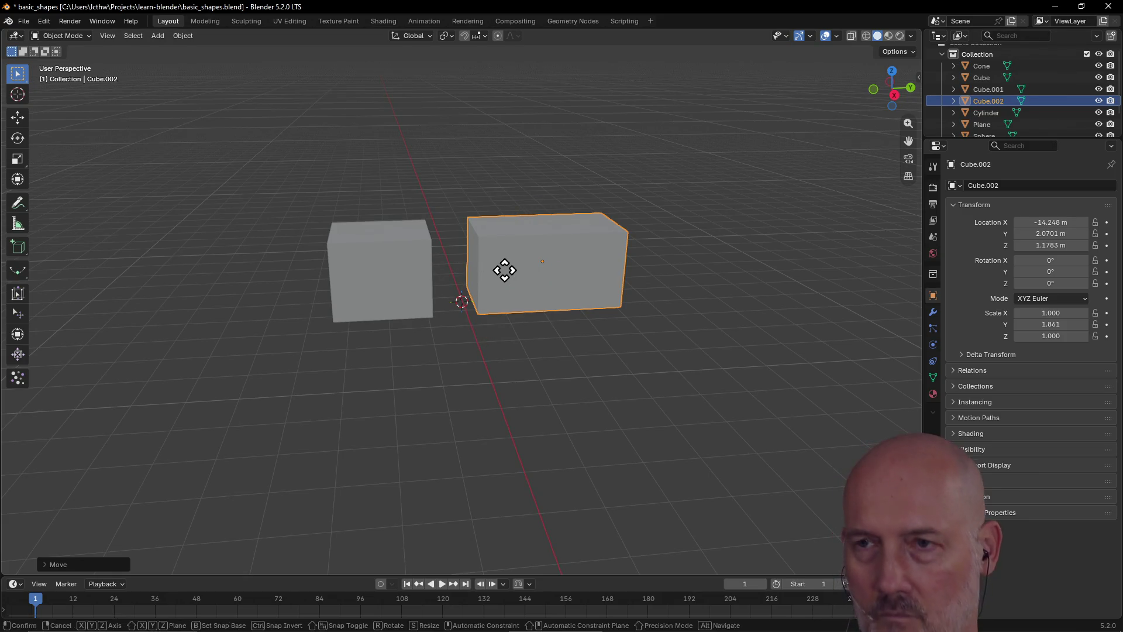
key(y)
click(468, 273)
mouse_move(498, 280)
middle_down()
mouse_move(443, 291)
mouse_move(539, 270)
mouse_move(447, 284)
mouse_move(528, 272)
mouse_move(482, 293)
mouse_move(497, 293)
middle_up()
Move both bricks together slightly upward, then deselect them
shift+click(374, 292)
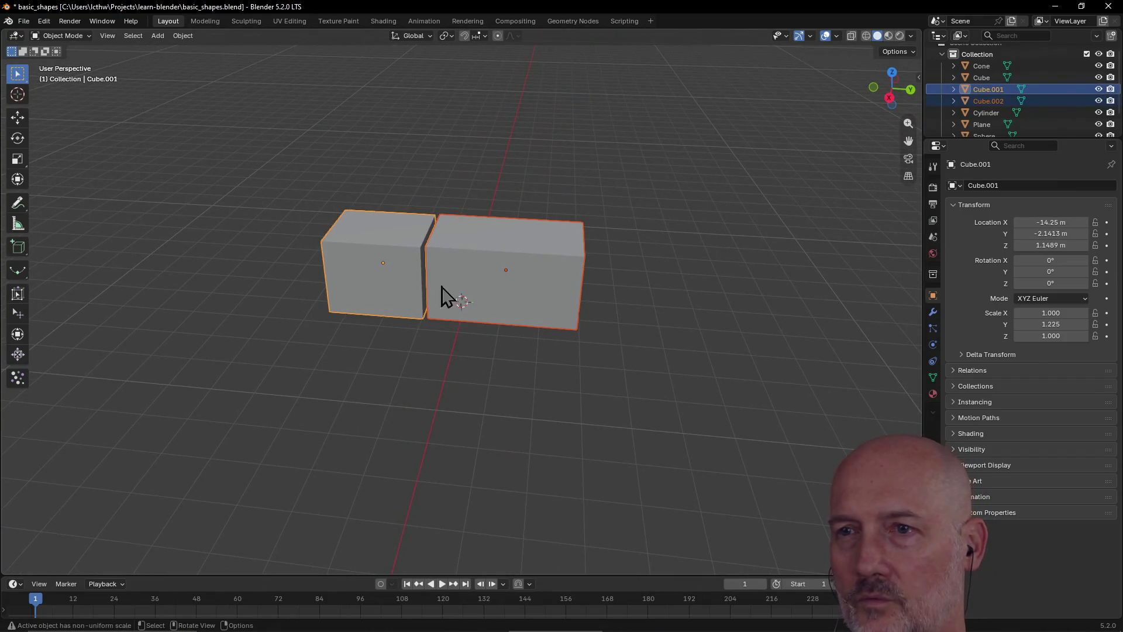
key(g)
key(z)
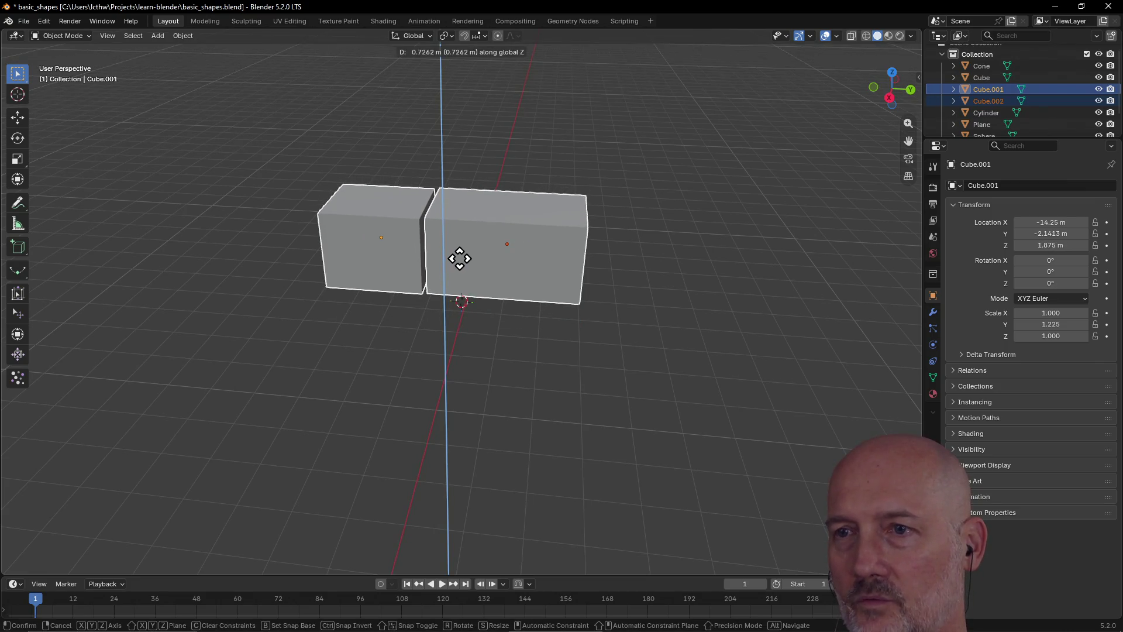
key(Escape)
key(g)
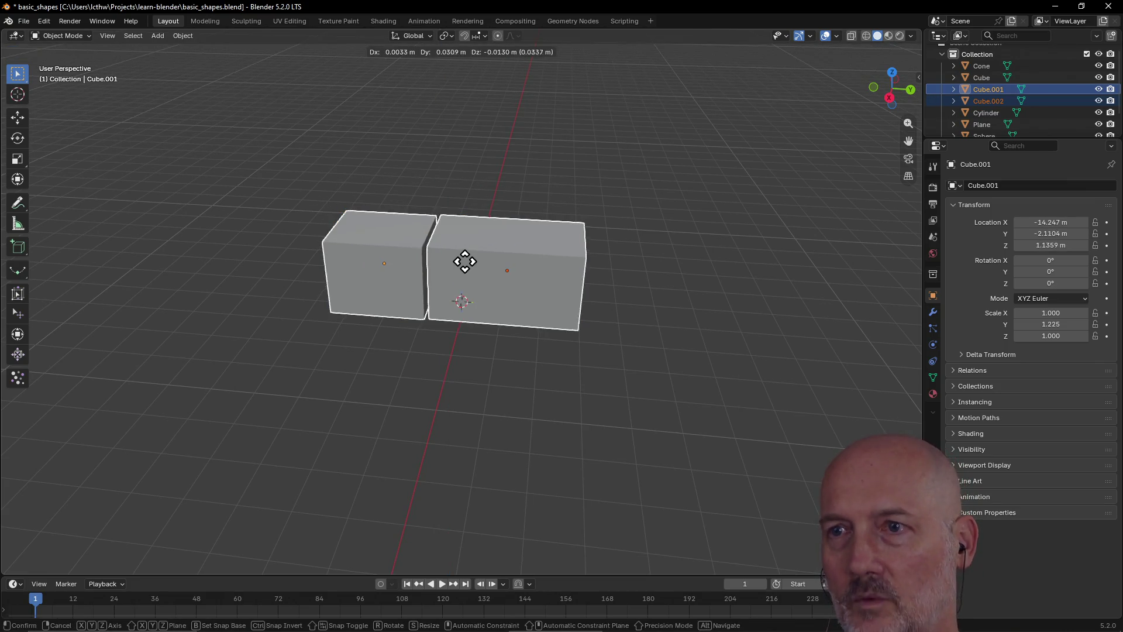
click(484, 218)
click(483, 321)
key(shift+a)
Add a third cube, Cube.003, raised 1 m along Z
mouse_move(475, 326)
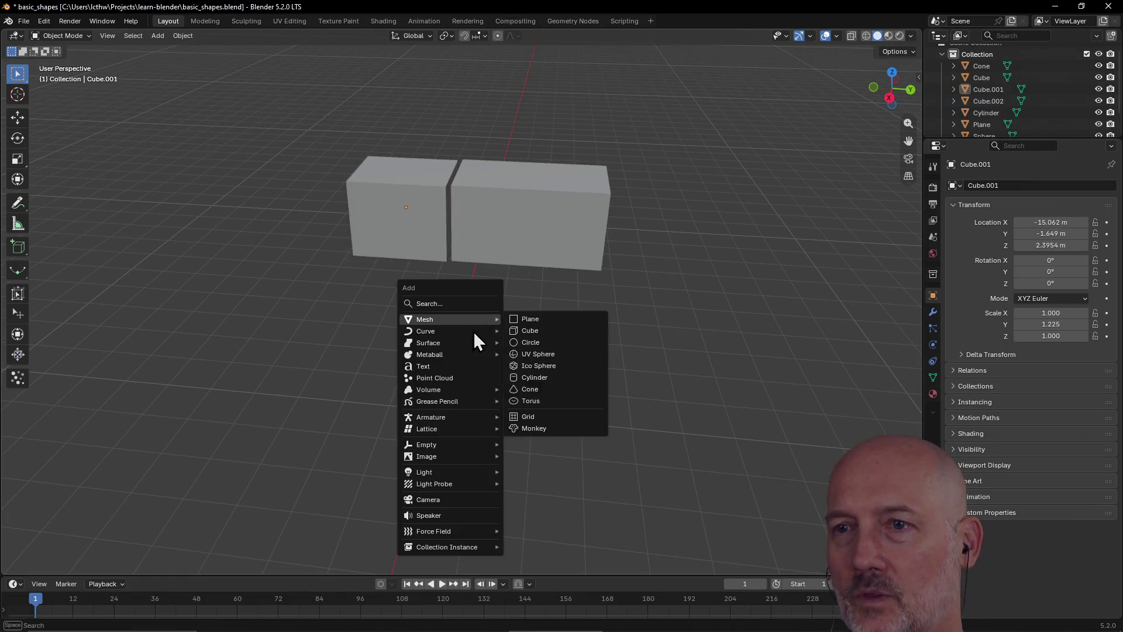
click(526, 331)
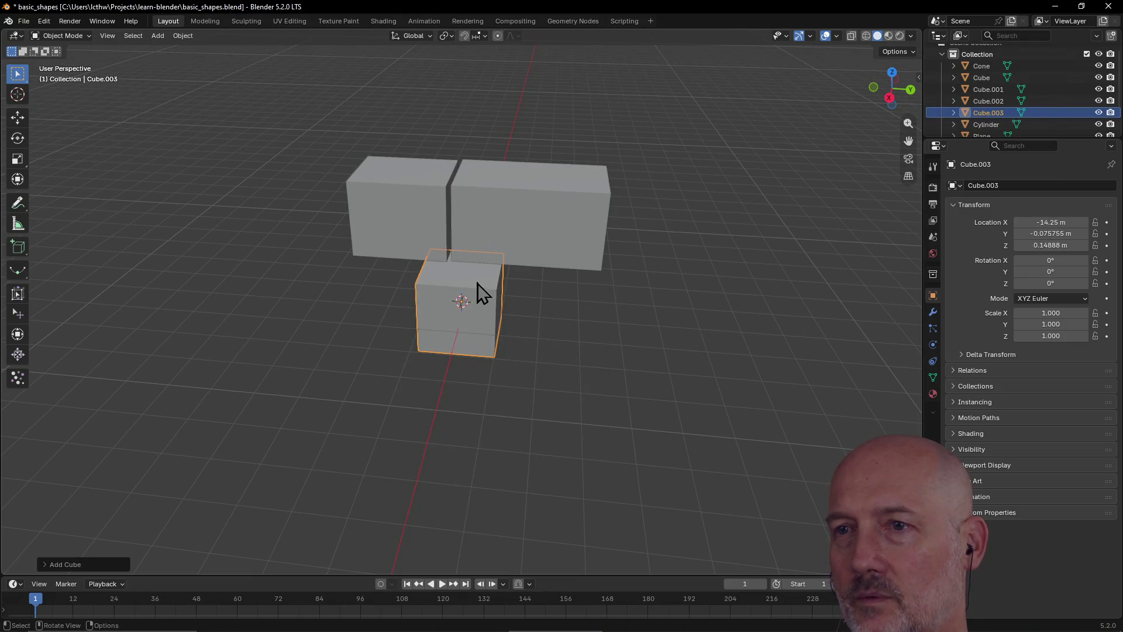
key(g)
key(z)
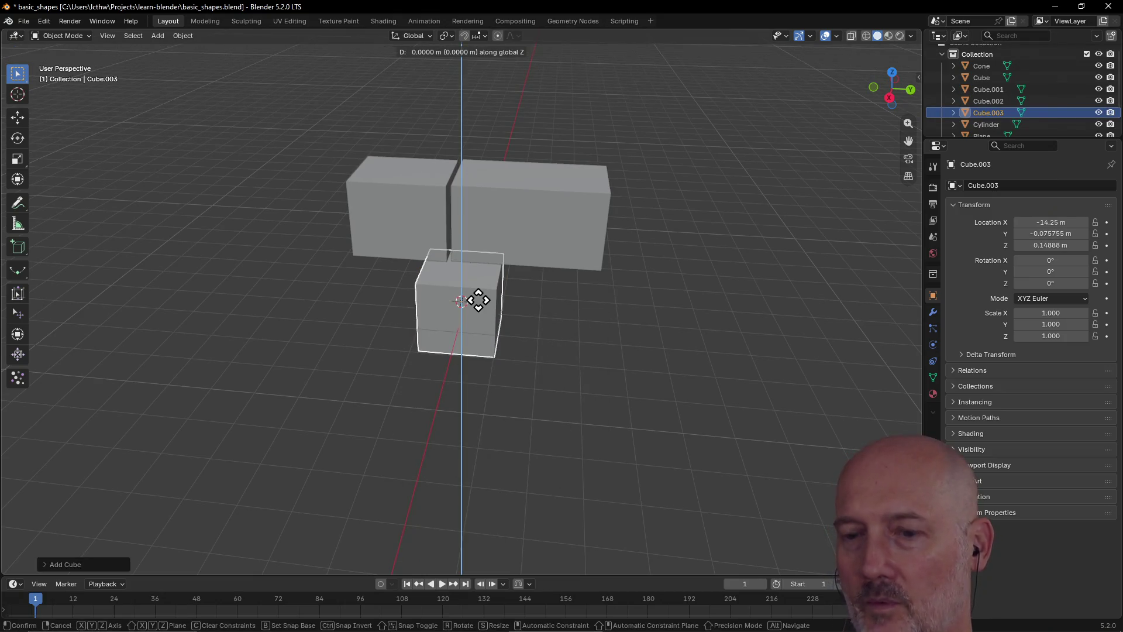
key(1)
key(Return)
key(g)
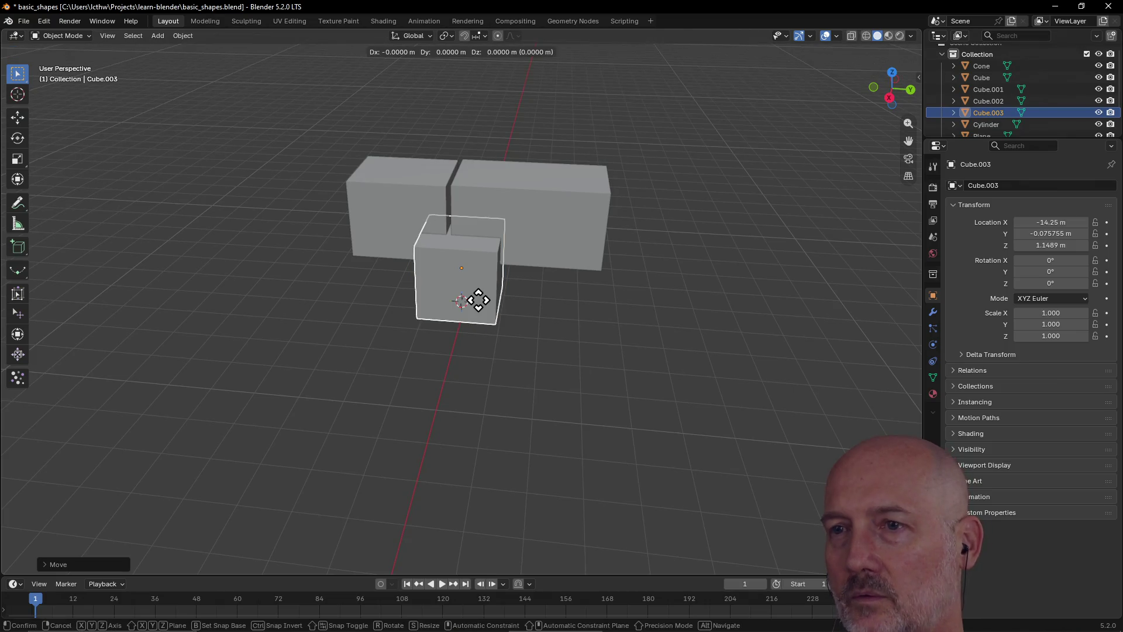
key(Escape)
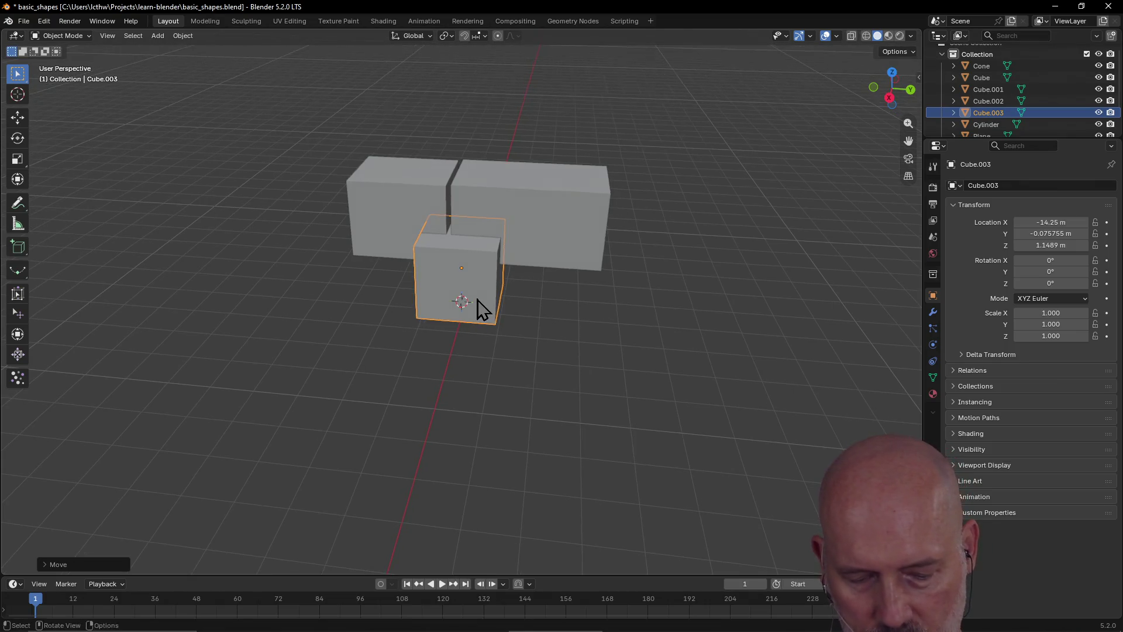
Stretch Cube.003 to Y scale 1.958 and lift it onto the two lower bricks
key(s)
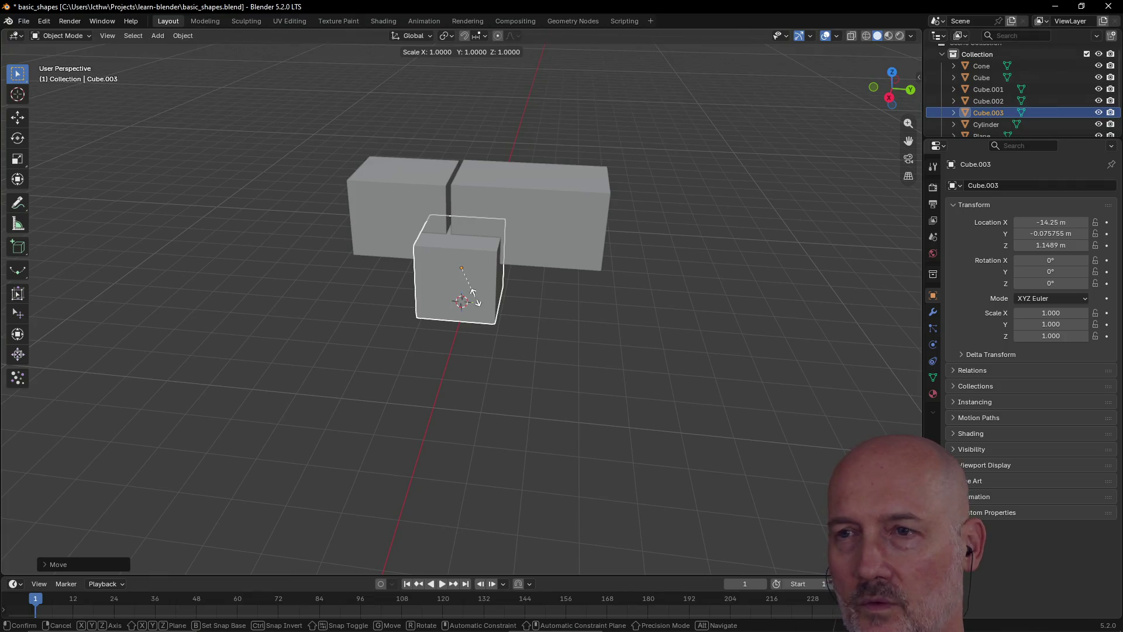
key(y)
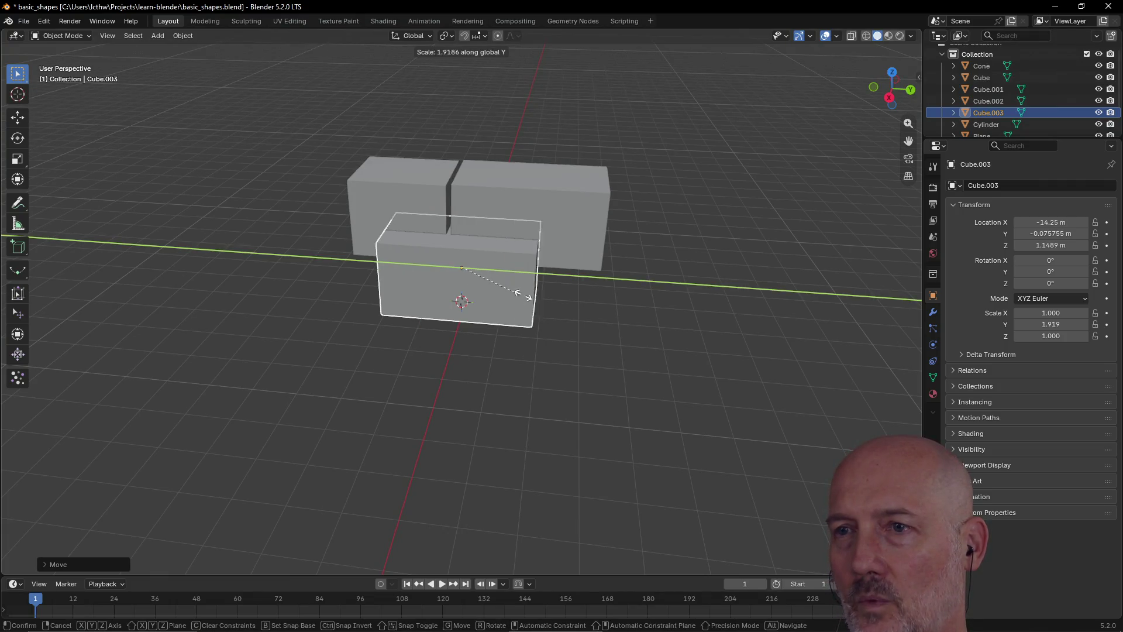
click(522, 290)
key(g)
key(z)
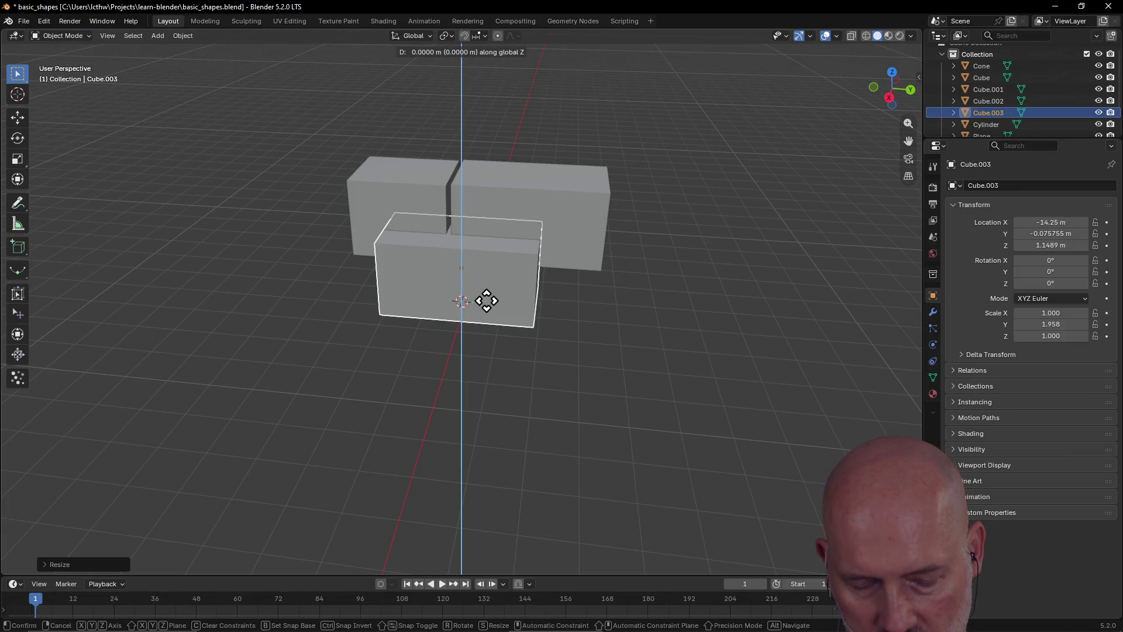
text(1)
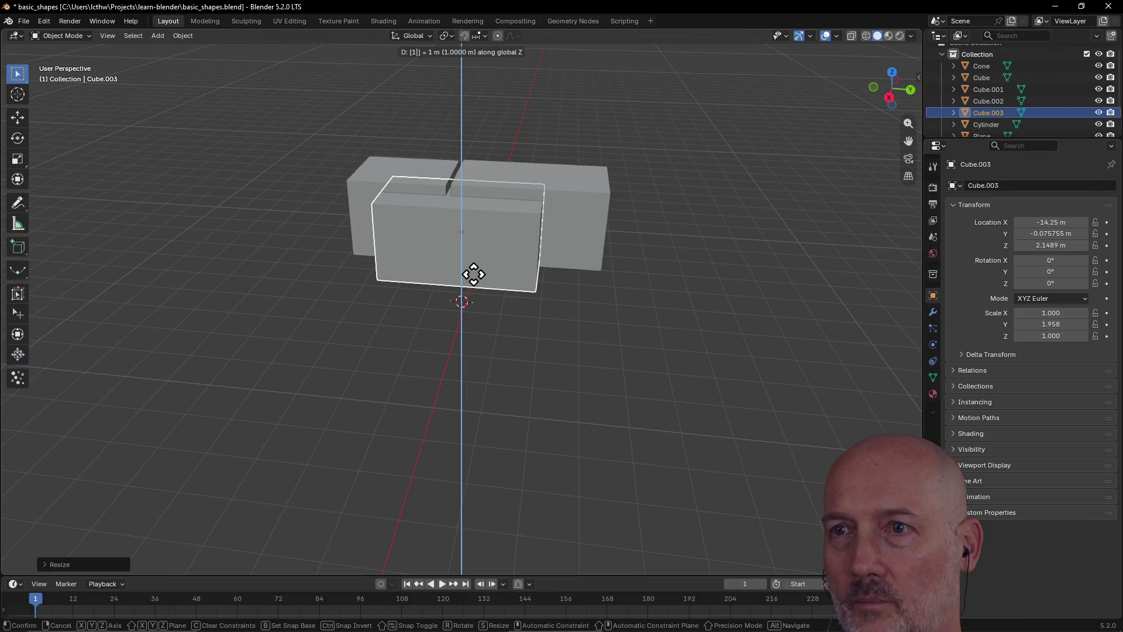
key(Return)
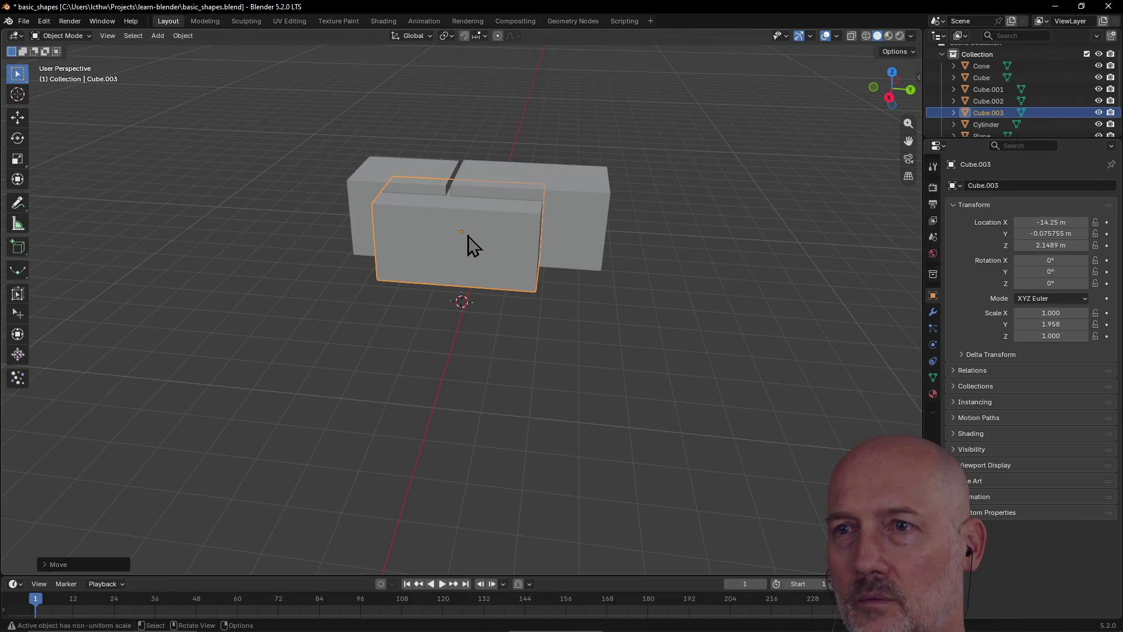
key(g)
key(z)
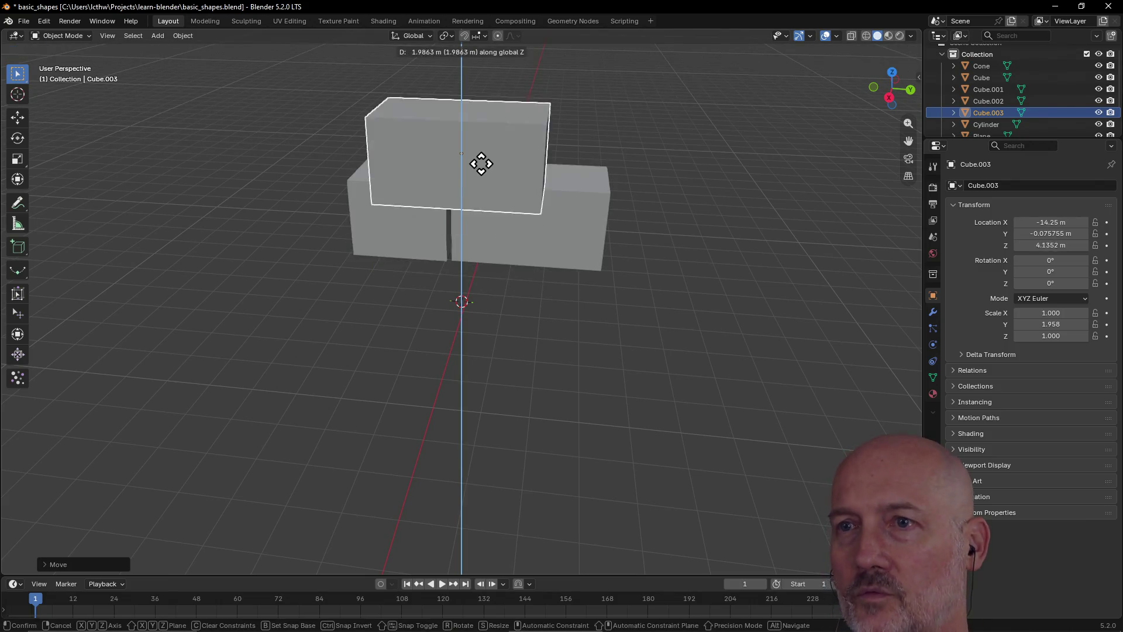
click(490, 147)
middle_drag(492, 147, 353, 157)
Centre the top brick over the lower two along X and face the stack from the front
key(g)
key(x)
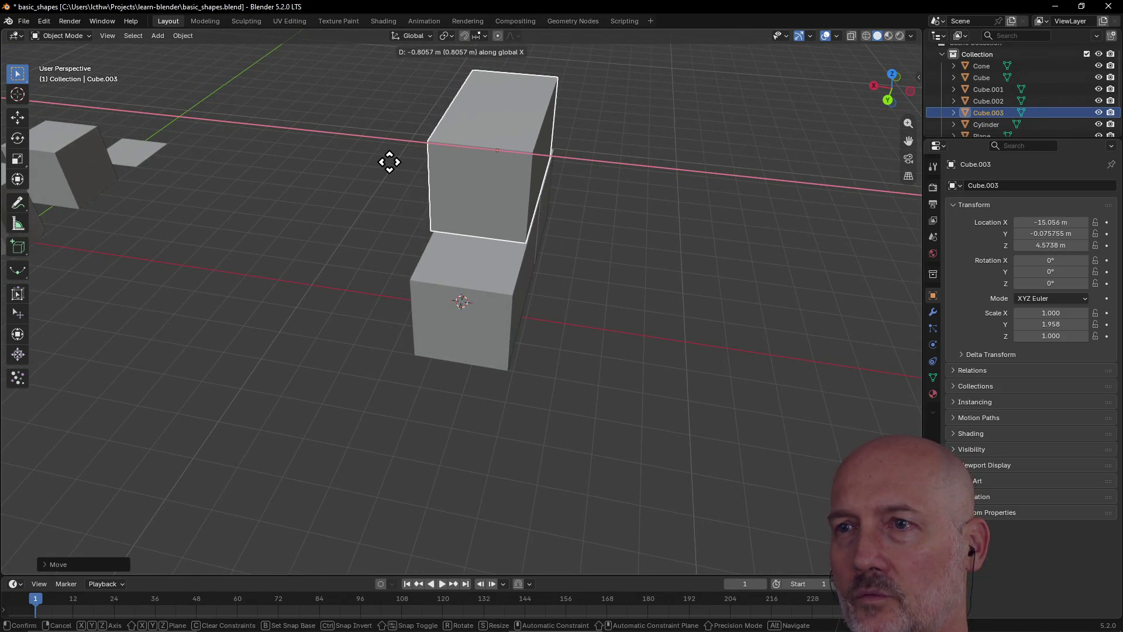
click(390, 162)
mouse_move(391, 163)
middle_down()
mouse_move(552, 151)
mouse_move(534, 125)
mouse_move(532, 153)
mouse_move(464, 156)
mouse_move(499, 147)
middle_up()
scroll(524, 151, down, 4)
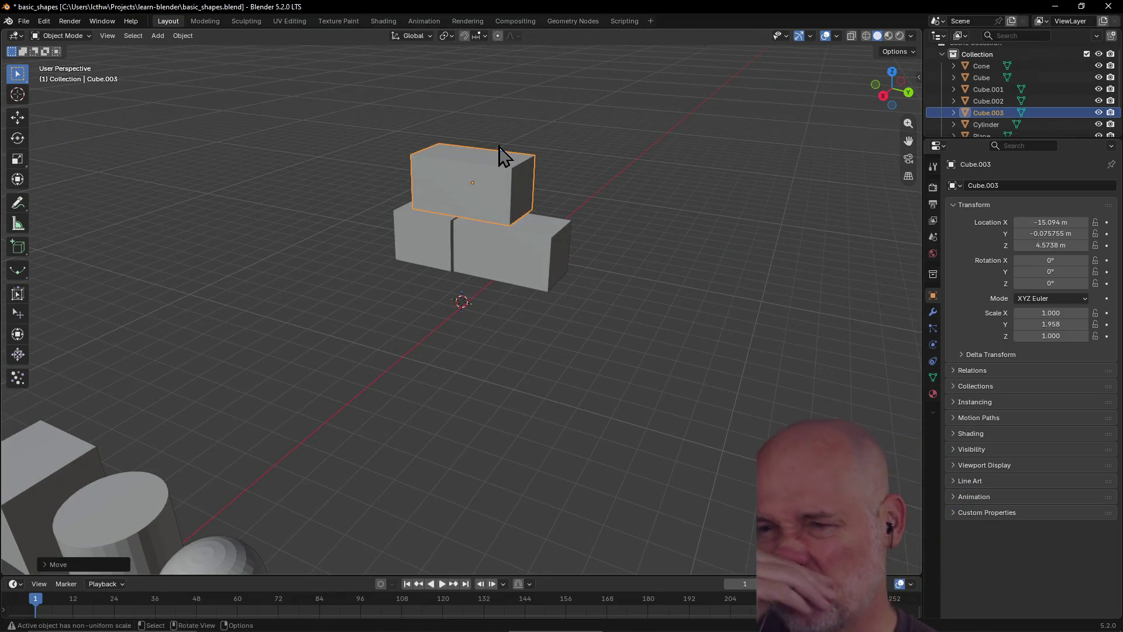
mouse_move(498, 200)
middle_down()
mouse_move(528, 198)
mouse_move(359, 201)
mouse_move(480, 216)
mouse_move(514, 213)
mouse_move(458, 205)
mouse_move(564, 199)
mouse_move(476, 197)
middle_up()
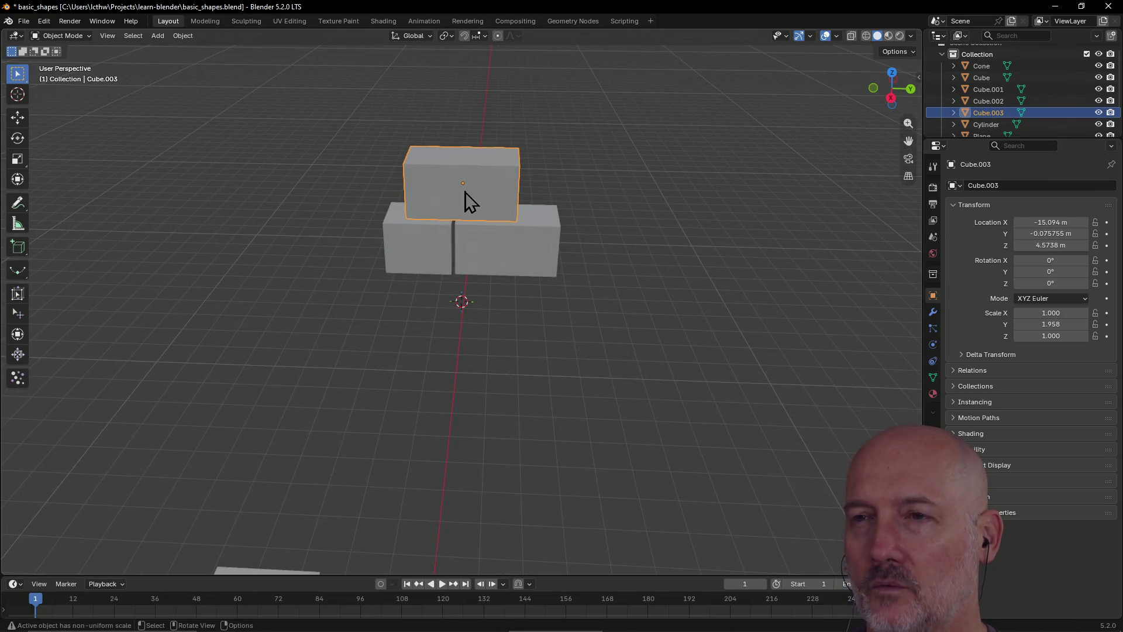
Scale the top box along Z to flatten it to about half height
key(g)
key(Escape)
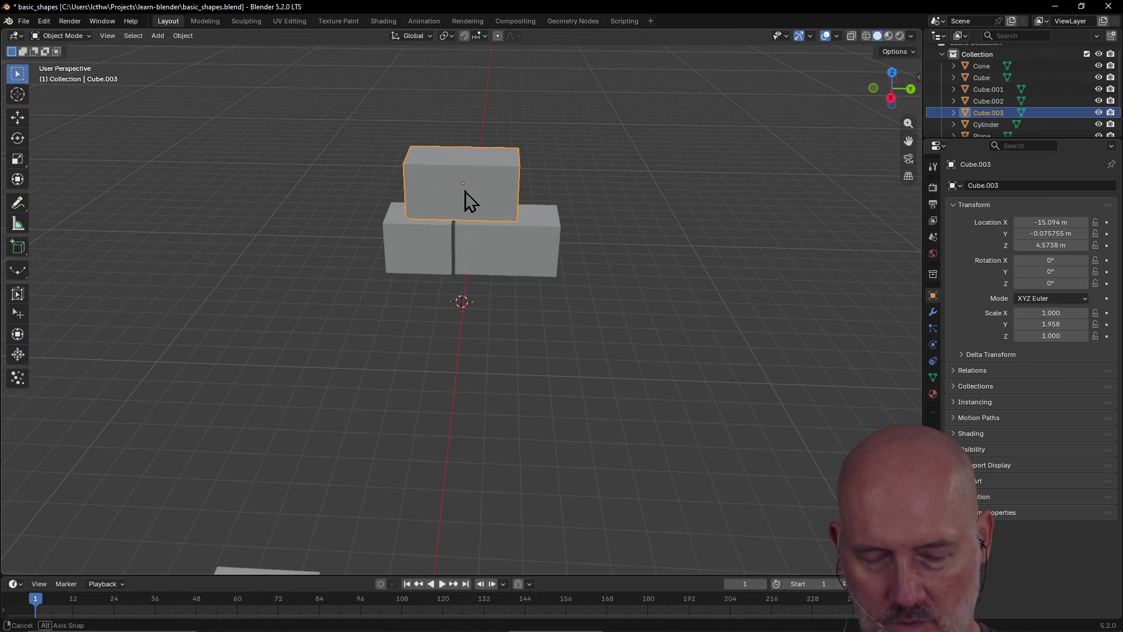
key(s)
key(z)
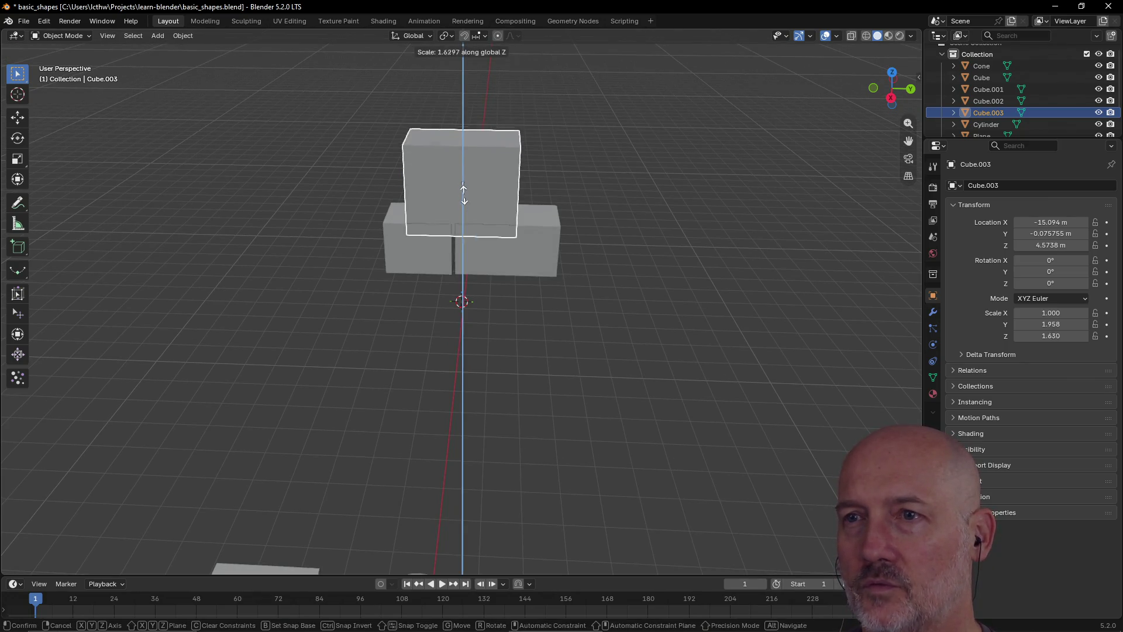
click(463, 186)
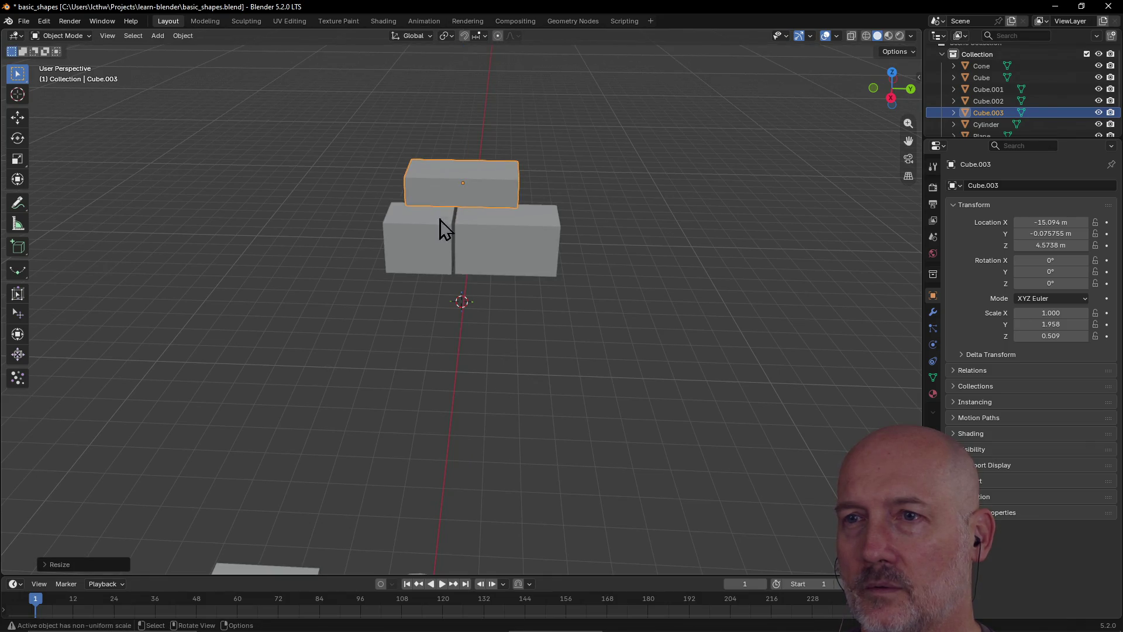
Flatten the lower-left and lower-right boxes along Z to about half height
click(428, 235)
middle_drag(428, 235, 428, 234)
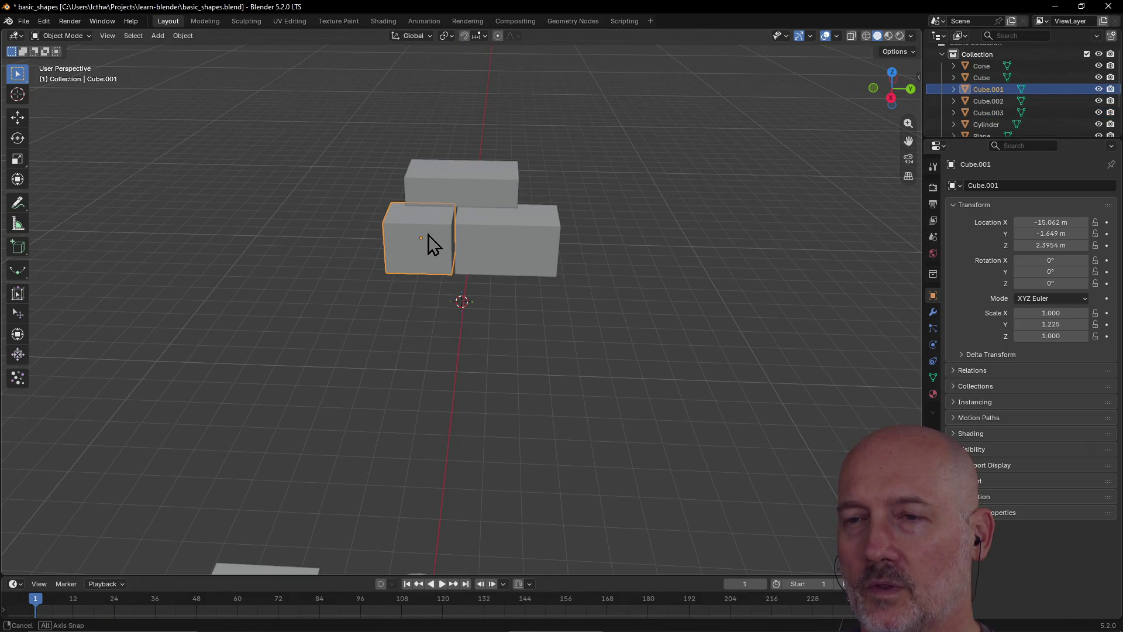
key(s)
key(z)
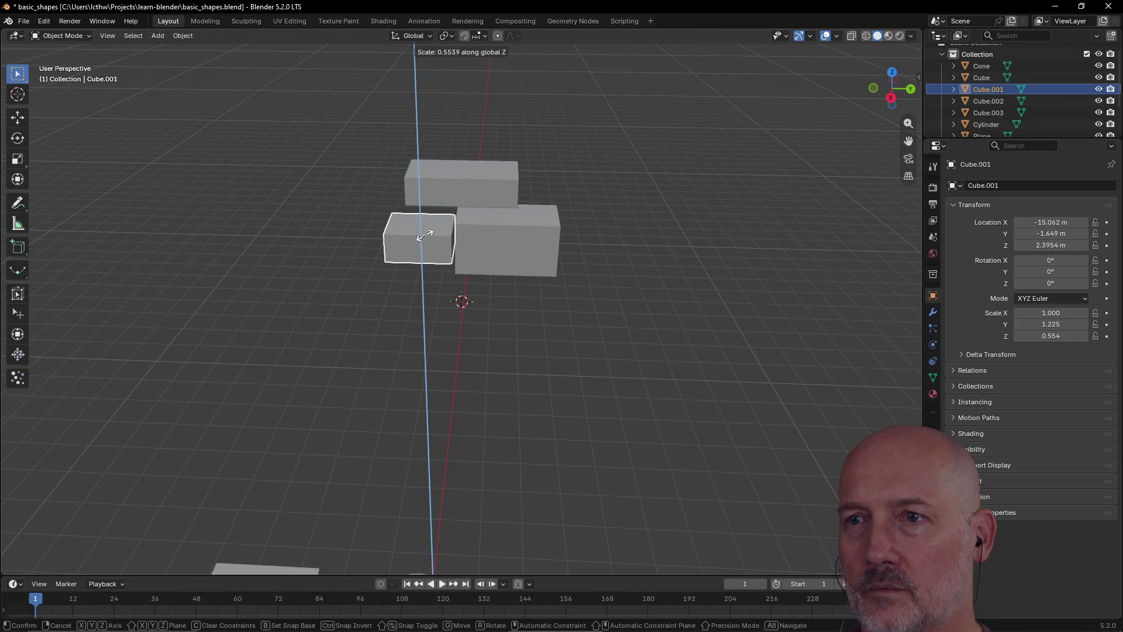
click(424, 235)
click(504, 243)
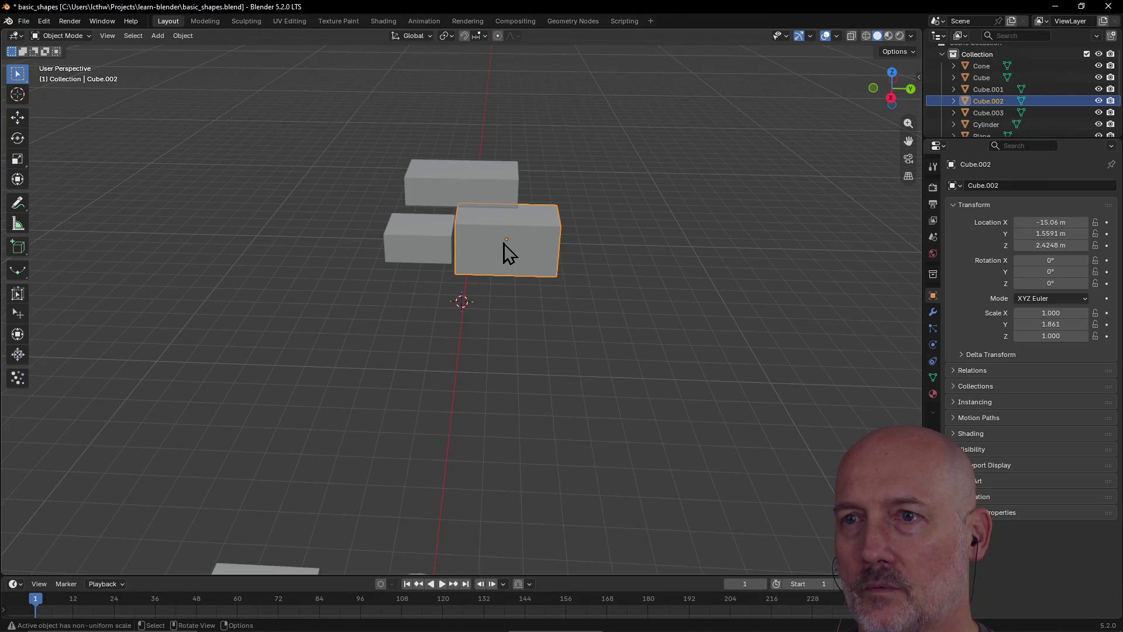
scroll(478, 249, up, 3)
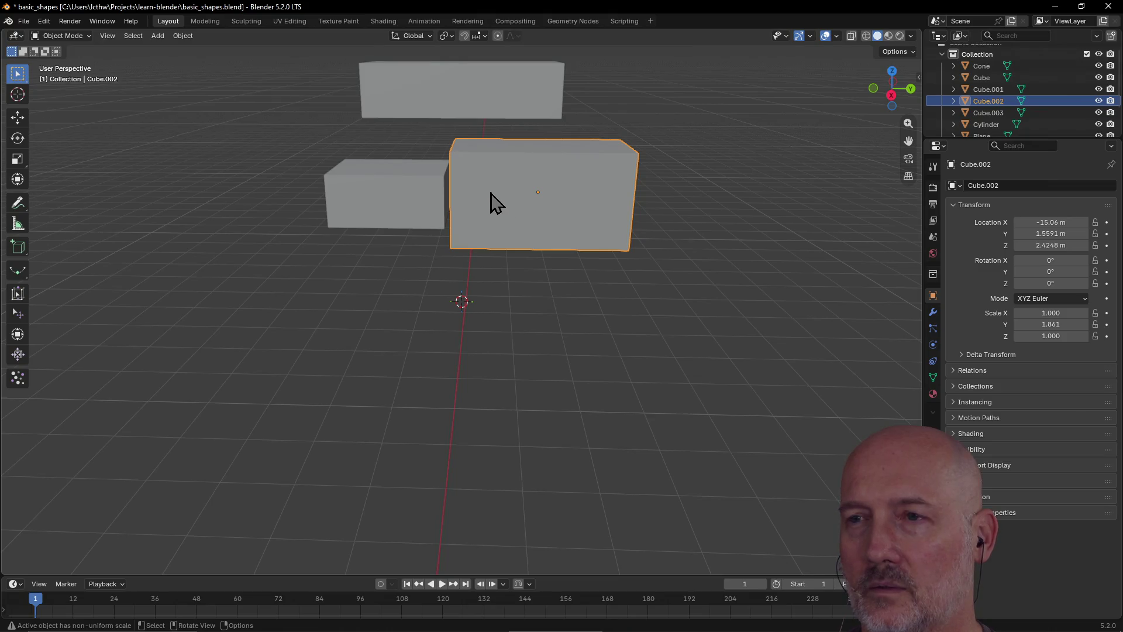
key(s)
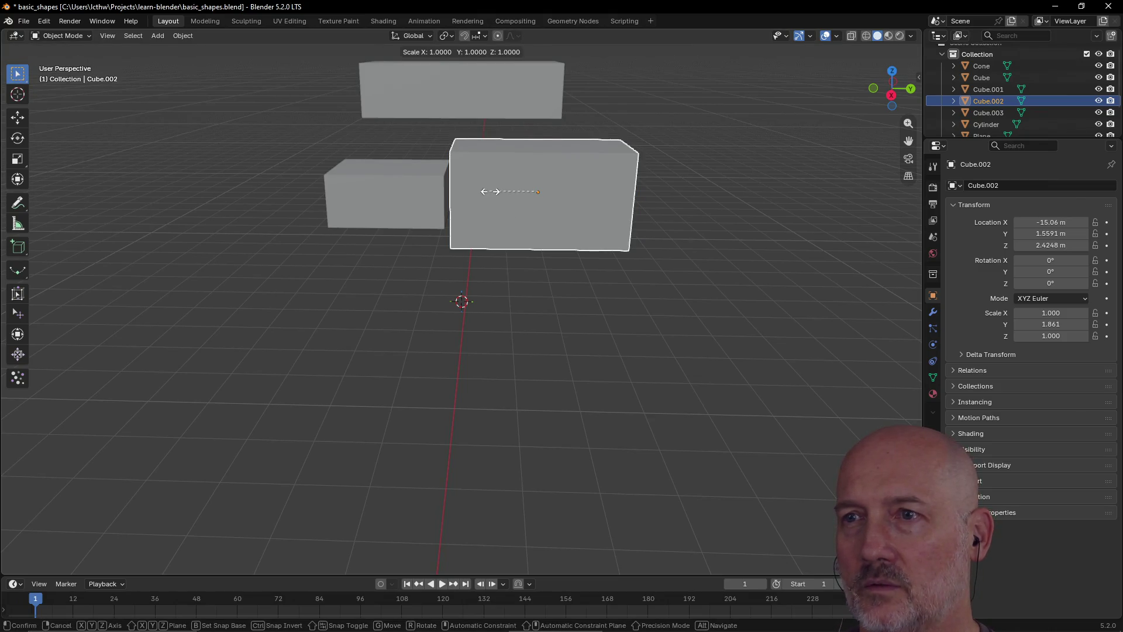
key(z)
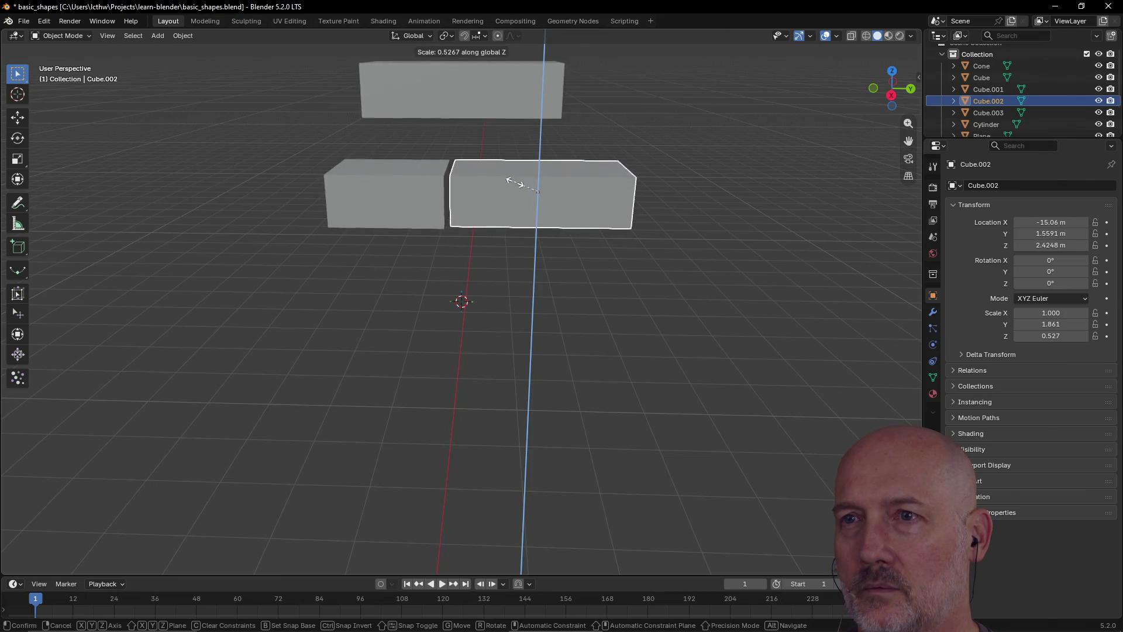
click(515, 181)
Lower the top brick along Z so it rests on the two bricks below
click(471, 105)
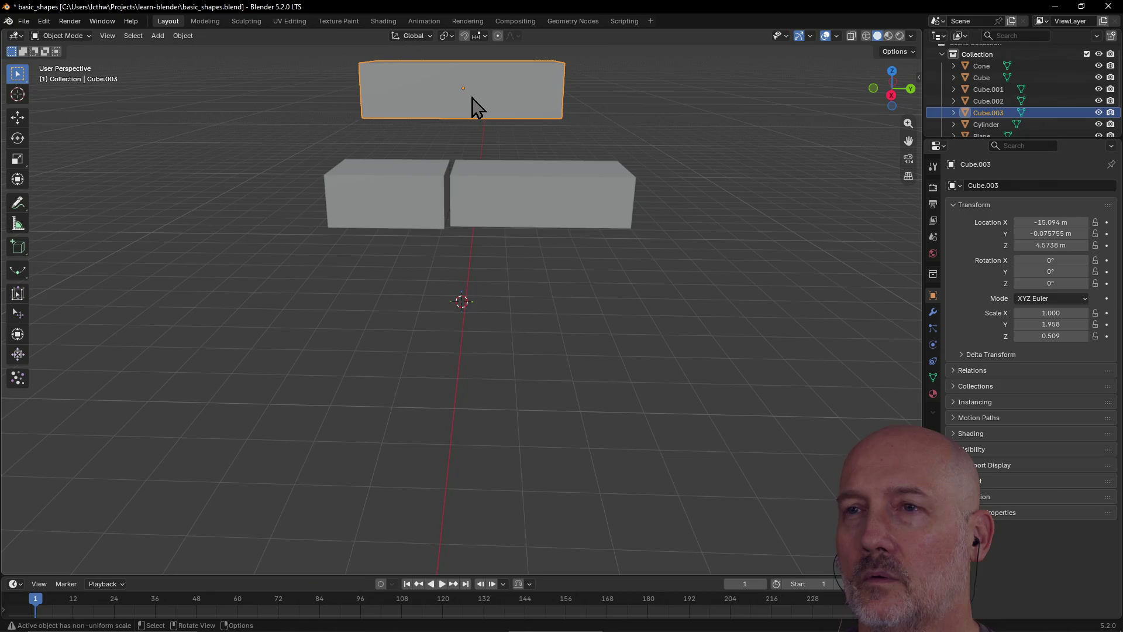
key(g)
key(z)
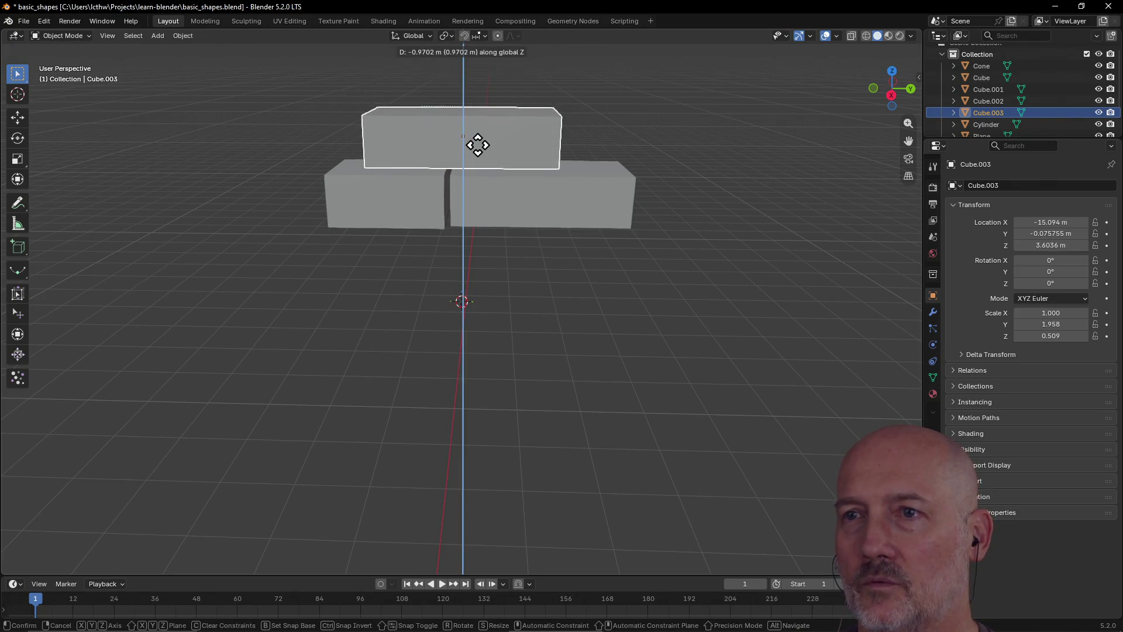
click(479, 157)
Flatten the lower-left brick further along Z and inspect the stack from above
mouse_move(497, 175)
middle_down()
mouse_move(524, 198)
mouse_move(408, 200)
middle_up()
click(422, 206)
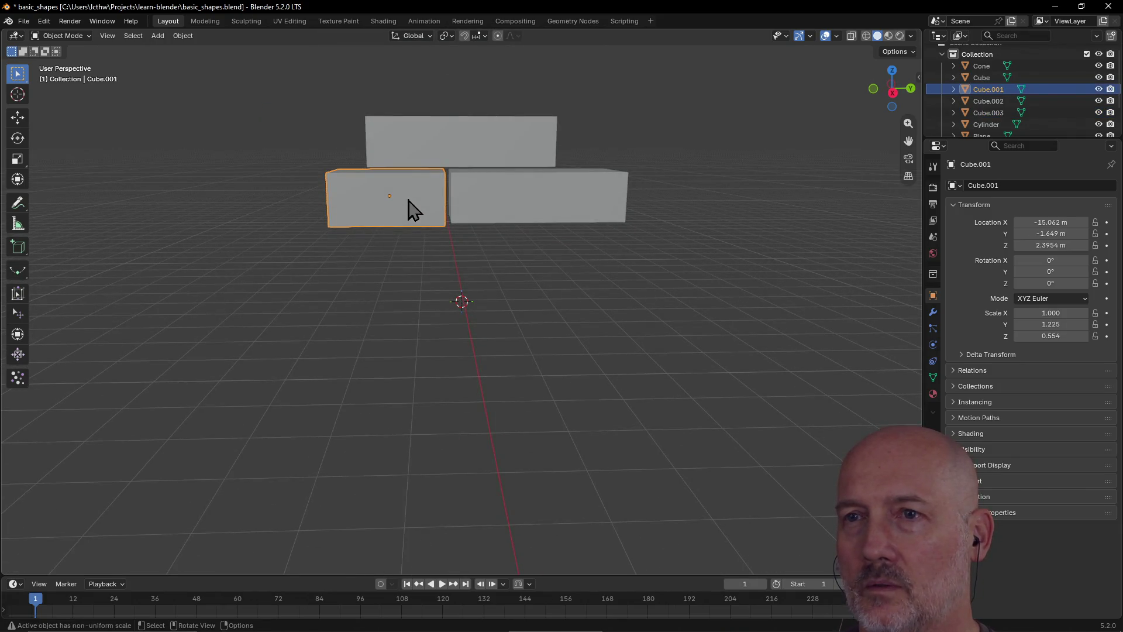
key(s)
key(z)
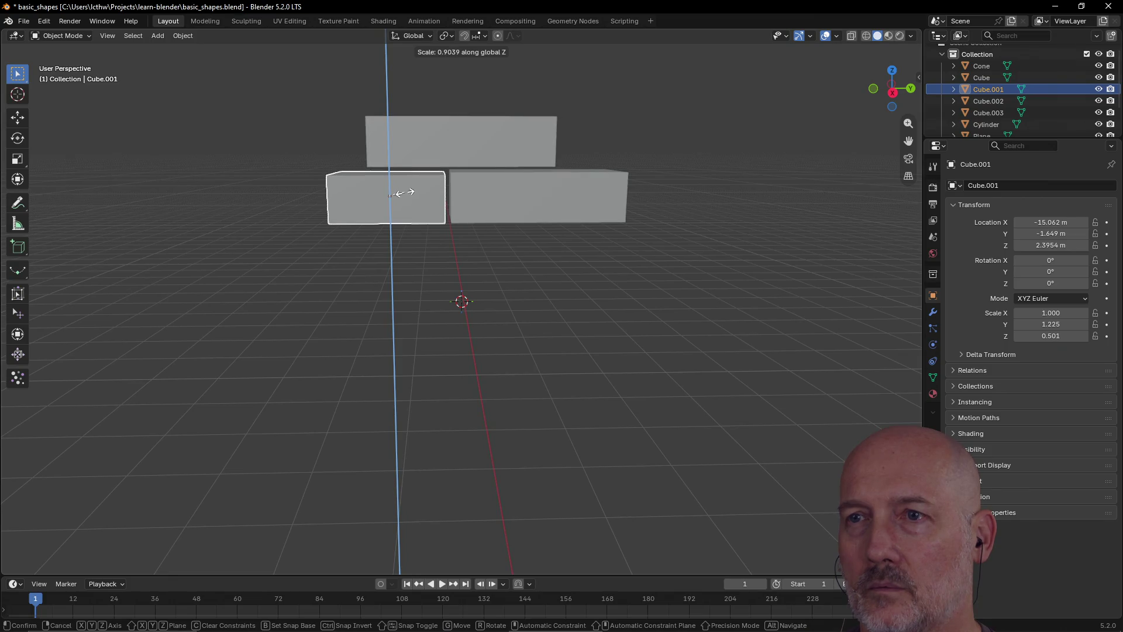
click(404, 192)
click(558, 192)
scroll(518, 229, down, 4)
mouse_move(518, 228)
middle_down()
mouse_move(392, 271)
mouse_move(473, 250)
mouse_move(659, 245)
mouse_move(525, 236)
mouse_move(514, 280)
mouse_move(396, 317)
mouse_move(523, 318)
mouse_move(414, 322)
middle_up()
click(474, 250)
click(479, 278)
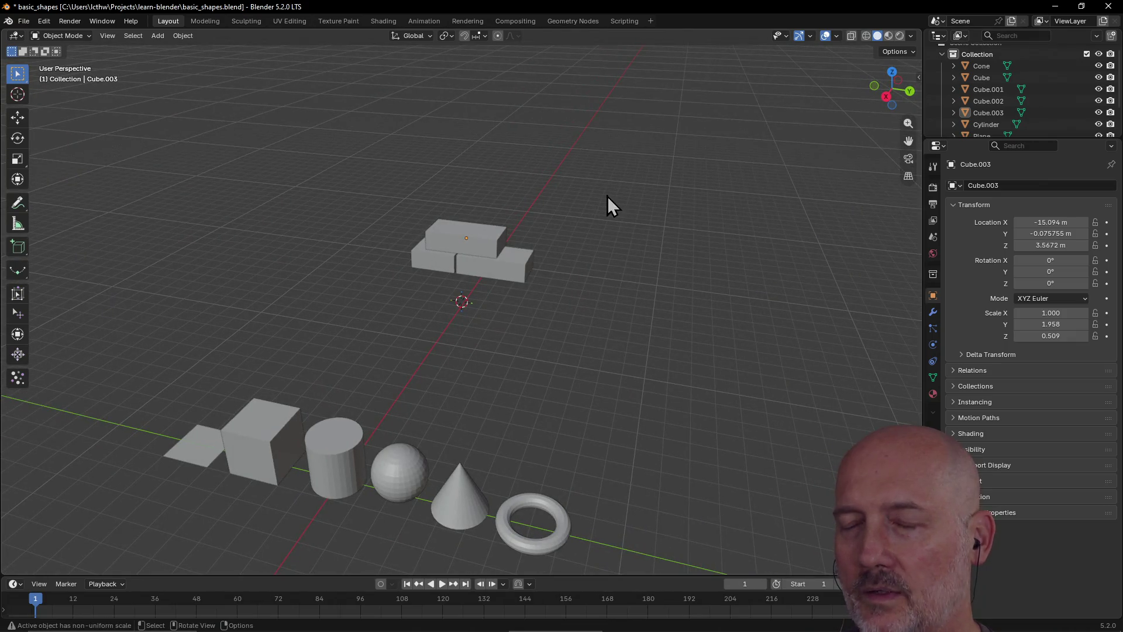
In quad view, set the 3D cursor on the ground line in Front view, then restore single view
scroll(468, 269, up, 2)
mouse_move(466, 270)
middle_down()
mouse_move(418, 272)
mouse_move(418, 258)
mouse_move(554, 258)
mouse_move(588, 288)
mouse_move(431, 280)
mouse_move(494, 246)
mouse_move(598, 249)
mouse_move(517, 245)
middle_up()
scroll(599, 249, down, 3)
mouse_move(610, 309)
middle_down()
mouse_move(584, 314)
mouse_move(648, 336)
mouse_move(633, 398)
middle_up()
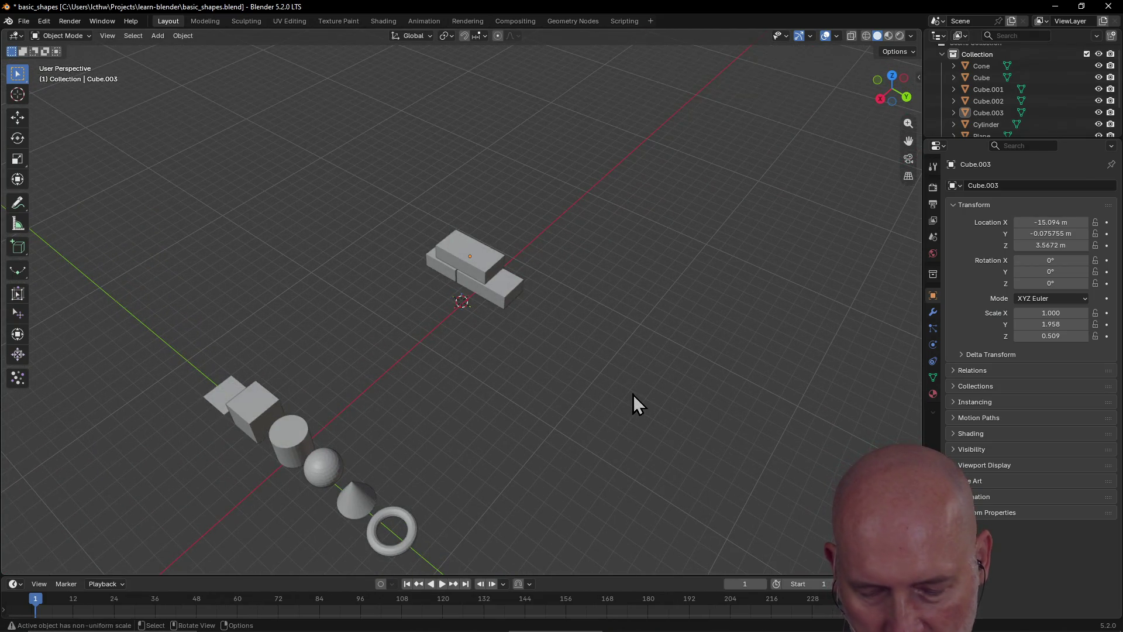
key(ctrl+alt+q)
scroll(662, 268, up, 3)
mouse_move(753, 228)
middle_down()
mouse_move(686, 227)
mouse_move(702, 270)
mouse_move(718, 254)
middle_up()
shift+right_click(710, 271)
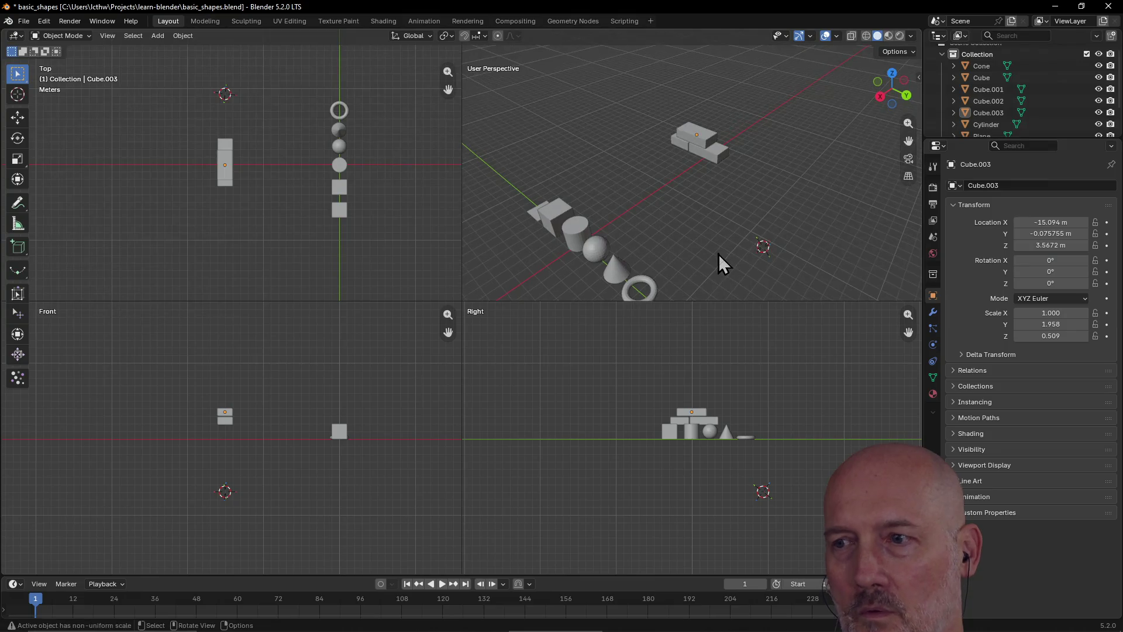
shift+right_click(223, 439)
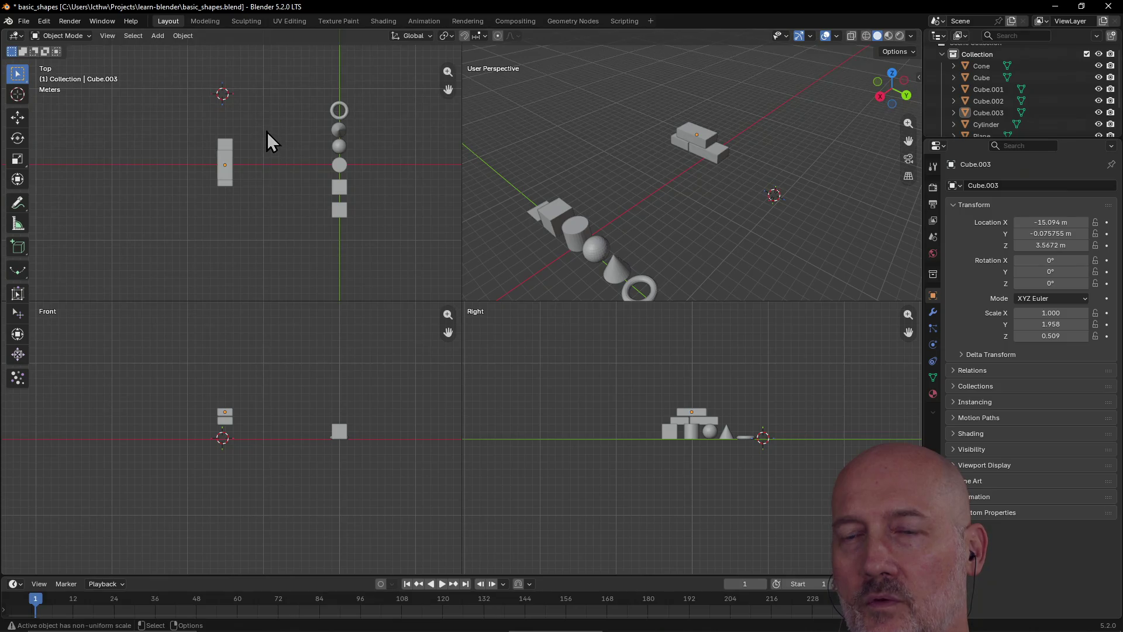
drag(448, 89, 448, 143)
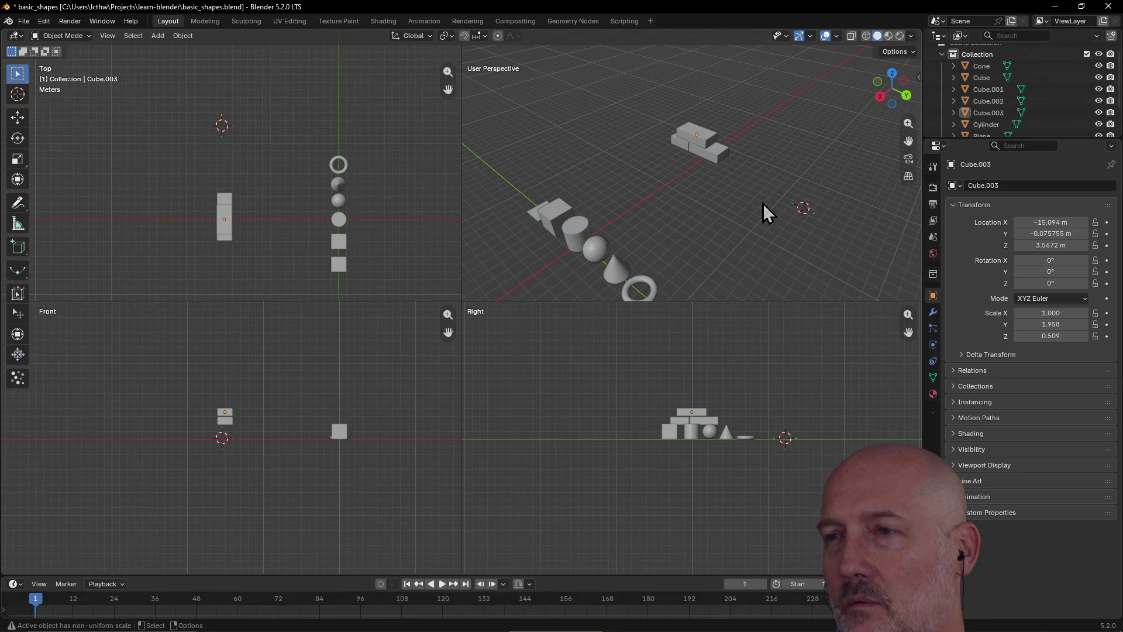
key(ctrl+alt+q)
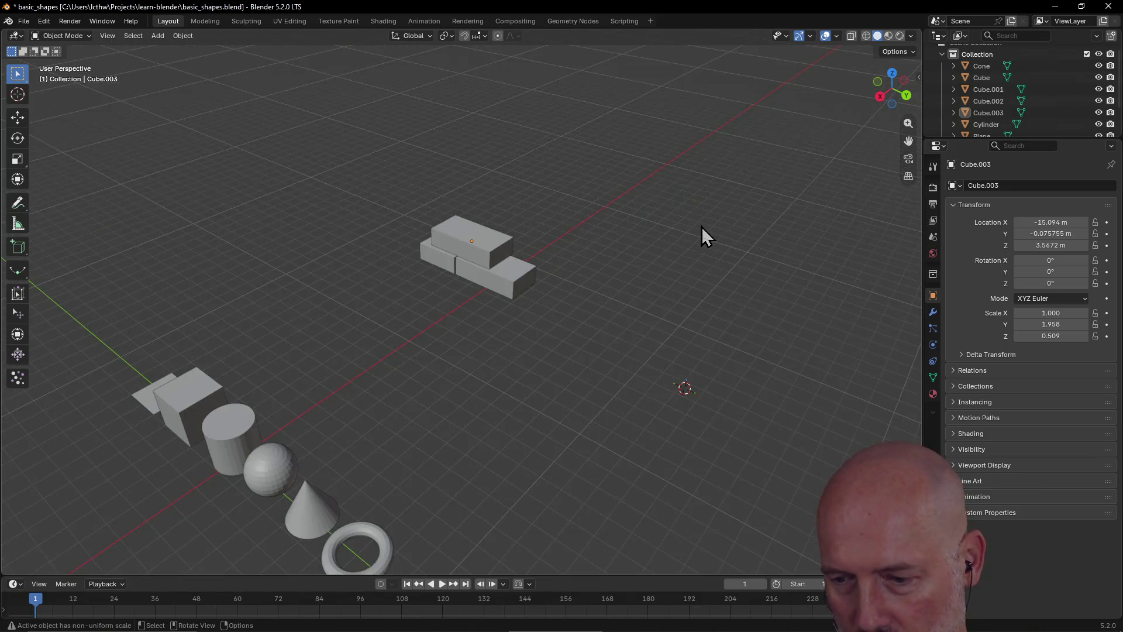
Select all three bricks and lower them together along Z to near the ground
scroll(709, 304, up, 2)
scroll(709, 304, down, 3)
mouse_move(709, 305)
middle_down()
mouse_move(624, 275)
mouse_move(623, 263)
middle_up()
mouse_move(630, 318)
middle_down()
mouse_move(696, 357)
mouse_move(754, 342)
mouse_move(746, 325)
mouse_move(774, 279)
mouse_move(556, 292)
mouse_move(522, 319)
mouse_move(630, 346)
mouse_move(614, 342)
middle_up()
click(447, 250)
shift+click(468, 234)
shift+click(489, 257)
key(g)
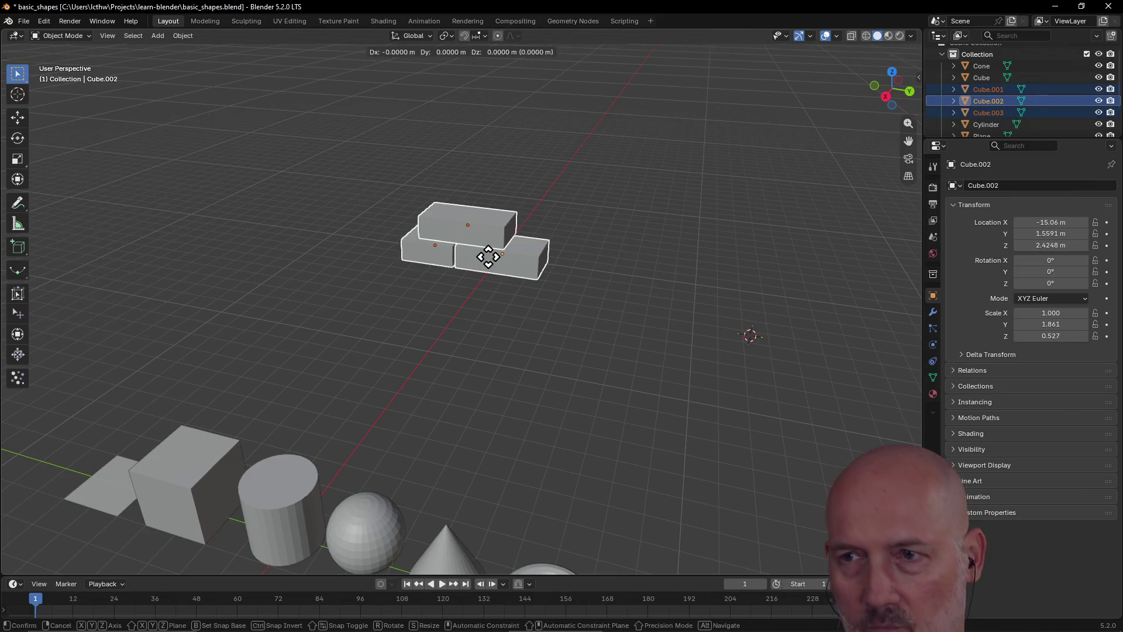
key(z)
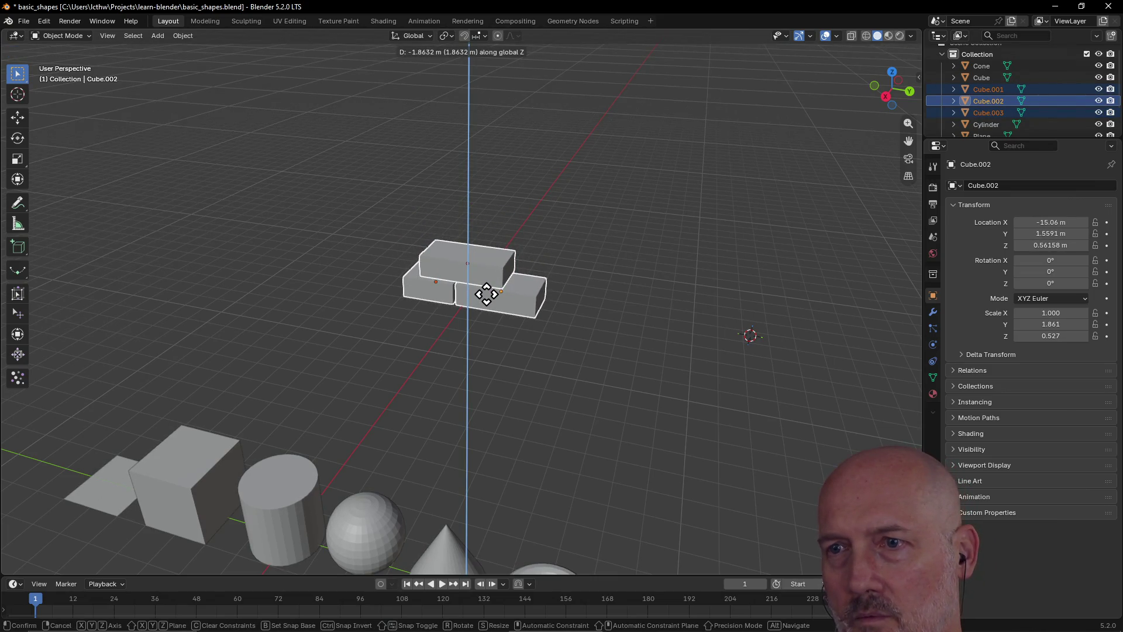
click(509, 307)
Deselect the bricks and select each one individually to check the stack
mouse_move(511, 309)
middle_down()
mouse_move(607, 309)
mouse_move(459, 311)
middle_up()
click(556, 326)
mouse_move(557, 326)
middle_down()
mouse_move(585, 366)
mouse_move(607, 364)
mouse_move(559, 289)
middle_up()
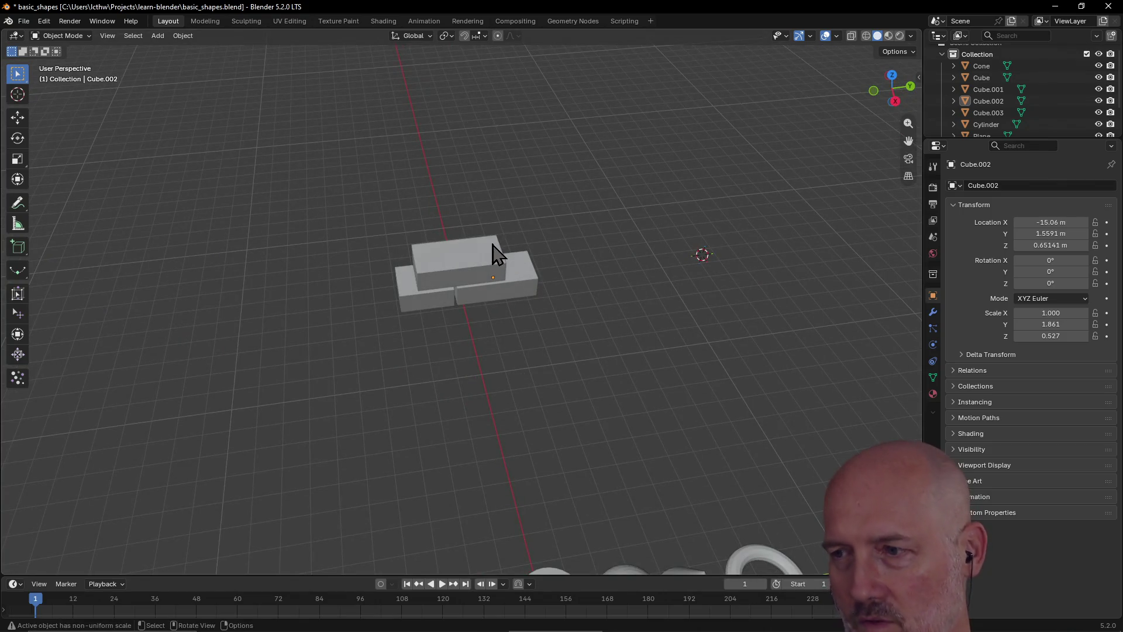
scroll(496, 246, down, 1)
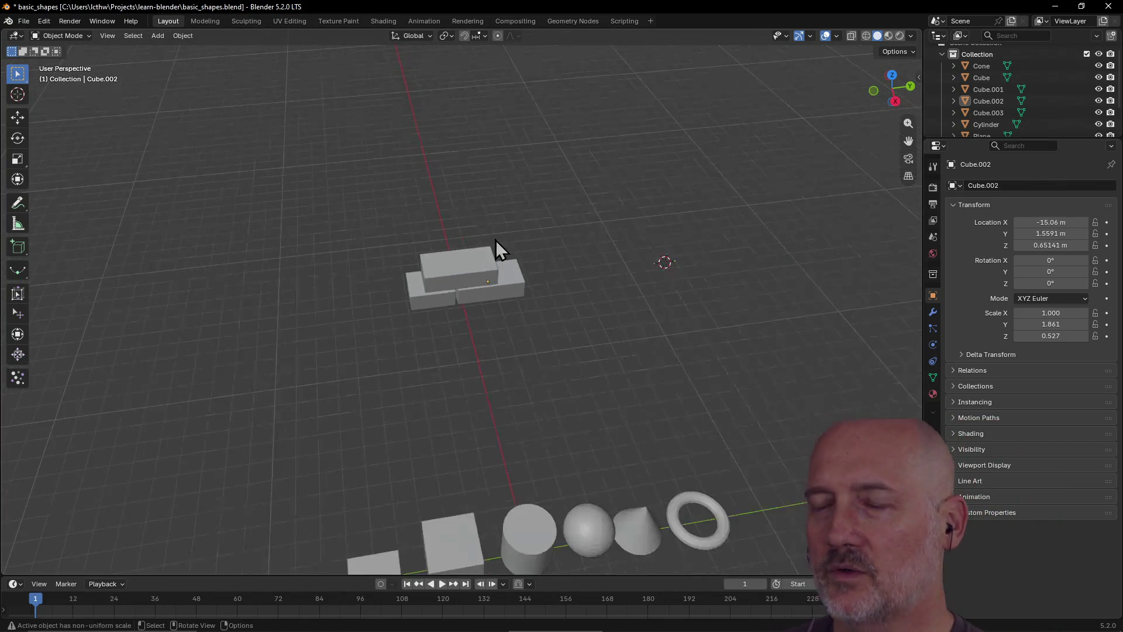
click(437, 292)
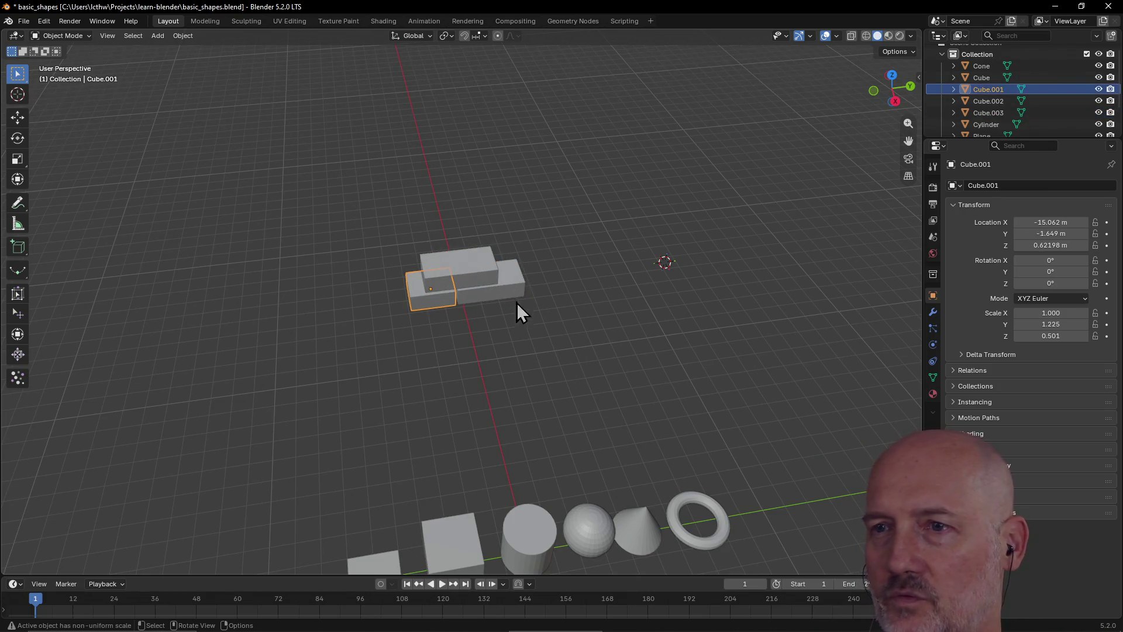
click(511, 286)
click(456, 277)
click(427, 304)
click(490, 299)
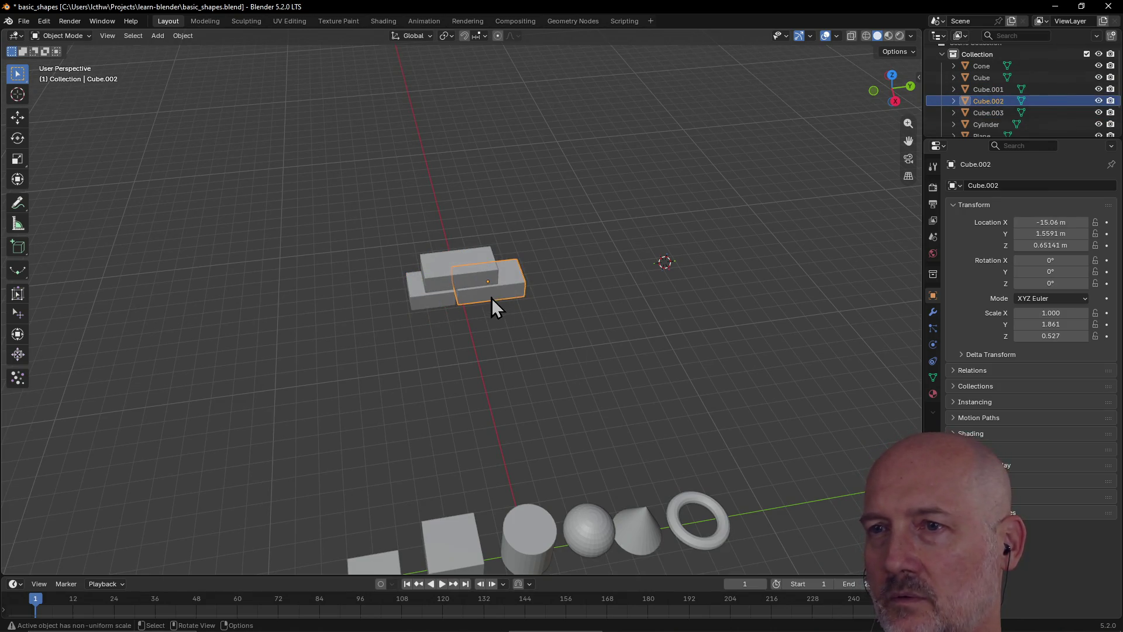
click(466, 273)
Orbit closer around the stack, selecting the lower-left and lower-right bricks
scroll(468, 263, up, 2)
middle_drag(471, 252, 413, 251)
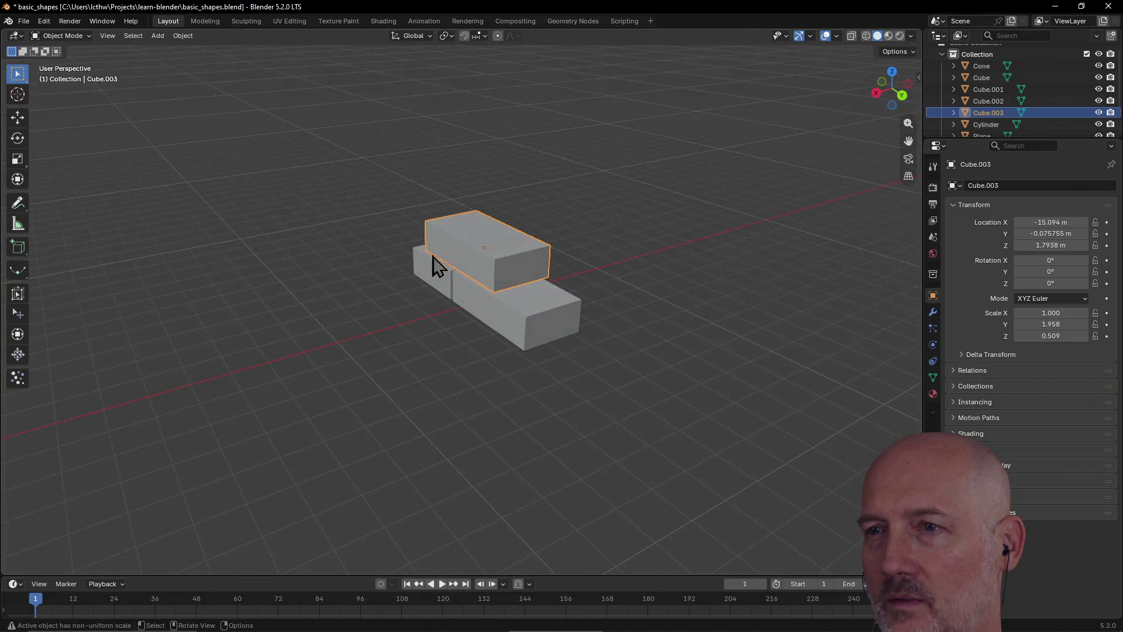
click(515, 321)
middle_drag(515, 321, 676, 311)
click(420, 317)
mouse_move(420, 317)
middle_down()
mouse_move(368, 304)
mouse_move(468, 271)
middle_up()
click(506, 303)
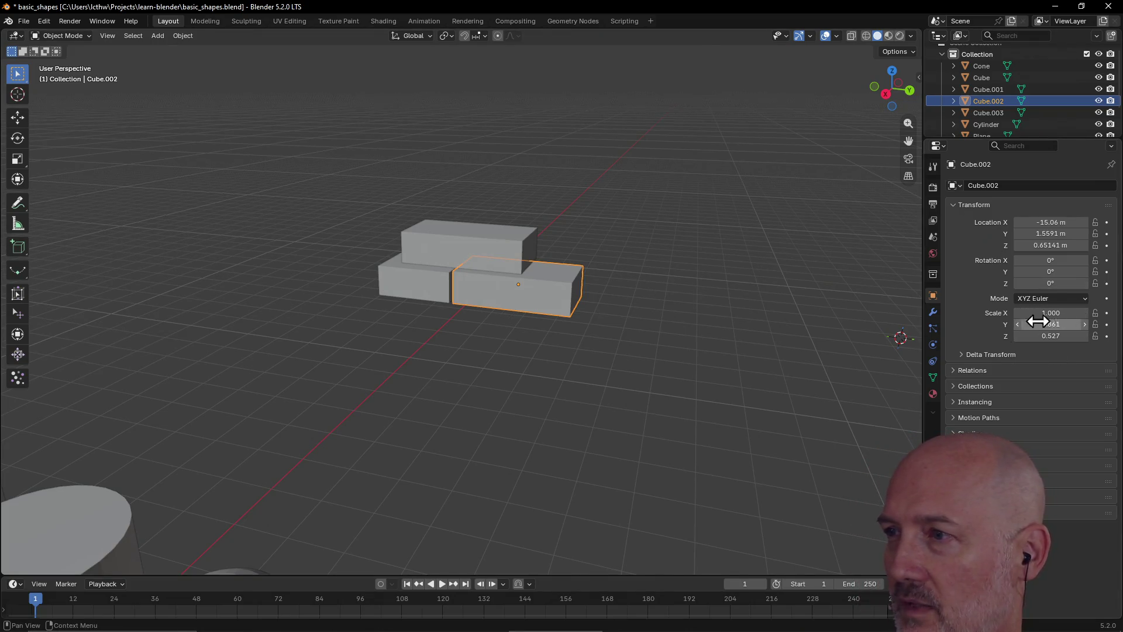
Orbit behind the scene, centre on the brick stack, and swing toward empty floor
scroll(703, 295, down, 4)
middle_drag(703, 295, 577, 399)
click(473, 384)
mouse_move(472, 385)
middle_down()
mouse_move(655, 420)
mouse_move(536, 395)
mouse_move(562, 402)
mouse_move(541, 375)
mouse_move(542, 391)
mouse_move(590, 399)
middle_up()
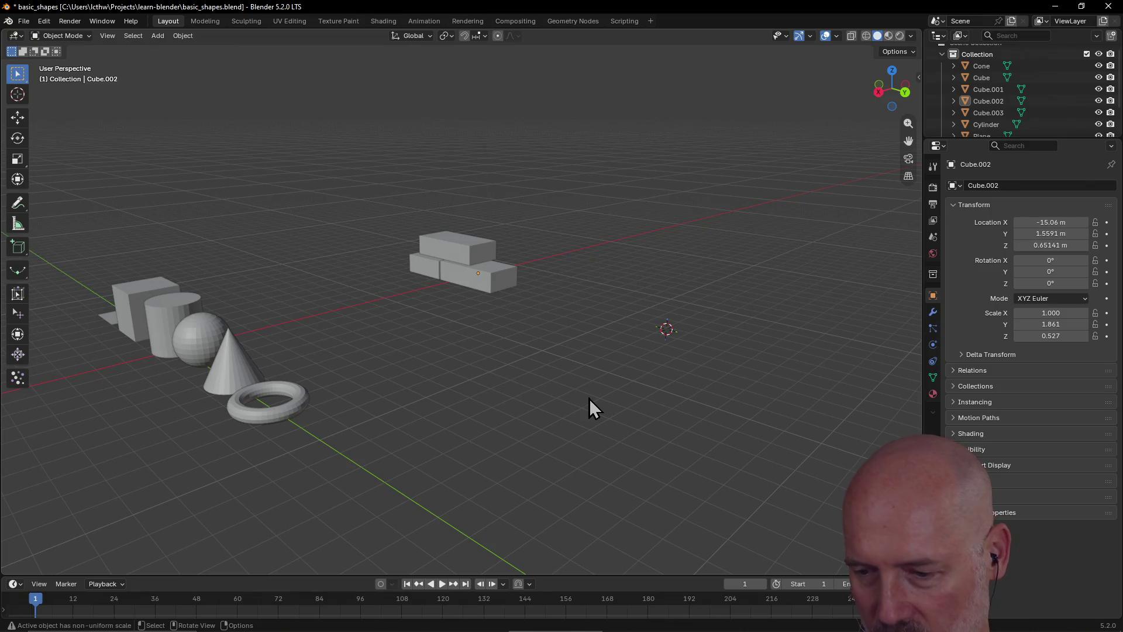
middle_drag(676, 405, 828, 395)
key(KP_Decimal)
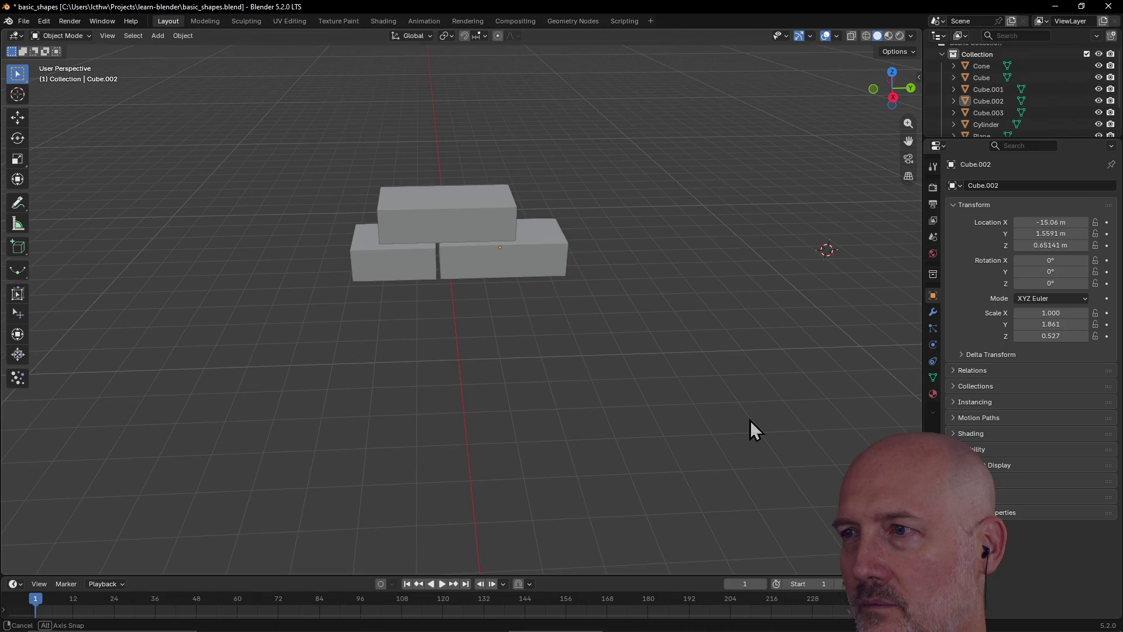
mouse_move(750, 422)
middle_down()
mouse_move(455, 412)
mouse_move(334, 428)
middle_up()
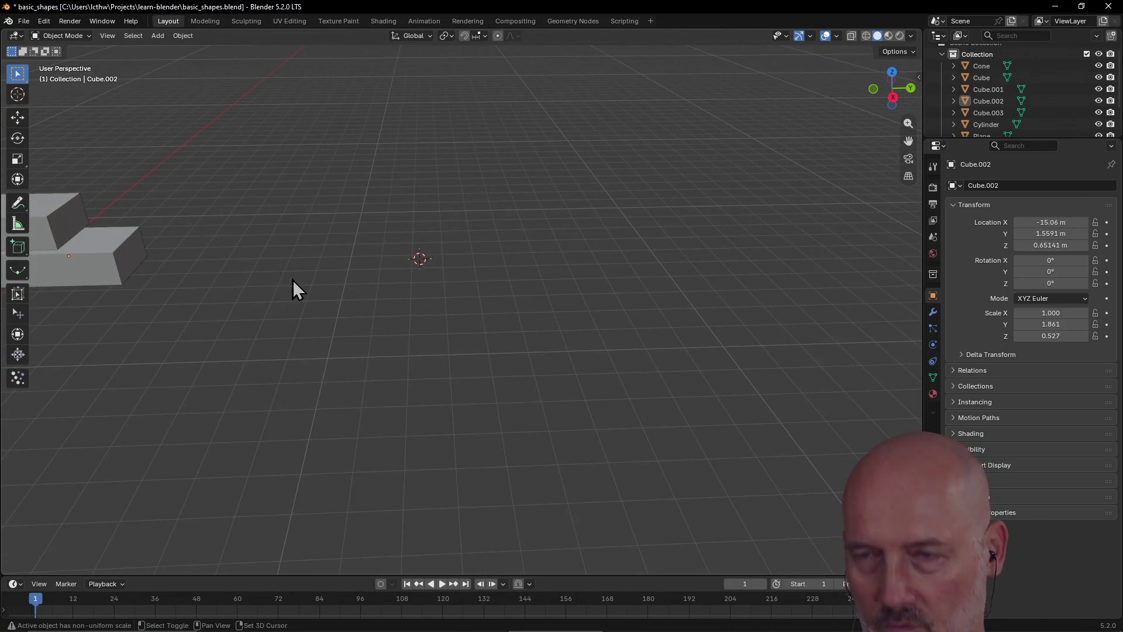
Add a cylinder and raise it 1 m with gz1
key(shift+a)
mouse_move(293, 280)
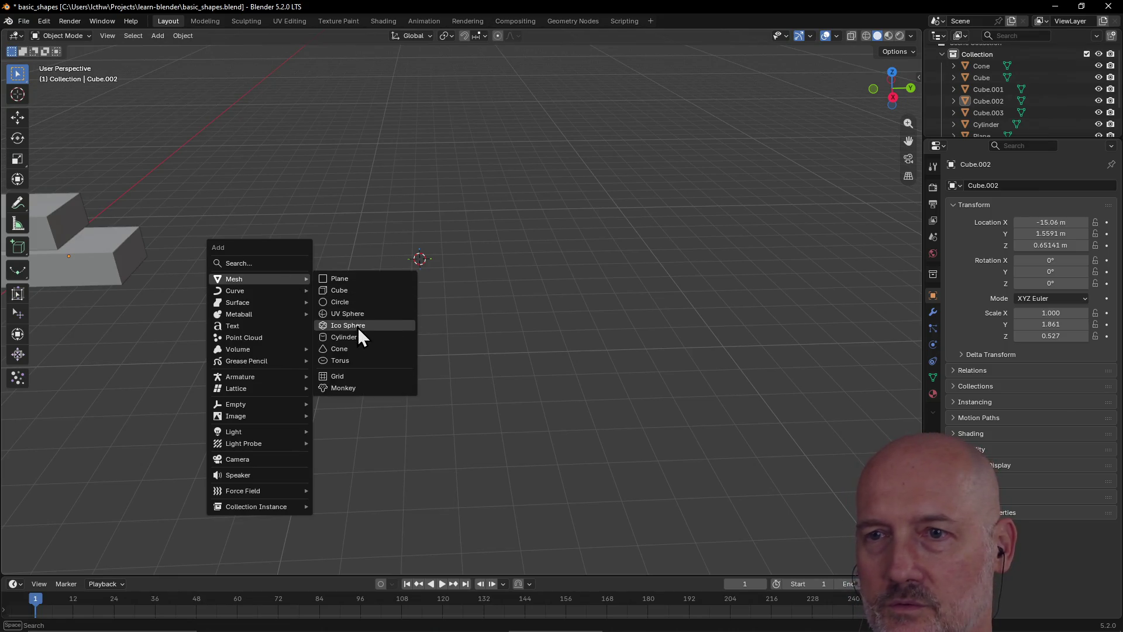
click(356, 336)
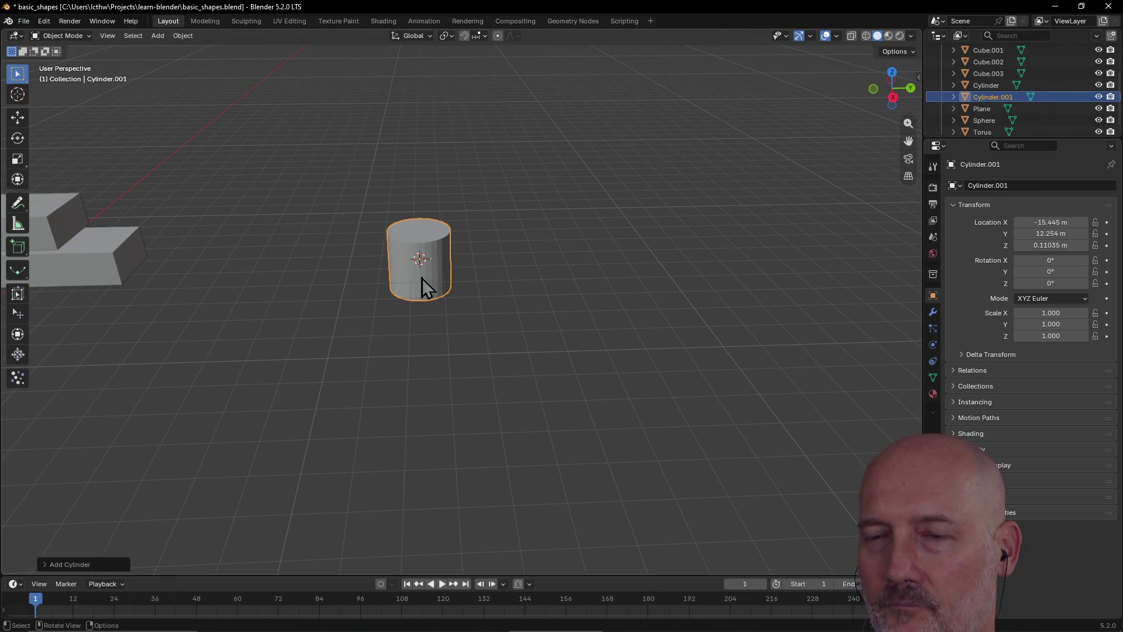
text(gz1)
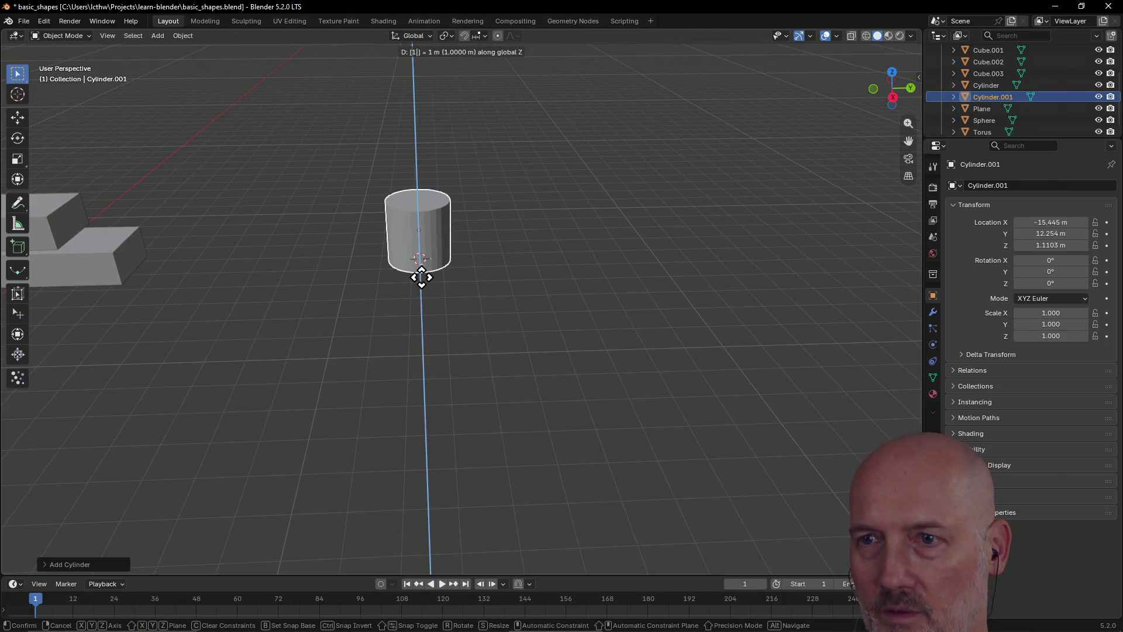
key(Return)
mouse_move(434, 276)
middle_down()
mouse_move(409, 283)
mouse_move(336, 231)
mouse_move(444, 205)
mouse_move(496, 240)
mouse_move(378, 259)
mouse_move(468, 244)
mouse_move(403, 244)
mouse_move(431, 239)
middle_up()
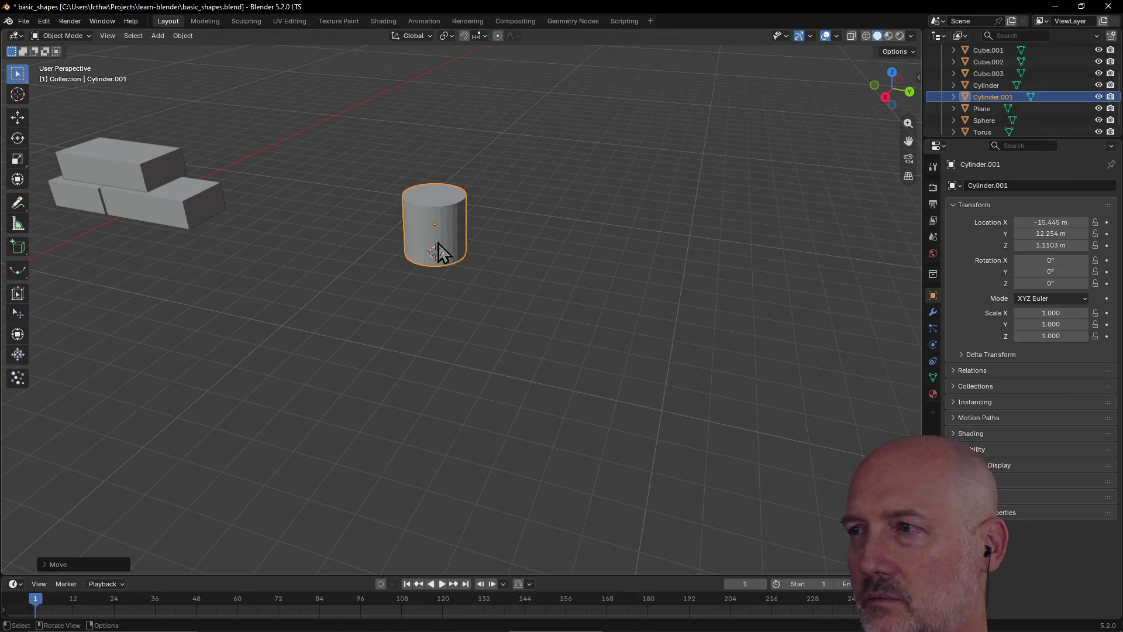
Stretch the cylinder vertically to Z scale 3.427
key(s)
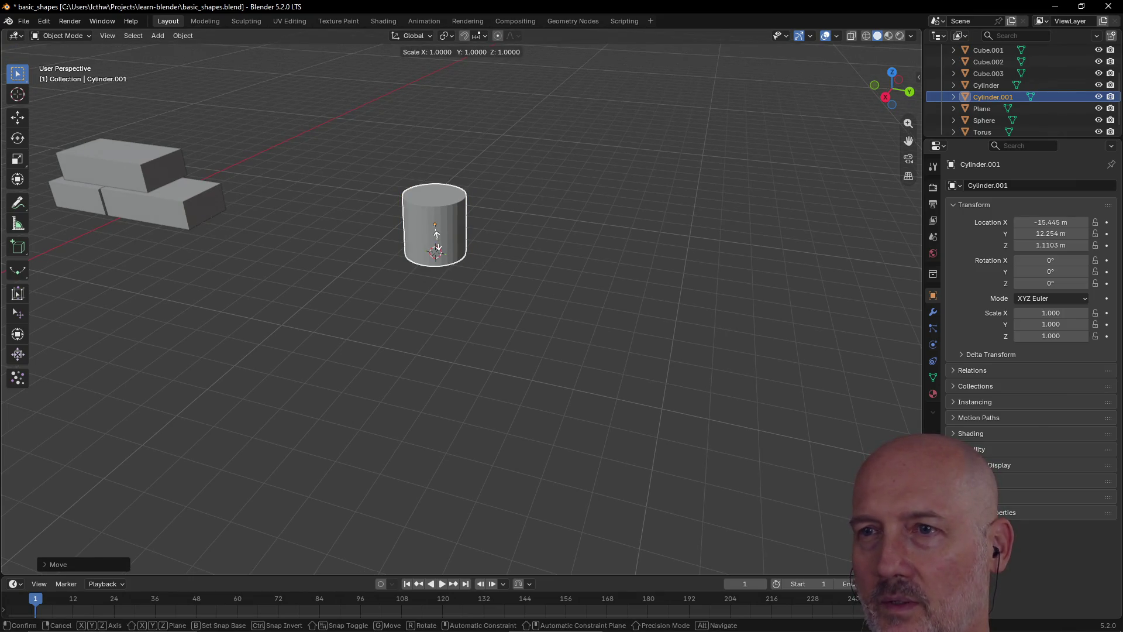
key(z)
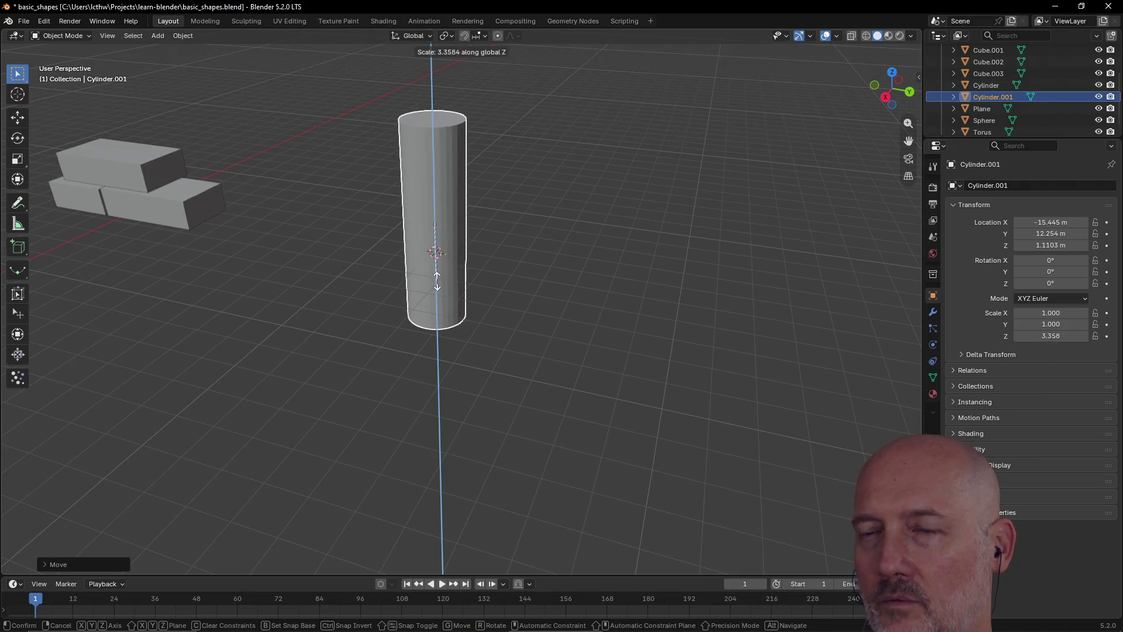
click(437, 226)
key(g)
key(z)
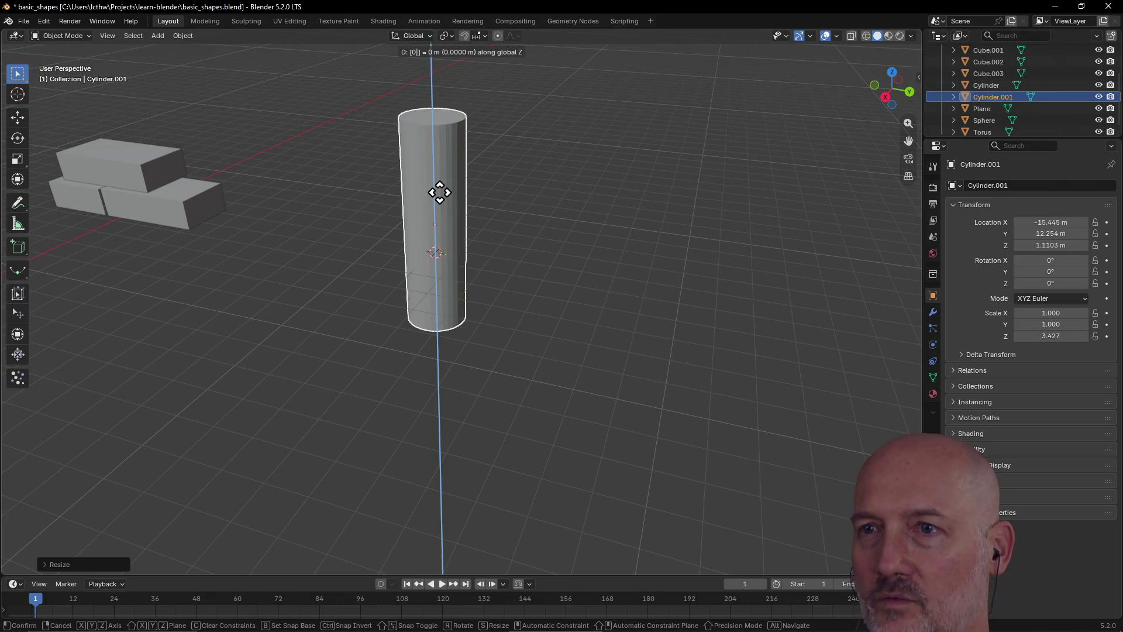
click(446, 199)
middle_drag(426, 234, 434, 248)
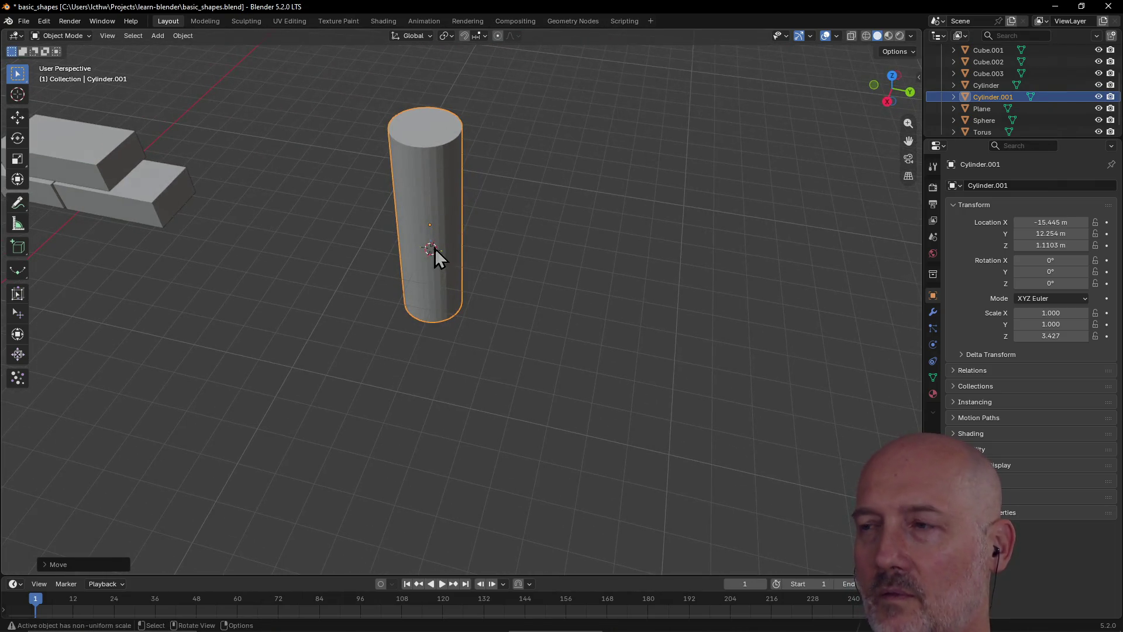
key(g)
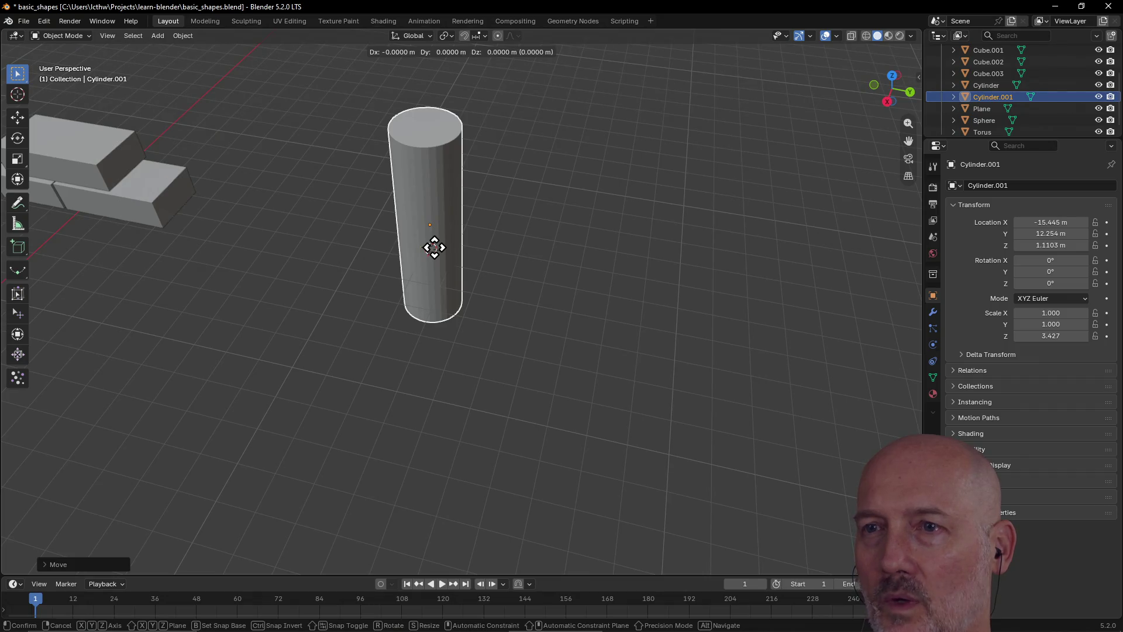
key(Escape)
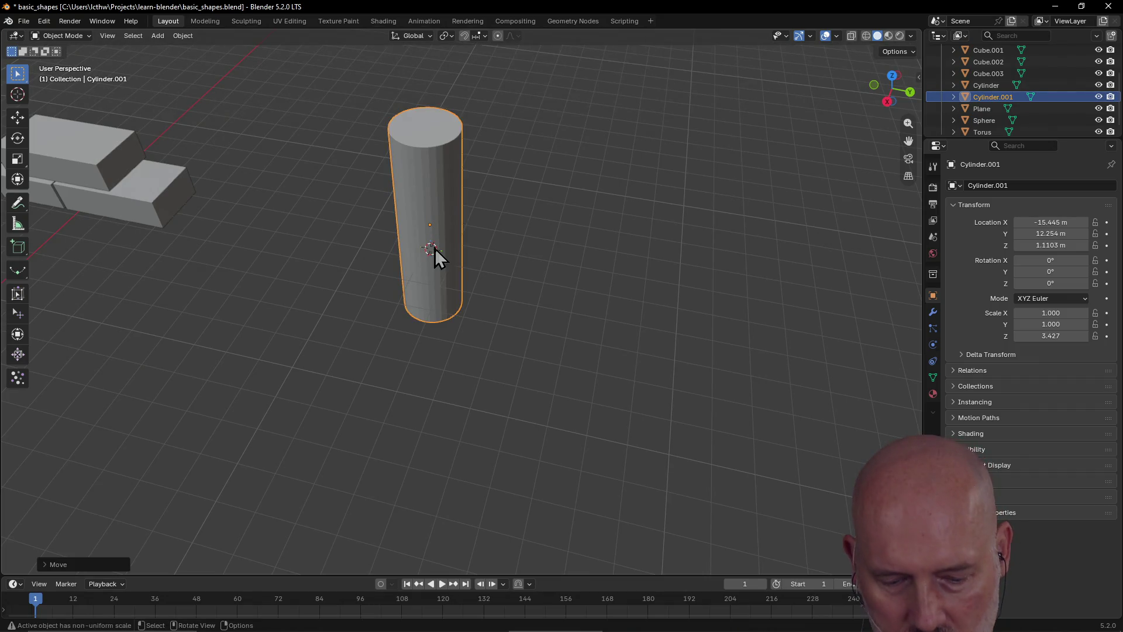
Thin the cylinder to X scale 0.386 and Y scale 0.333
key(s)
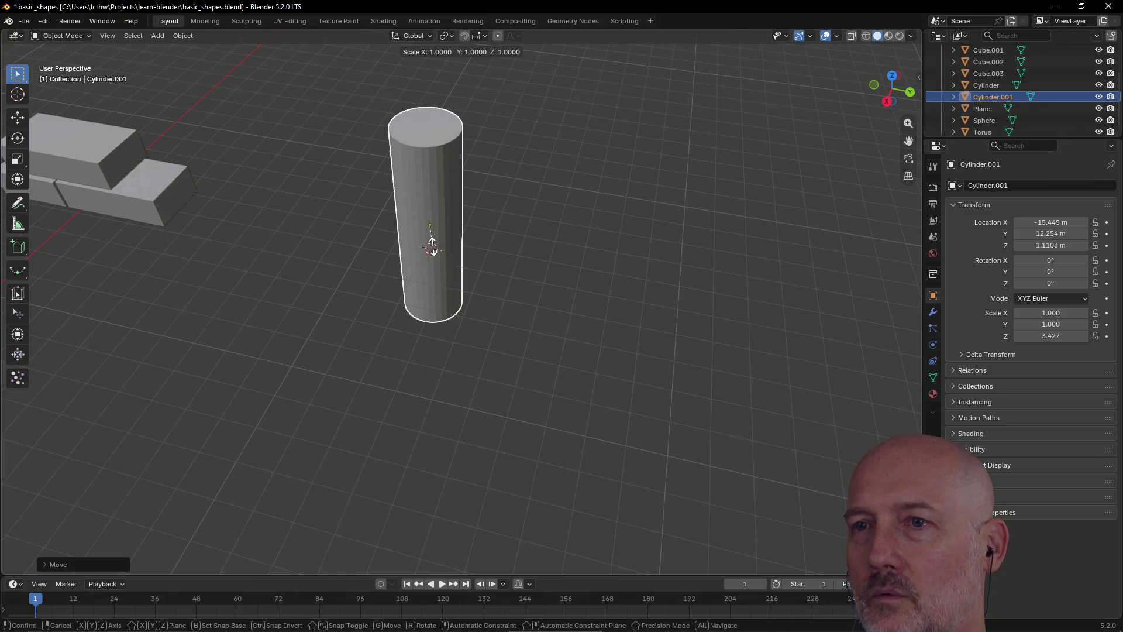
key(x)
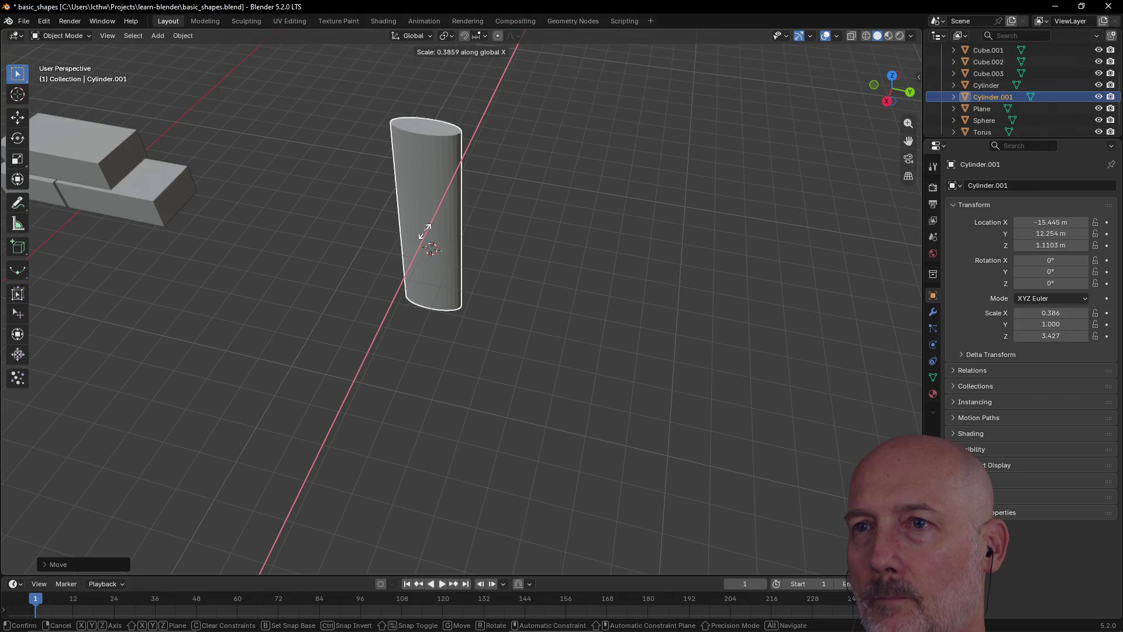
click(424, 231)
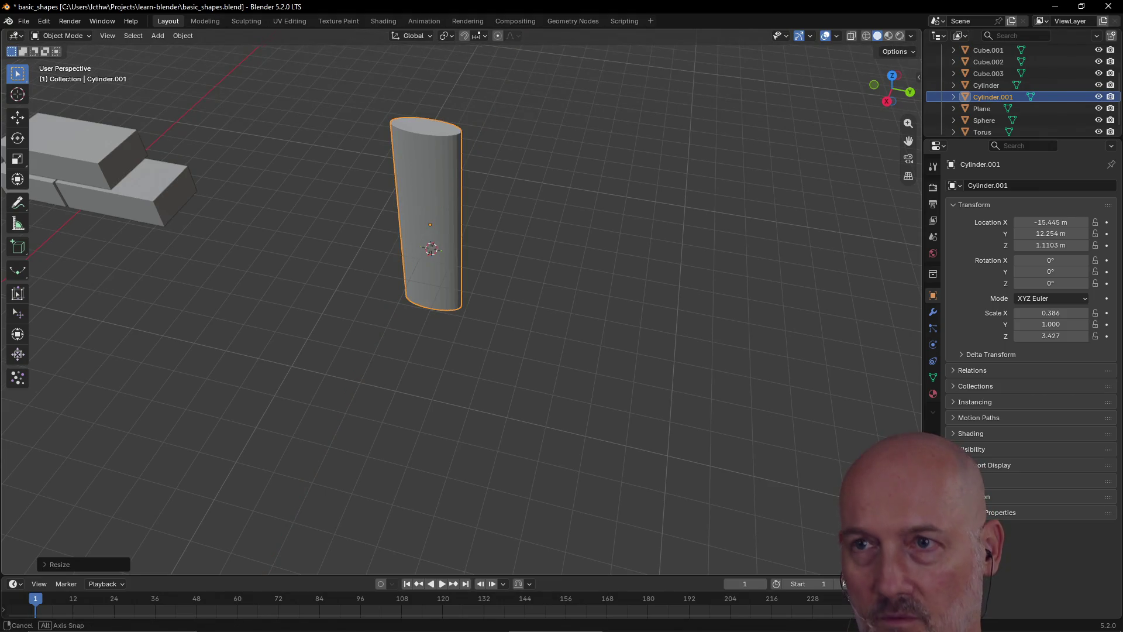
key(s)
key(y)
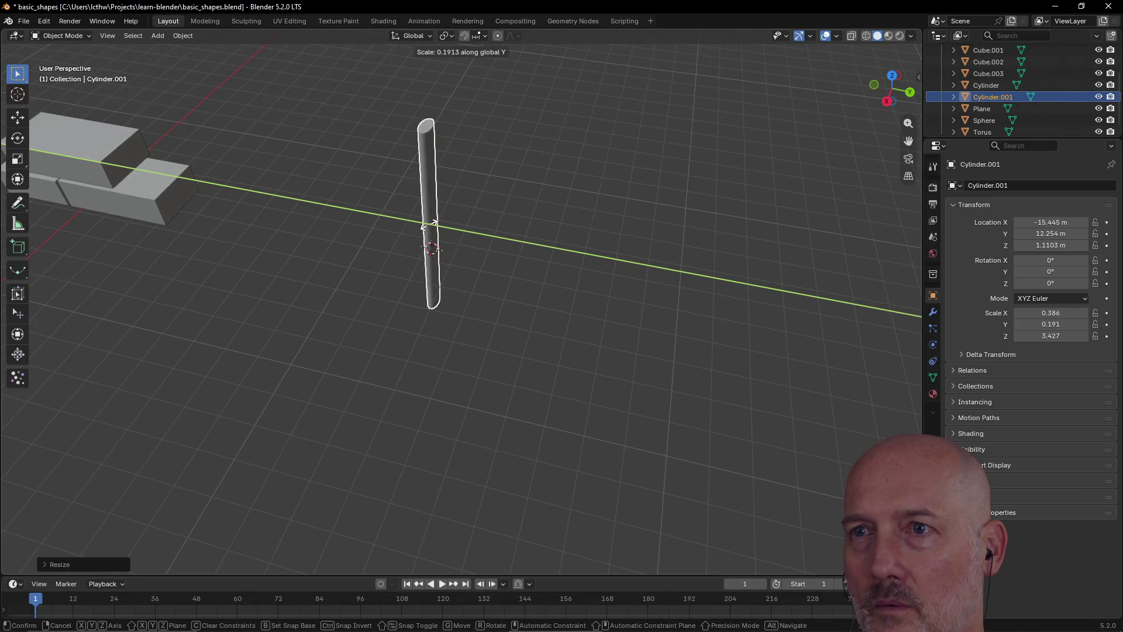
click(428, 226)
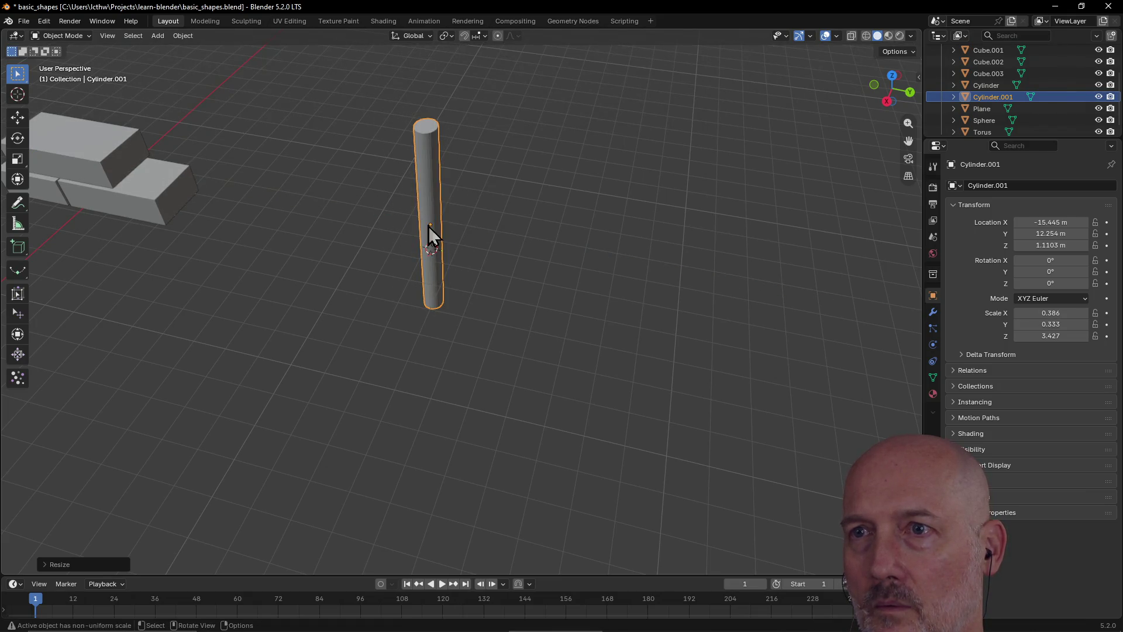
scroll(437, 194, up, 3)
mouse_move(437, 195)
middle_down()
mouse_move(442, 223)
mouse_move(514, 277)
mouse_move(457, 224)
mouse_move(550, 254)
middle_up()
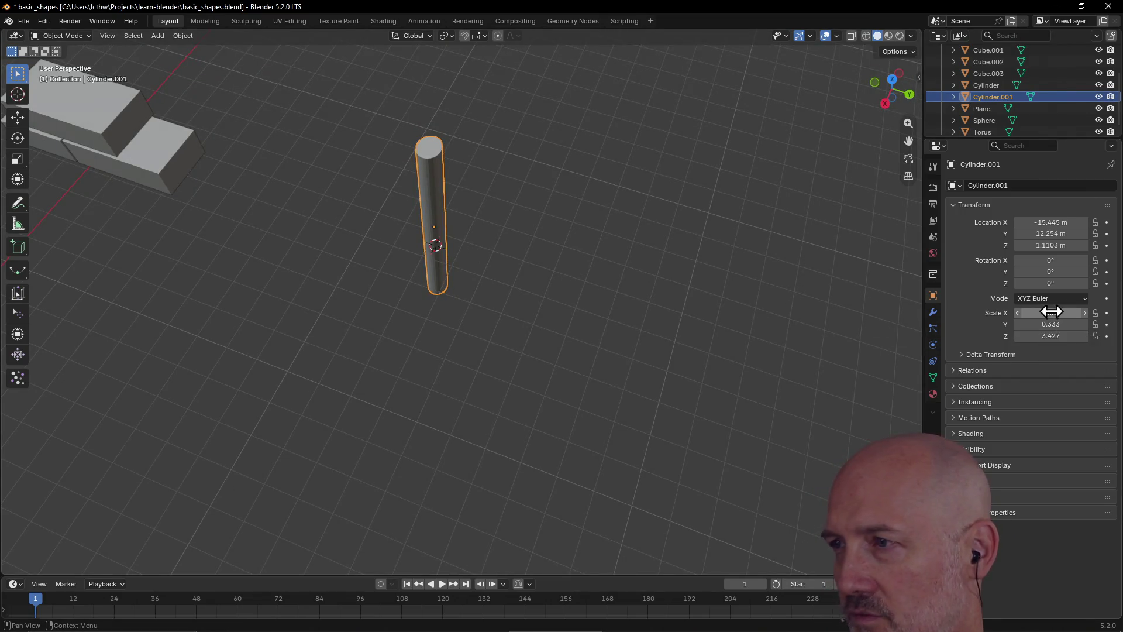
mouse_move(441, 187)
middle_down()
mouse_move(463, 160)
mouse_move(413, 147)
mouse_move(434, 151)
middle_up()
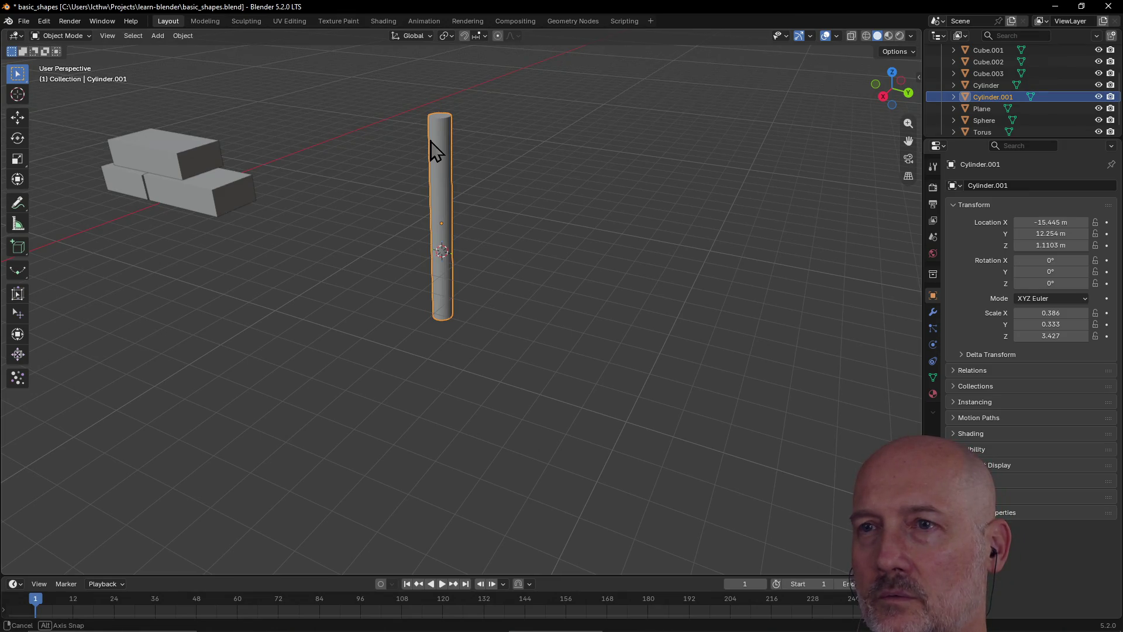
Rotate the cylinder so it lies flat on its side
key(r)
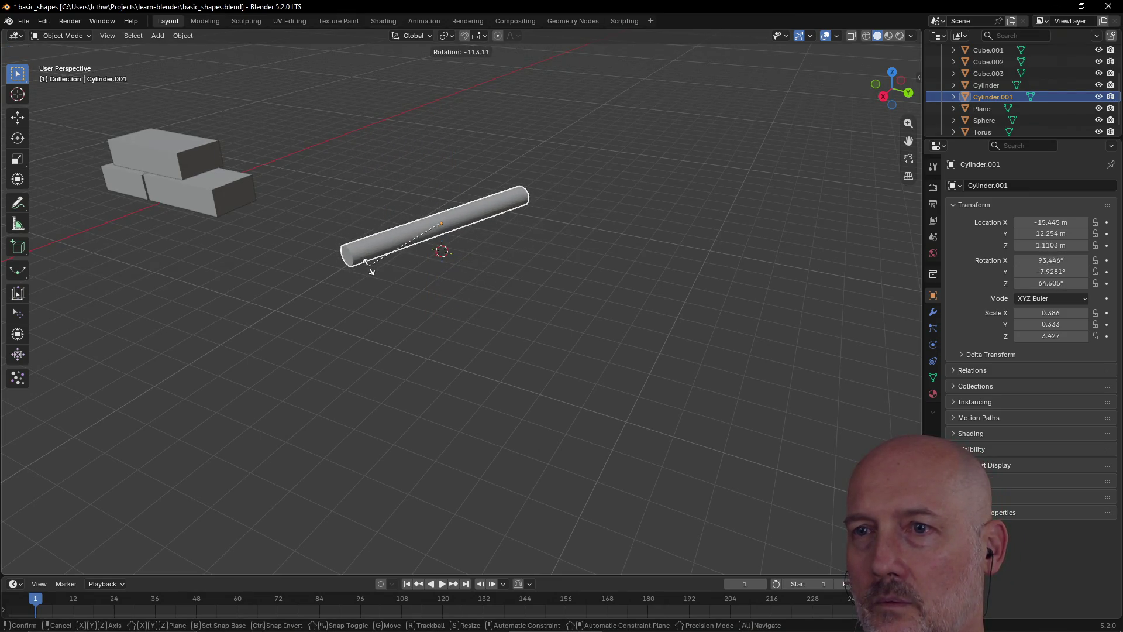
click(367, 267)
mouse_move(369, 268)
middle_down()
mouse_move(483, 276)
mouse_move(439, 264)
middle_up()
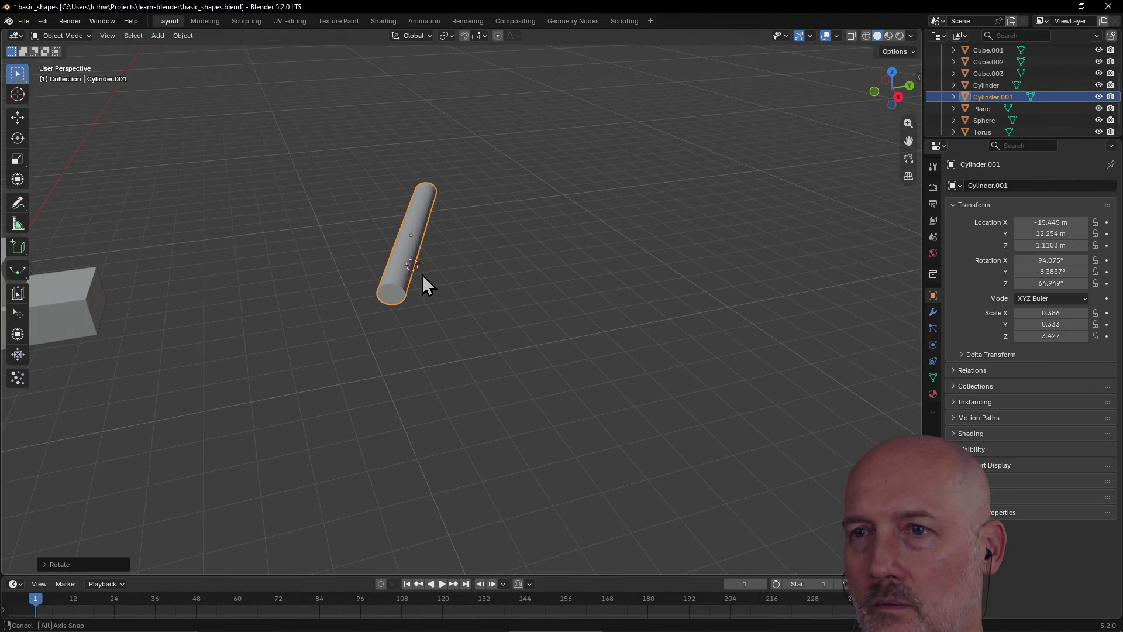
key(r)
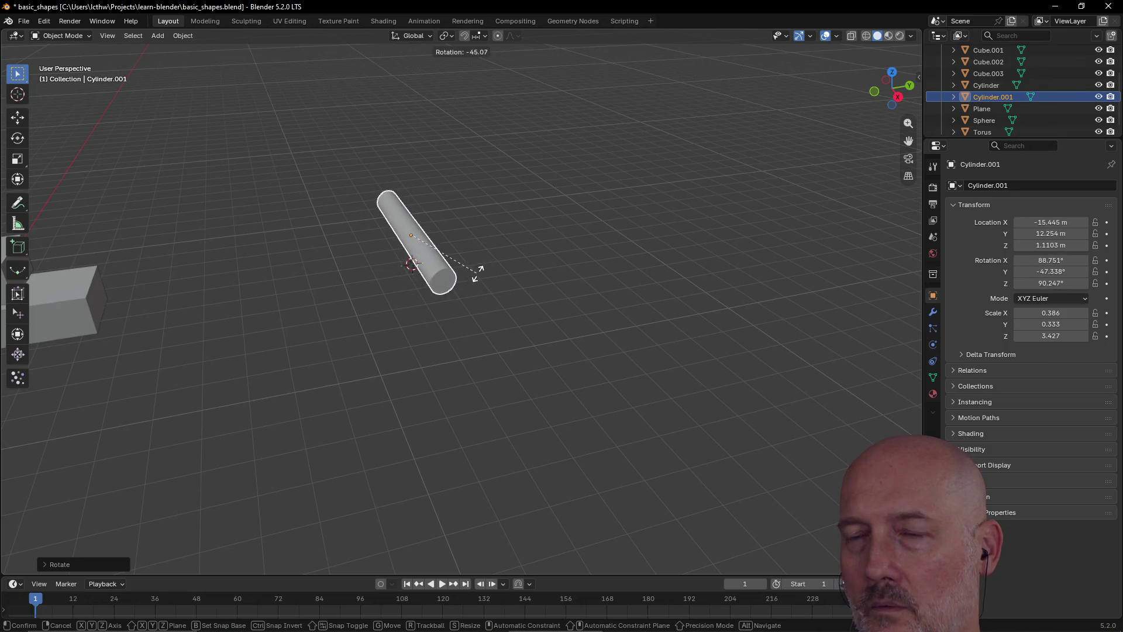
click(478, 272)
mouse_move(478, 272)
middle_down()
mouse_move(361, 259)
mouse_move(349, 273)
mouse_move(400, 239)
mouse_move(508, 213)
mouse_move(493, 237)
mouse_move(417, 245)
middle_up()
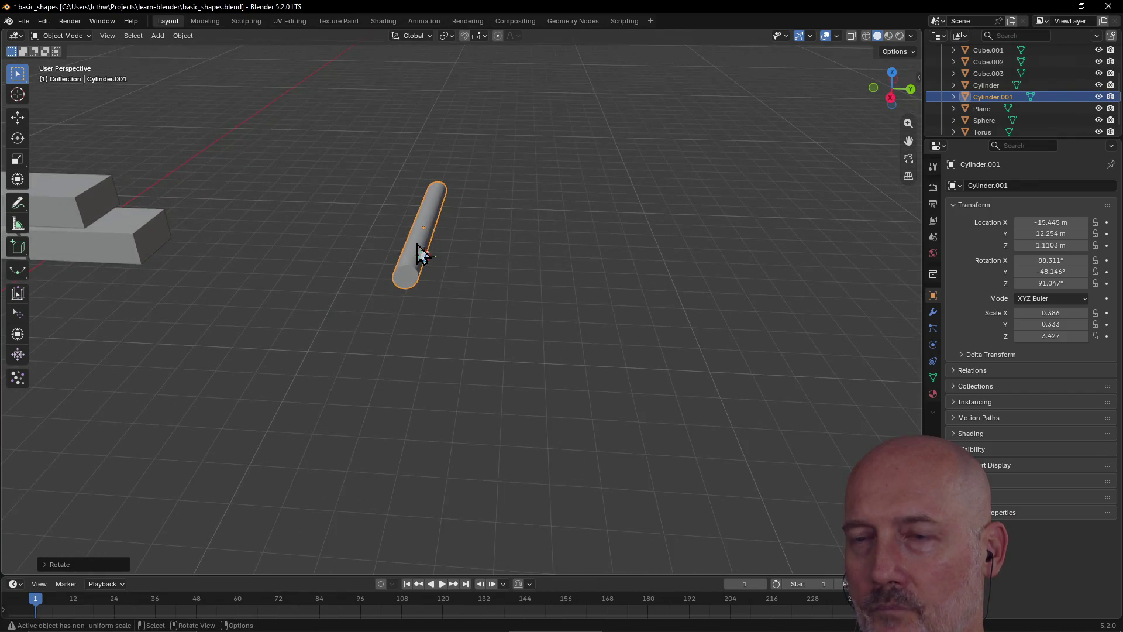
Lower the lying cylinder along Z to 0.22635 m near the floor
key(g)
key(z)
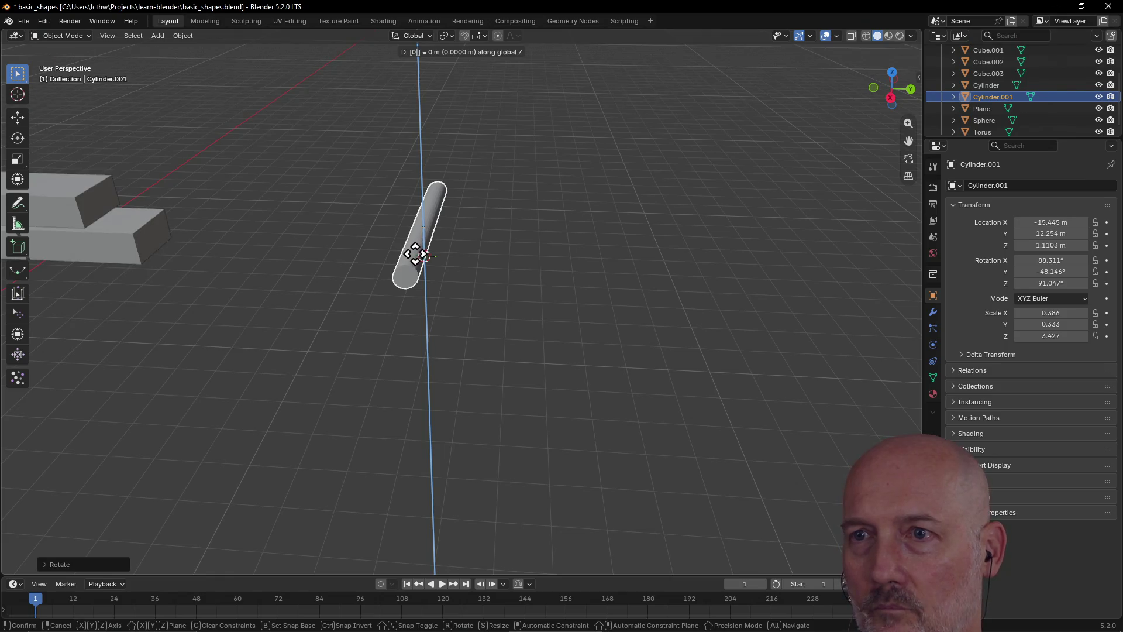
click(416, 253)
key(g)
key(z)
click(415, 254)
key(g)
key(z)
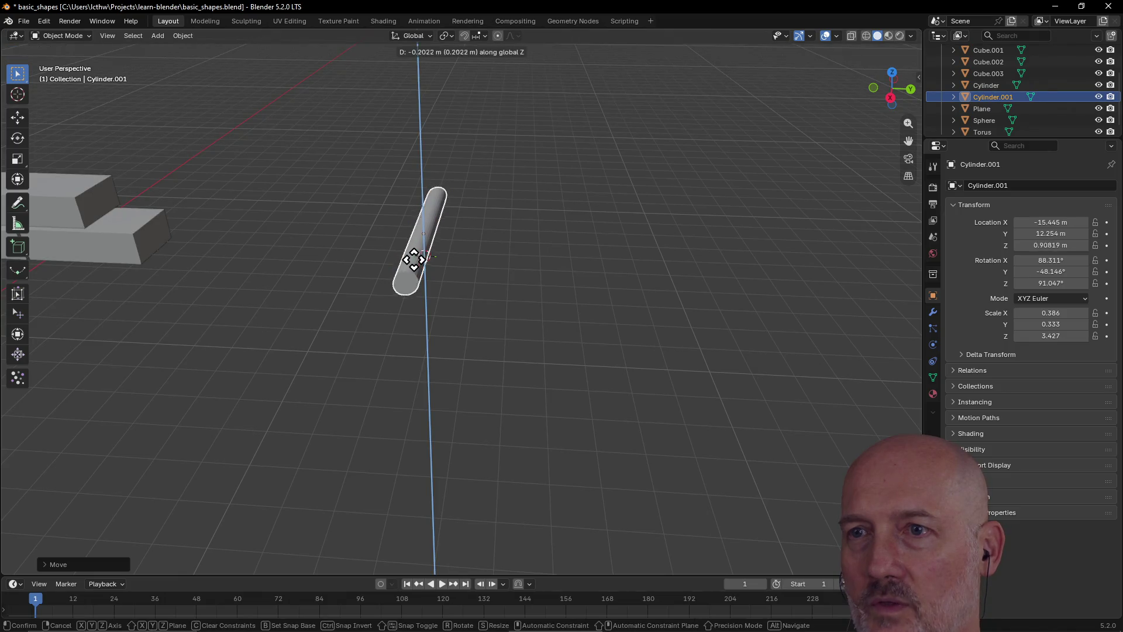
click(414, 279)
mouse_move(414, 279)
middle_down()
mouse_move(464, 251)
mouse_move(404, 267)
mouse_move(406, 276)
mouse_move(349, 282)
mouse_move(614, 296)
mouse_move(370, 323)
mouse_move(394, 318)
mouse_move(400, 269)
middle_up()
click(467, 289)
click(402, 268)
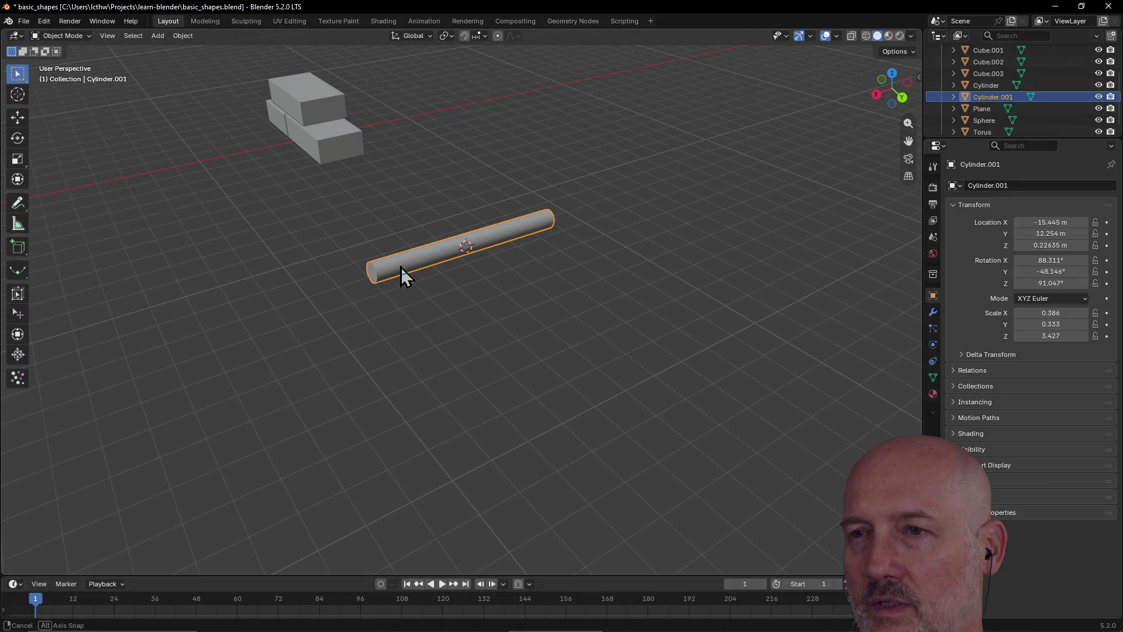
Shorten the log along X to scale 1.056, then bring up the Add menu
key(s)
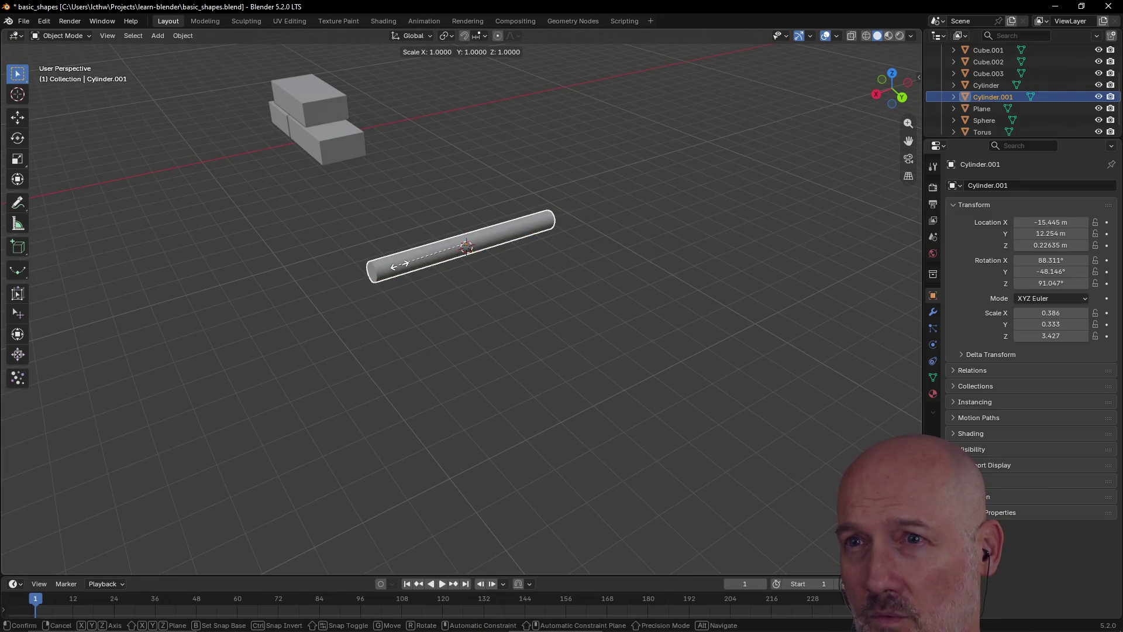
key(x)
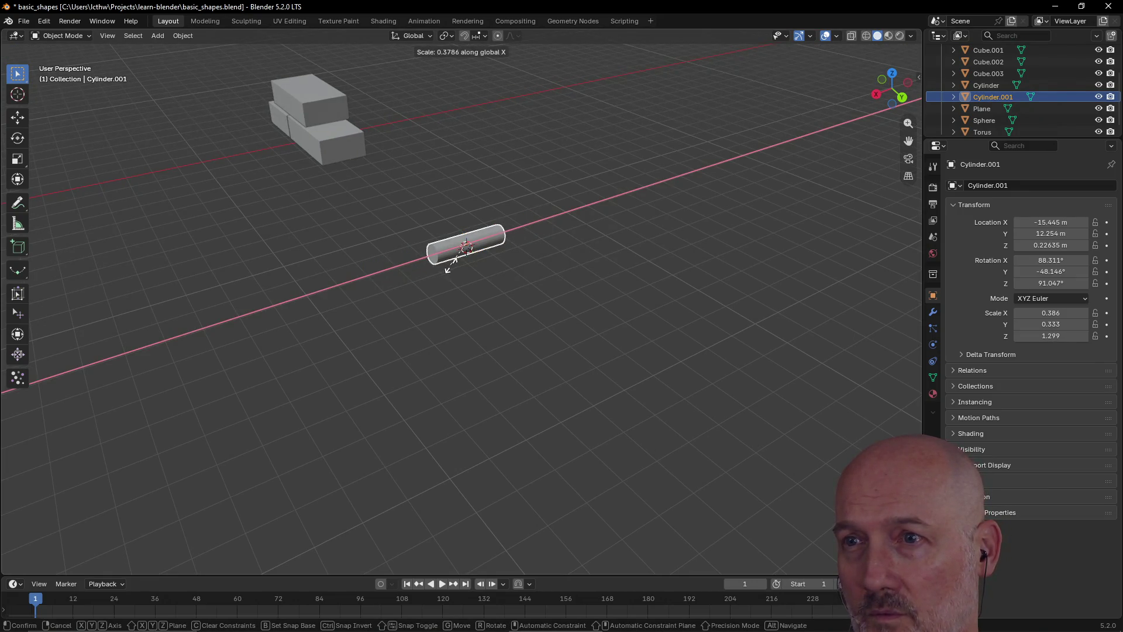
click(457, 262)
mouse_move(490, 253)
middle_down()
mouse_move(582, 262)
mouse_move(526, 254)
mouse_move(640, 235)
mouse_move(548, 255)
middle_up()
click(547, 255)
key(shift+a)
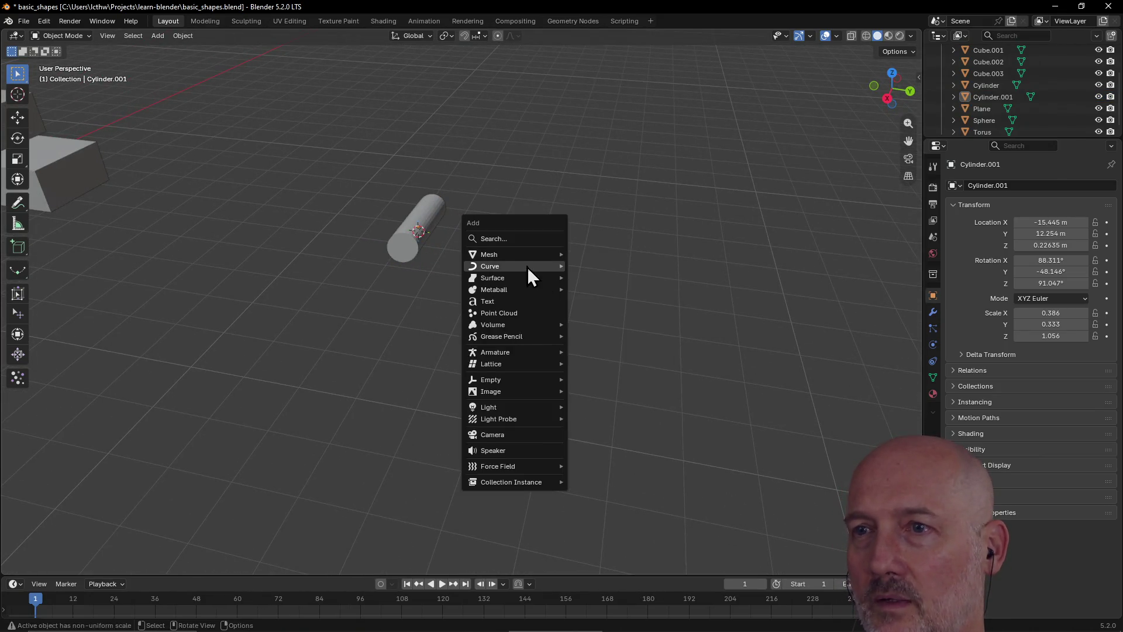
Add a new cylinder and move it along Y to sit beside the thin log
mouse_move(527, 254)
click(612, 312)
scroll(485, 275, down, 4)
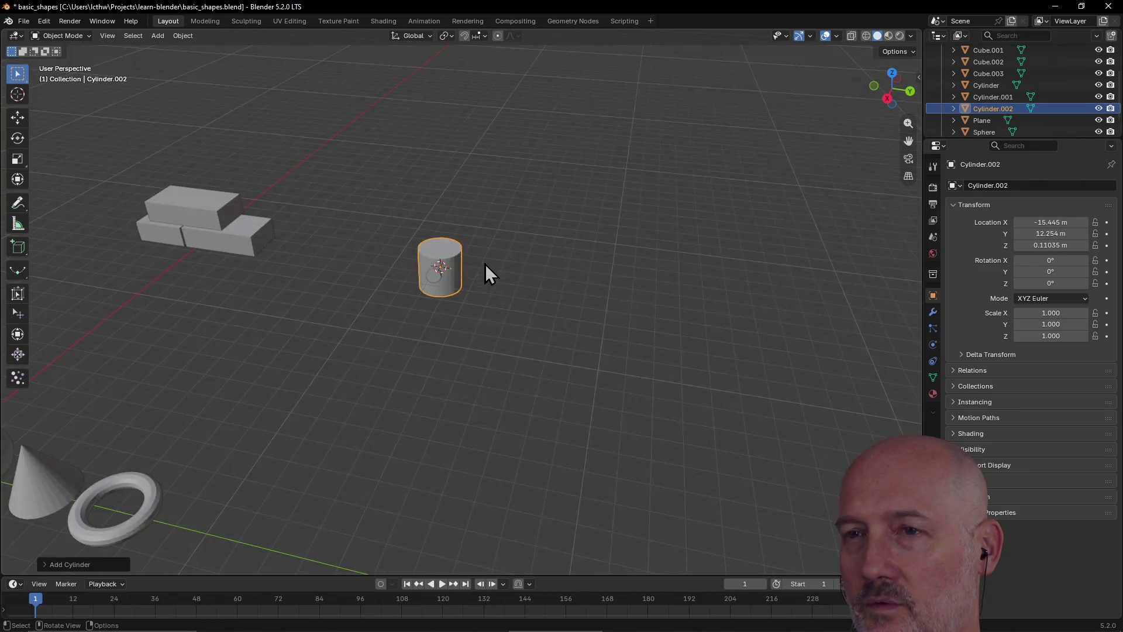
middle_drag(485, 265, 518, 284)
scroll(518, 283, up, 3)
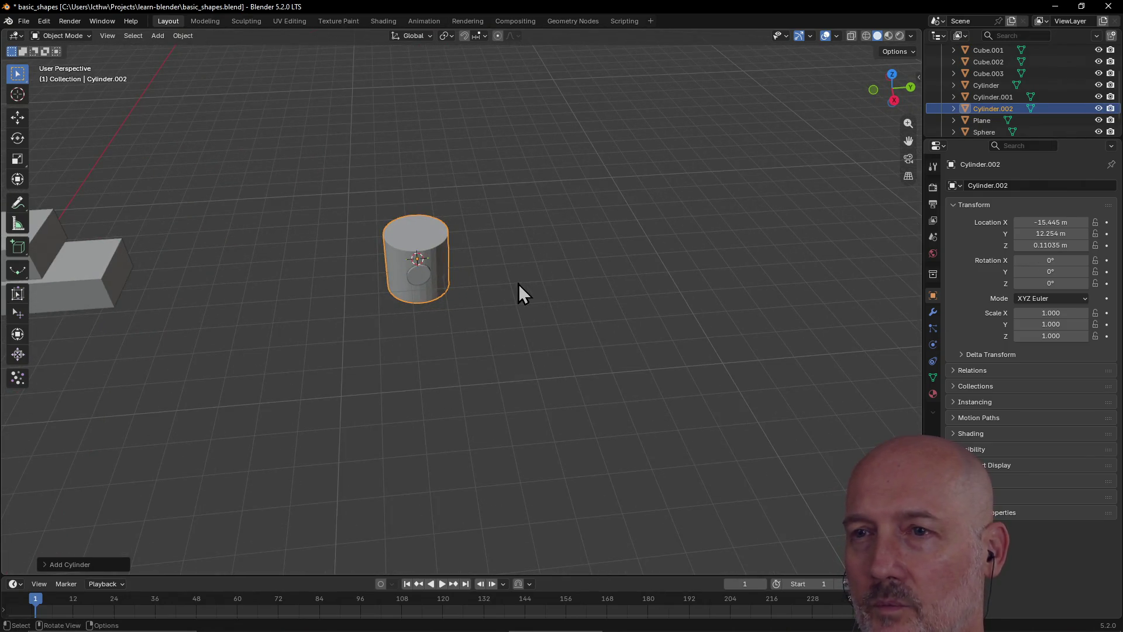
key(g)
key(y)
click(591, 274)
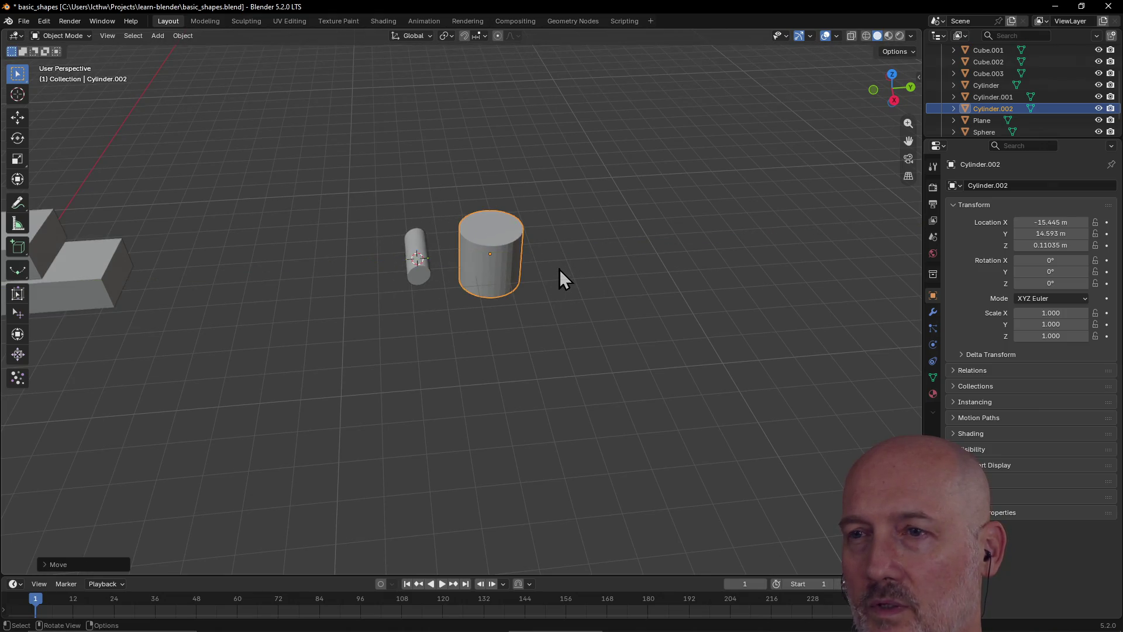
Rotate Cylinder.002 onto its side, ending at X 91.663°, Y -42.981°, Z -92.081°
key(r)
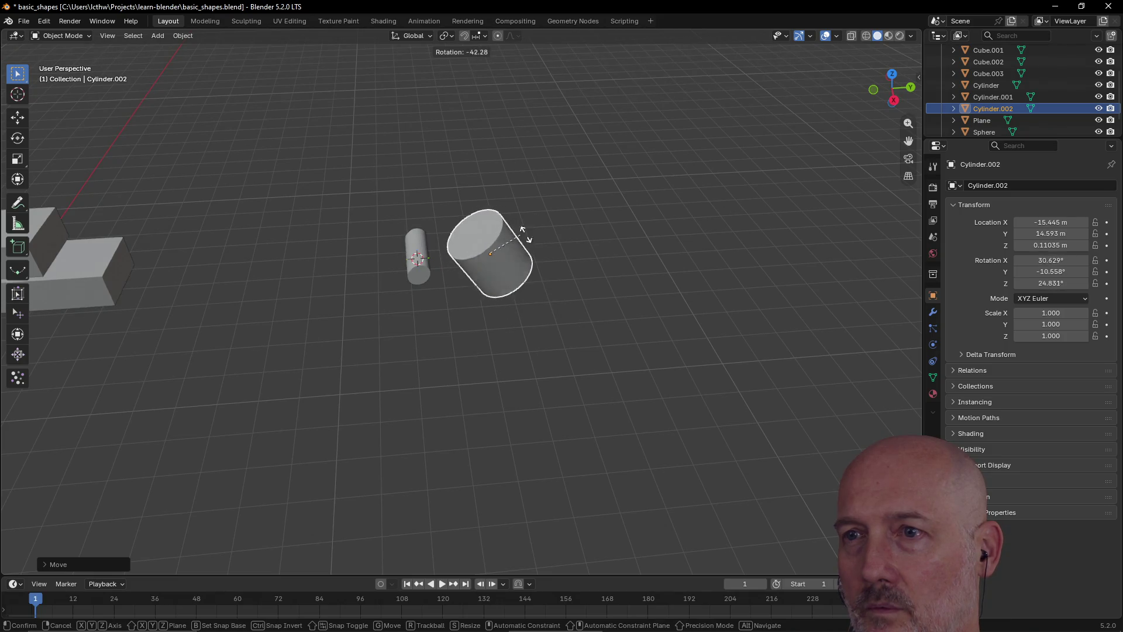
click(592, 262)
mouse_move(592, 262)
middle_down()
mouse_move(502, 276)
mouse_move(503, 311)
middle_up()
click(502, 310)
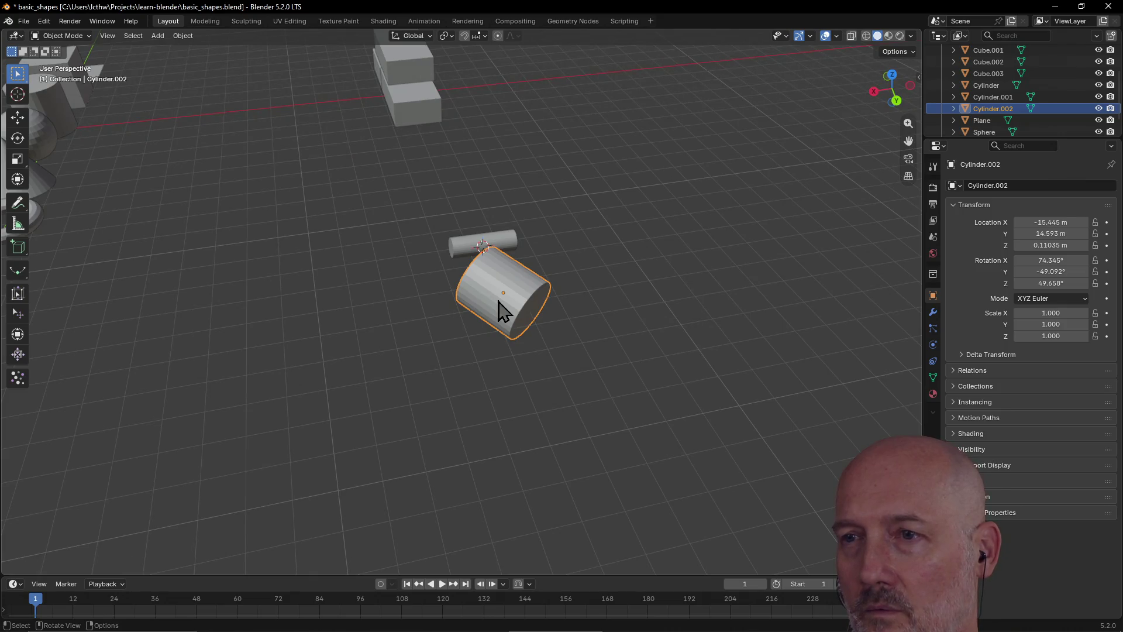
key(r)
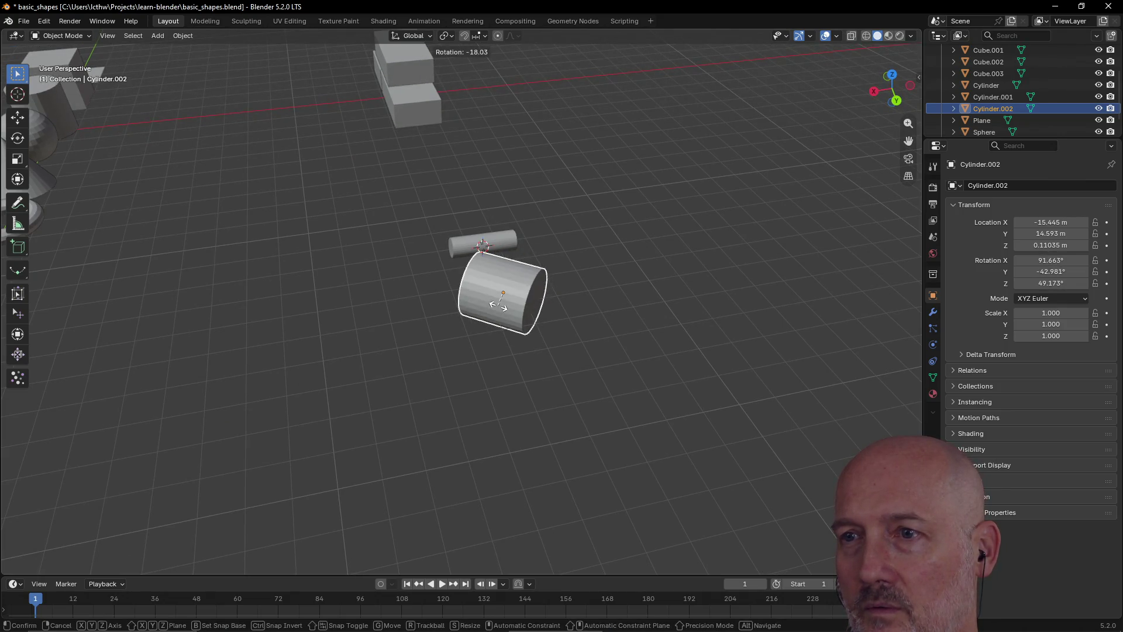
click(498, 305)
mouse_move(501, 314)
middle_down()
mouse_move(497, 301)
mouse_move(416, 293)
middle_up()
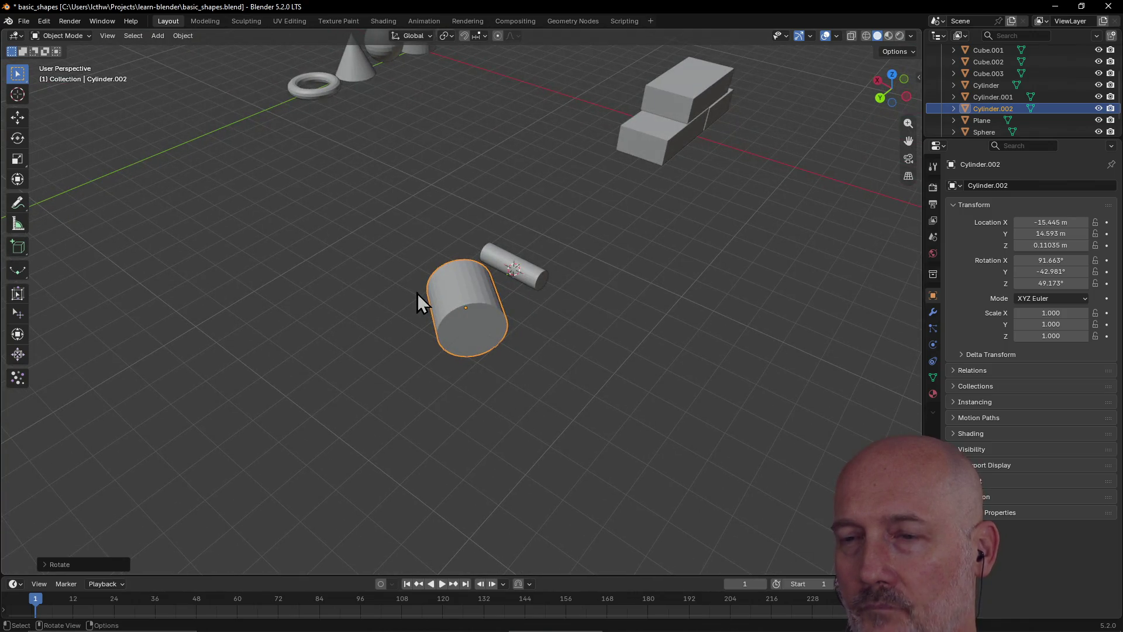
key(r)
key(z)
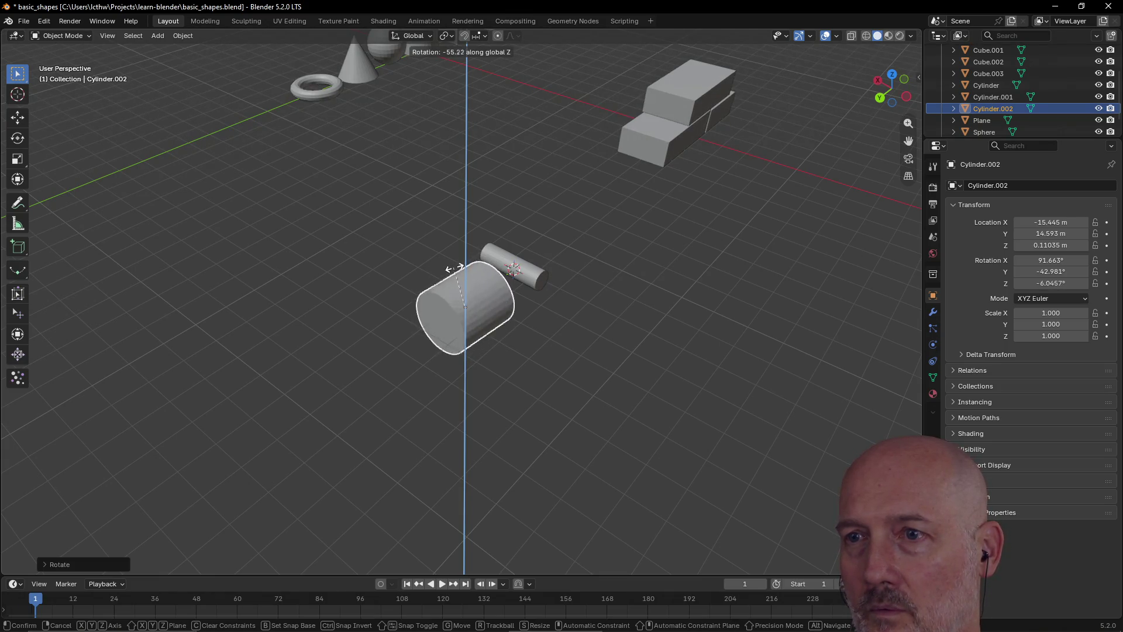
click(553, 274)
mouse_move(553, 275)
middle_down()
mouse_move(542, 284)
mouse_move(612, 283)
mouse_move(641, 271)
mouse_move(655, 238)
mouse_move(501, 315)
middle_up()
scroll(610, 279, up, 2)
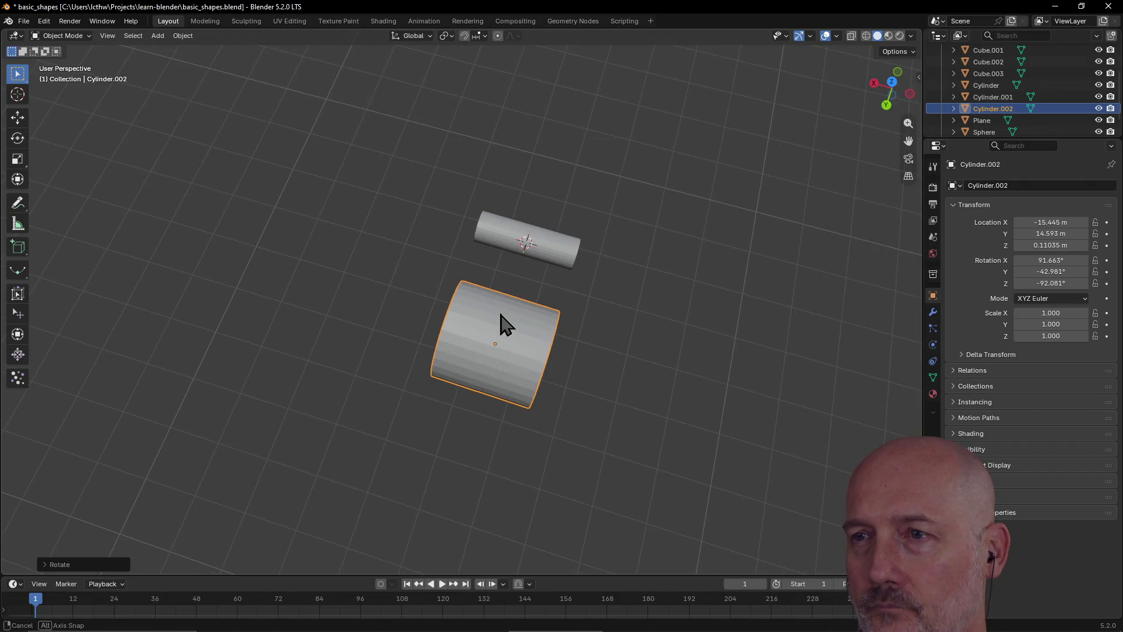
Select the thin log Cylinder.001, tilt it about Y and resize it along Y
click(552, 249)
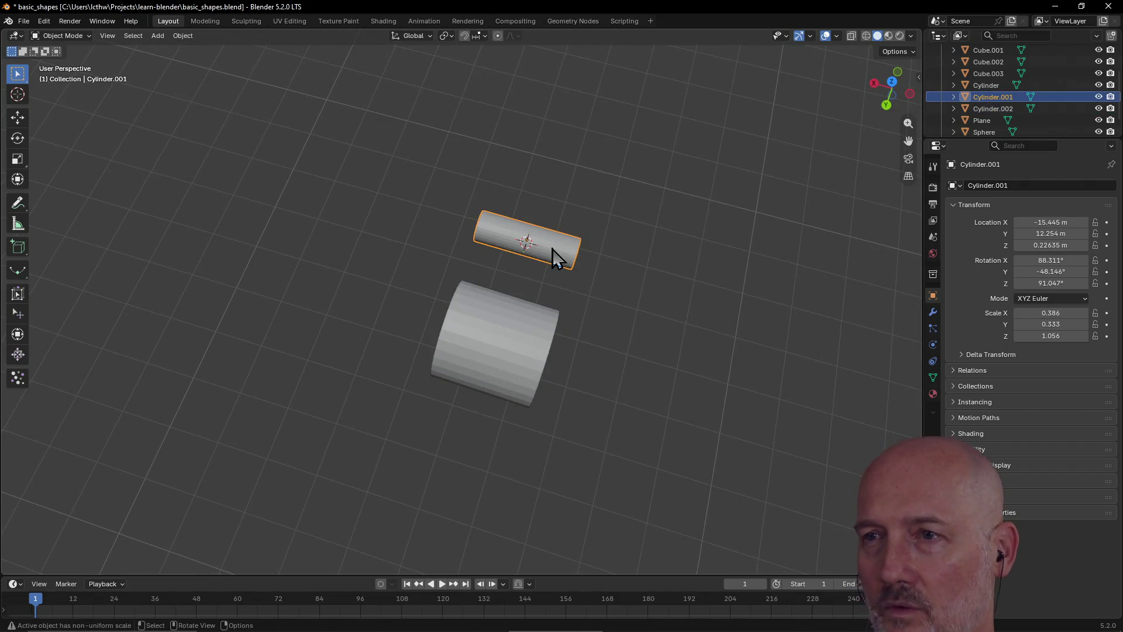
key(r)
key(y)
click(559, 250)
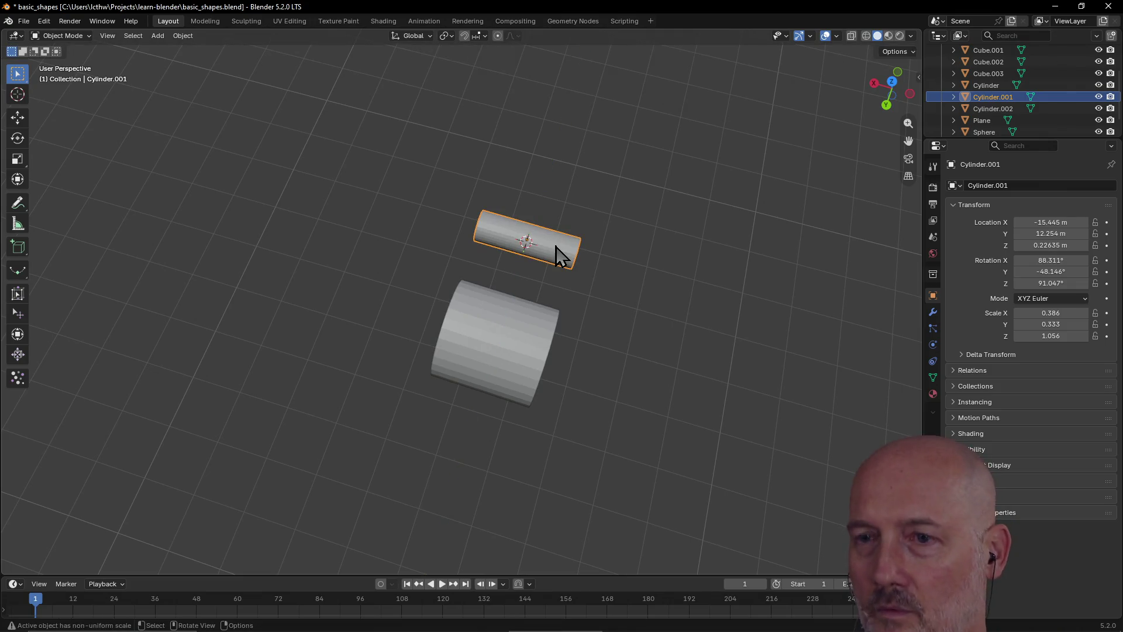
key(s)
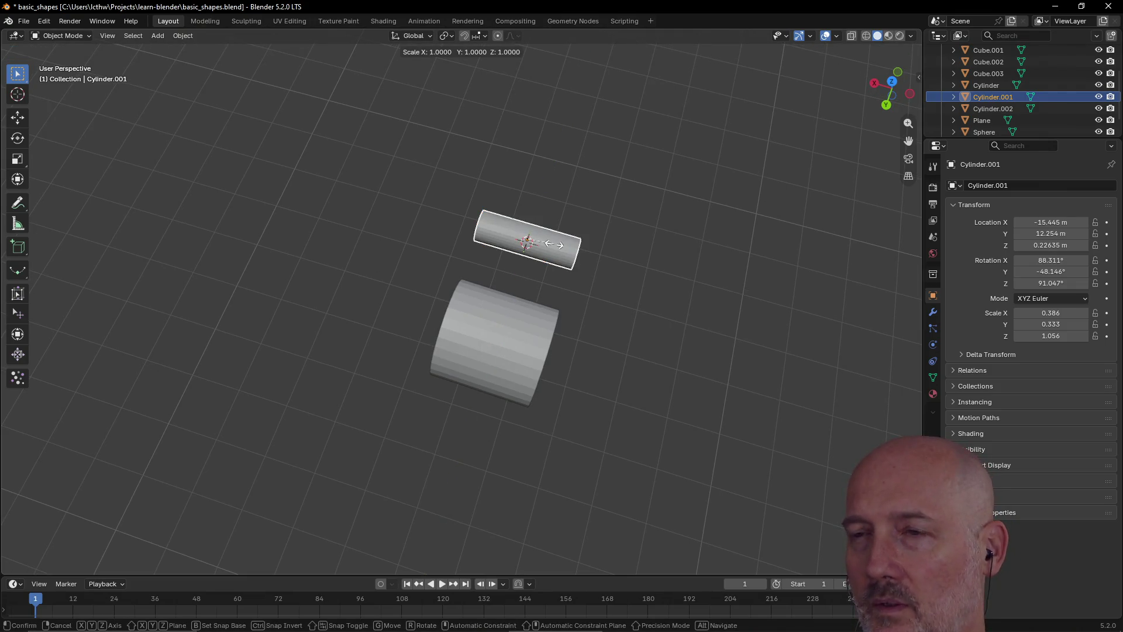
key(y)
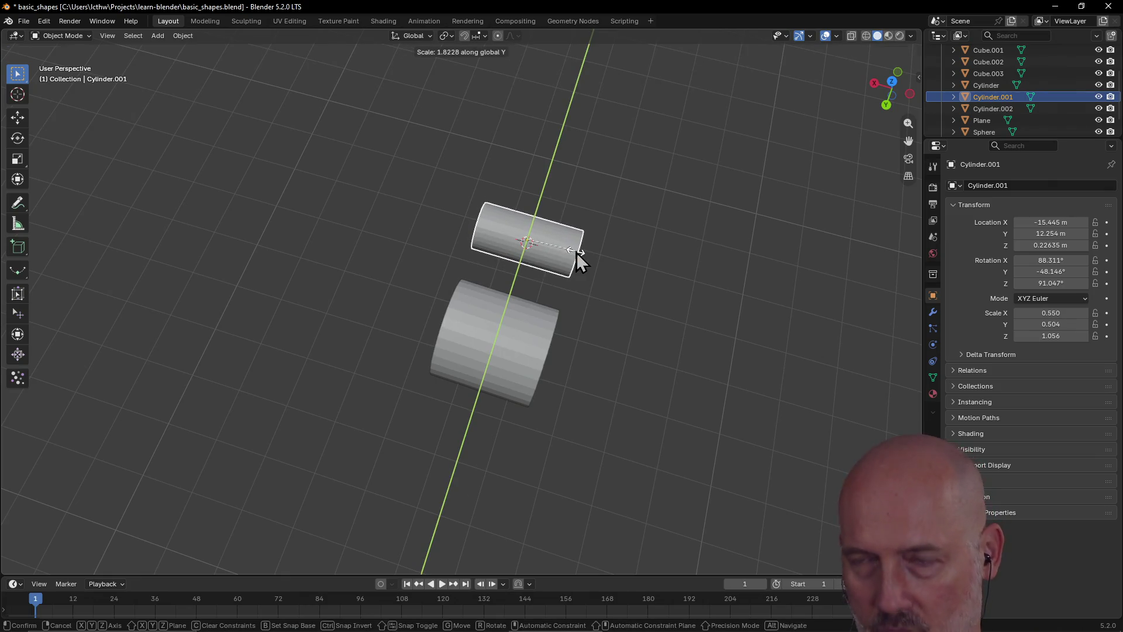
click(539, 245)
Rescale the thin log along Z, Y and X, slimming it to X 0.400, Y 0.346
scroll(538, 244, down, 3)
middle_drag(539, 244, 616, 203)
key(s)
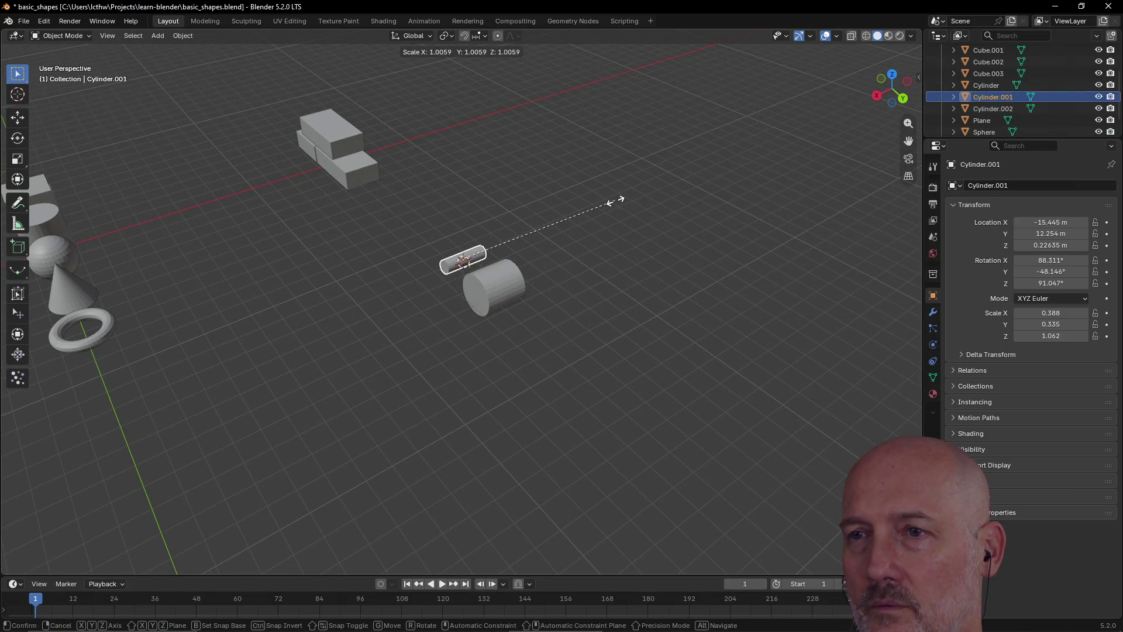
key(z)
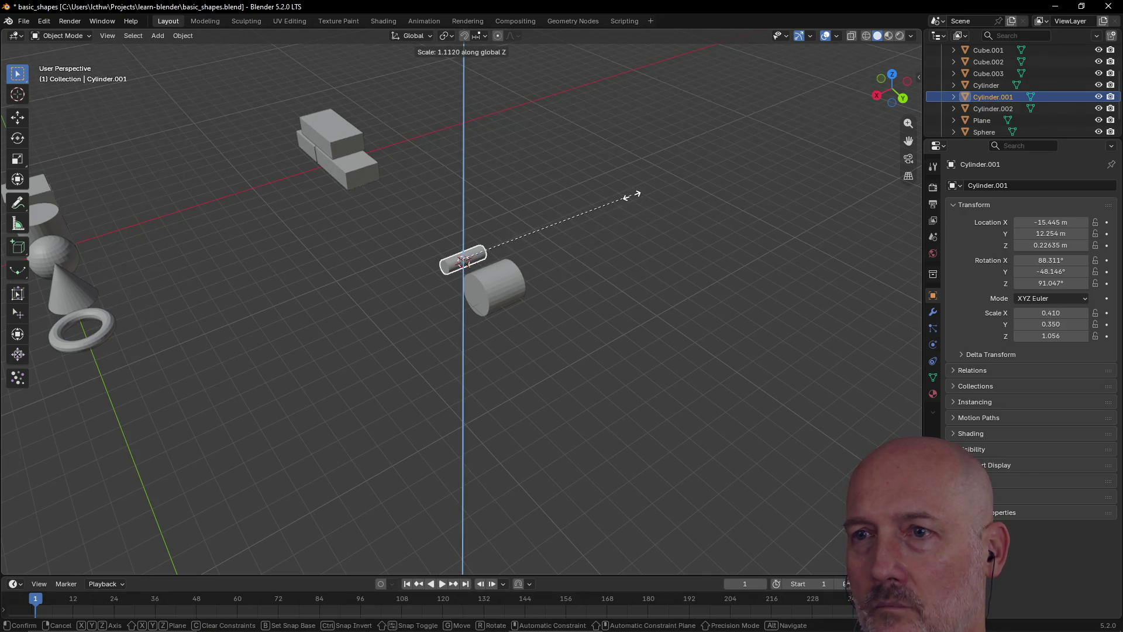
click(620, 201)
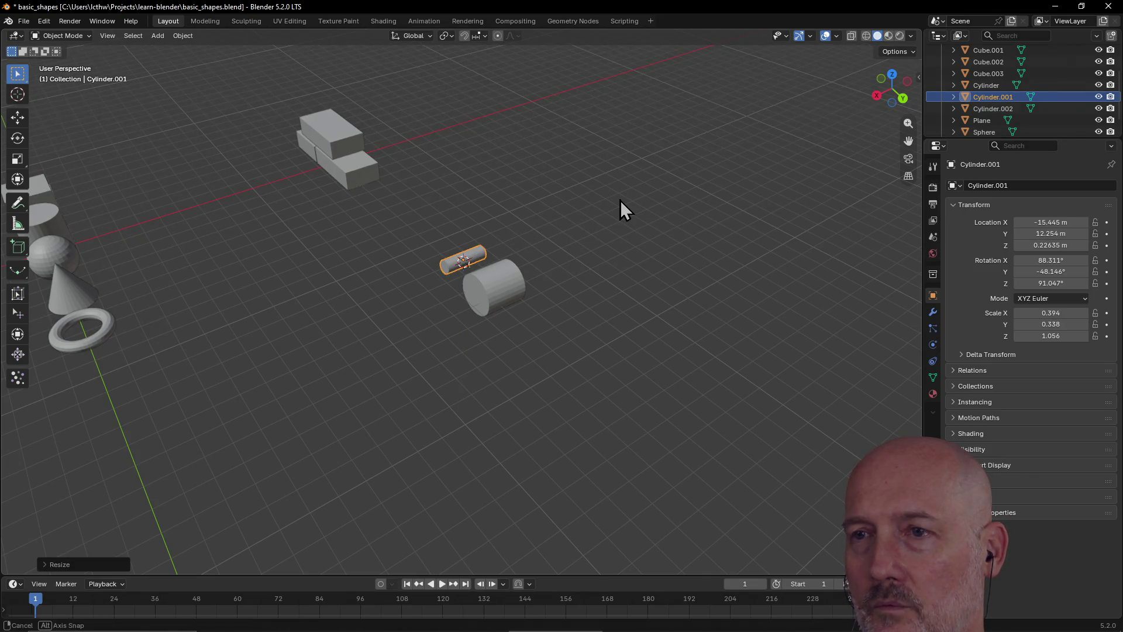
key(s)
key(y)
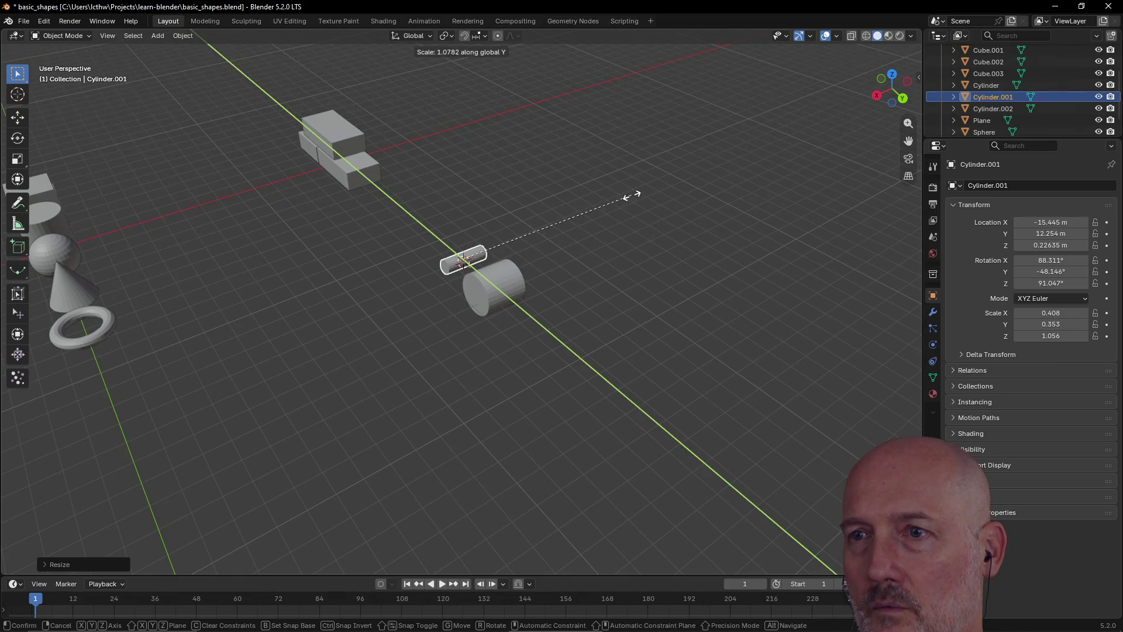
click(626, 197)
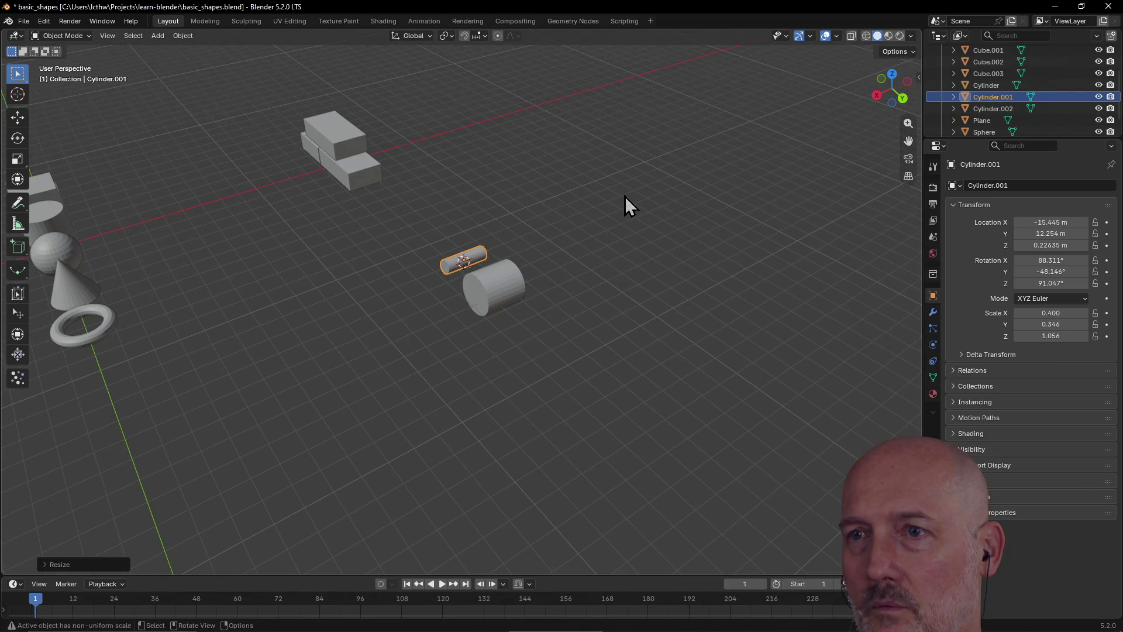
key(s)
key(x)
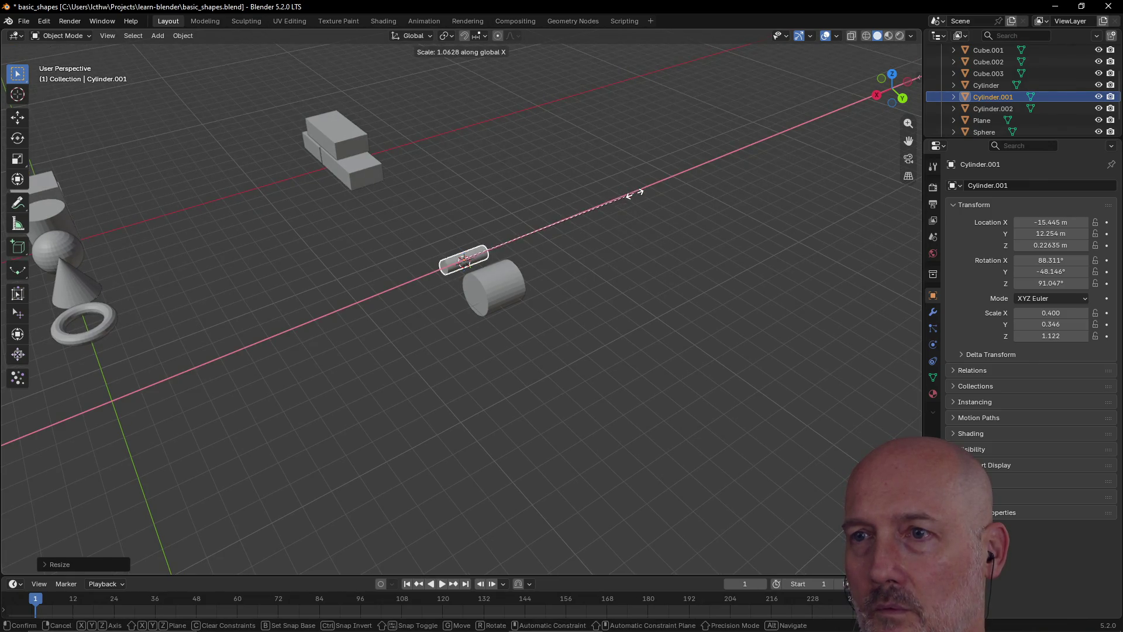
click(670, 188)
Select Cylinder.002 and lengthen it along its axis to a 1.273 scale
click(499, 296)
mouse_move(499, 296)
middle_down()
mouse_move(447, 312)
mouse_move(452, 321)
middle_up()
scroll(451, 322, up, 2)
key(s)
key(x)
click(441, 326)
mouse_move(441, 326)
middle_down()
mouse_move(584, 289)
mouse_move(459, 319)
mouse_move(551, 289)
mouse_move(537, 272)
mouse_move(580, 264)
middle_up()
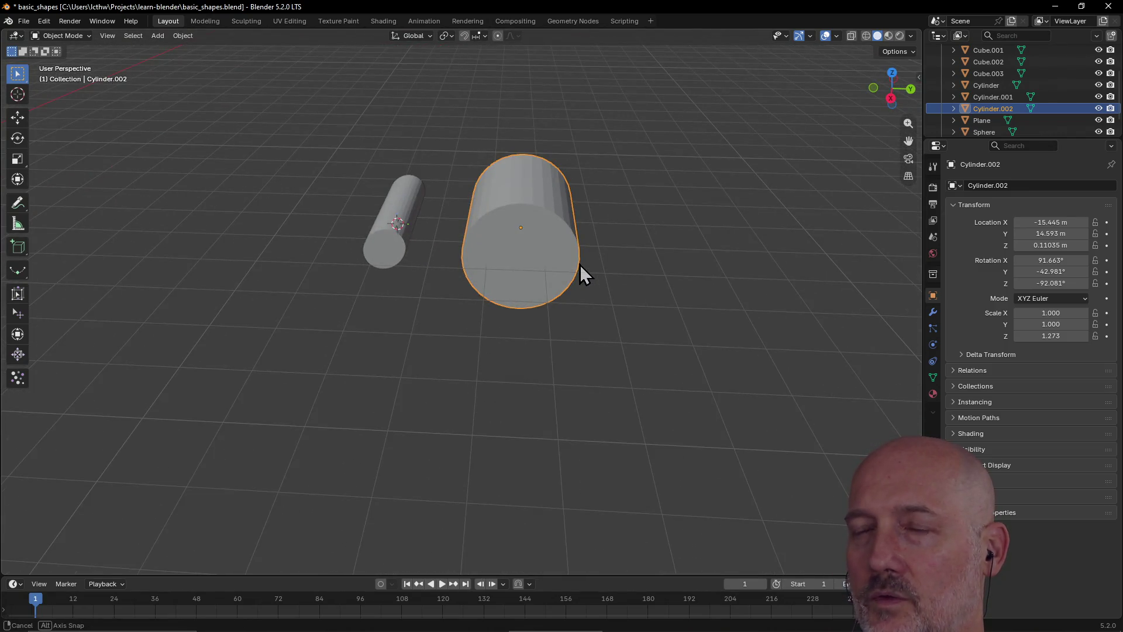
Slim Cylinder.002 along Y to X 0.313, Y 0.380 scale
key(s)
key(y)
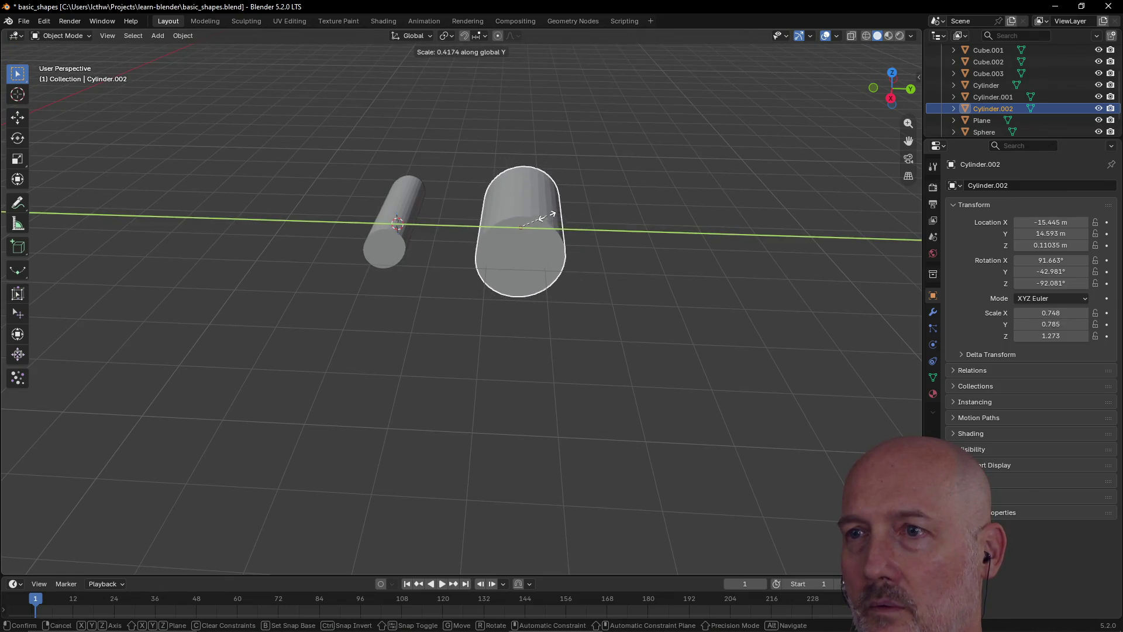
click(528, 222)
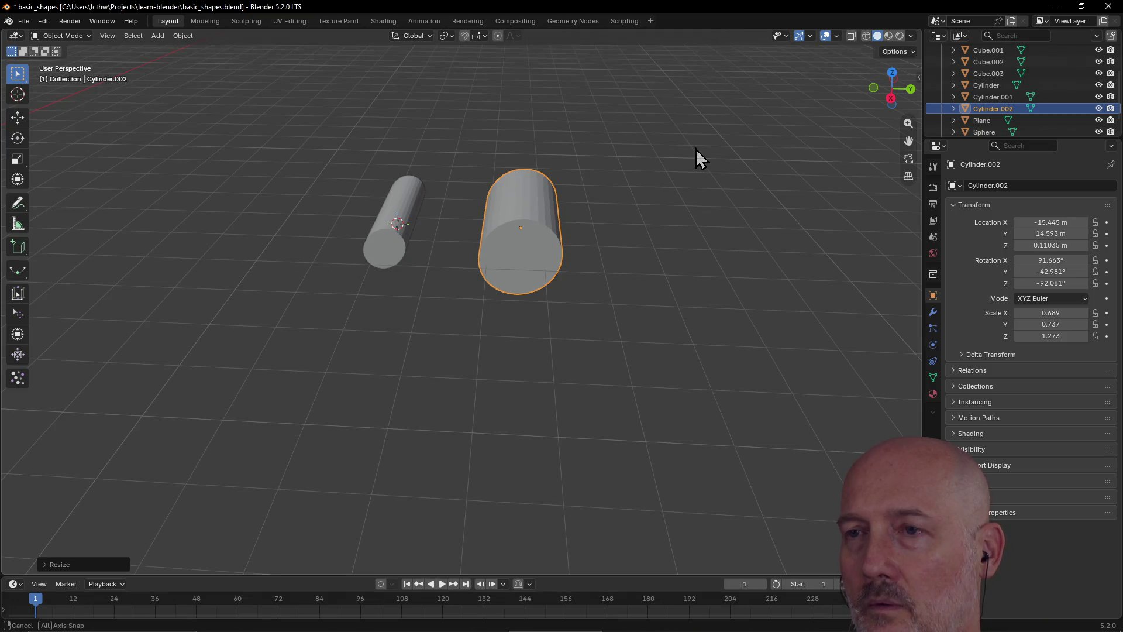
key(s)
key(y)
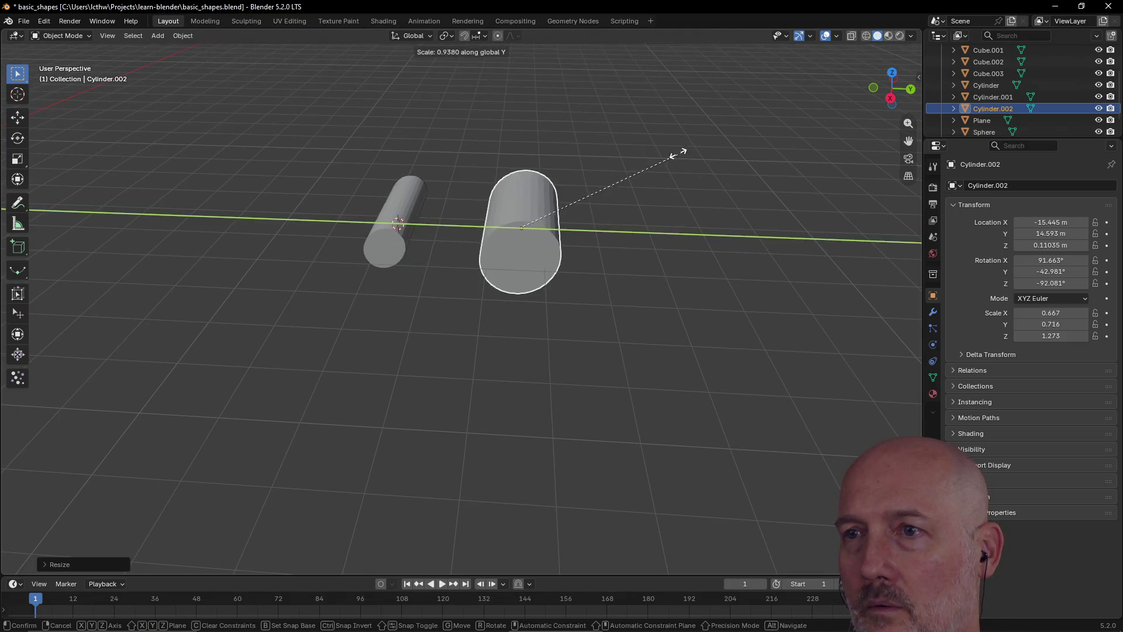
key(Escape)
mouse_move(605, 201)
middle_down()
mouse_move(633, 186)
mouse_move(608, 181)
middle_up()
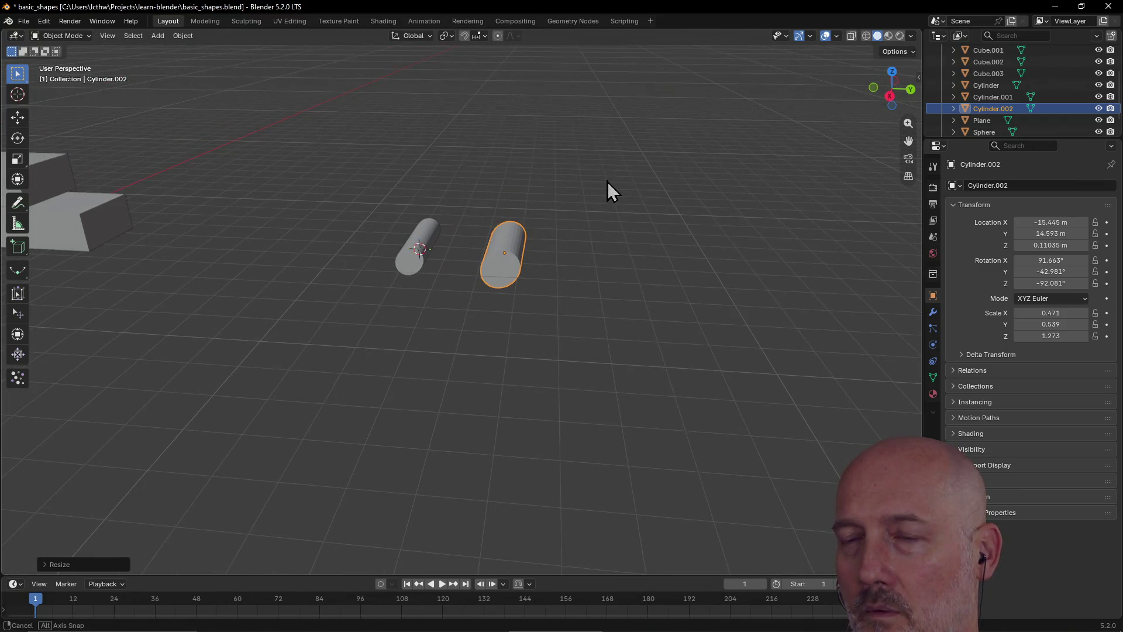
key(s)
key(y)
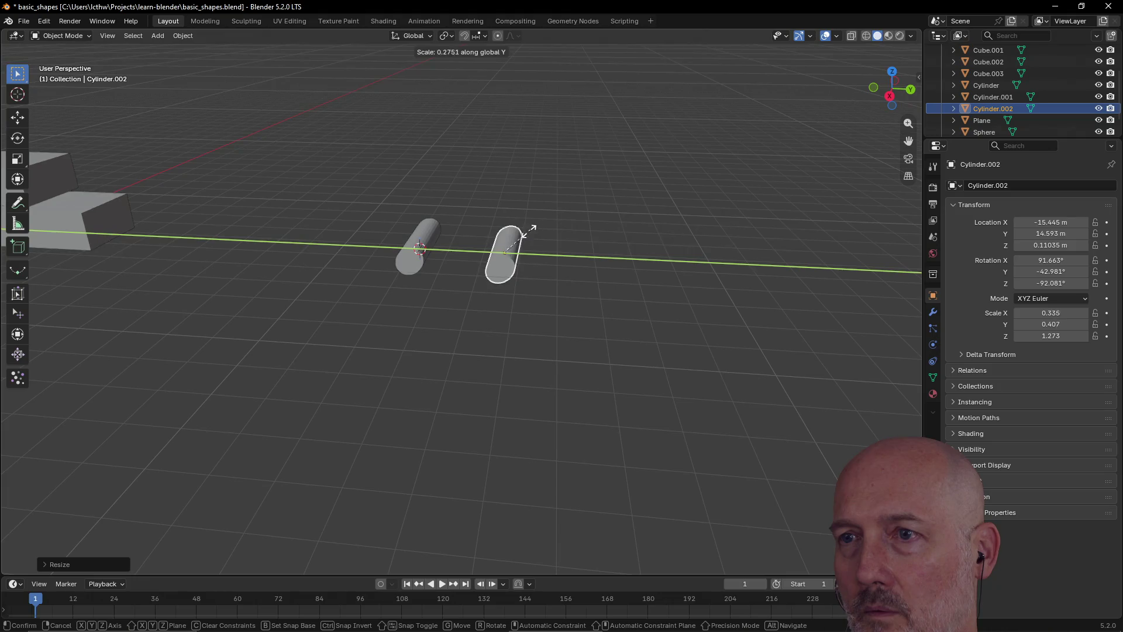
key(Escape)
mouse_move(524, 240)
middle_down()
mouse_move(598, 191)
mouse_move(529, 227)
mouse_move(532, 239)
mouse_move(556, 240)
mouse_move(700, 333)
middle_up()
Try X and Z resizes of Cylinder.002 and cancel both, keeping its 1.273 length
scroll(700, 333, down, 6)
key(s)
key(x)
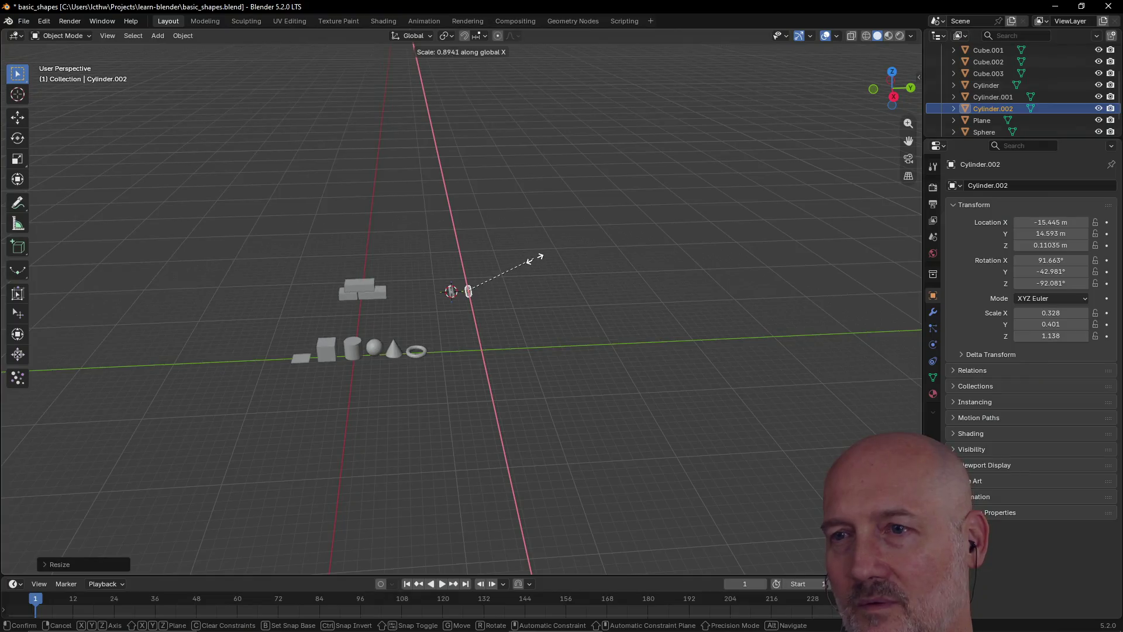
key(Escape)
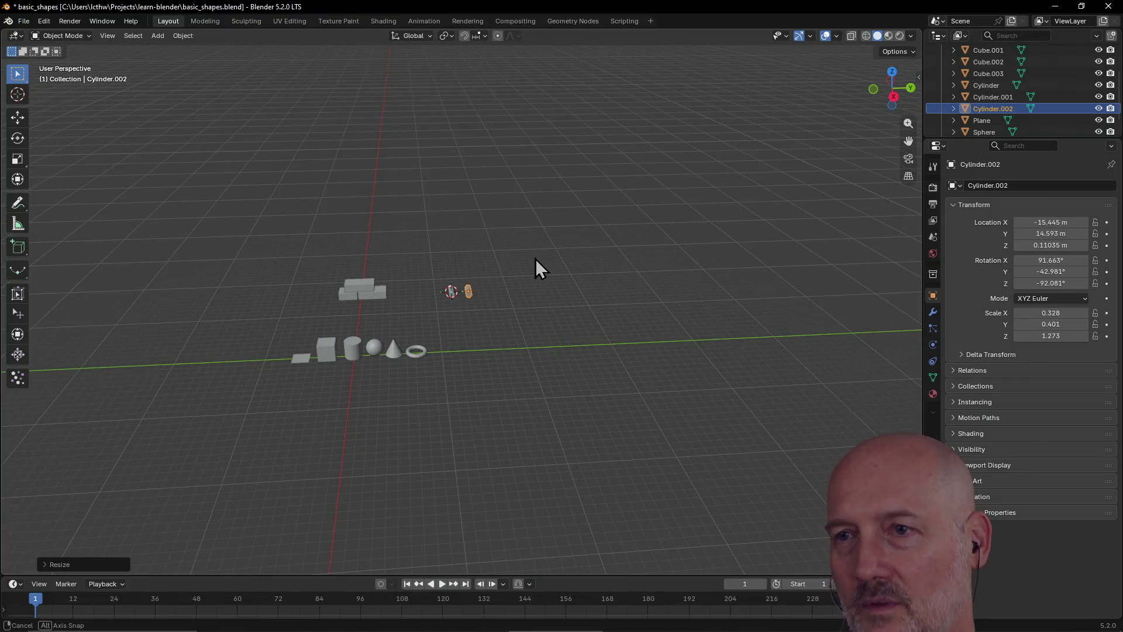
key(s)
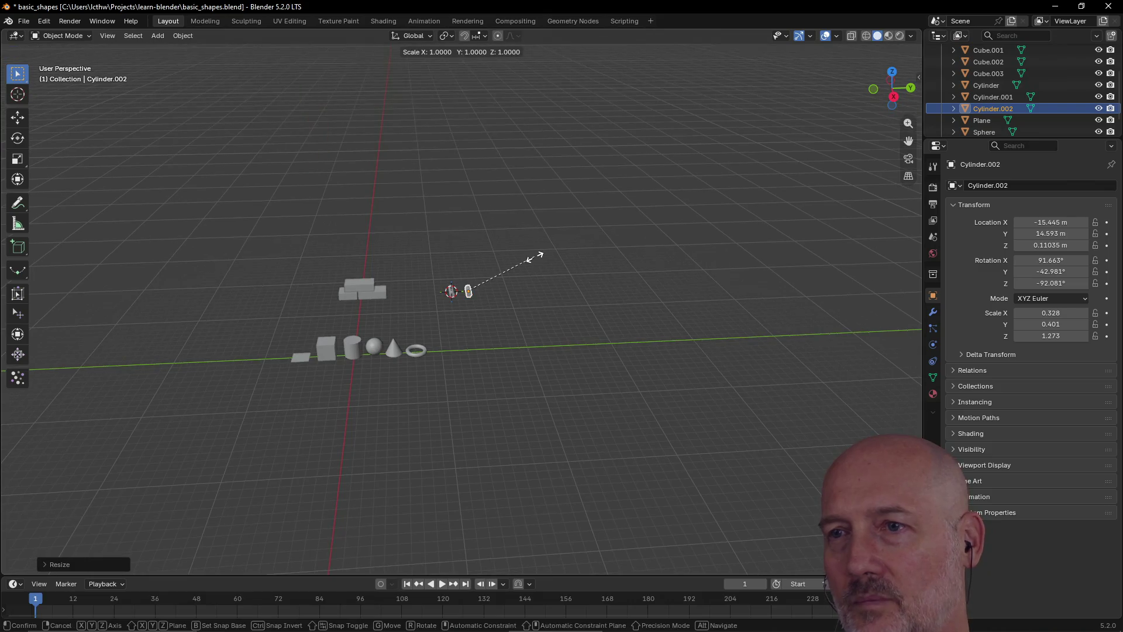
key(z)
key(Escape)
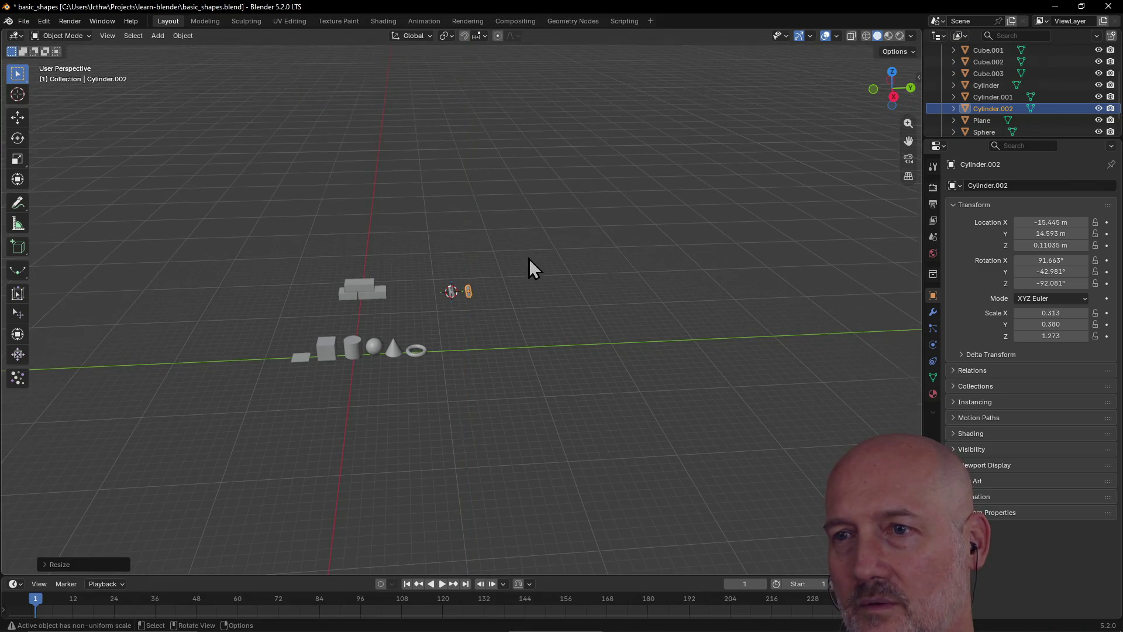
scroll(529, 258, up, 8)
middle_drag(529, 258, 509, 254)
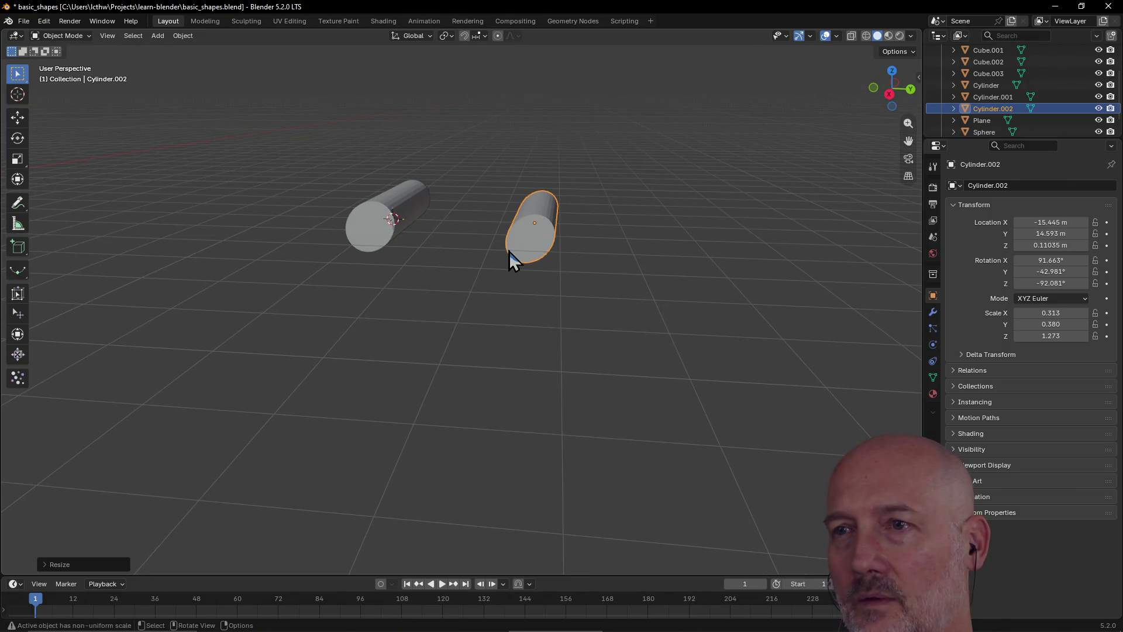
Move Cylinder.002 beside the first log at X -15.27 m, Y 13.02 m, Z 0.26211 m
key(g)
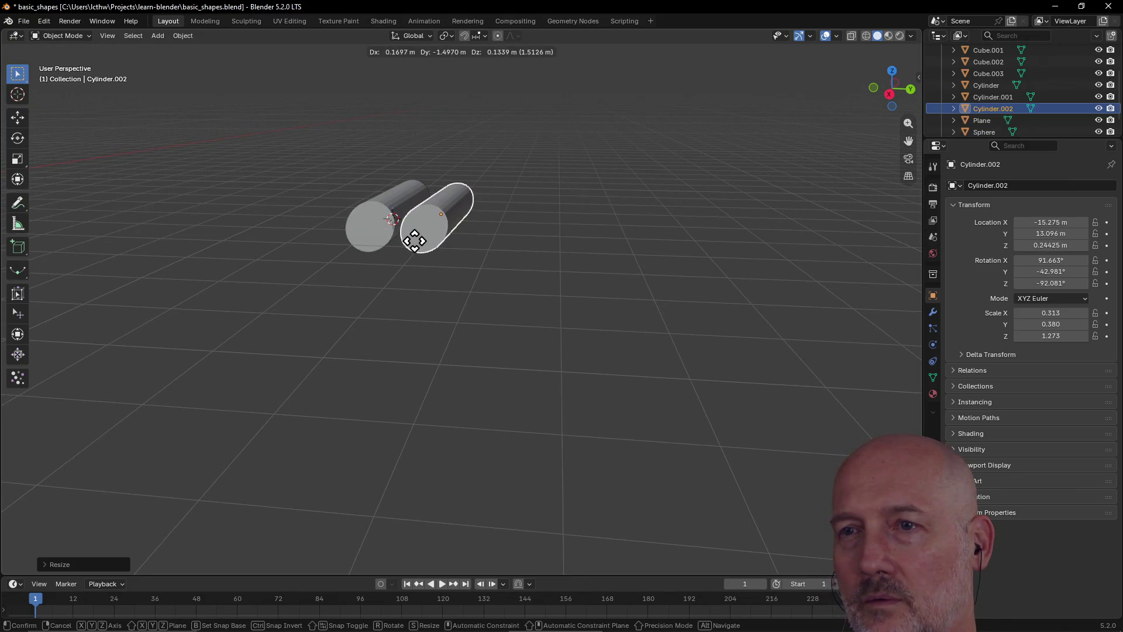
click(411, 248)
mouse_move(476, 258)
middle_down()
mouse_move(328, 307)
mouse_move(436, 280)
mouse_move(333, 283)
mouse_move(447, 265)
middle_up()
scroll(366, 285, down, 3)
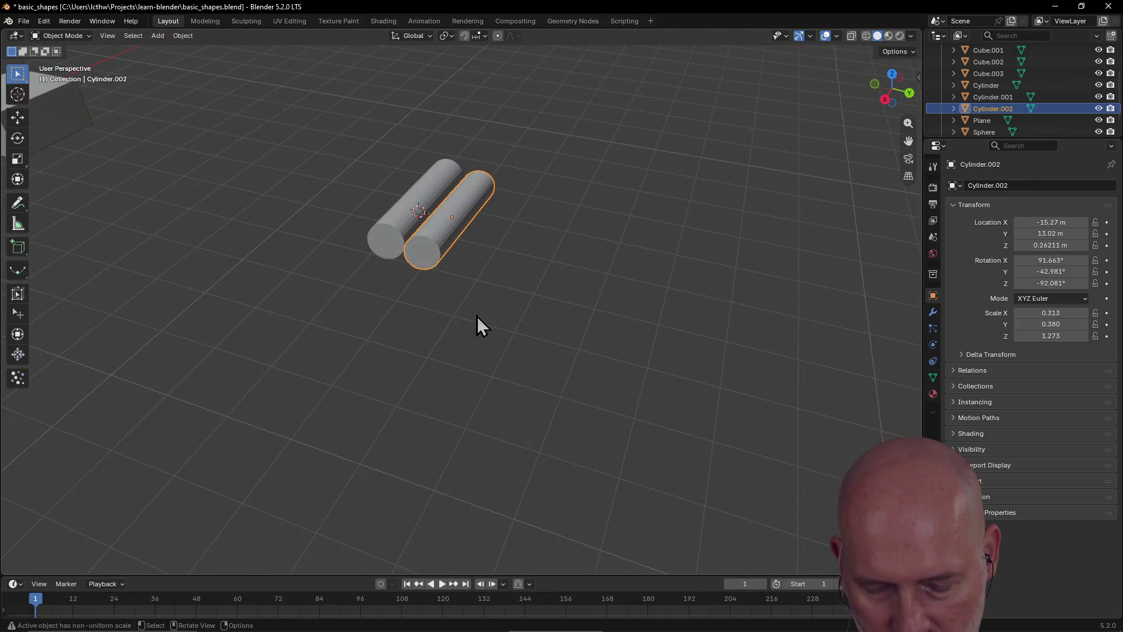
key(shift+a)
Add a third cylinder and move it along Y beside the two logs
mouse_move(479, 319)
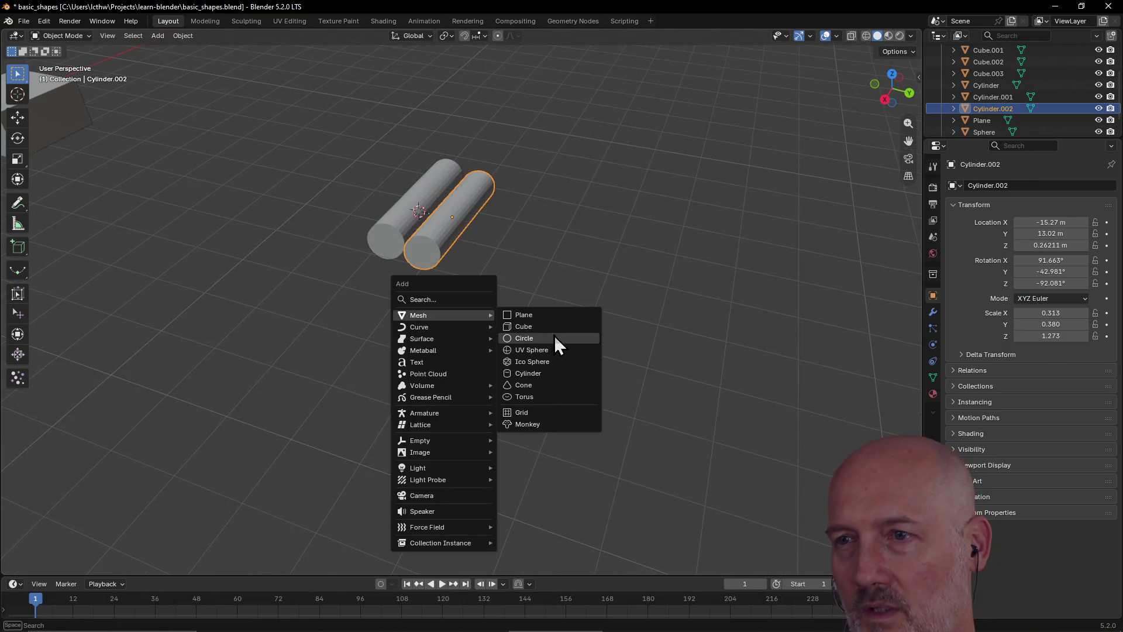
click(544, 372)
scroll(526, 287, down, 3)
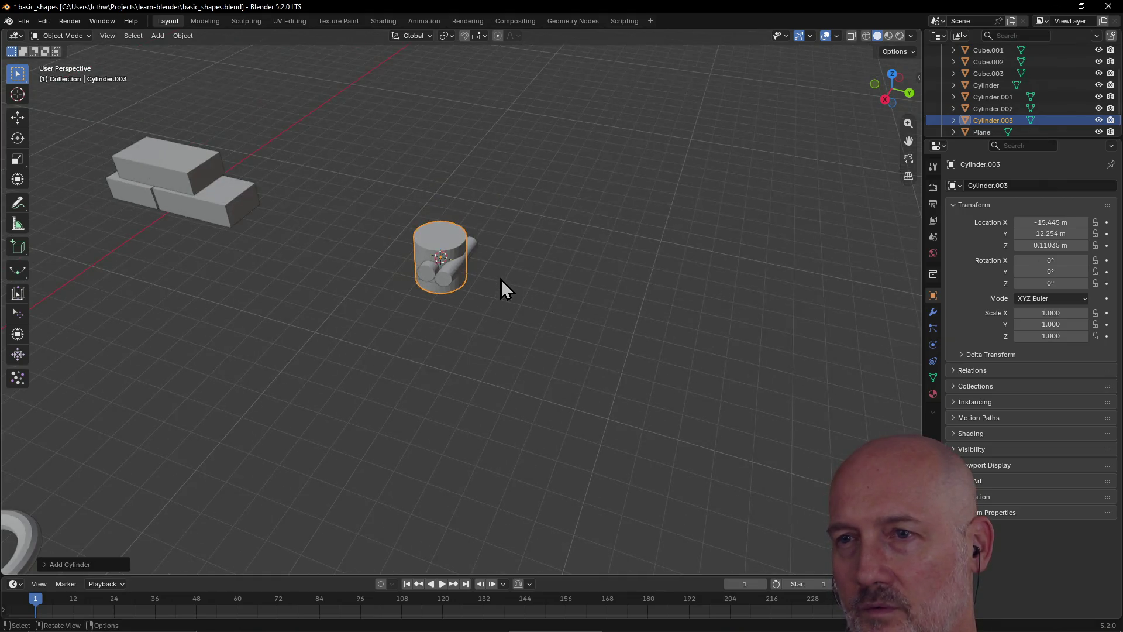
key(g)
key(y)
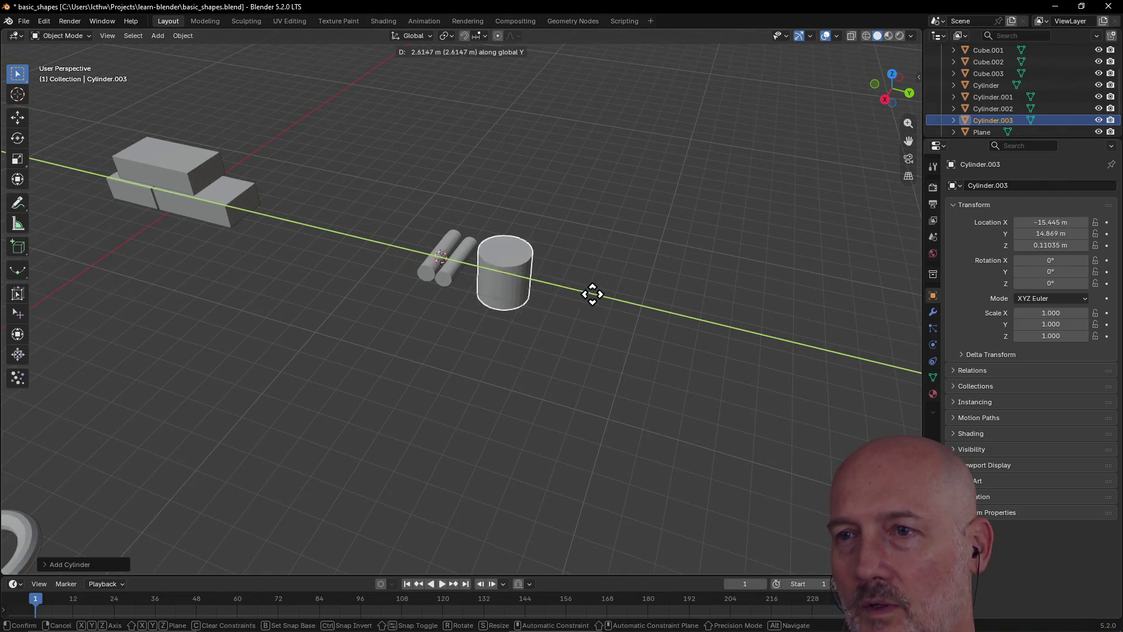
click(613, 303)
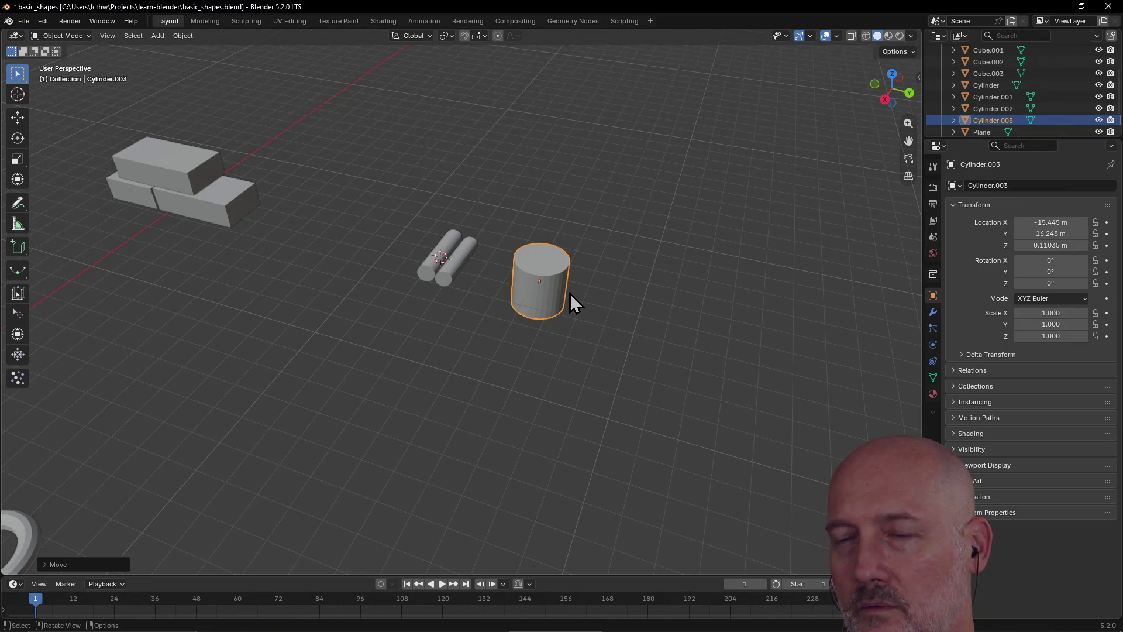
Tip the new cylinder onto its side and turn it about Z
key(r)
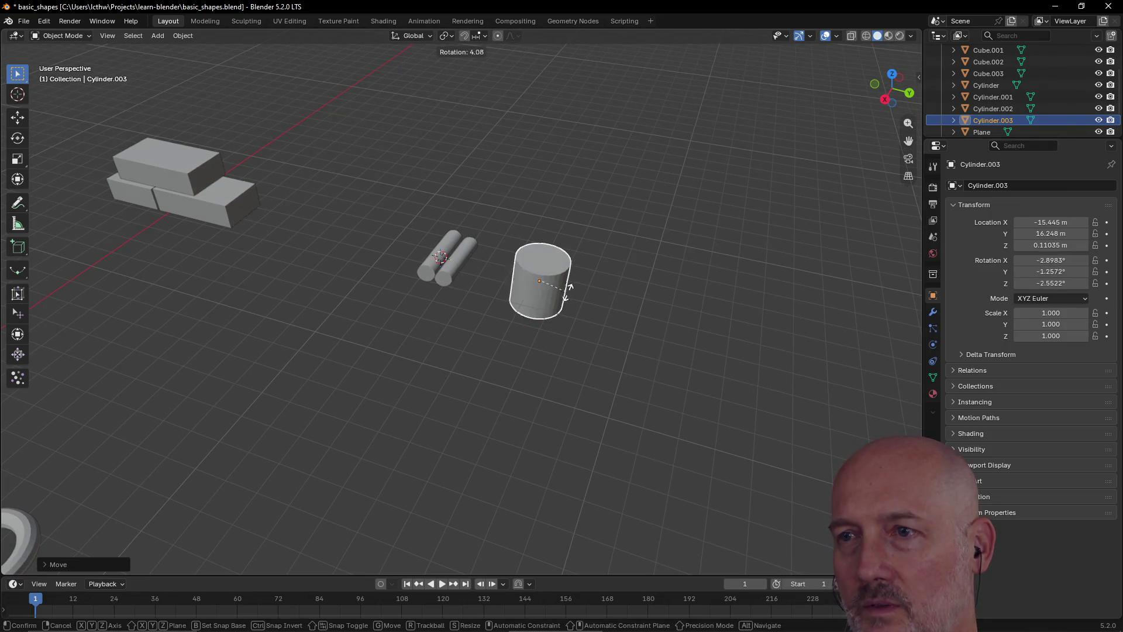
click(517, 229)
middle_drag(461, 255, 356, 267)
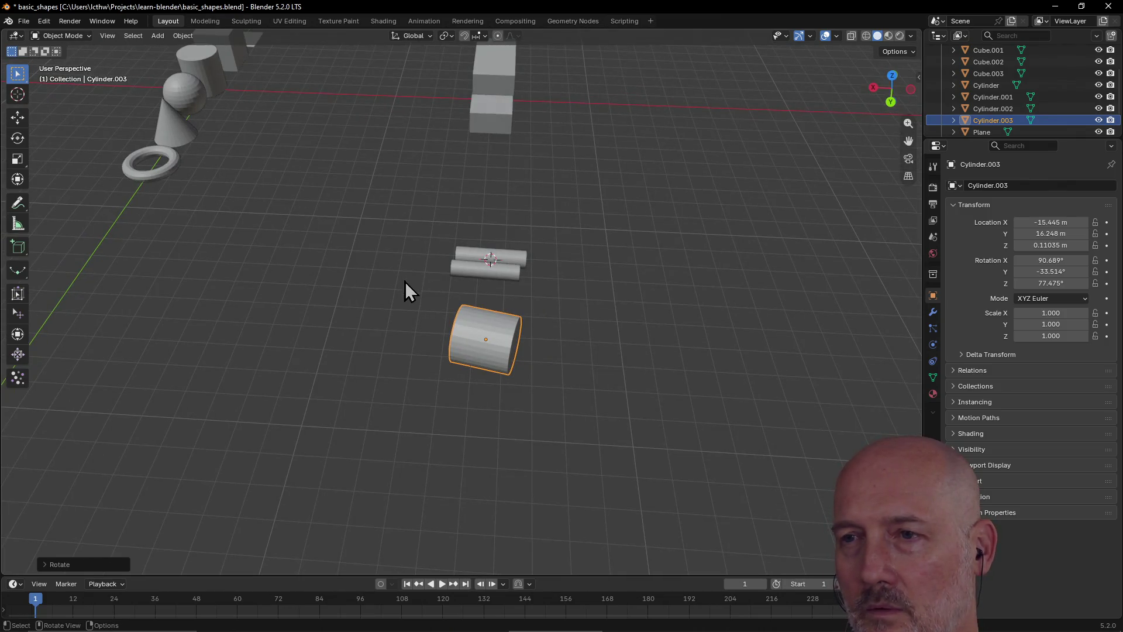
middle_drag(473, 334, 475, 335)
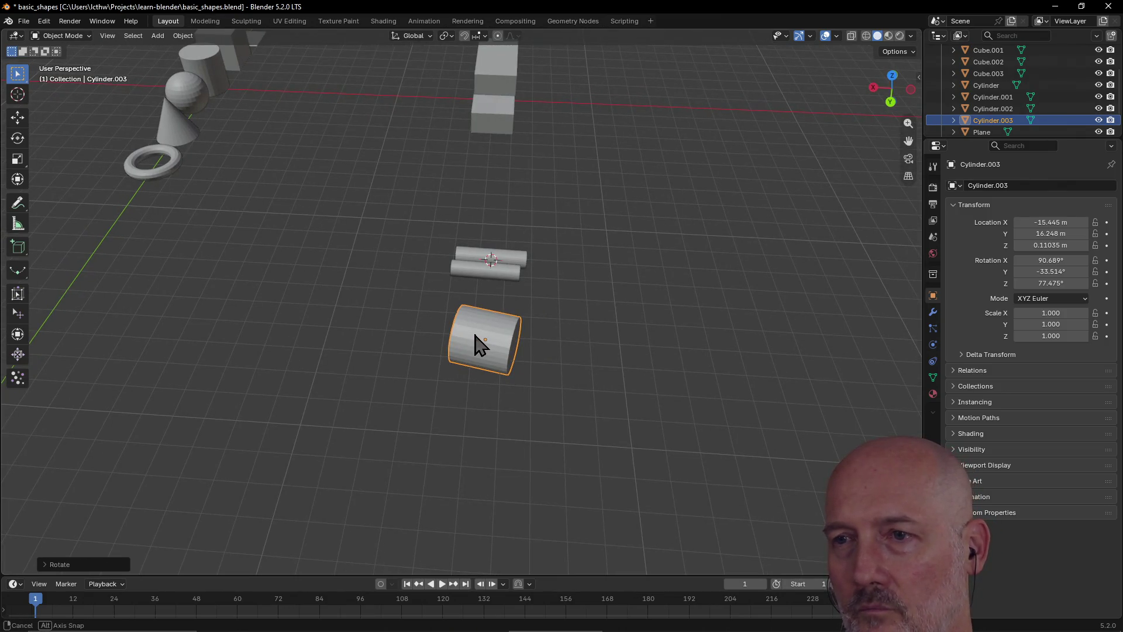
middle_drag(476, 335, 474, 335)
key(r)
key(z)
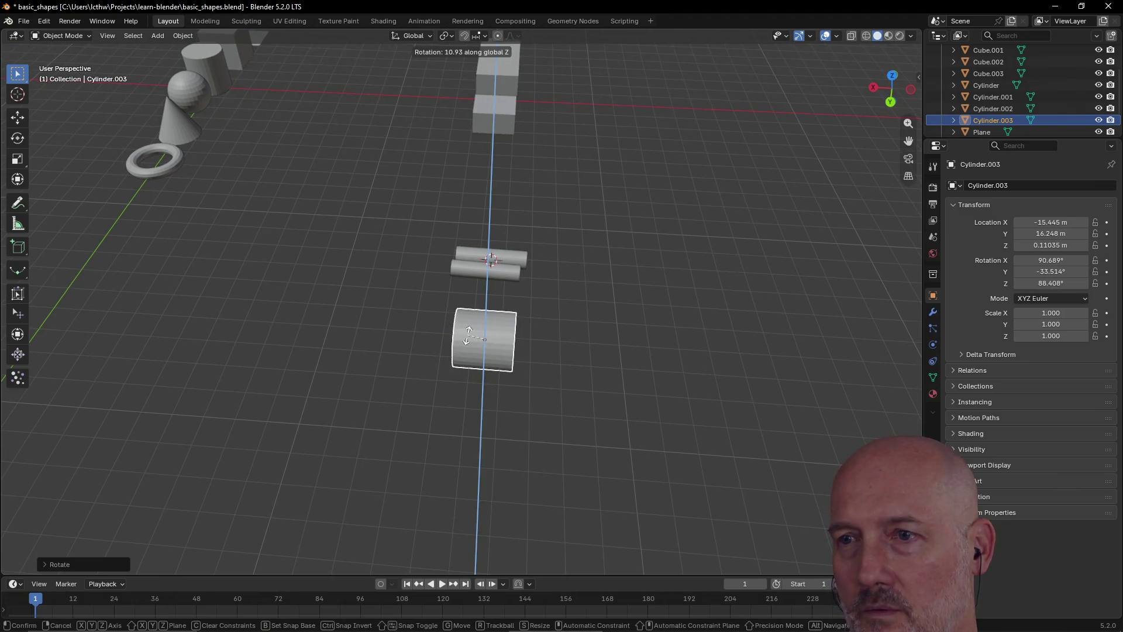
click(468, 336)
mouse_move(386, 329)
middle_down()
mouse_move(486, 342)
mouse_move(455, 338)
middle_up()
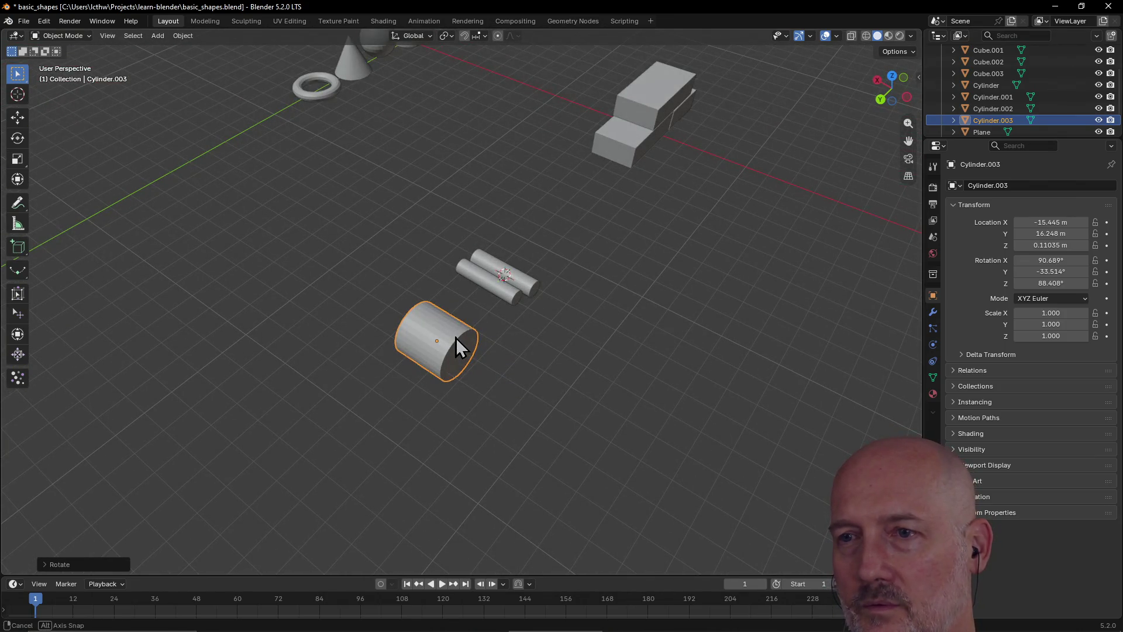
Stretch the cylinder along X and slim it along Z
key(s)
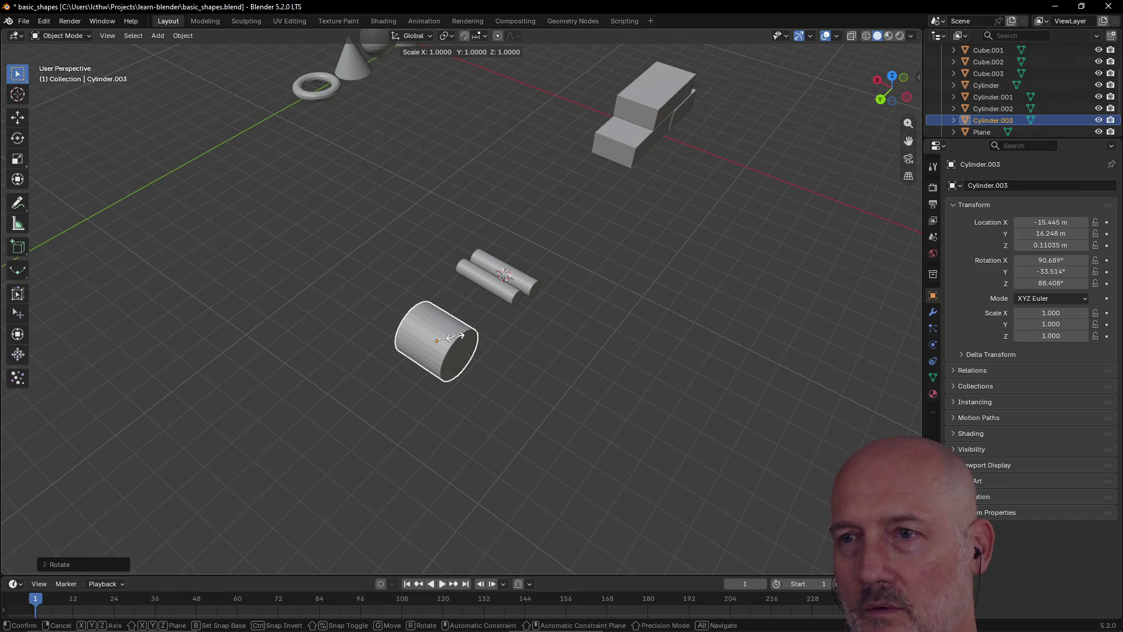
key(x)
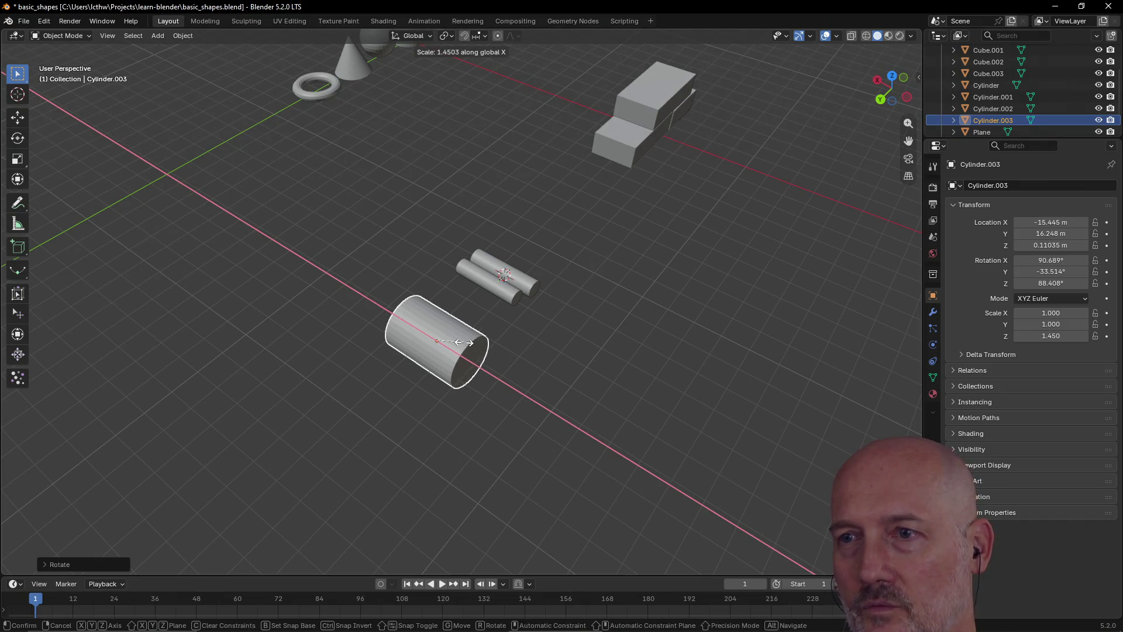
click(464, 343)
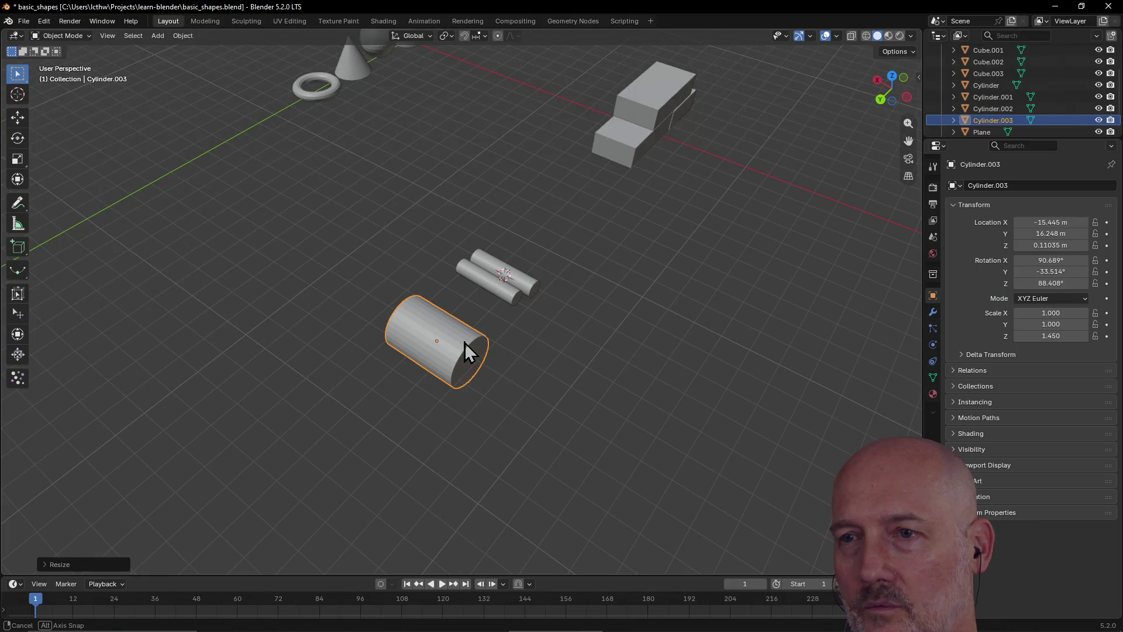
key(s)
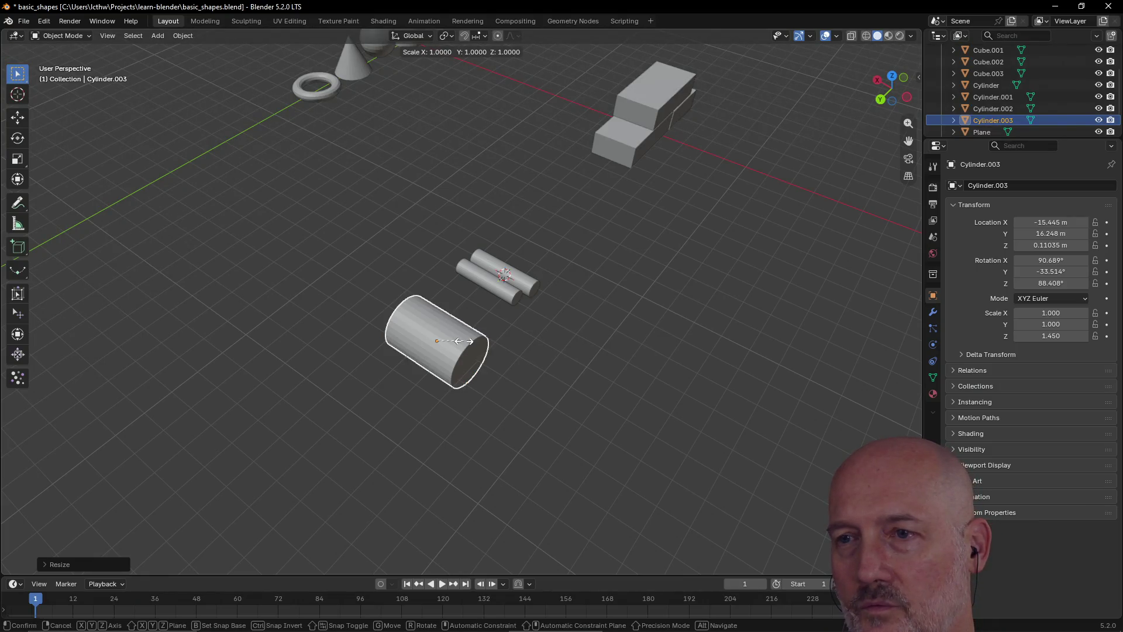
key(z)
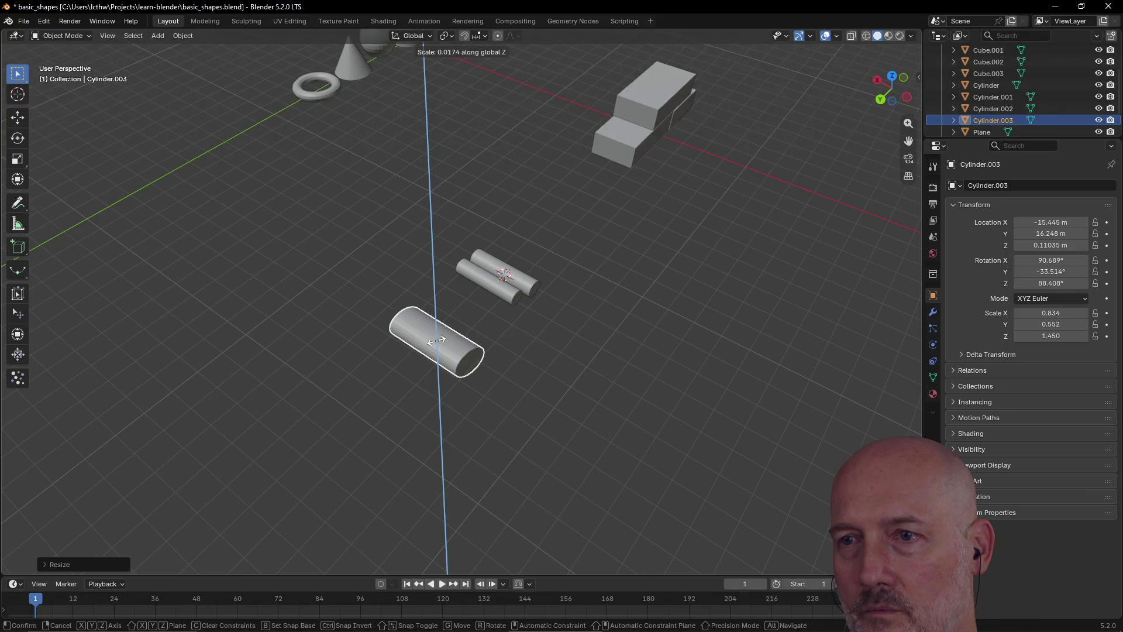
click(449, 353)
mouse_move(449, 352)
middle_down()
mouse_move(465, 326)
mouse_move(419, 286)
mouse_move(389, 296)
middle_up()
scroll(419, 285, up, 3)
Narrow Cylinder.003 along Y and Z into a thin log of scale X 0.252, Y 0.239, Z 1.449
key(s)
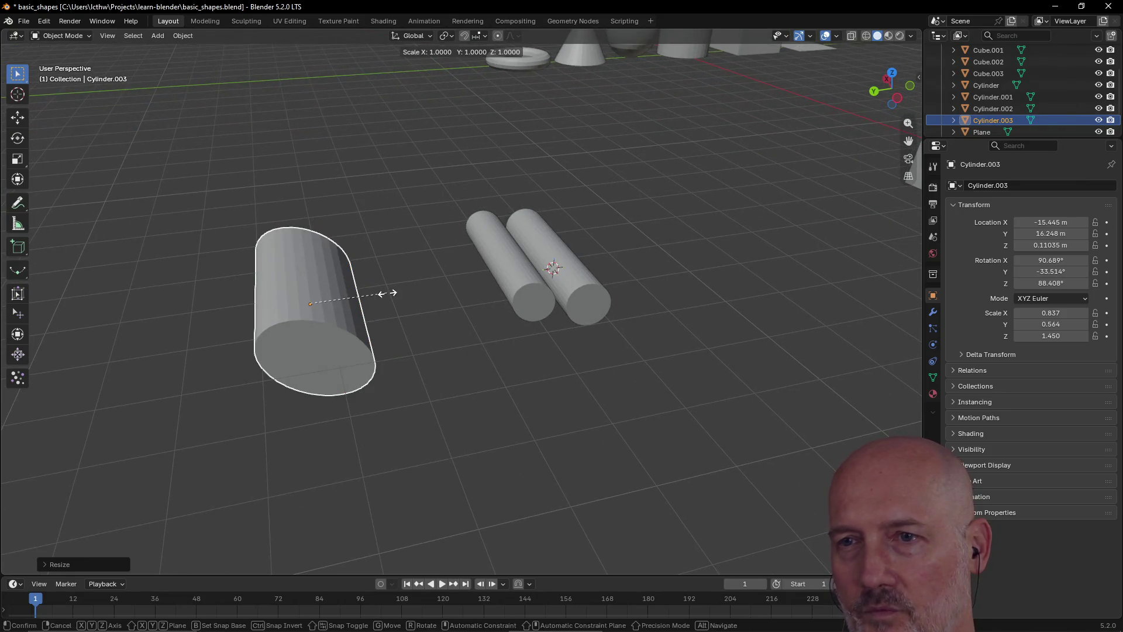
key(y)
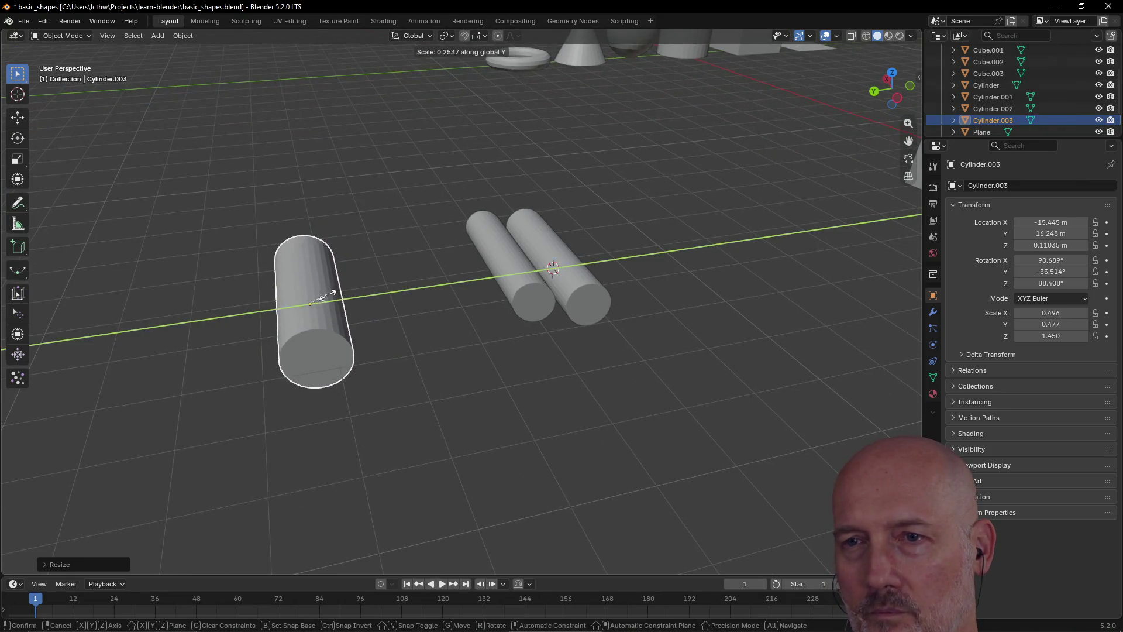
right_click(316, 302)
middle_drag(345, 297, 378, 292)
key(s)
key(y)
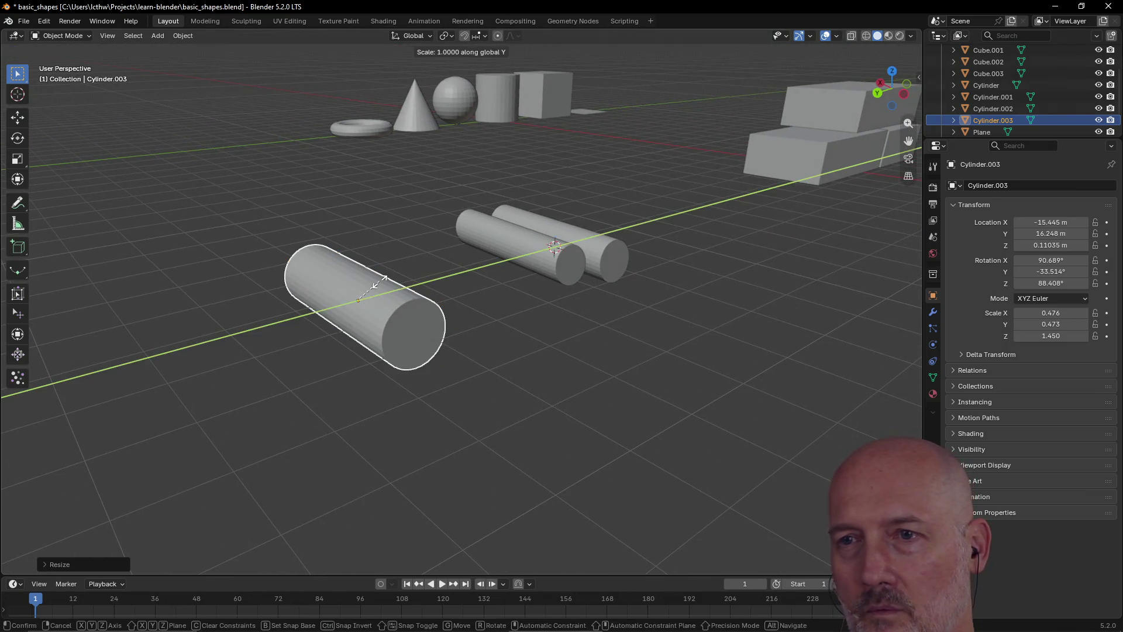
click(360, 291)
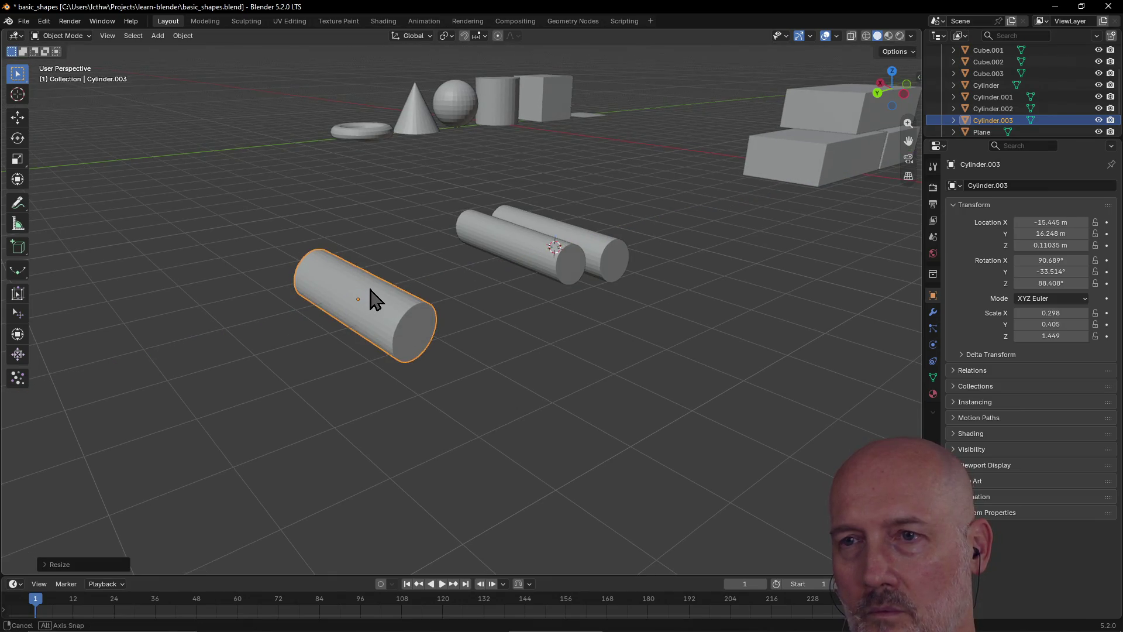
key(s)
key(z)
click(361, 297)
middle_drag(364, 306, 461, 354)
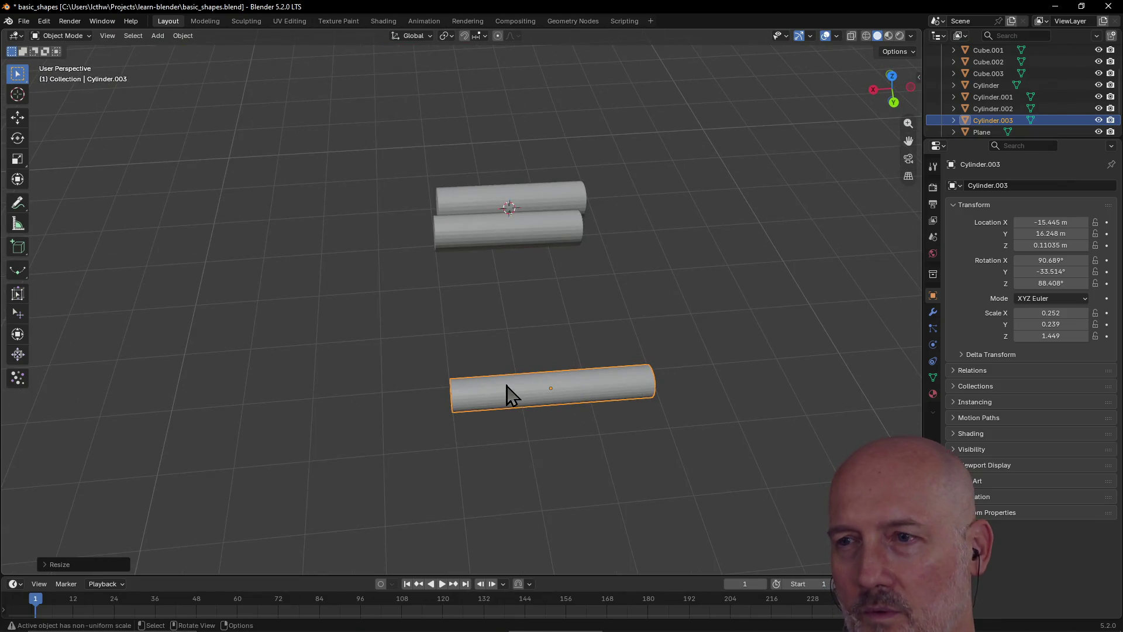
Move Cylinder.003 next to the other logs and adjust its height along Z
key(g)
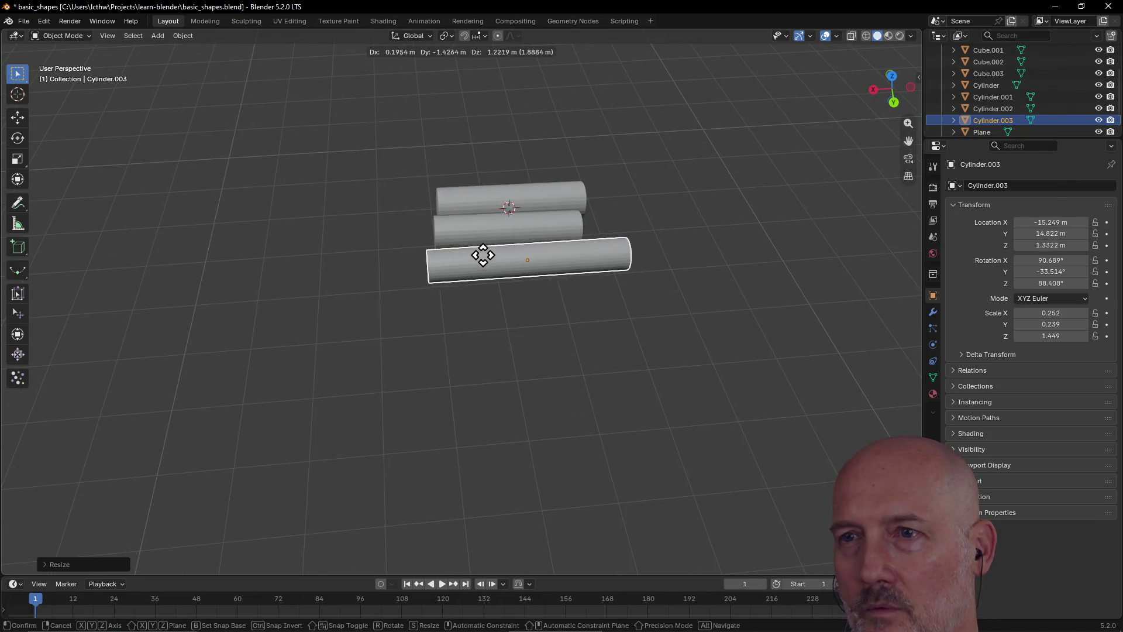
click(491, 243)
mouse_move(491, 243)
middle_down()
mouse_move(623, 240)
mouse_move(672, 226)
mouse_move(609, 209)
mouse_move(547, 168)
middle_up()
key(g)
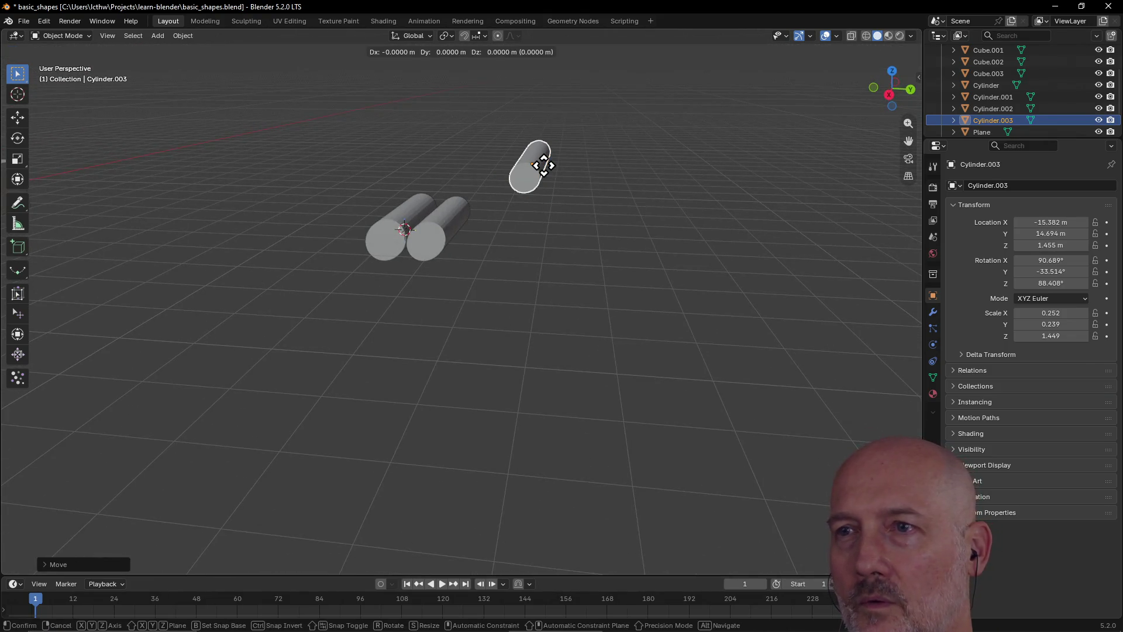
key(z)
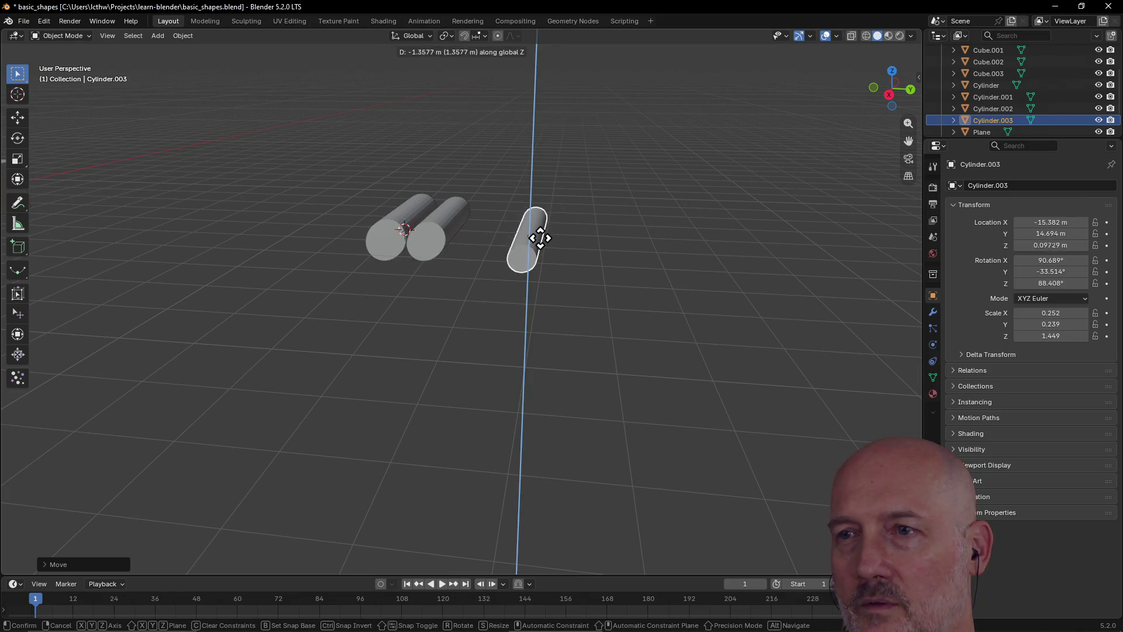
click(538, 242)
key(g)
key(z)
click(538, 235)
Slide the log along Y to line it up with the others as a three-log row
key(g)
key(x)
key(x)
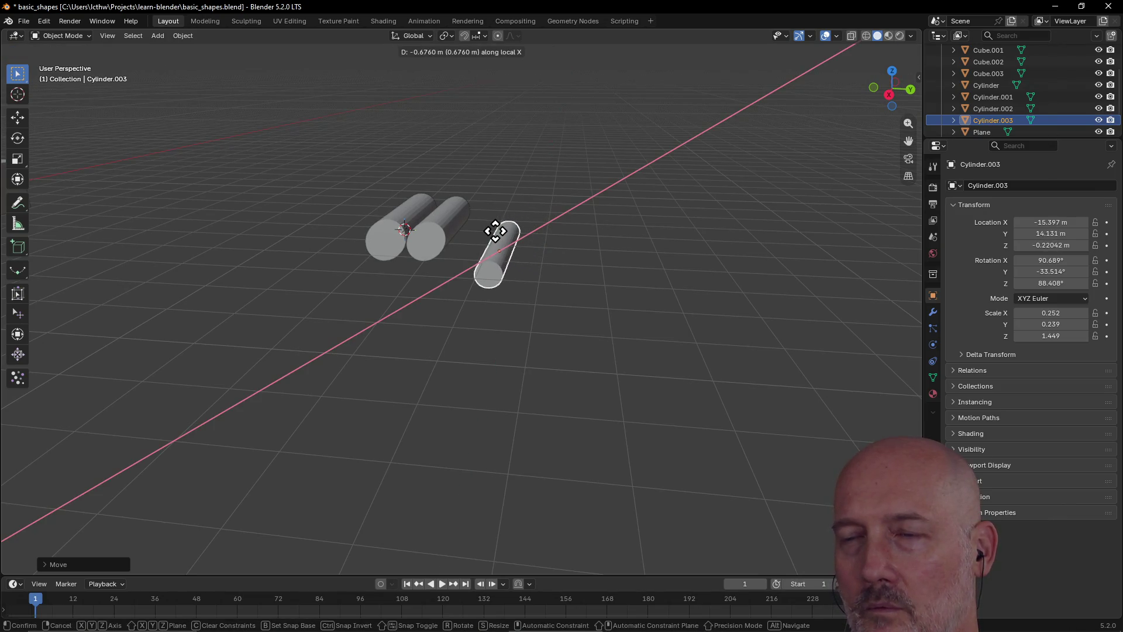
key(y)
click(481, 230)
middle_drag(480, 230, 331, 286)
scroll(444, 282, down, 3)
middle_drag(445, 282, 700, 273)
scroll(583, 240, up, 4)
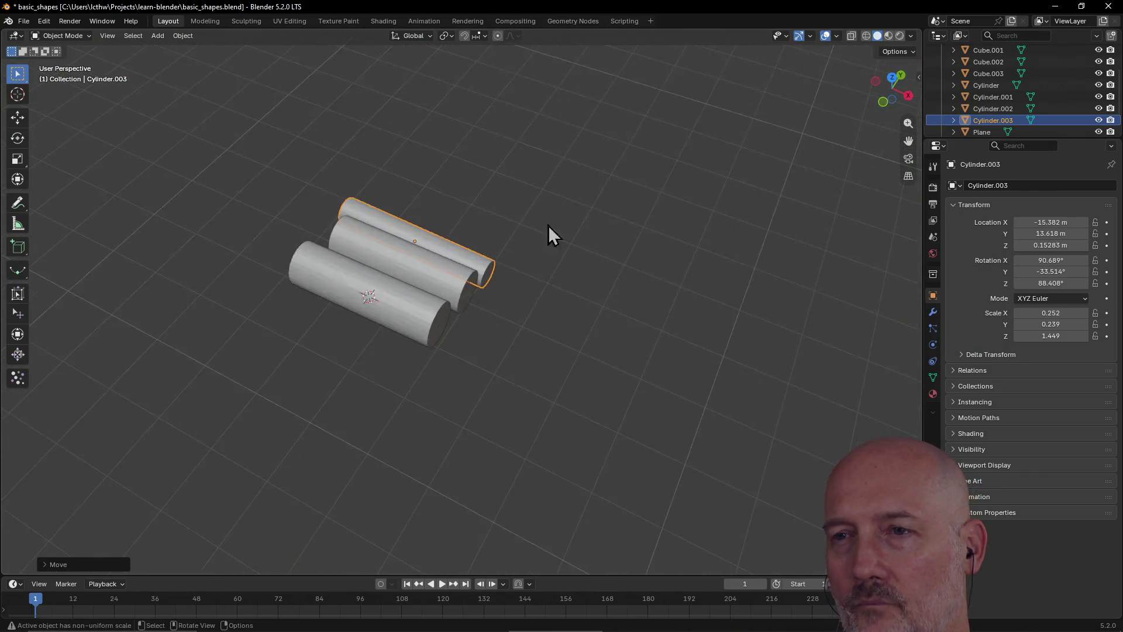
middle_drag(583, 240, 489, 199)
mouse_move(472, 244)
middle_down()
mouse_move(498, 228)
mouse_move(419, 273)
middle_up()
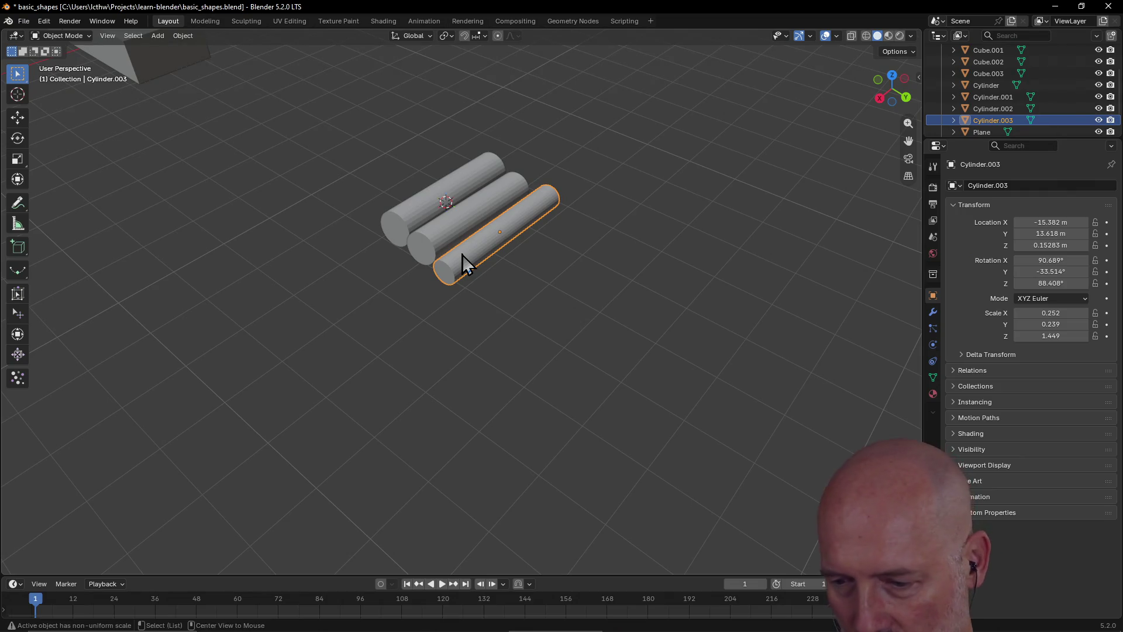
Save the scene as basic_shapes.blend and switch to the study guide sketch in Leonardo
key(ctrl+s)
key(alt+Tab)
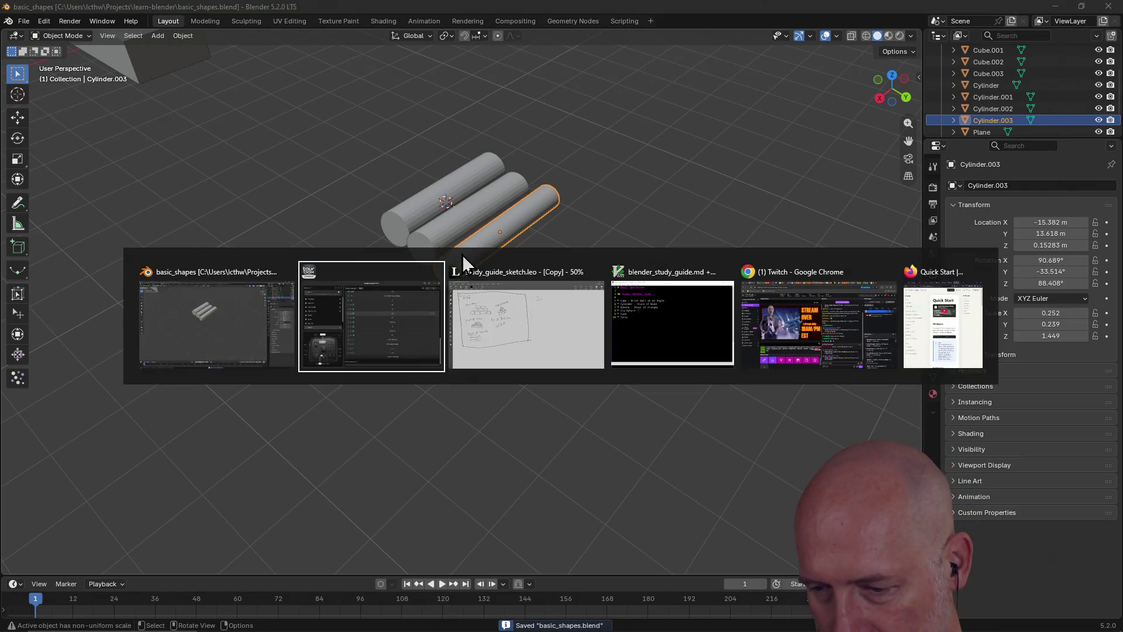
key(Tab)
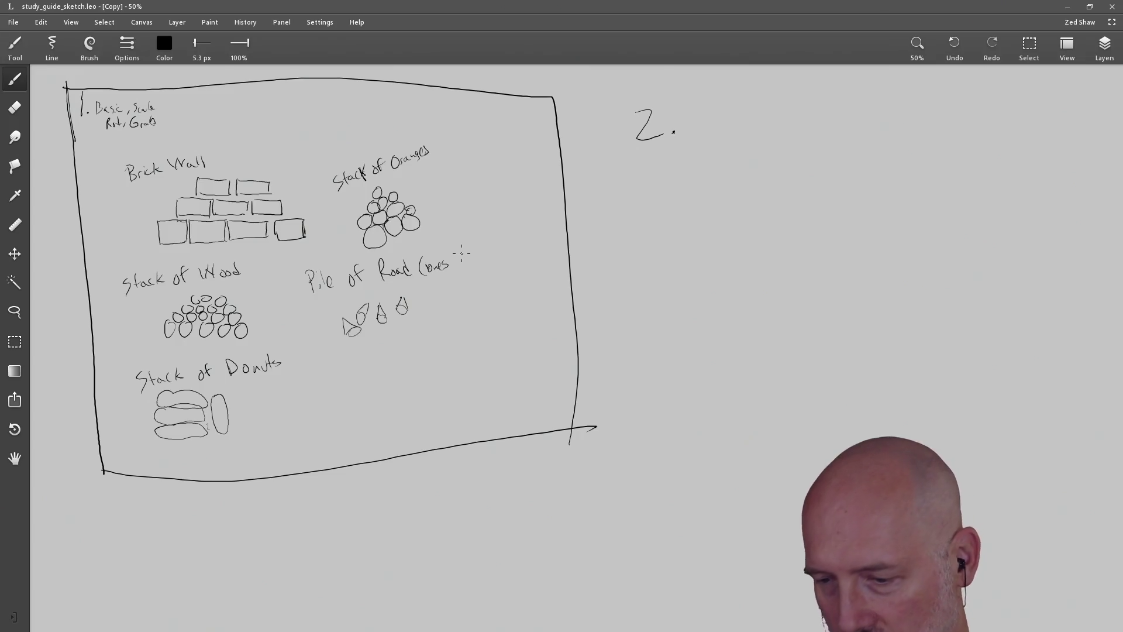
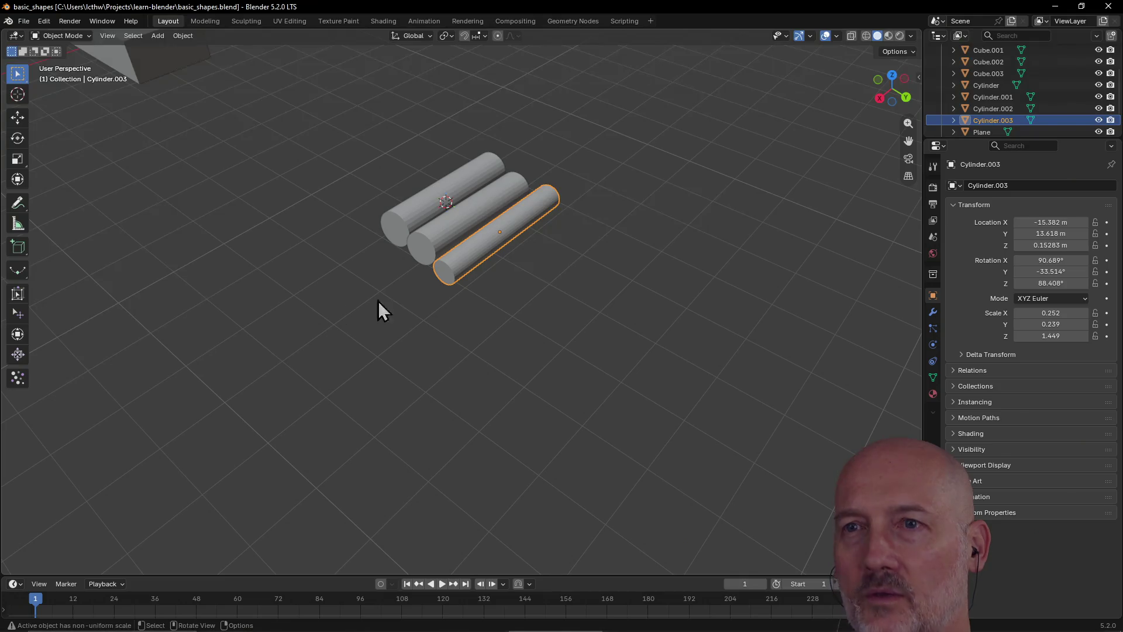
In Quad View's Top view, place the 3D cursor in open space well below the cylinders
scroll(577, 295, down, 3)
mouse_move(577, 295)
middle_down()
mouse_move(678, 285)
mouse_move(556, 257)
mouse_move(671, 283)
middle_up()
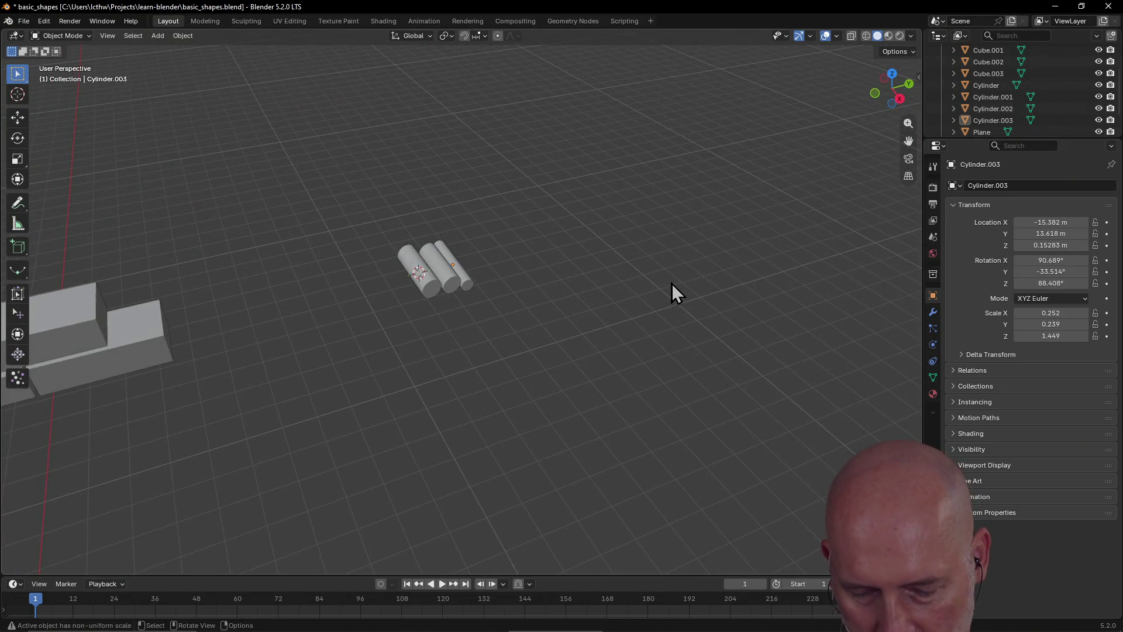
key(ctrl+alt+q)
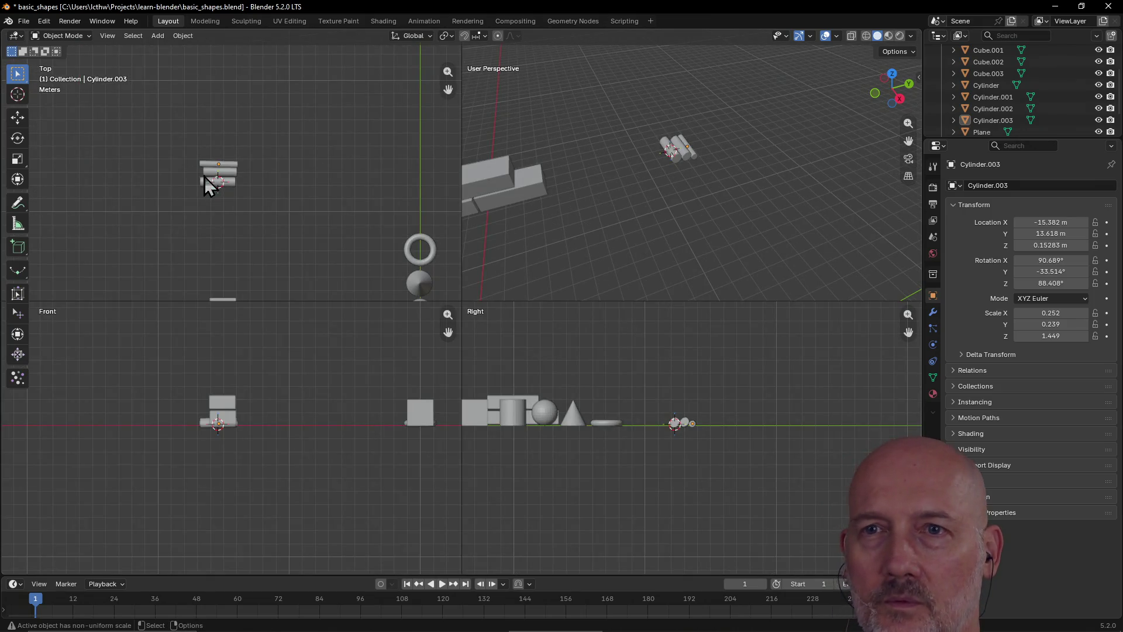
shift+right_click(217, 274)
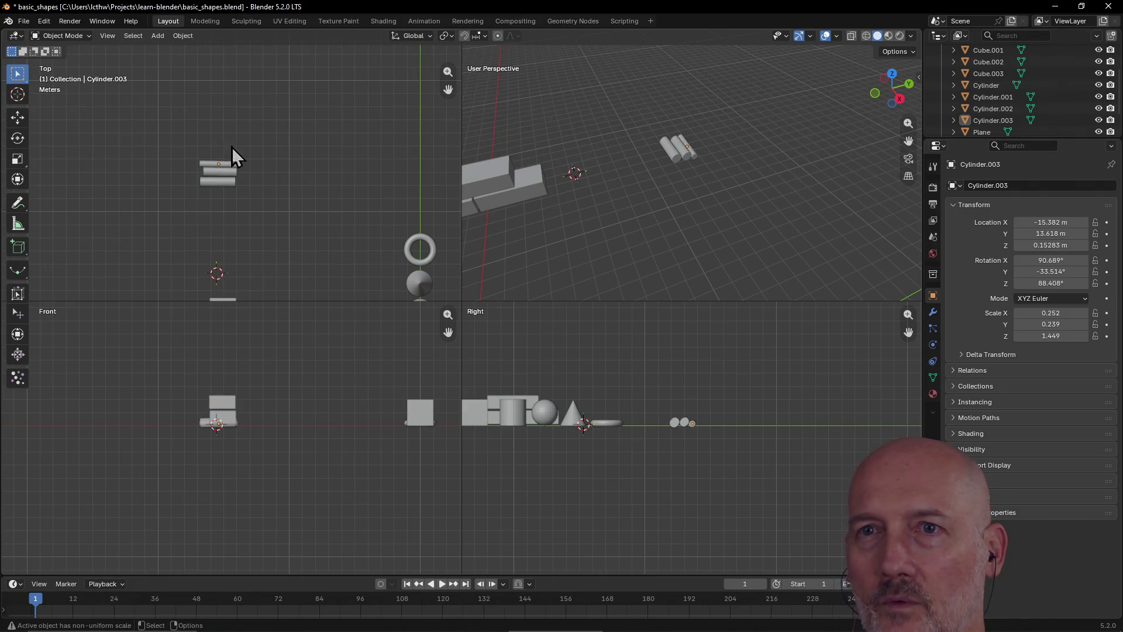
shift+right_click(225, 58)
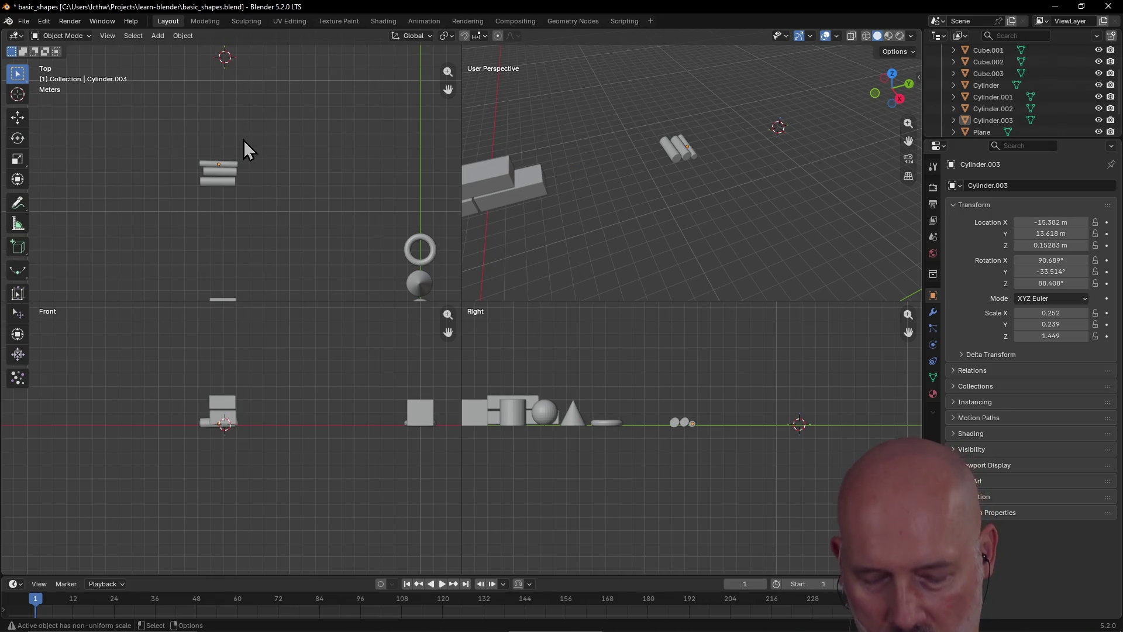
key(ctrl+alt+q)
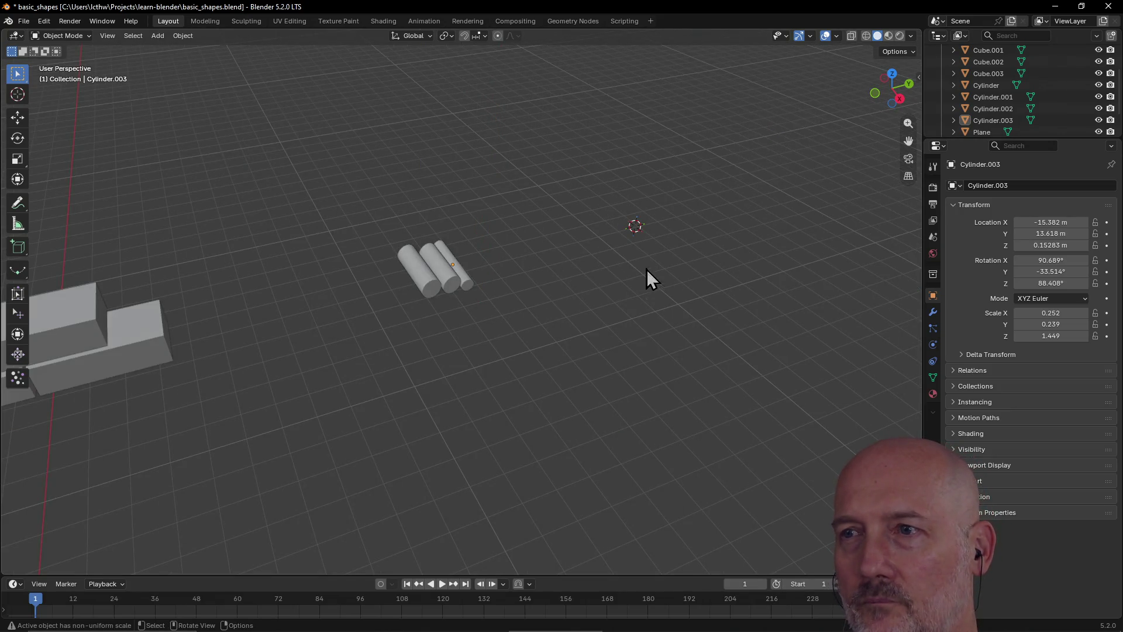
Return to a single perspective view and bring the cylinders and cursor back into sight
mouse_move(658, 248)
shift+middle_down()
mouse_move(367, 283)
mouse_move(374, 311)
shift+middle_up()
scroll(375, 311, up, 3)
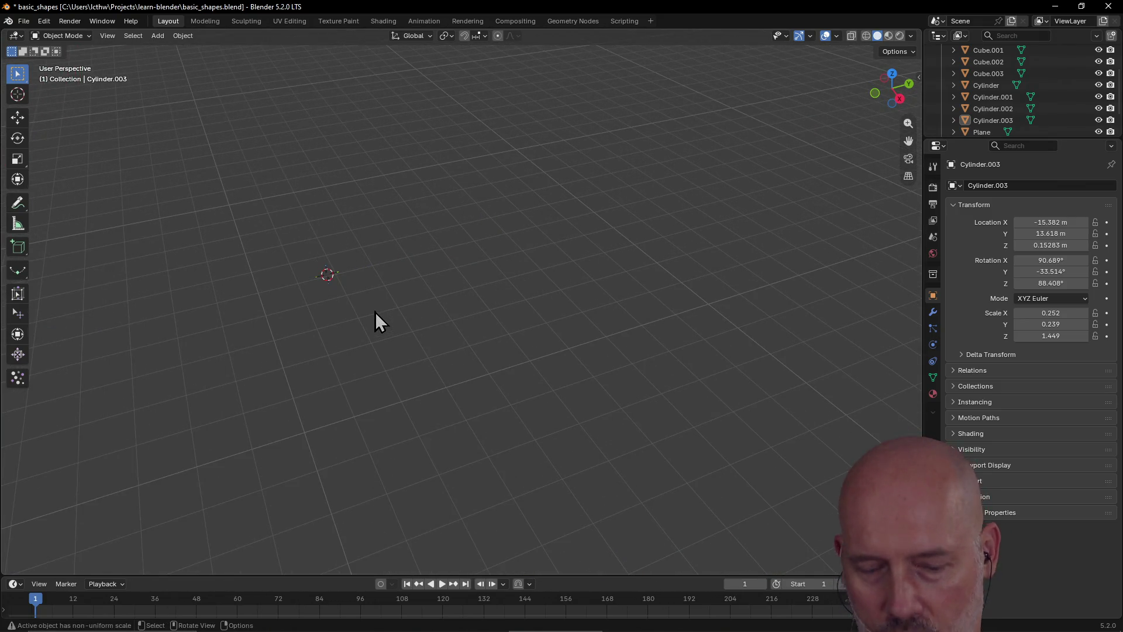
key(grave)
key(Escape)
mouse_move(339, 294)
middle_down()
mouse_move(284, 289)
mouse_move(323, 265)
mouse_move(342, 273)
mouse_move(316, 272)
middle_up()
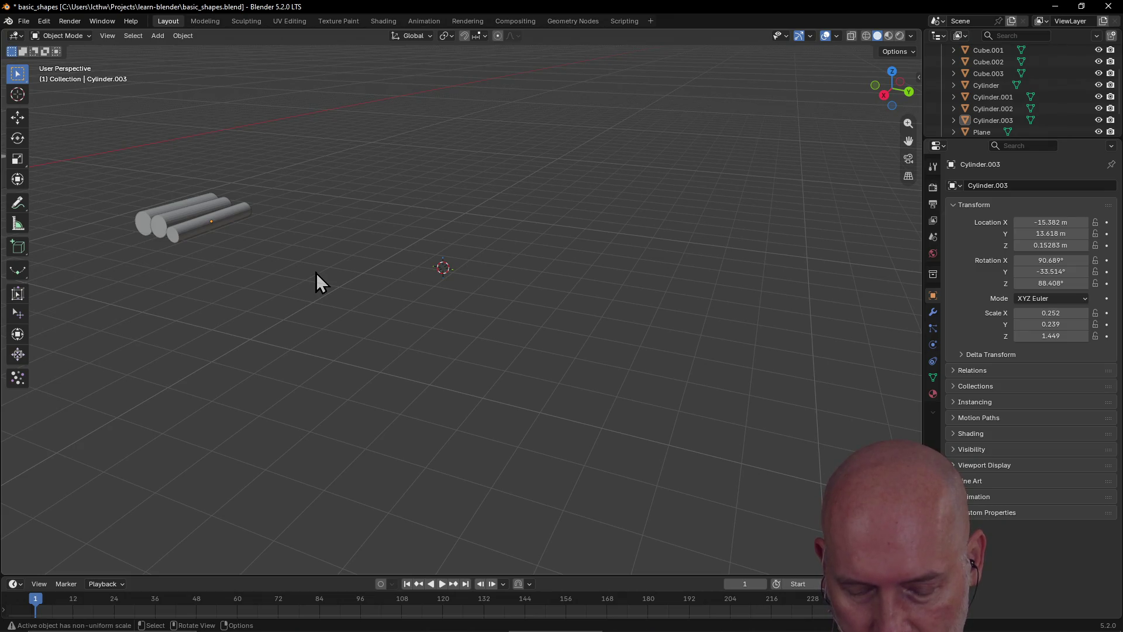
key(shift+a)
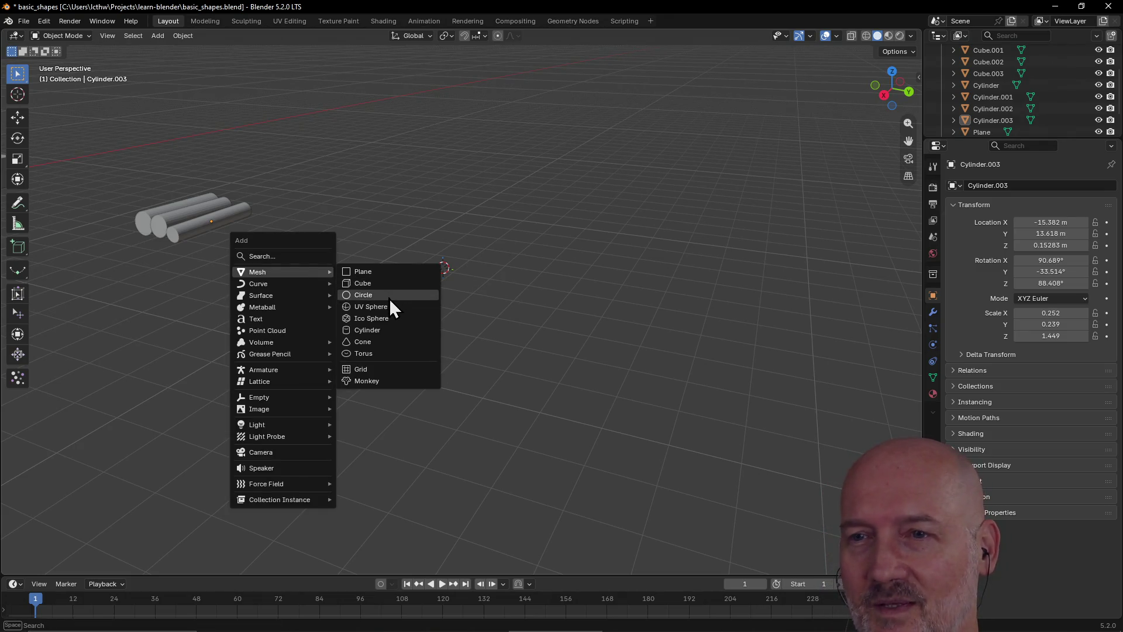
Add a UV sphere at the 3D cursor and save basic_shapes.blend
click(389, 308)
mouse_move(388, 308)
middle_down()
mouse_move(444, 281)
mouse_move(497, 318)
mouse_move(271, 228)
mouse_move(532, 263)
middle_up()
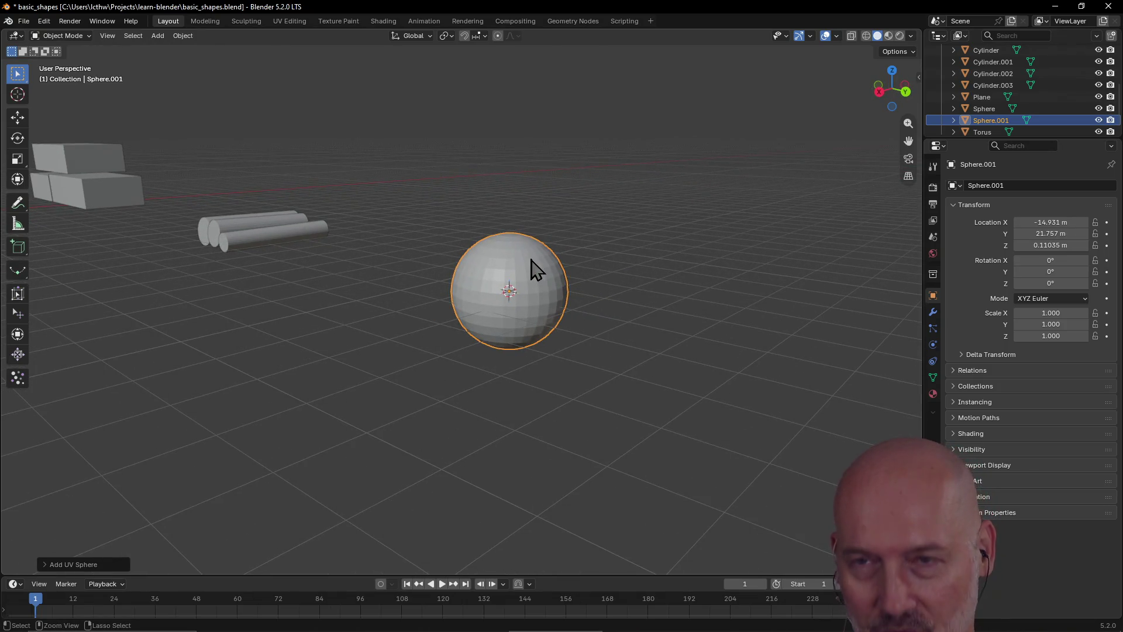
key(ctrl+s)
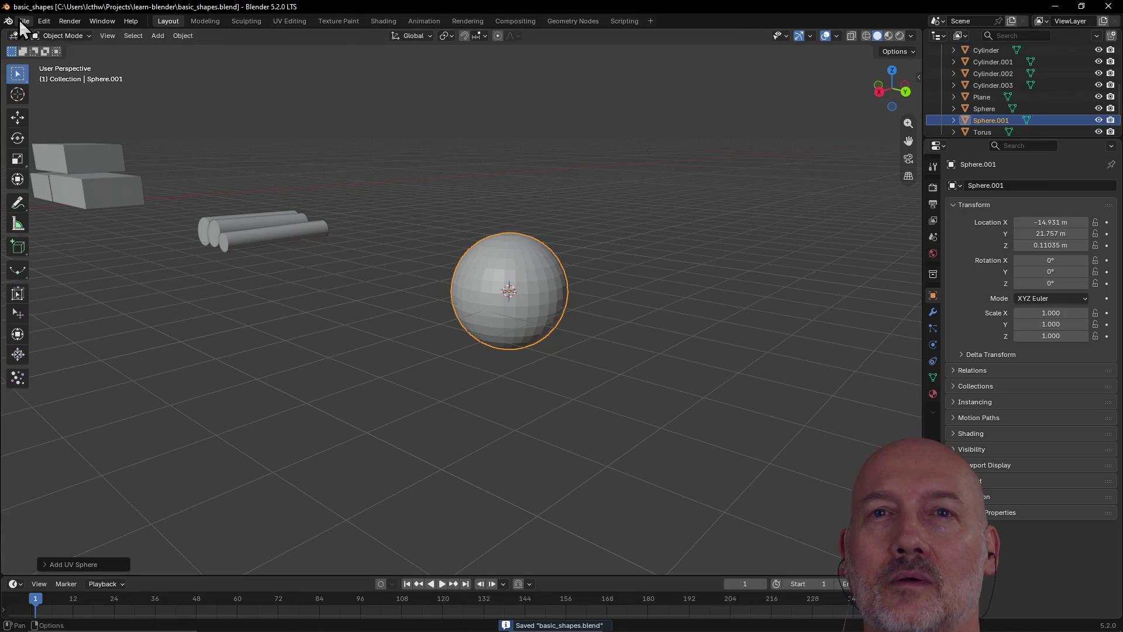
Open controller_sculpted_buttons.blend from the recent files
click(20, 20)
mouse_move(50, 59)
click(199, 69)
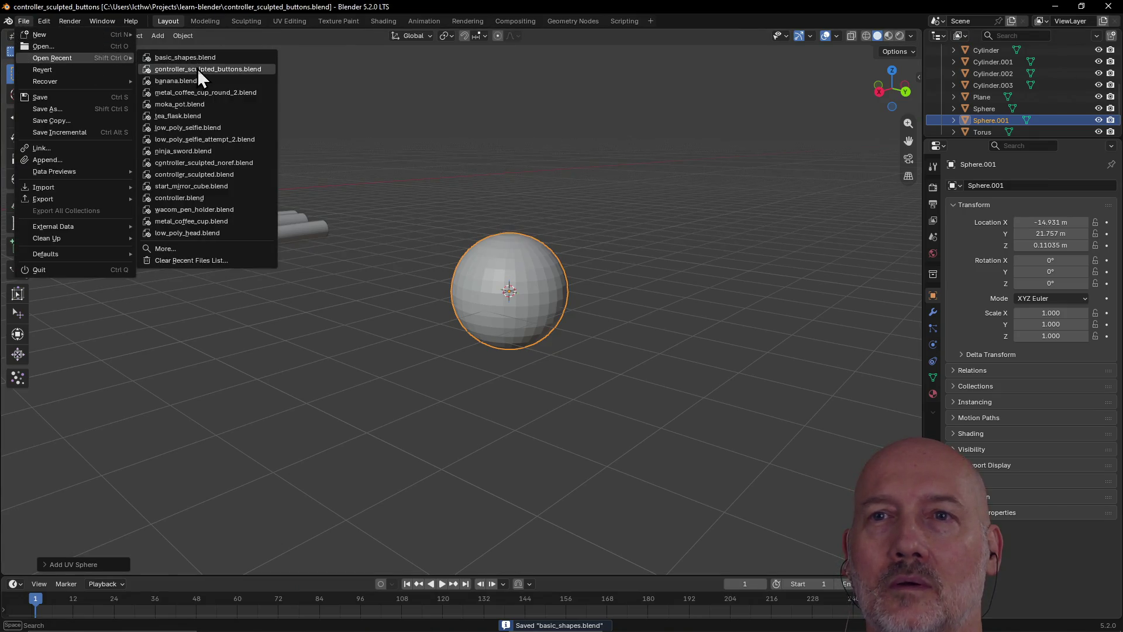
Duplicate the controller's central thumbstick
scroll(282, 155, down, 3)
middle_drag(282, 154, 166, 137)
scroll(166, 137, up, 3)
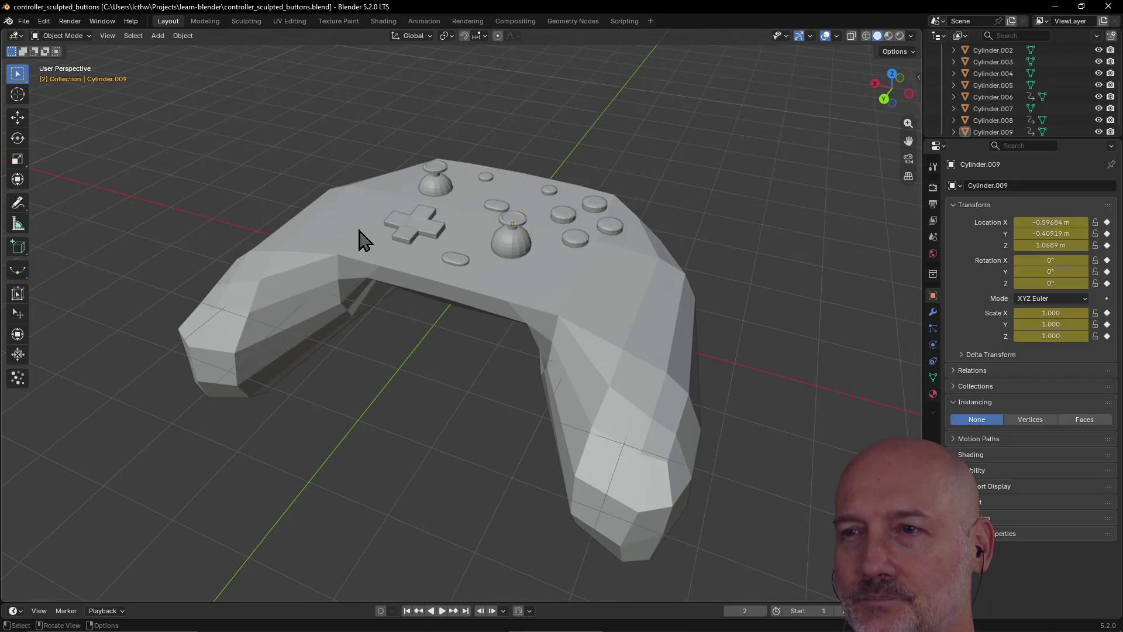
click(520, 248)
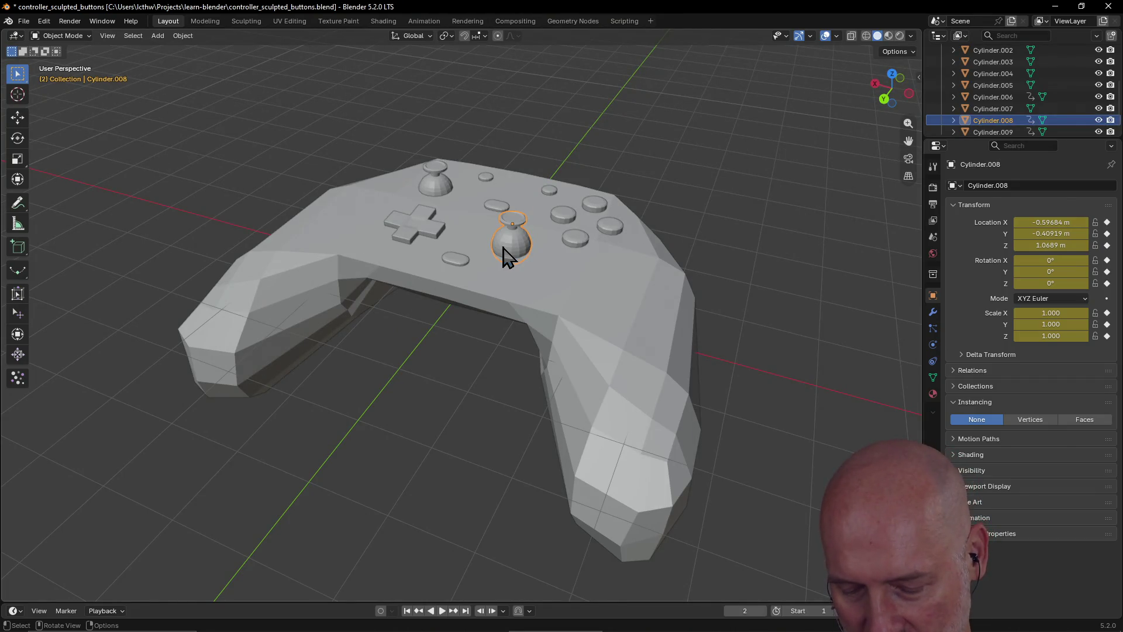
key(shift+d)
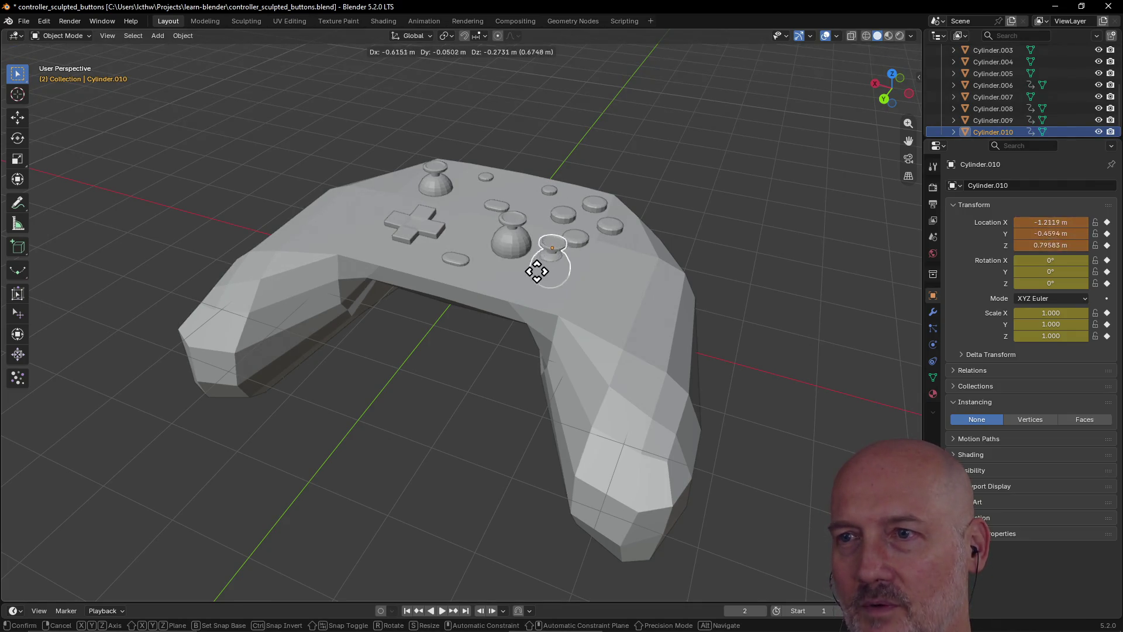
click(534, 274)
mouse_move(535, 273)
middle_down()
mouse_move(599, 291)
mouse_move(544, 283)
mouse_move(544, 267)
middle_up()
Move the thumbstick copy beside the D-pad and save controller_sculpted_buttons.blend
key(g)
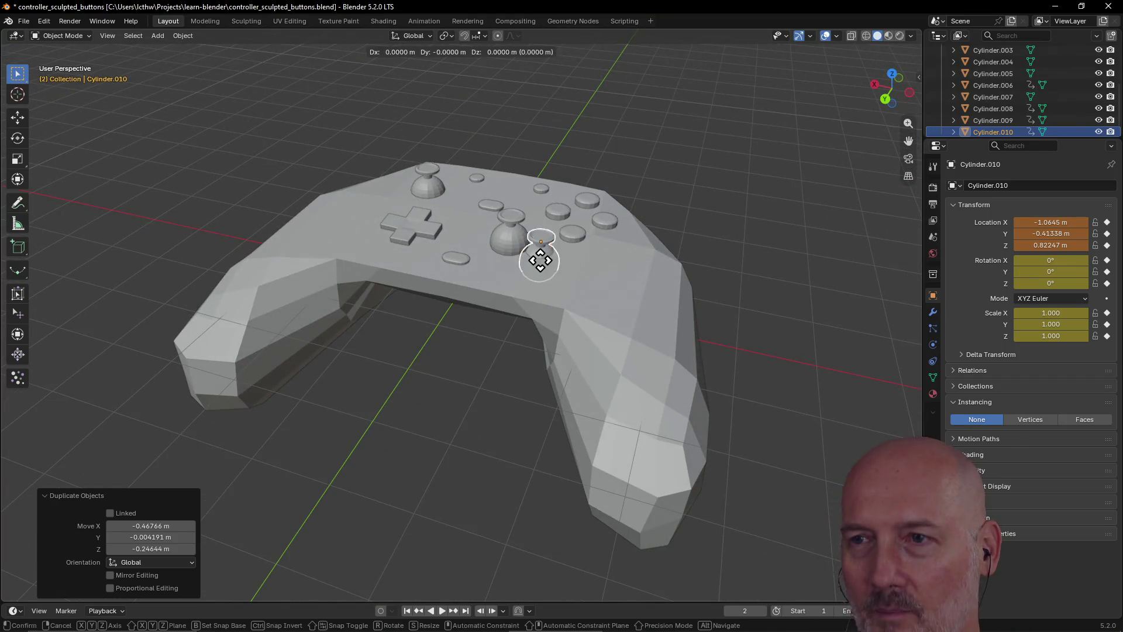
click(369, 211)
mouse_move(369, 210)
middle_down()
mouse_move(443, 228)
mouse_move(377, 271)
mouse_move(336, 275)
middle_up()
key(ctrl+s)
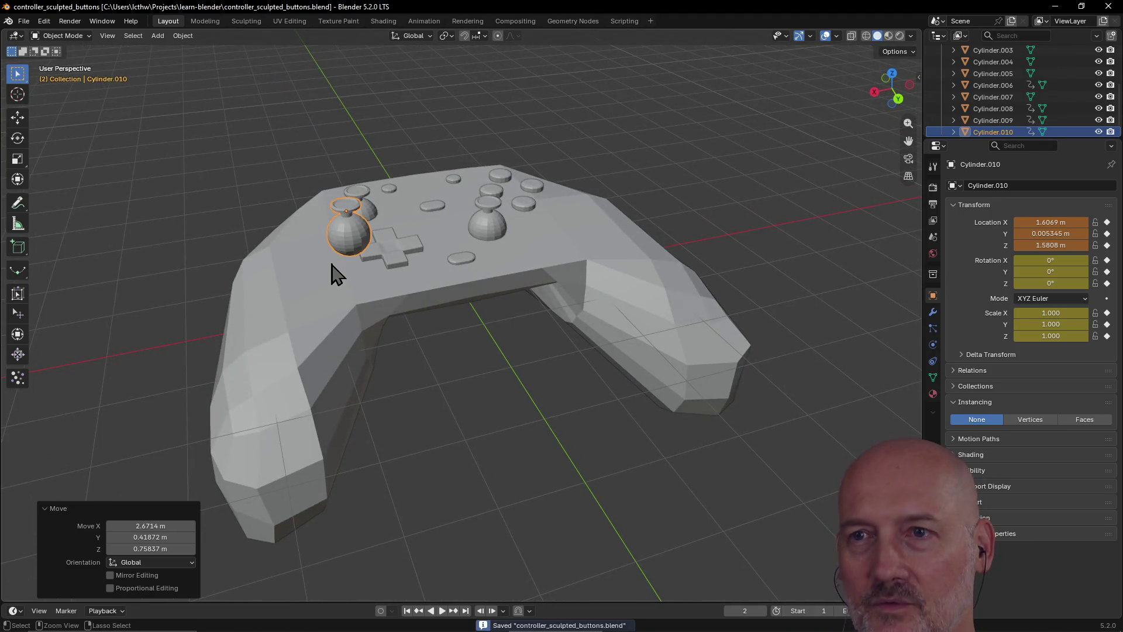
click(24, 21)
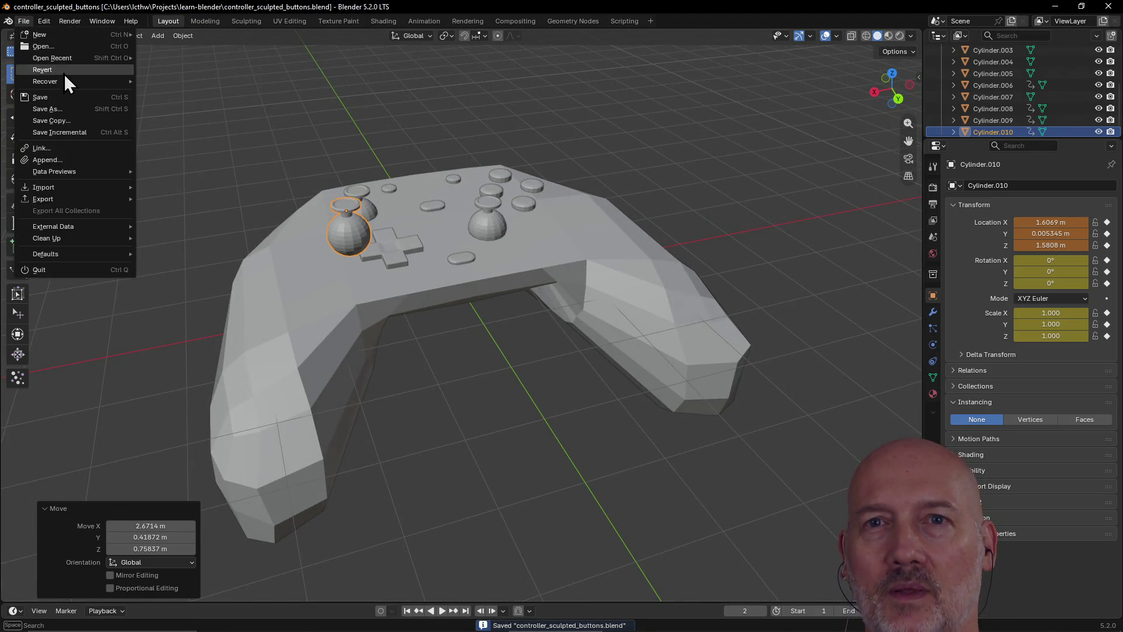
Switch to basic_shapes.blend from the recent files and deselect the sphere
mouse_move(71, 64)
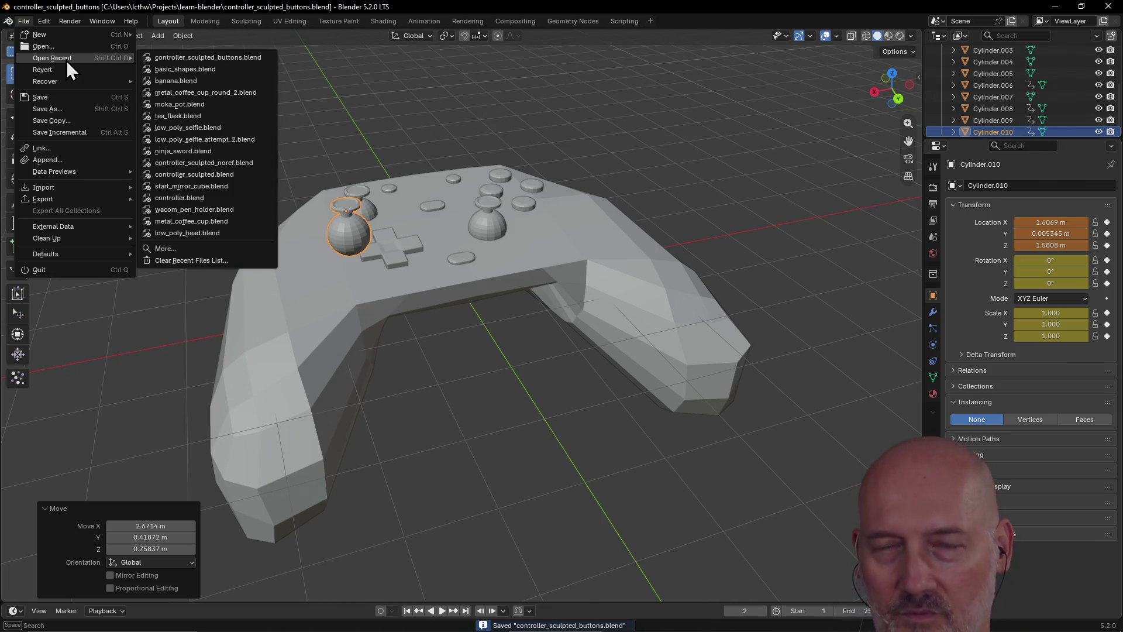
click(177, 74)
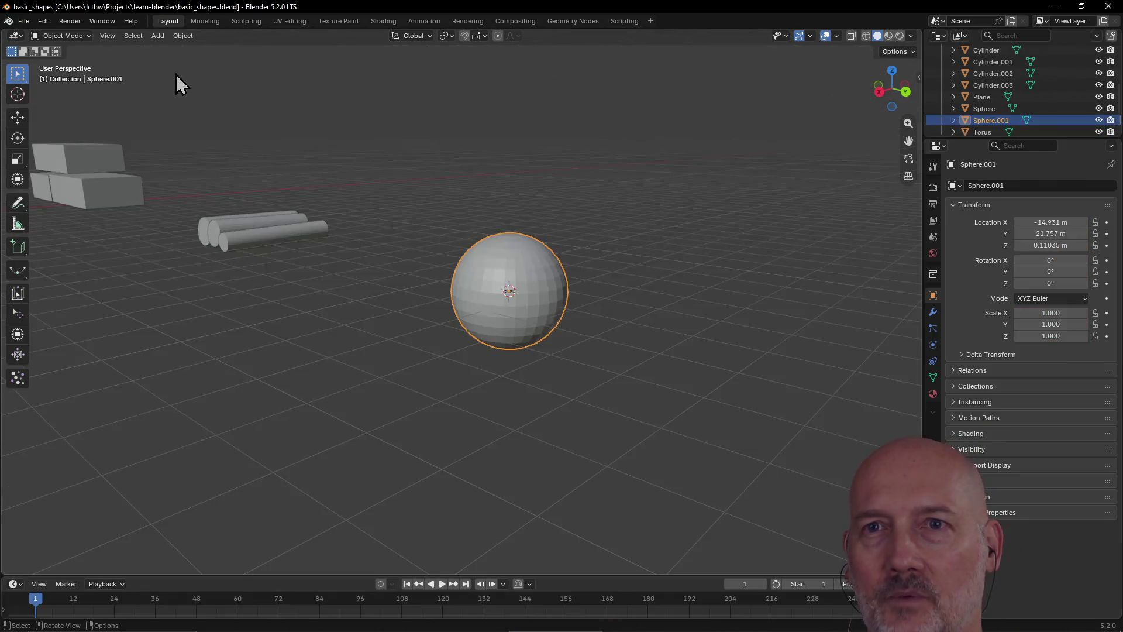
click(393, 255)
mouse_move(393, 255)
middle_down()
mouse_move(302, 313)
mouse_move(360, 266)
middle_up()
Reopen controller_sculpted_buttons.blend without saving basic_shapes, then select the central thumbstick
click(23, 21)
mouse_move(72, 62)
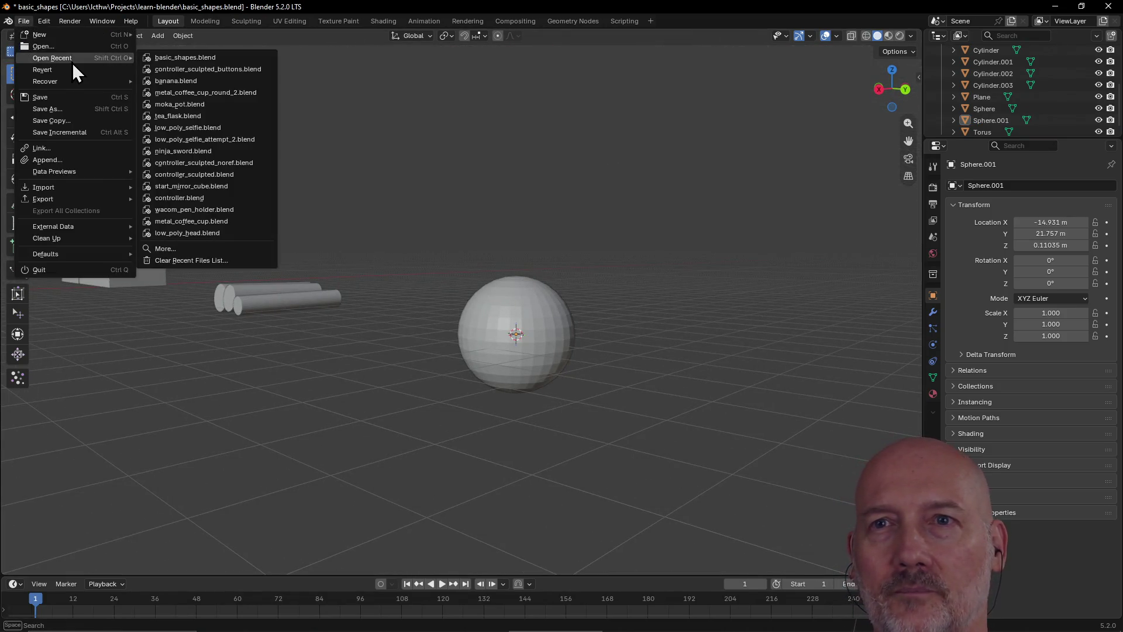
click(190, 71)
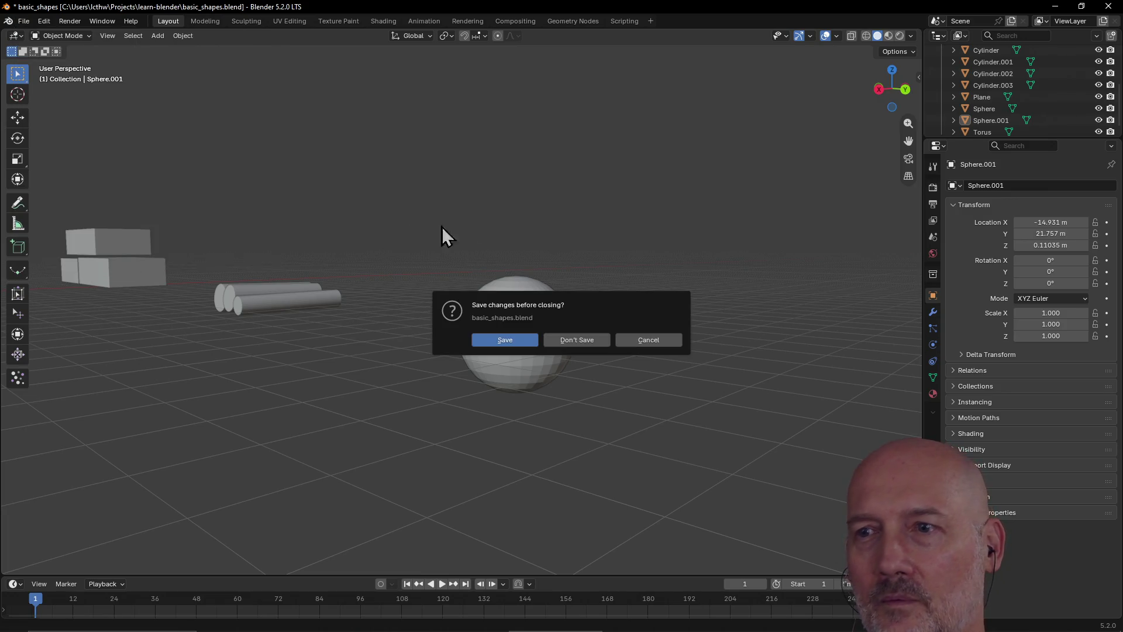
click(569, 344)
scroll(524, 283, up, 3)
mouse_move(491, 256)
middle_down()
mouse_move(431, 283)
mouse_move(516, 243)
middle_up()
click(514, 248)
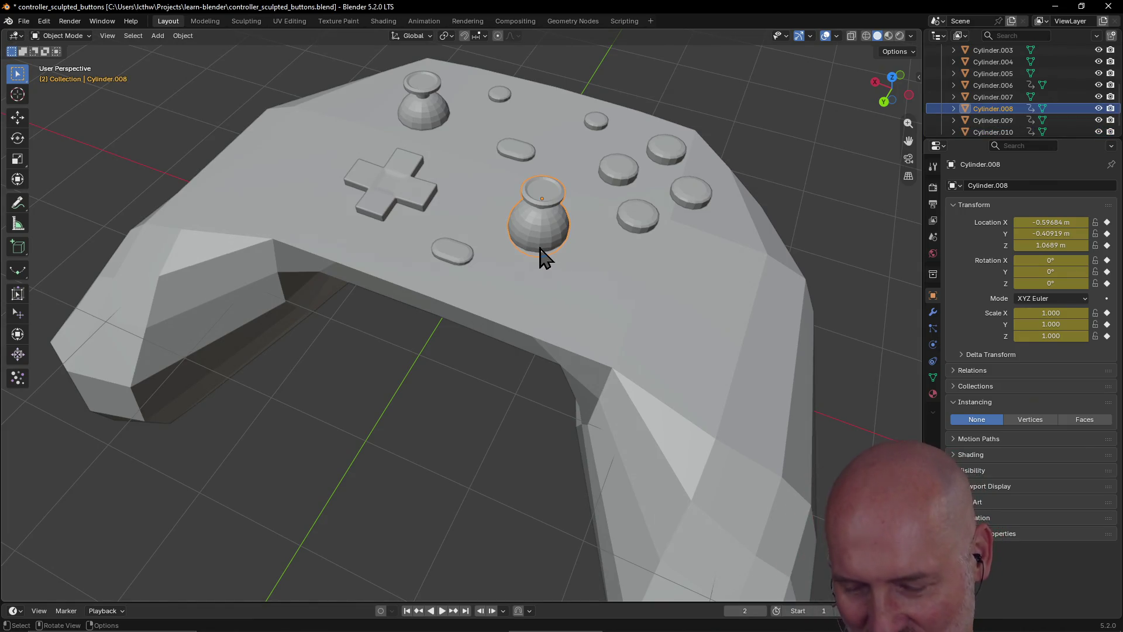
Move the central thumbstick further left toward the D-pad
key(g)
click(331, 210)
mouse_move(351, 265)
middle_down()
mouse_move(405, 162)
mouse_move(401, 200)
mouse_move(339, 208)
middle_up()
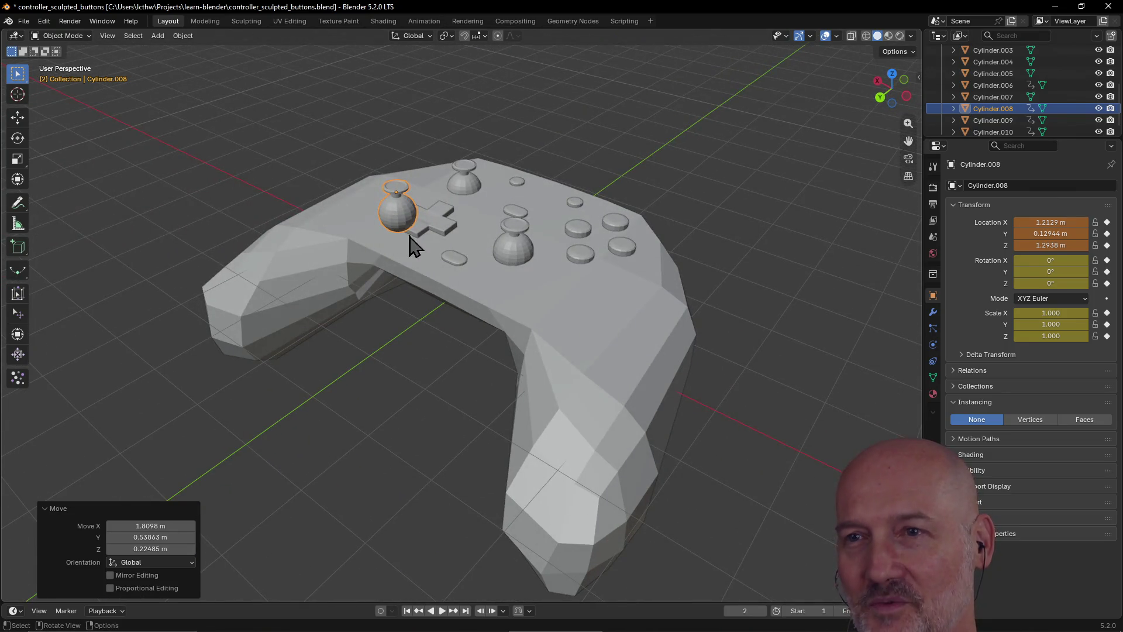
Select the duplicated joystick, check the layout from above, and save the controller file
click(394, 216)
middle_drag(407, 235, 475, 254)
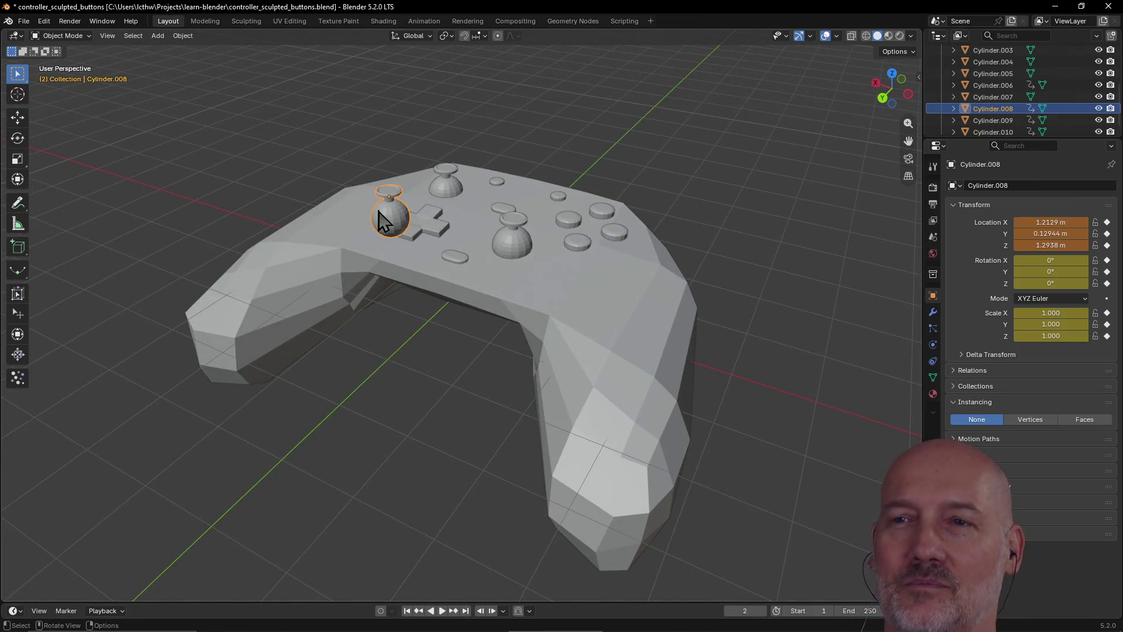
mouse_move(402, 244)
middle_down()
mouse_move(351, 221)
mouse_move(396, 243)
middle_up()
scroll(400, 263, down, 3)
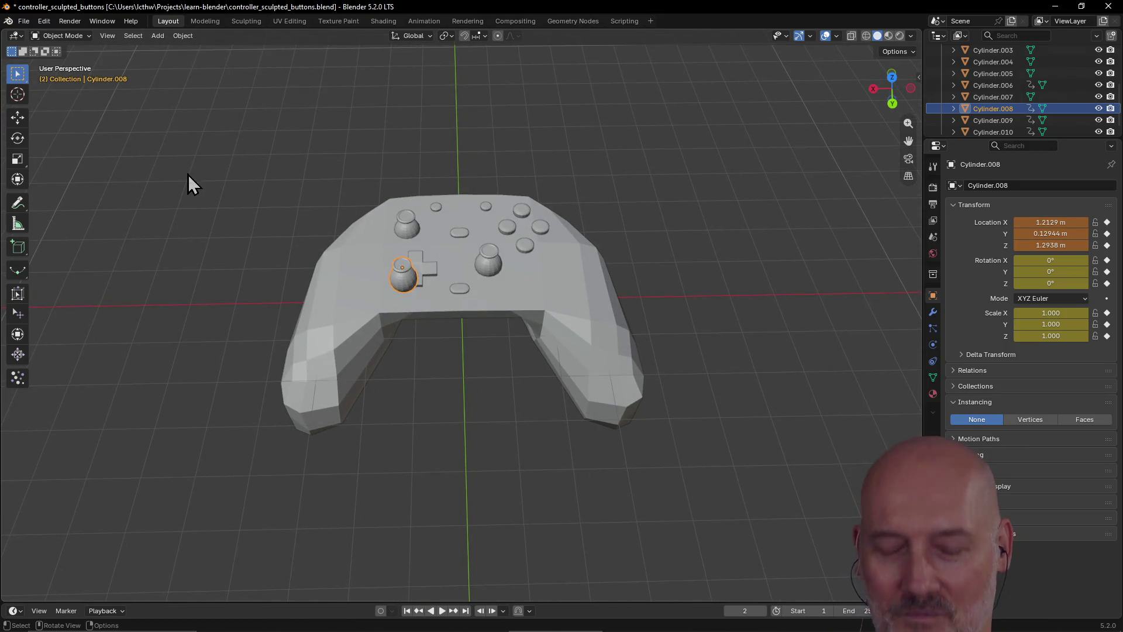
key(ctrl+s)
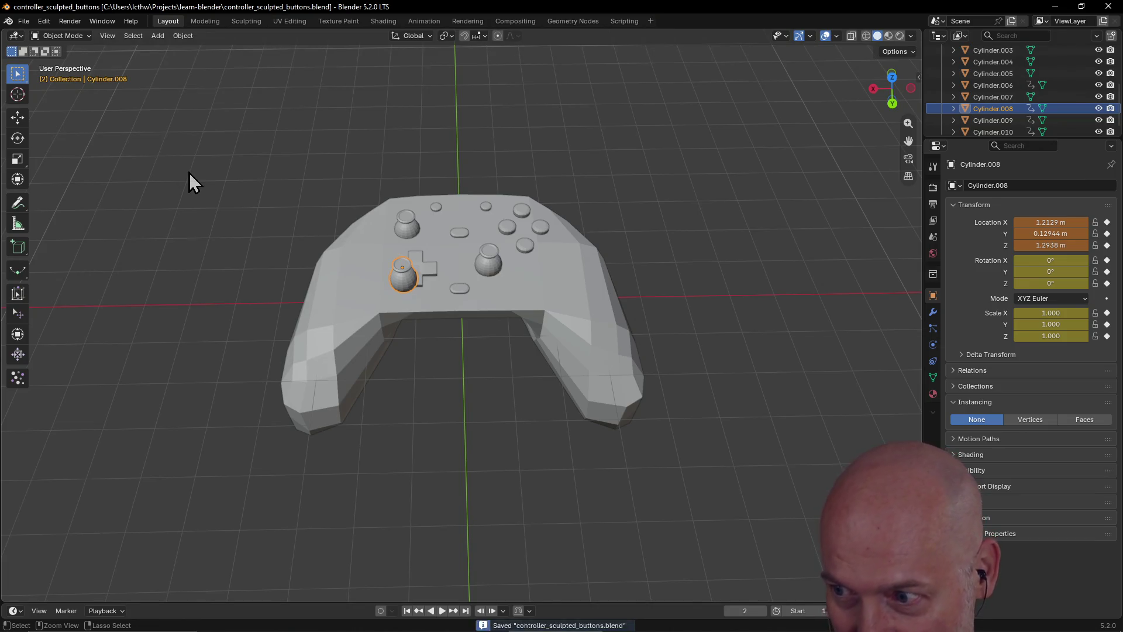
Switch to basic_shapes.blend, then reopen controller_sculpted_buttons.blend from the recent files
click(23, 21)
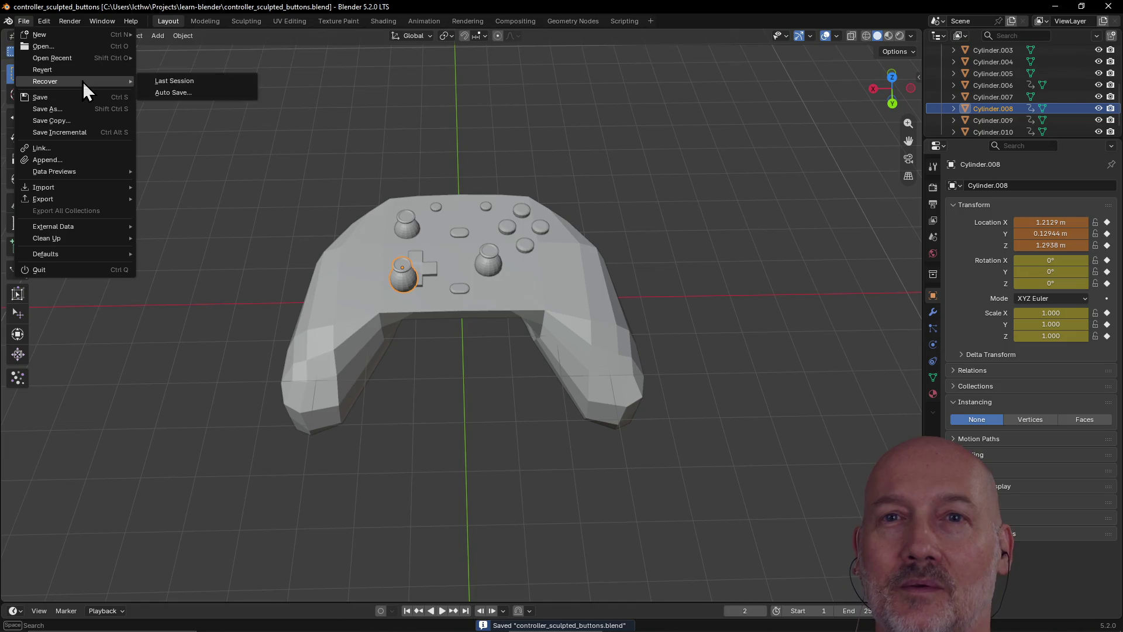
mouse_move(82, 57)
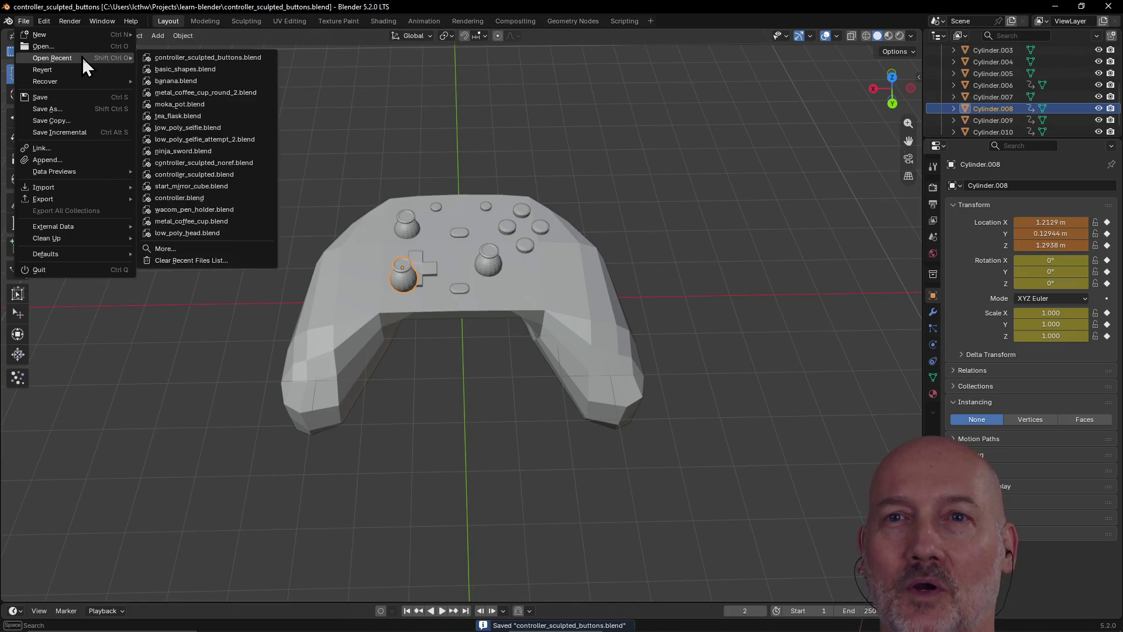
click(189, 75)
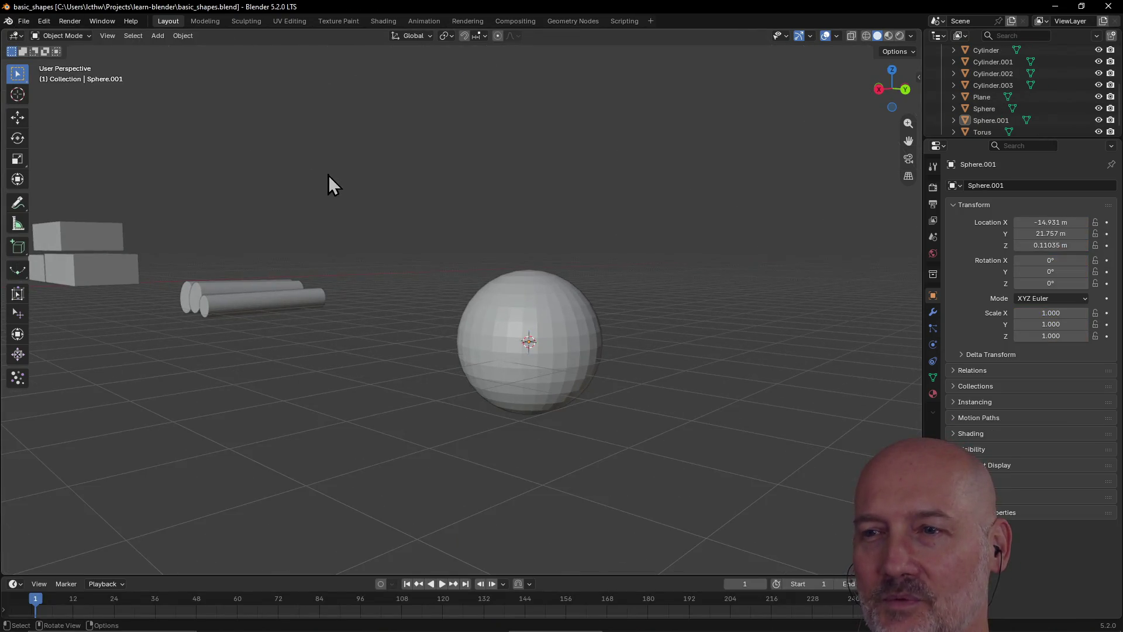
click(26, 23)
mouse_move(49, 61)
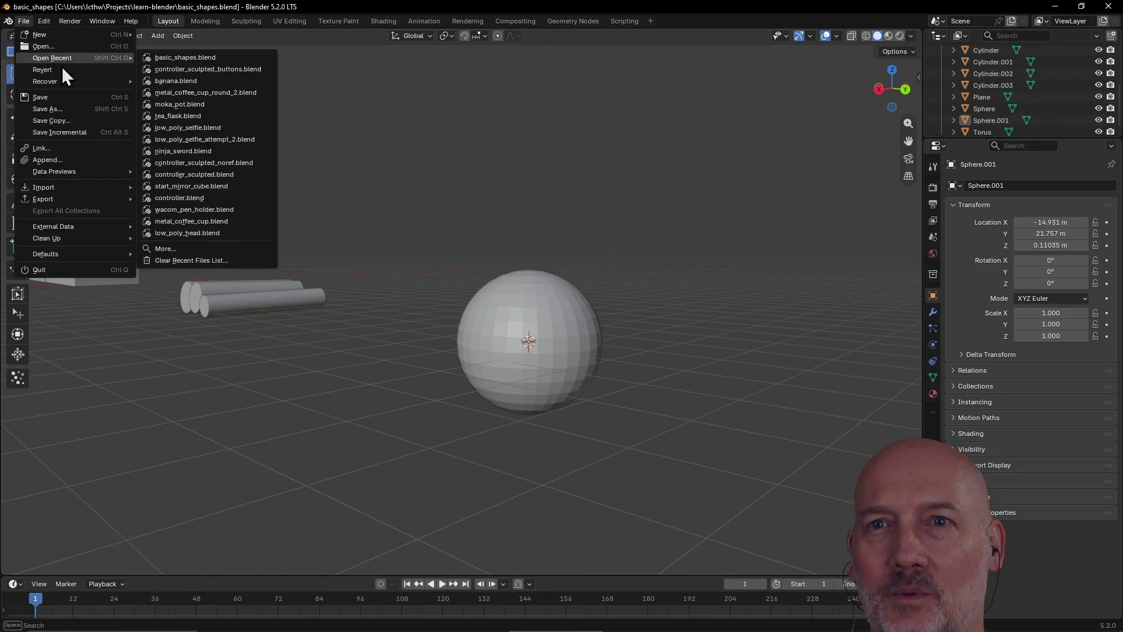
click(170, 69)
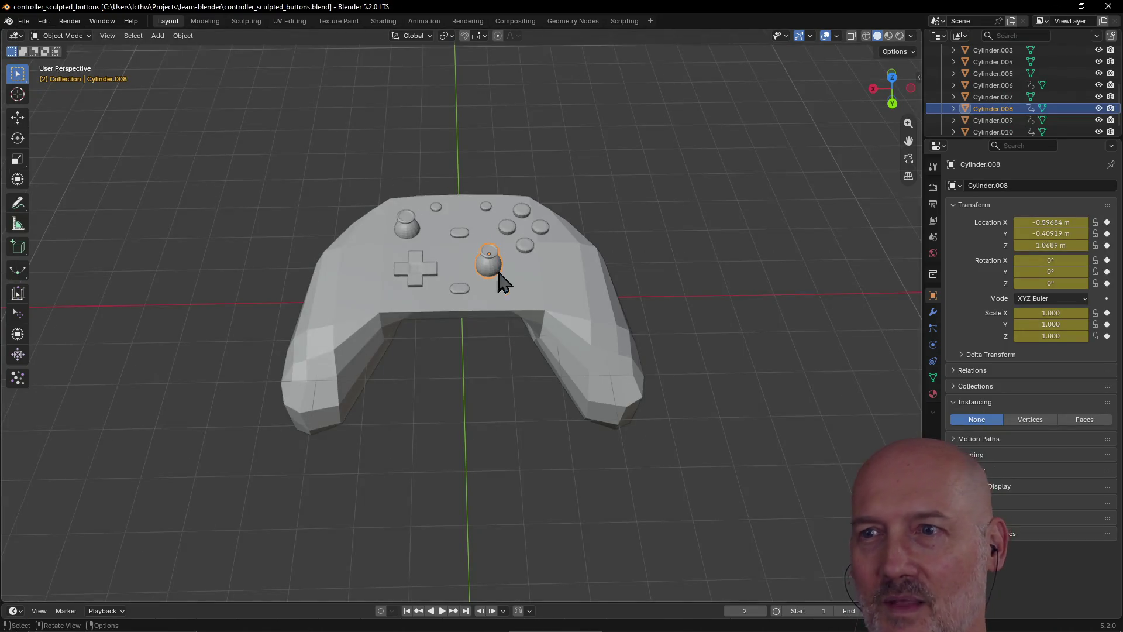
In the Modeling workspace, shift the whole joystick mesh left of the d-pad and save
scroll(536, 296, down, 2)
click(206, 21)
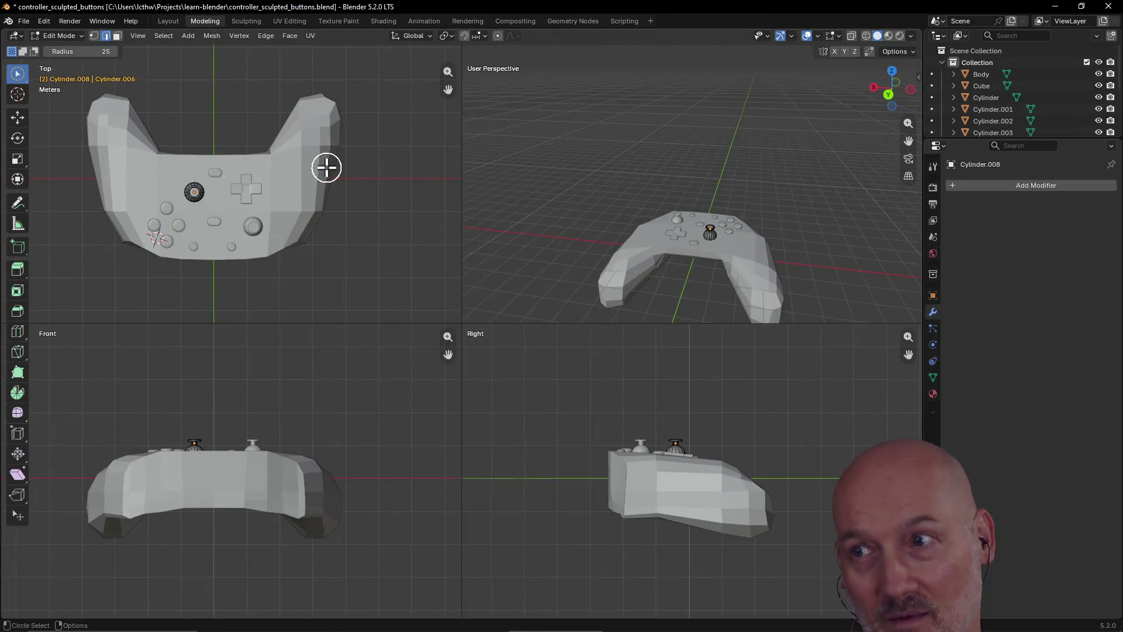
scroll(710, 251, up, 3)
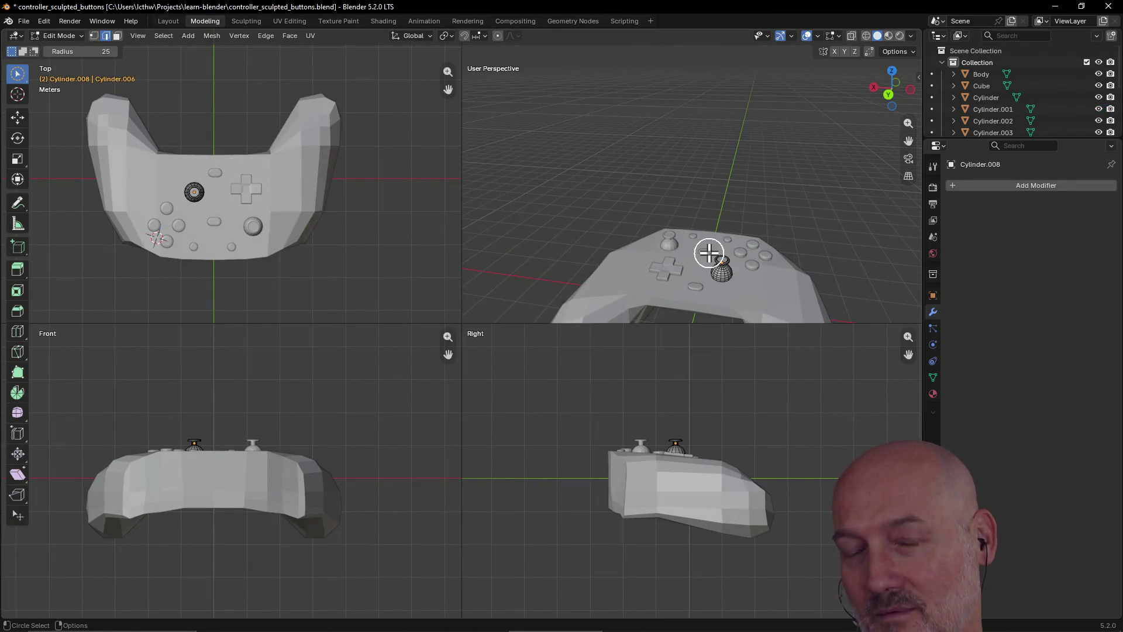
key(a)
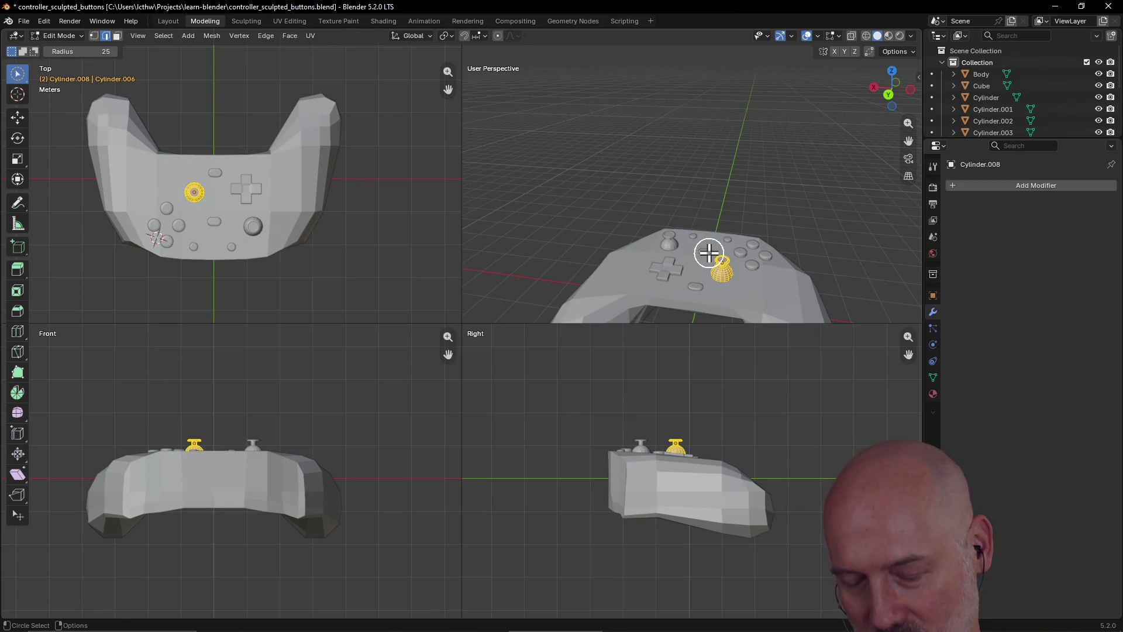
key(g)
click(612, 257)
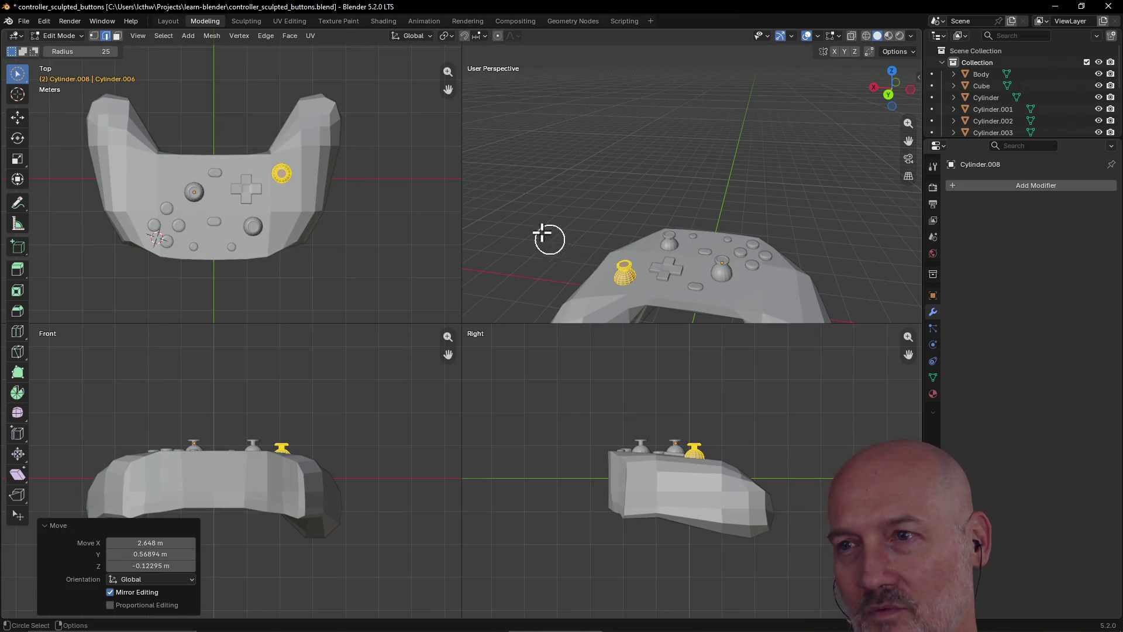
click(162, 22)
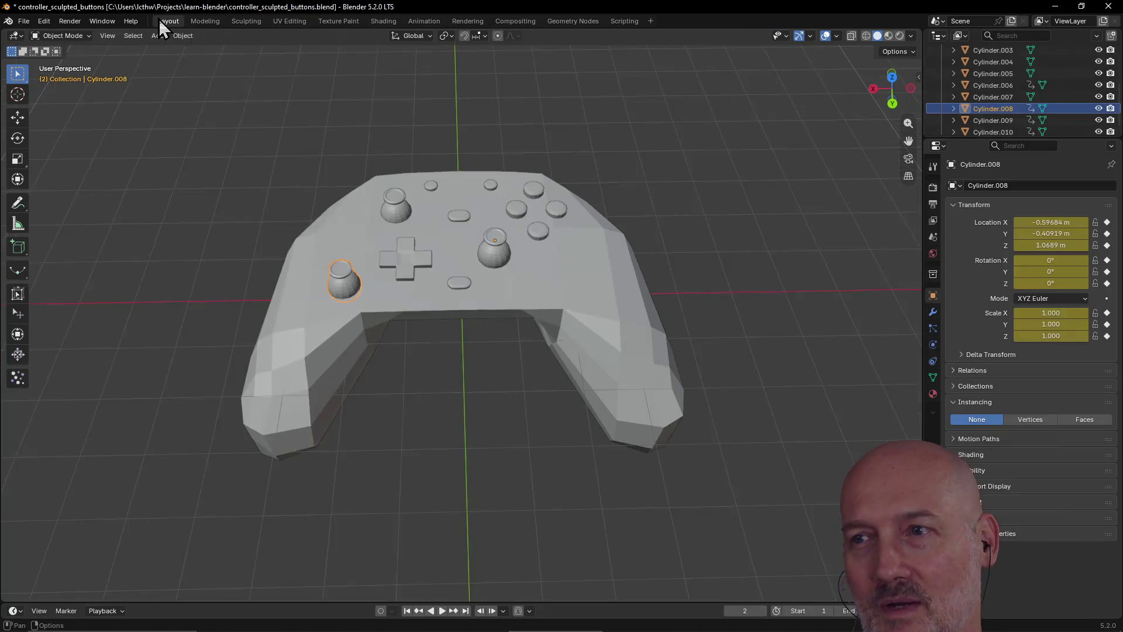
key(ctrl+s)
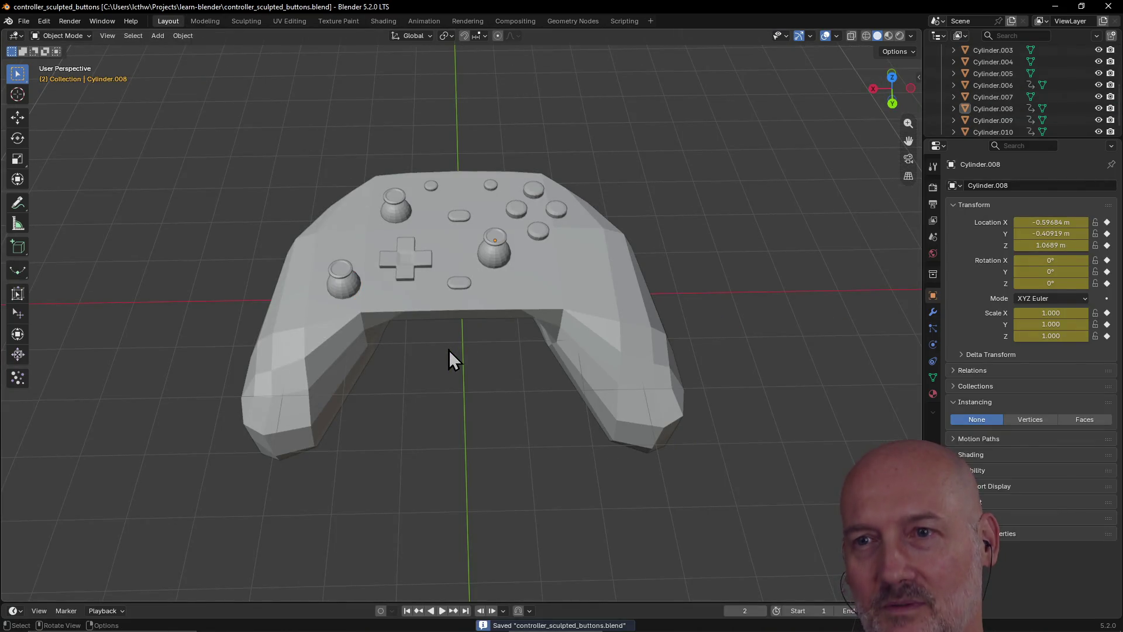
Switch to basic_shapes.blend, then reopen controller_sculpted_buttons.blend from the recent files
click(24, 21)
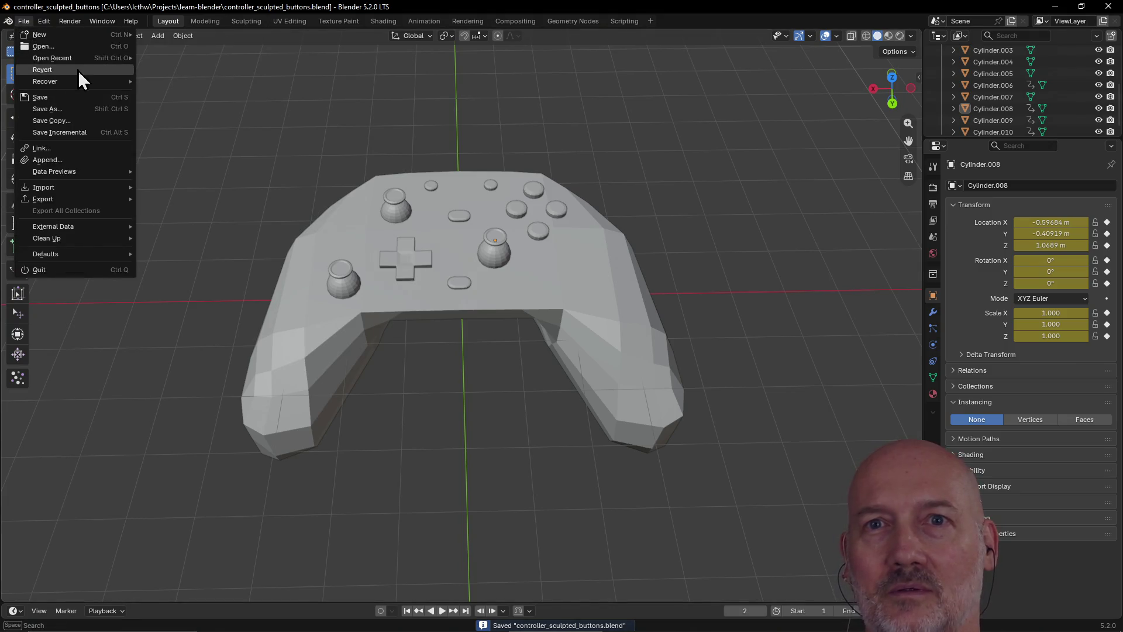
mouse_move(83, 58)
click(170, 68)
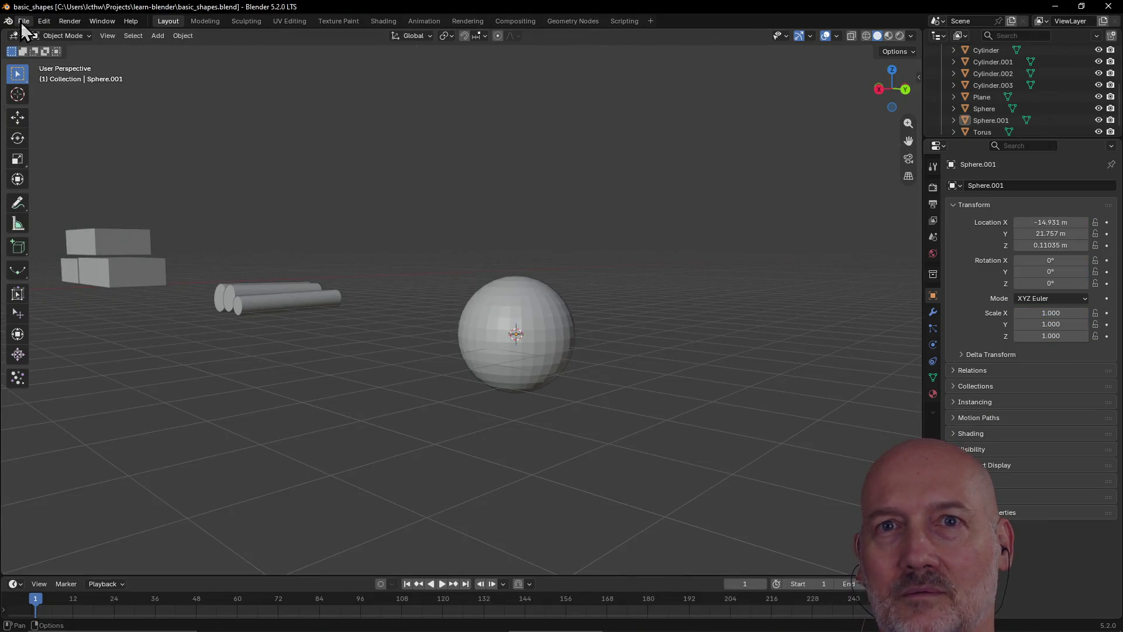
click(20, 23)
click(185, 69)
scroll(339, 200, up, 3)
scroll(342, 202, down, 4)
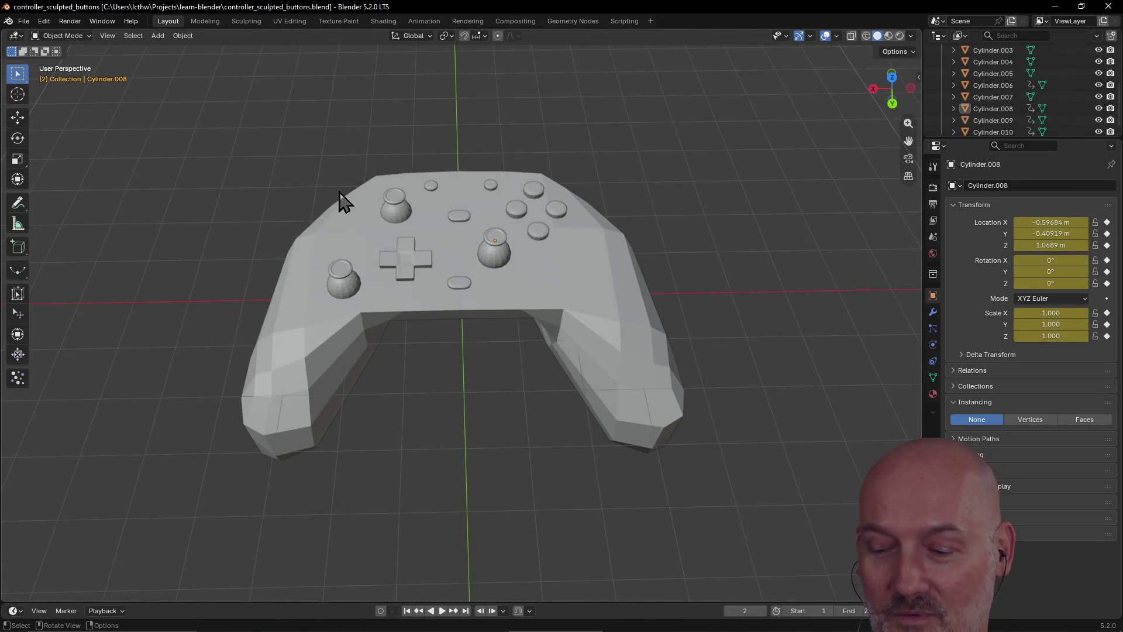
Select the extra joystick beside the d-pad, delete it, and save the controller file
click(344, 291)
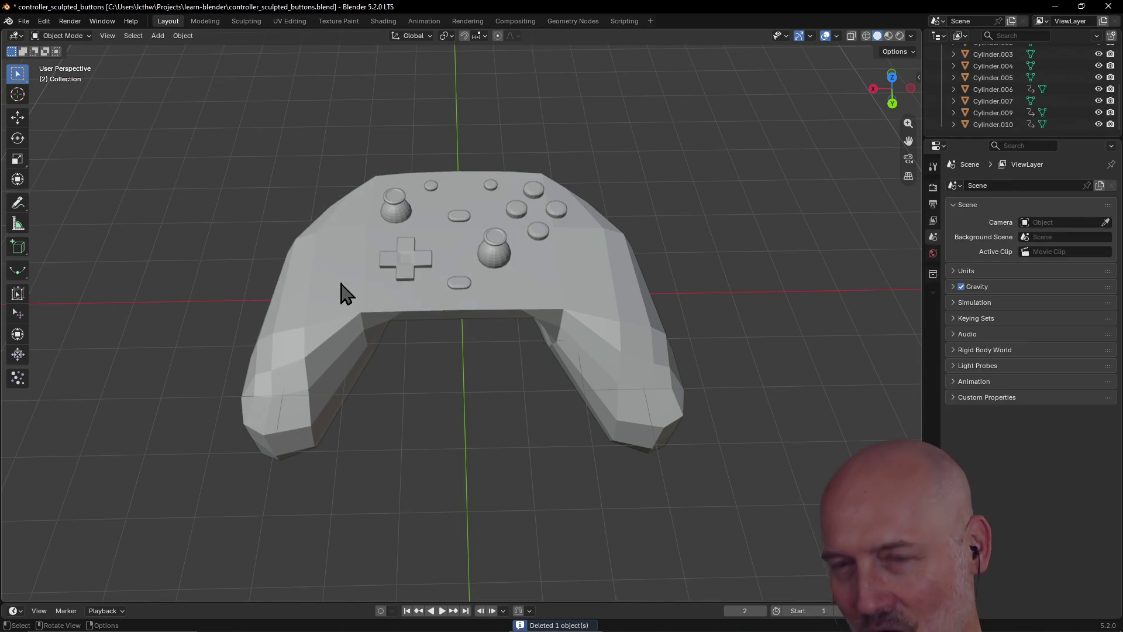
click(436, 316)
scroll(351, 305, down, 2)
click(227, 252)
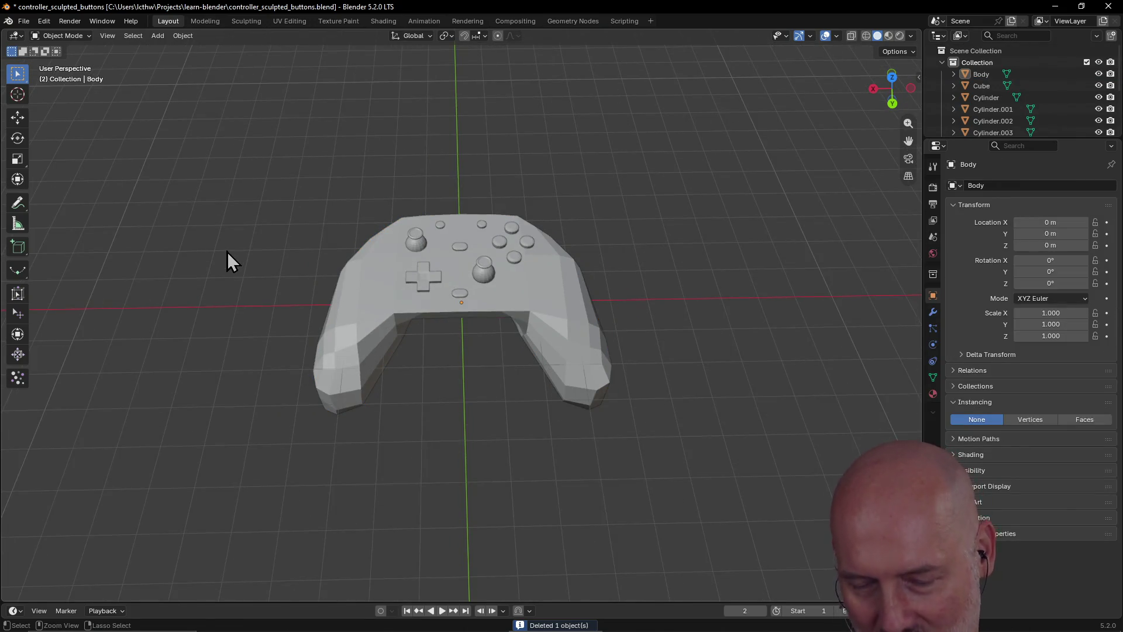
key(ctrl+s)
scroll(254, 222, up, 2)
scroll(256, 232, up, 1)
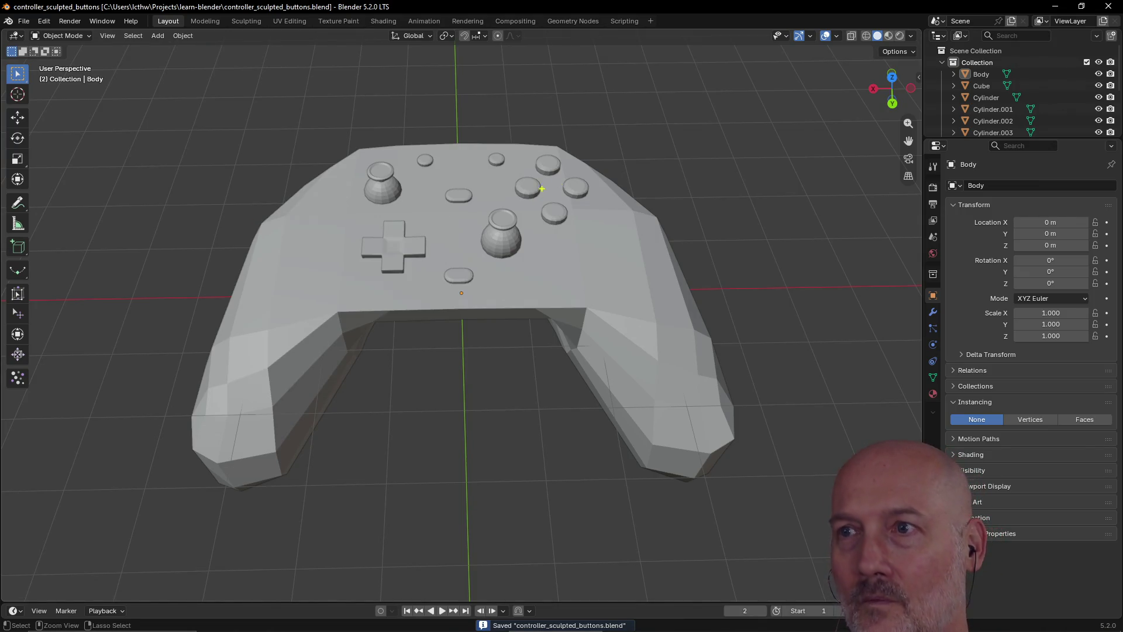
text(tBRB...)
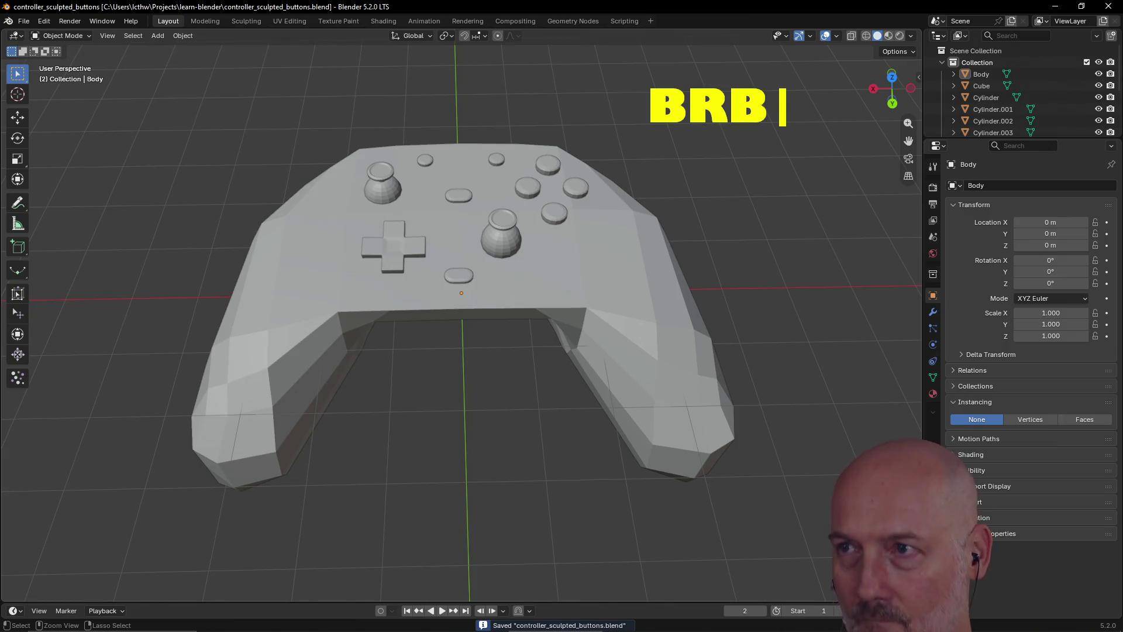
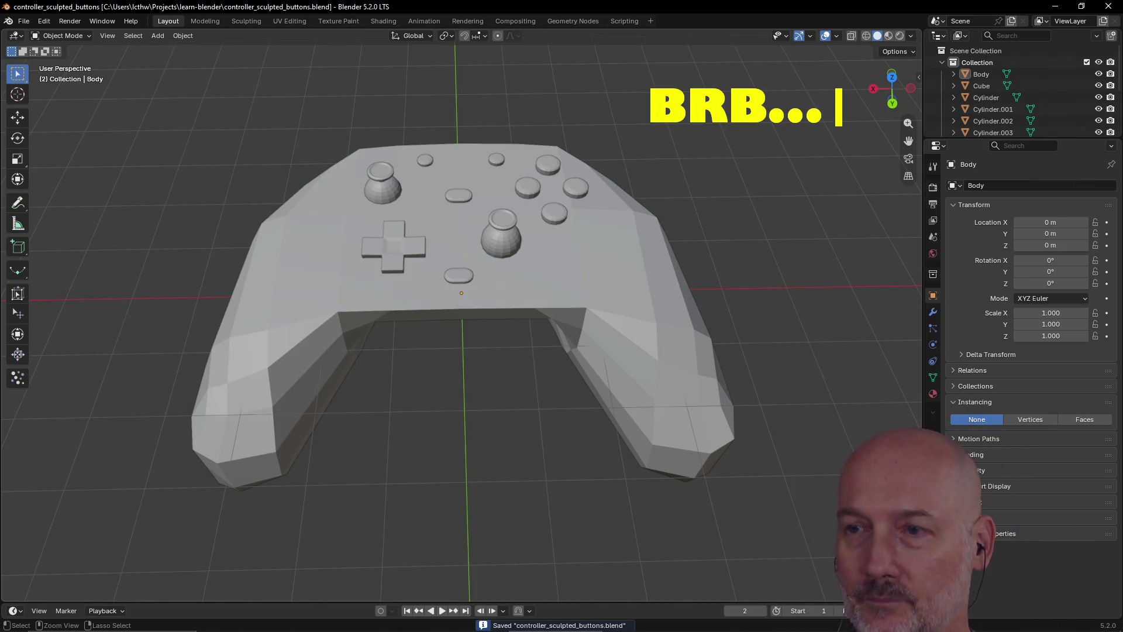
Select the right joystick and orbit around the controller
click(506, 244)
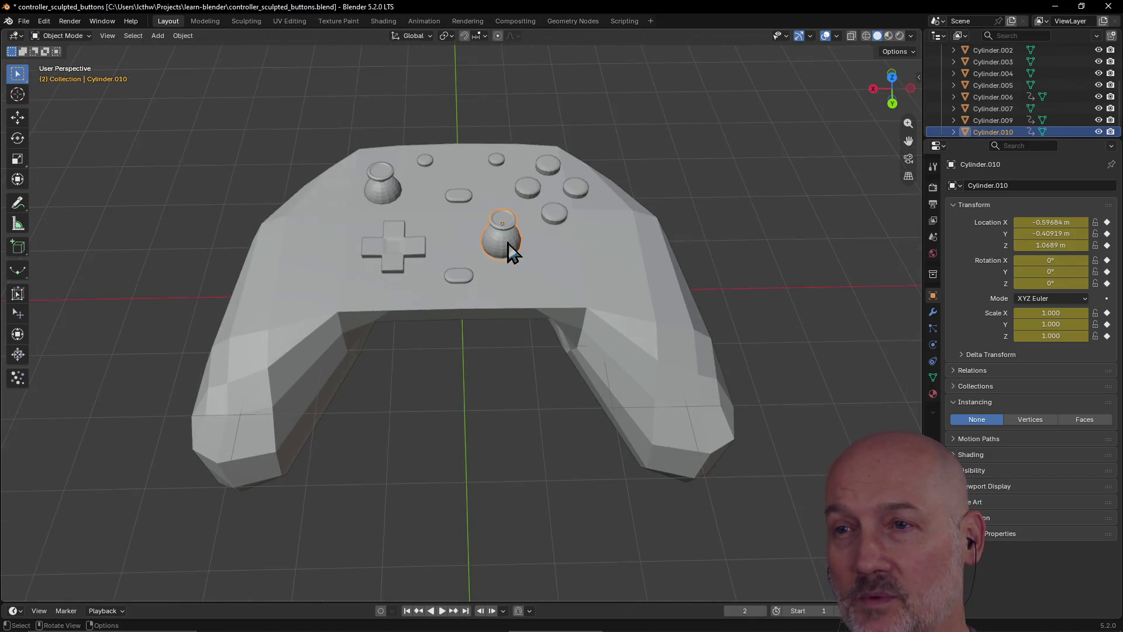
middle_drag(508, 244, 537, 251)
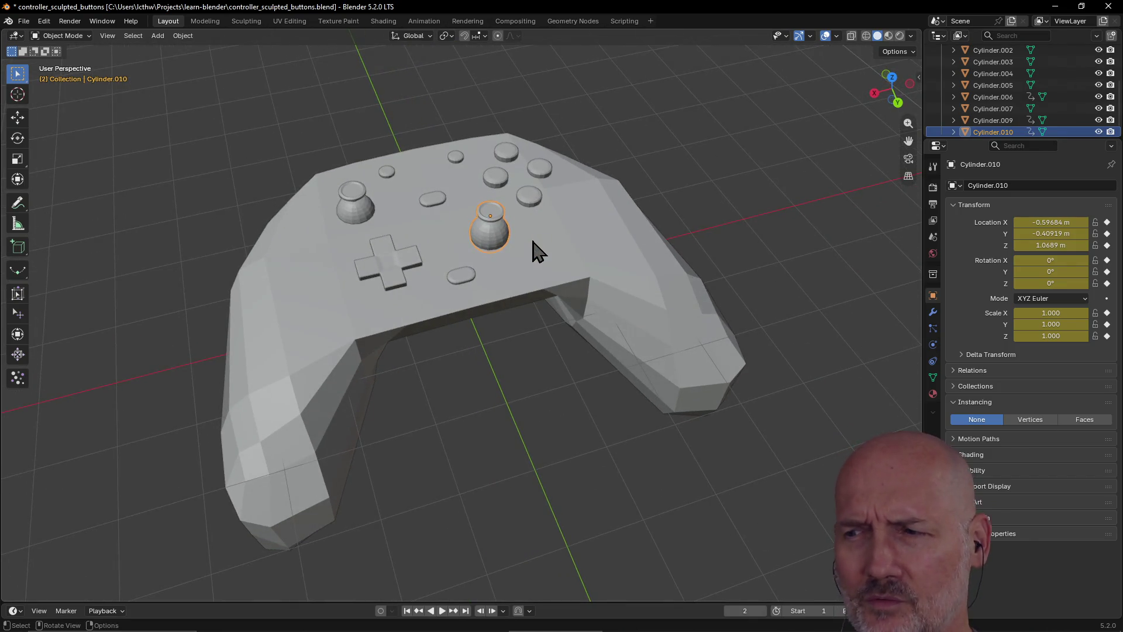
scroll(499, 251, up, 2)
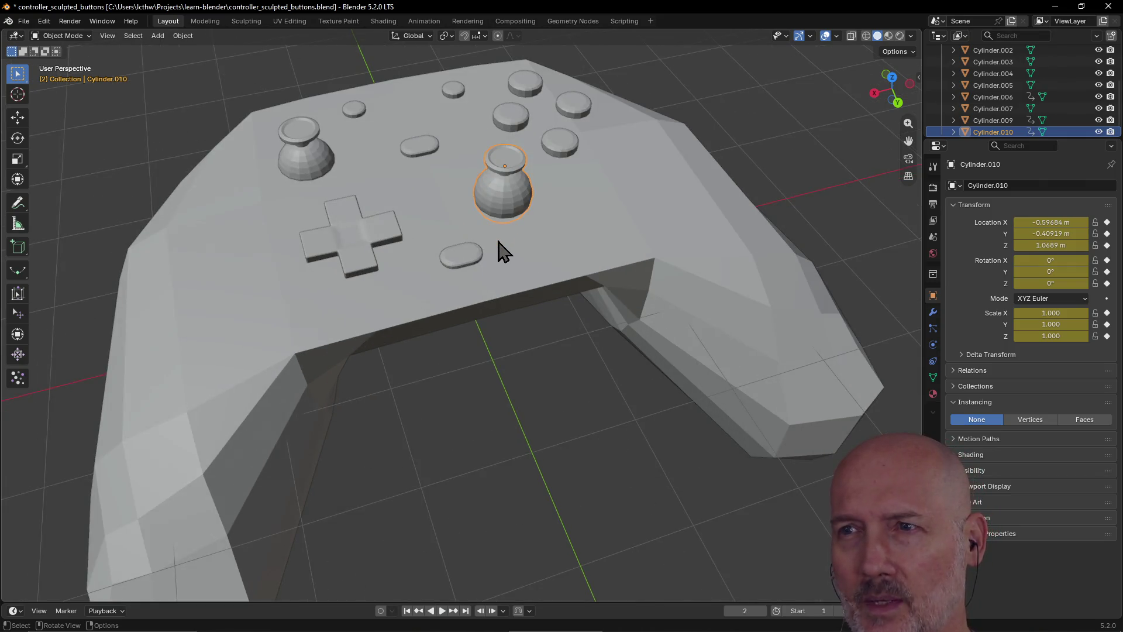
scroll(507, 205, down, 4)
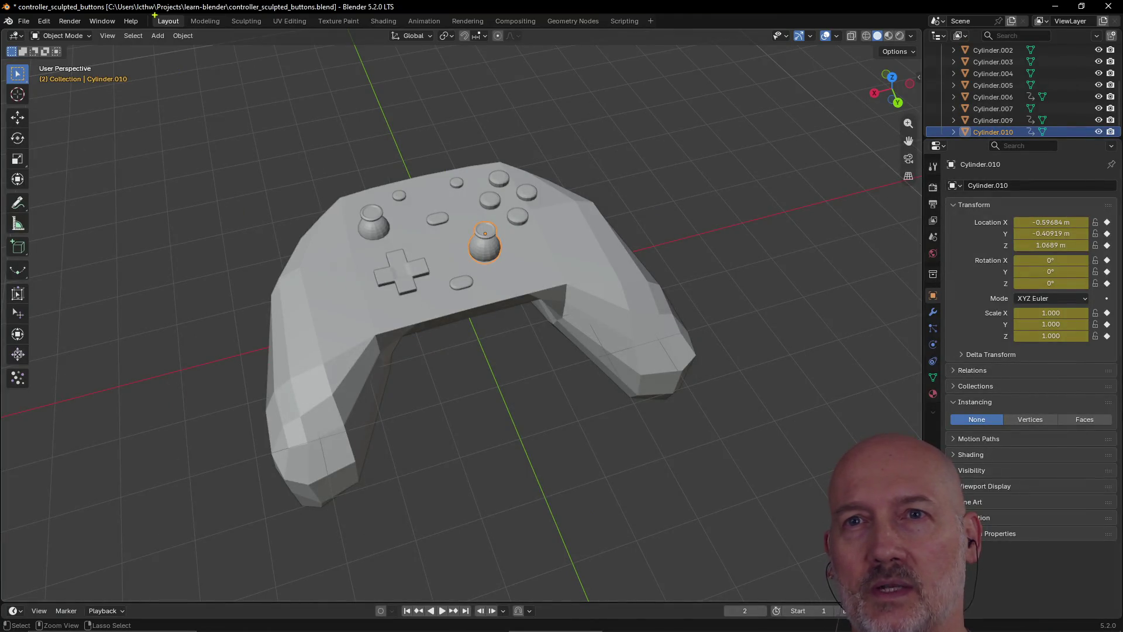
Draw freehand annotation strokes toward the model and file path, then clear them
mouse_move(155, 2)
mouse_down()
mouse_move(153, 34)
mouse_move(197, 39)
mouse_move(150, 3)
mouse_move(64, 179)
mouse_up()
drag(195, 49, 301, 137)
drag(141, 21, 1, 31)
drag(193, 12, 340, 10)
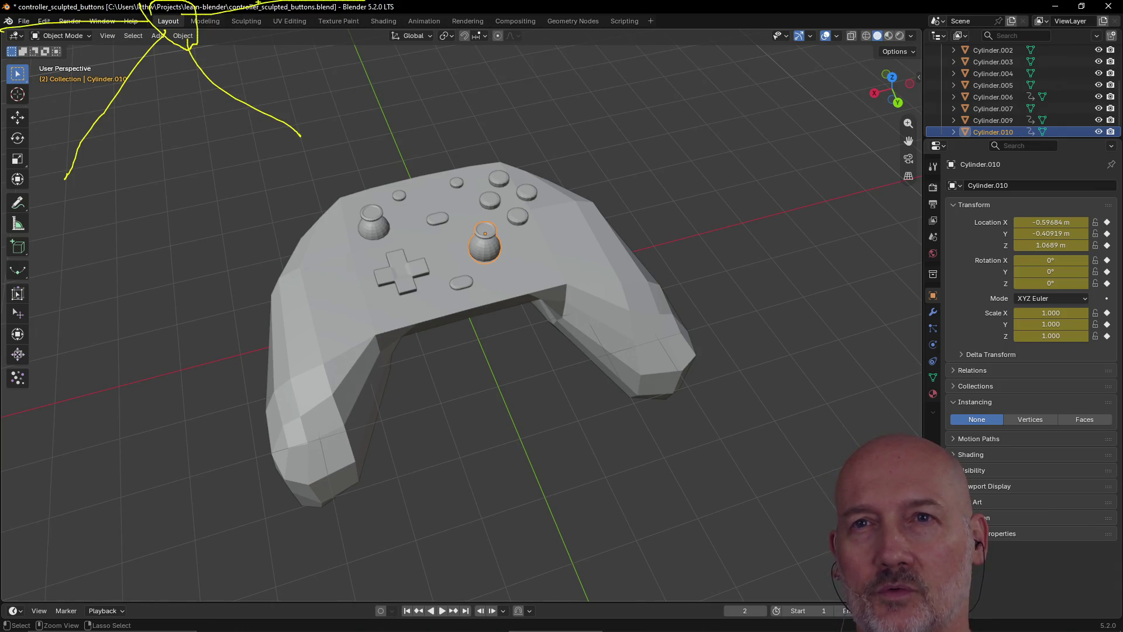
mouse_move(170, 36)
mouse_down()
mouse_move(177, 151)
mouse_move(224, 45)
mouse_move(310, 81)
mouse_up()
drag(154, 32, 60, 64)
drag(146, 14, 74, 1)
drag(192, 34, 296, 28)
drag(186, 6, 251, 1)
mouse_move(175, 41)
mouse_down()
mouse_move(169, 153)
mouse_move(148, 86)
mouse_move(147, 137)
mouse_up()
key(Escape)
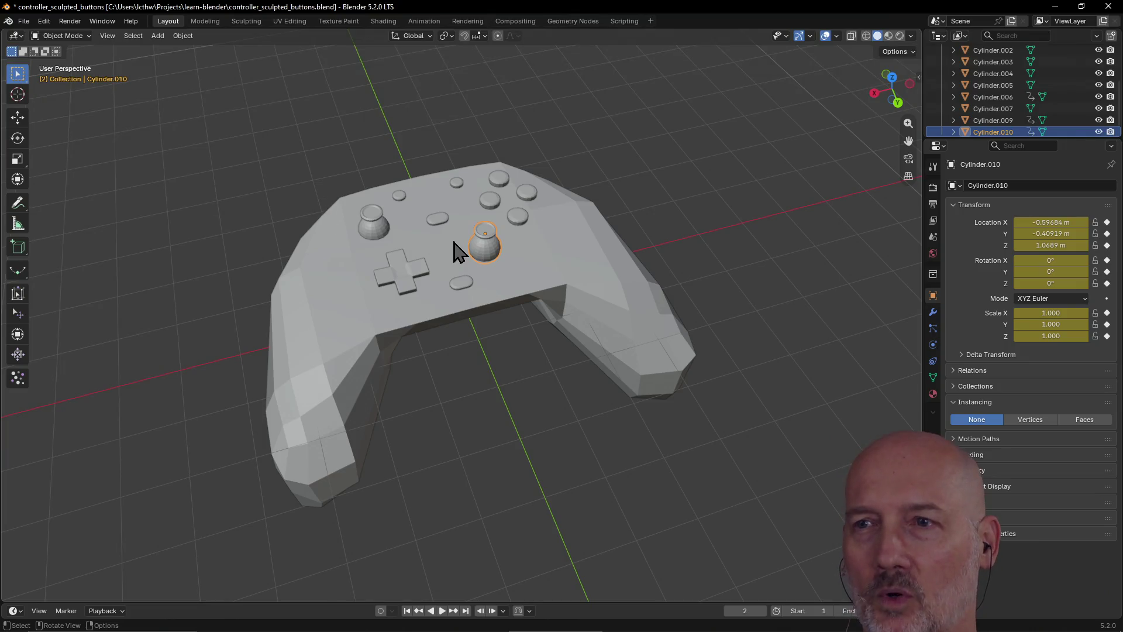
Inspect the left joystick, D-pad, oval button, face buttons and body one by one
click(377, 234)
click(397, 283)
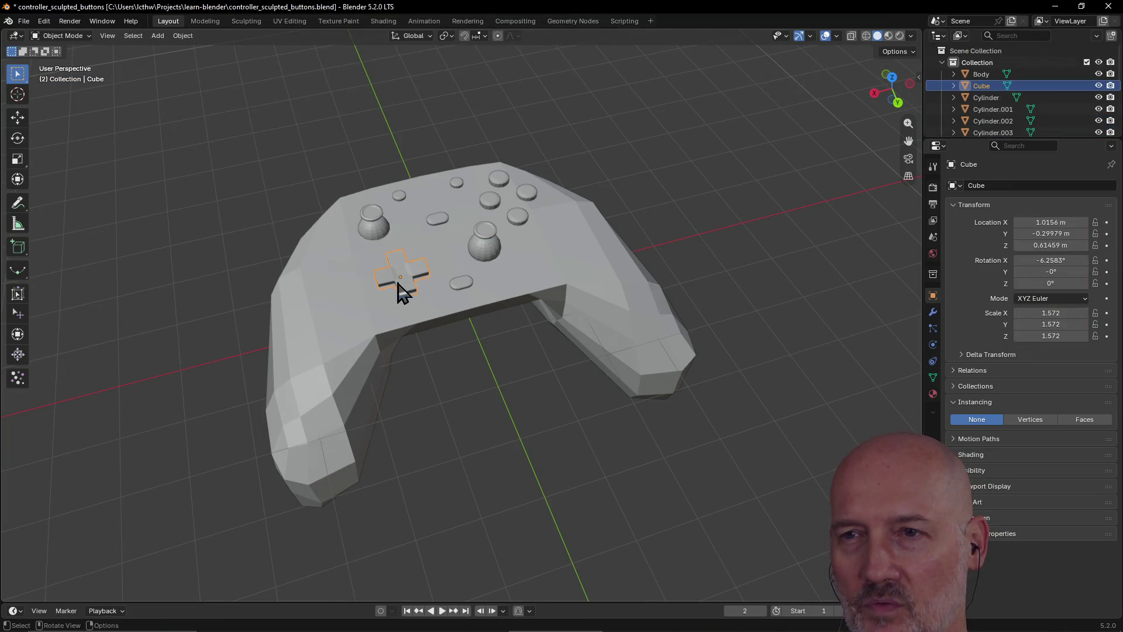
click(423, 321)
scroll(426, 315, up, 2)
click(461, 268)
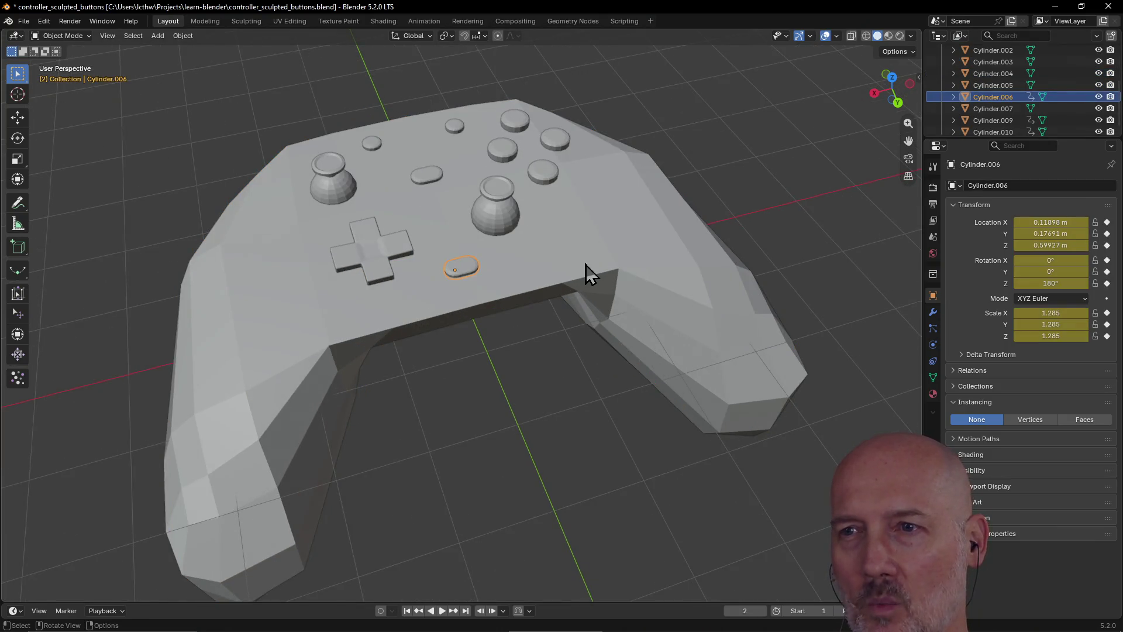
scroll(584, 275, down, 3)
click(585, 276)
mouse_move(585, 276)
middle_down()
mouse_move(454, 252)
mouse_move(562, 326)
middle_up()
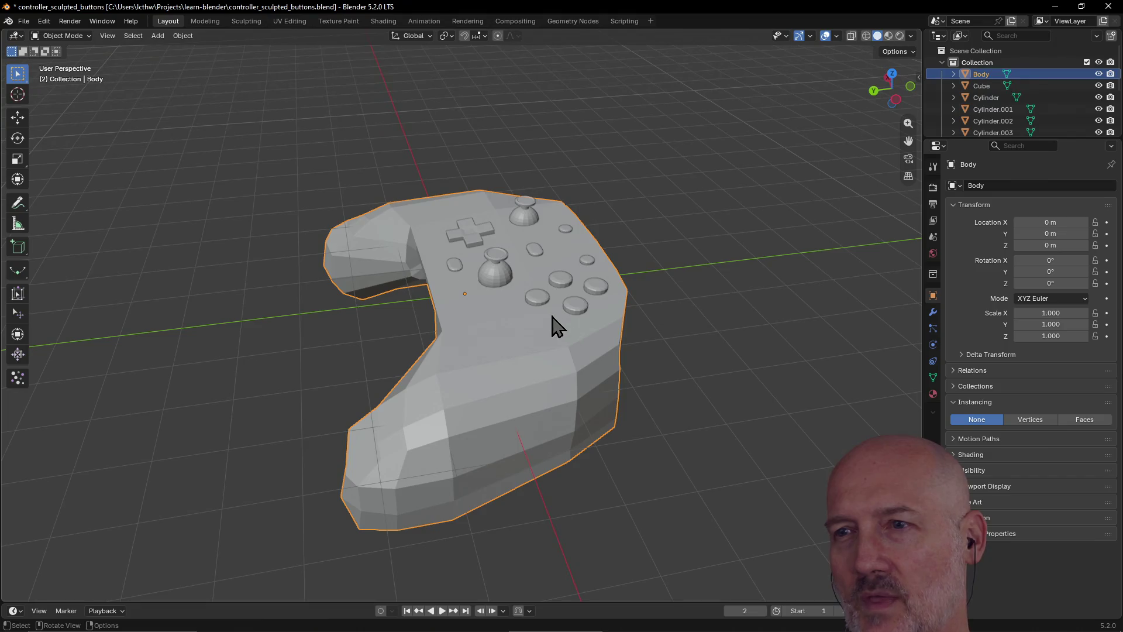
click(537, 305)
click(499, 279)
middle_drag(499, 279, 579, 301)
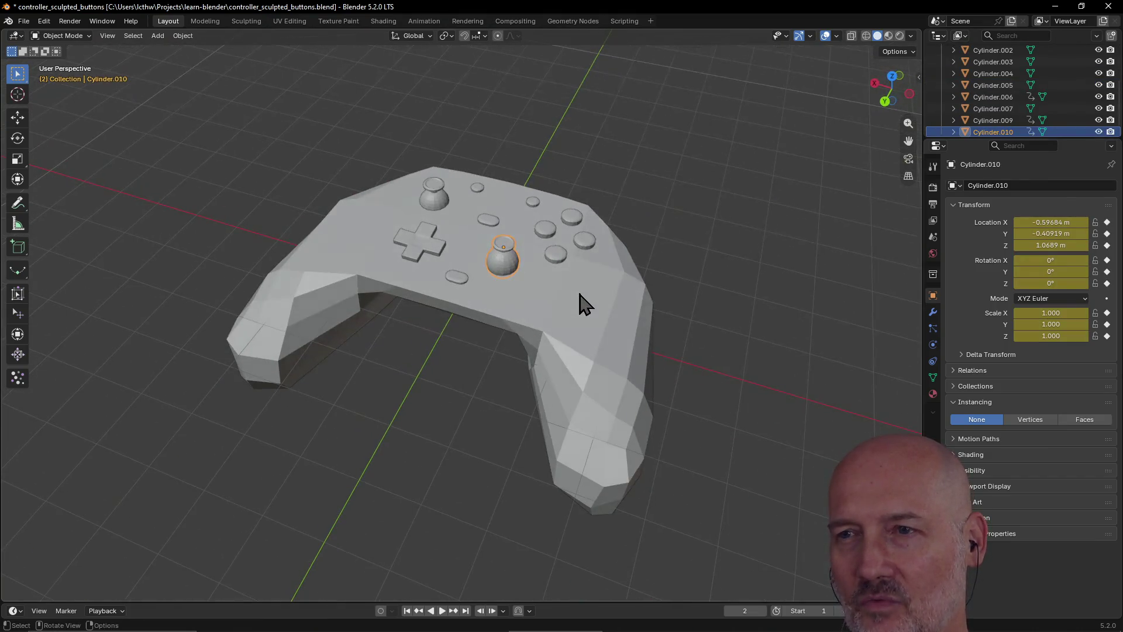
Check joysticks Cylinder.009 and Cylinder.010 against the body from a lower, frontal angle
click(337, 232)
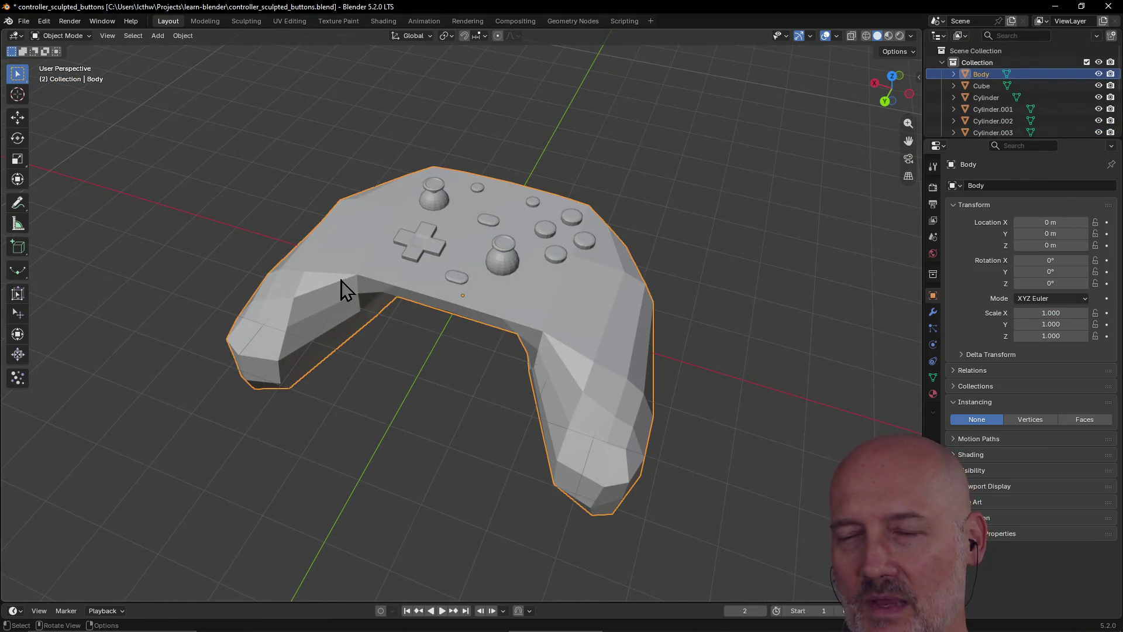
middle_drag(541, 321, 568, 331)
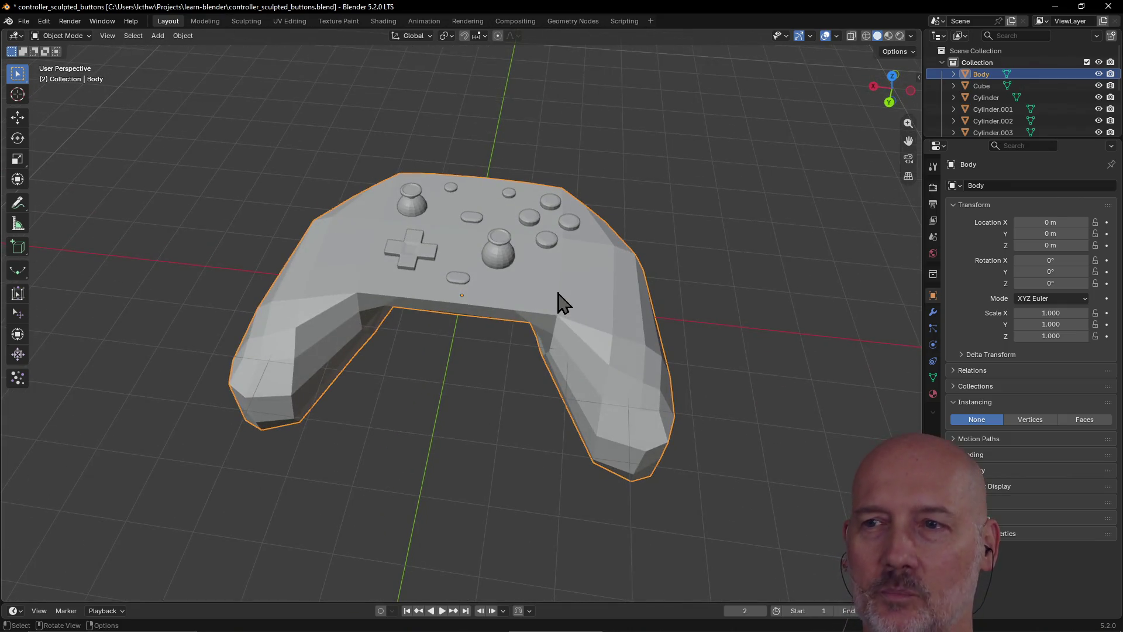
click(510, 266)
scroll(510, 269, up, 4)
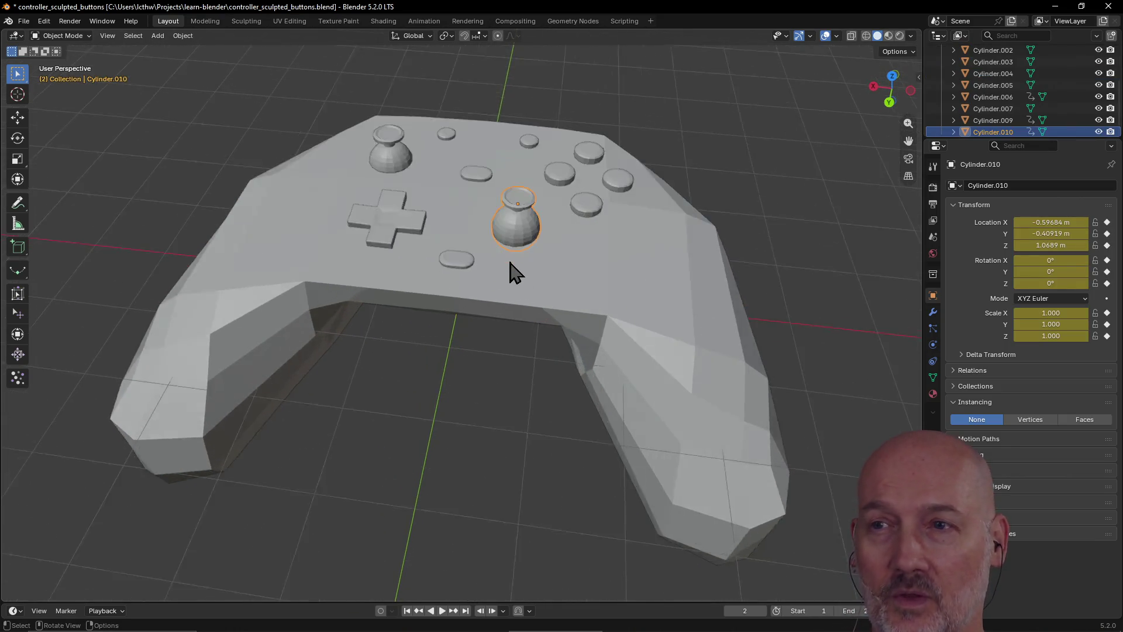
click(388, 119)
scroll(419, 264, down, 2)
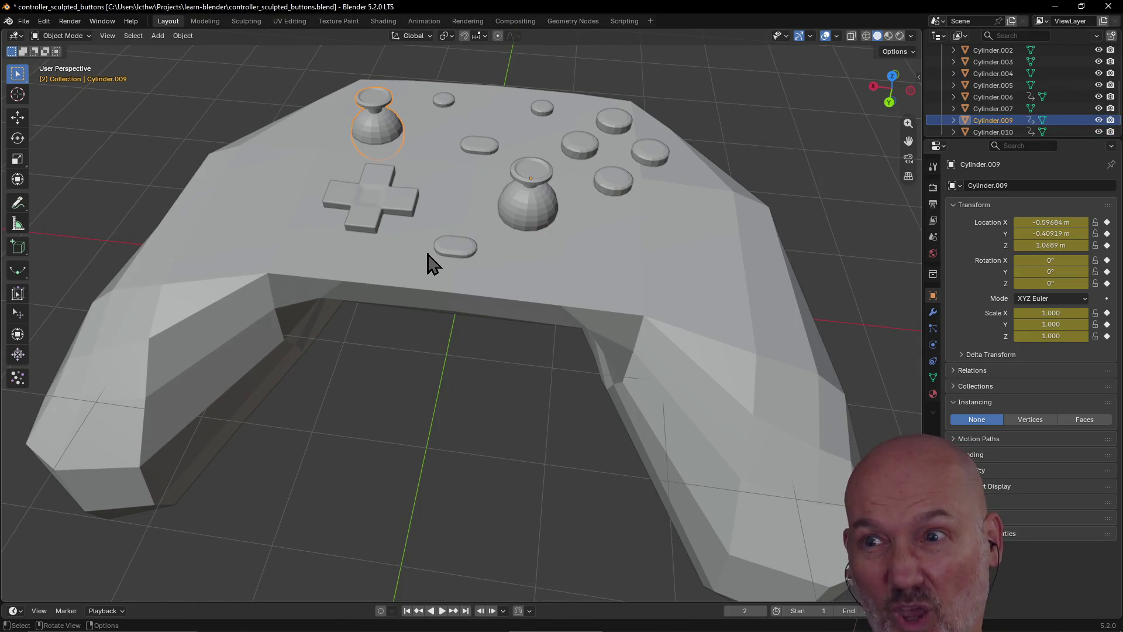
click(529, 275)
scroll(607, 293, down, 5)
scroll(573, 331, up, 1)
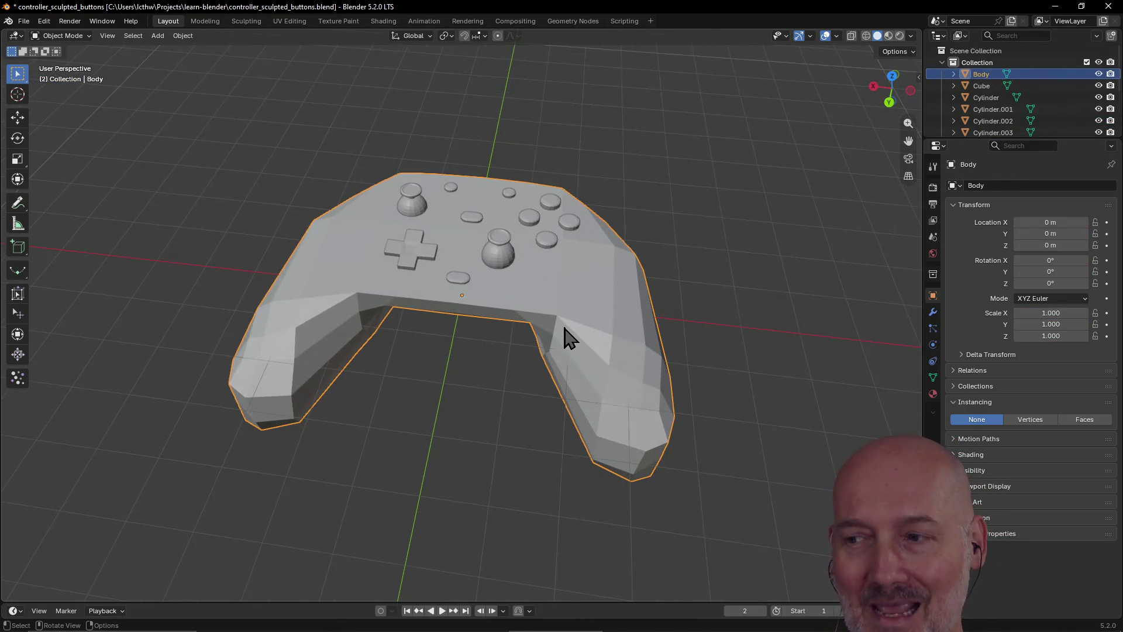
scroll(566, 315, up, 2)
scroll(564, 306, down, 3)
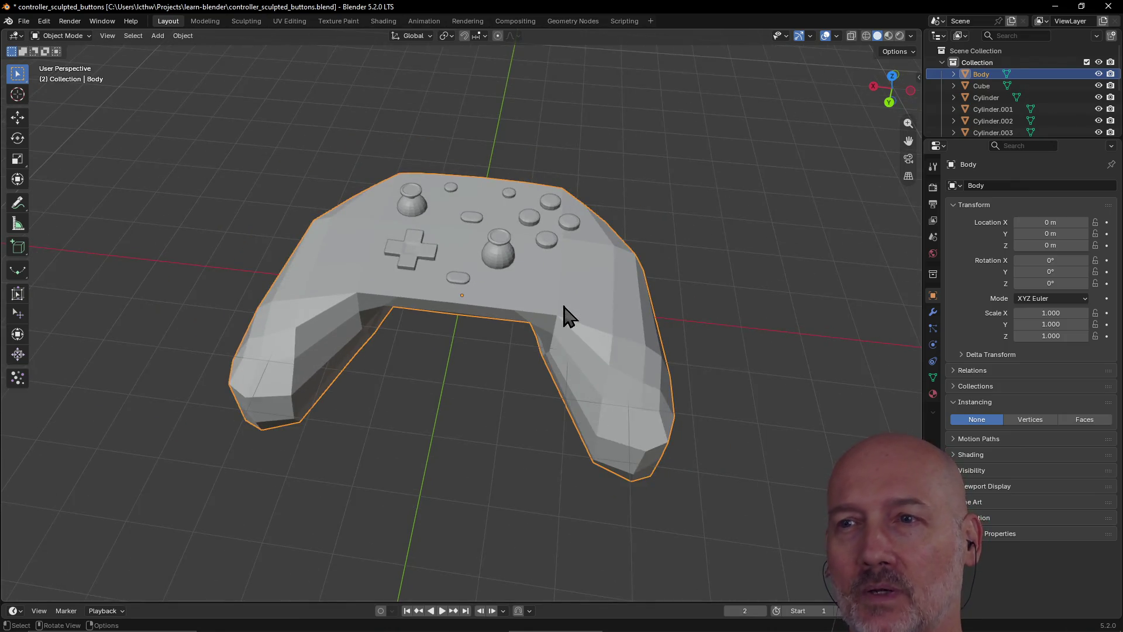
middle_drag(562, 314, 622, 321)
click(477, 256)
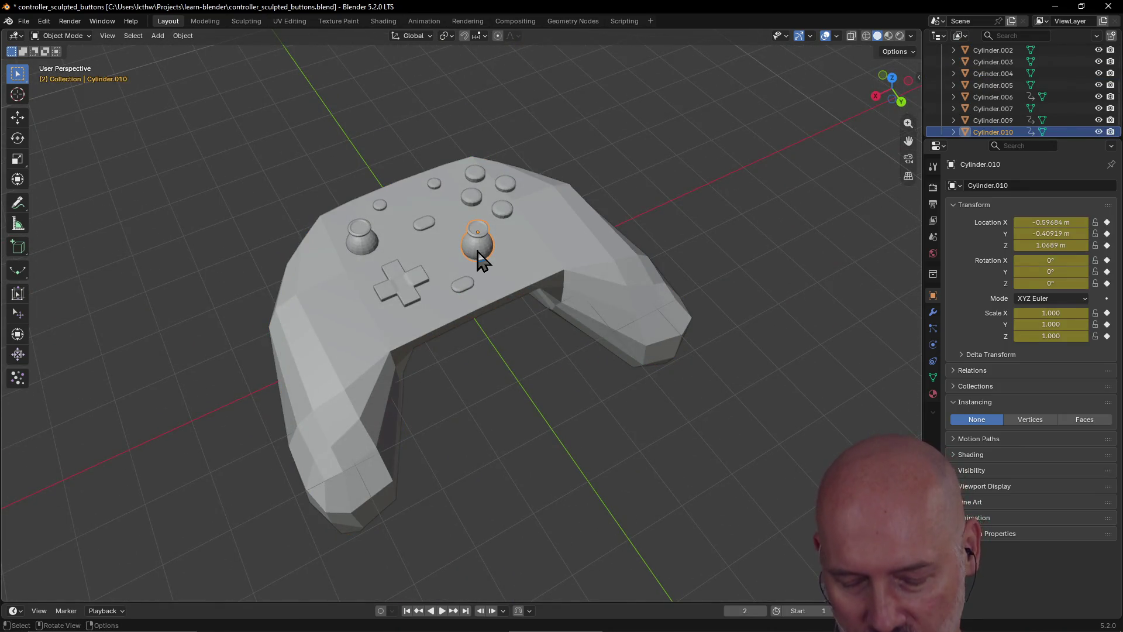
Duplicate joystick Cylinder.008 and raise the copy onto the controller's left side
click(477, 256)
key(g)
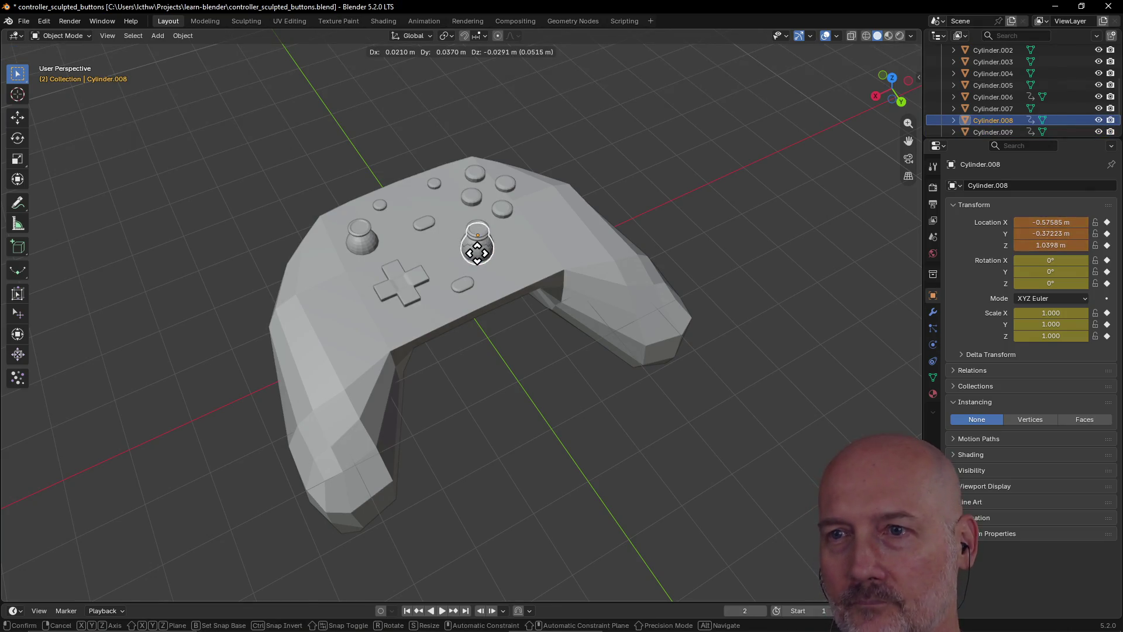
click(343, 322)
middle_drag(344, 324, 331, 274)
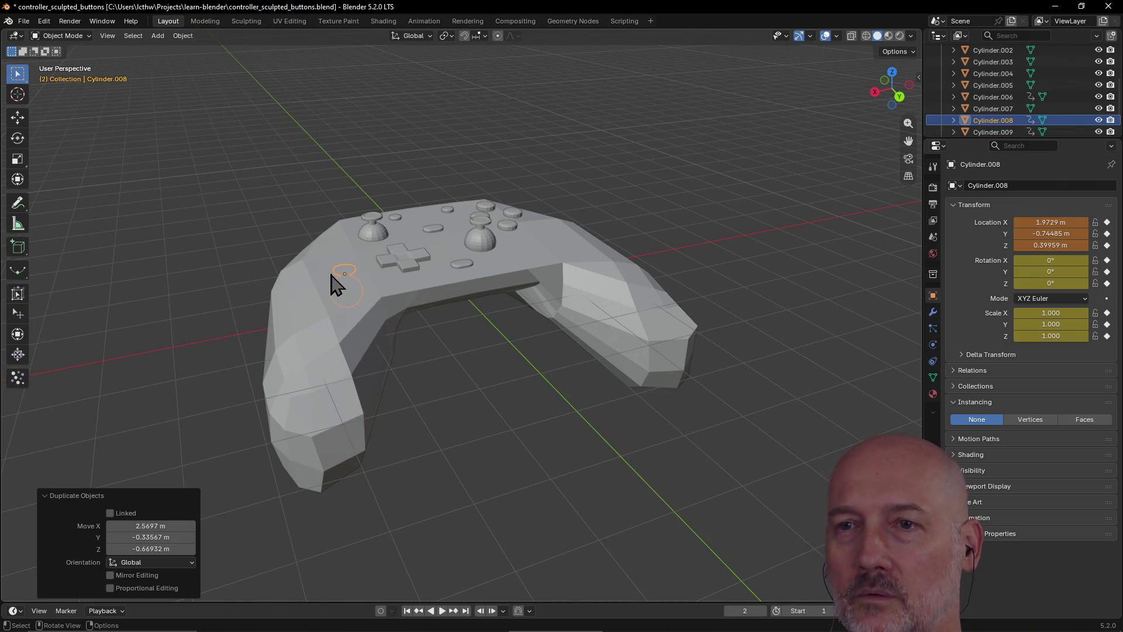
key(g)
key(z)
click(334, 244)
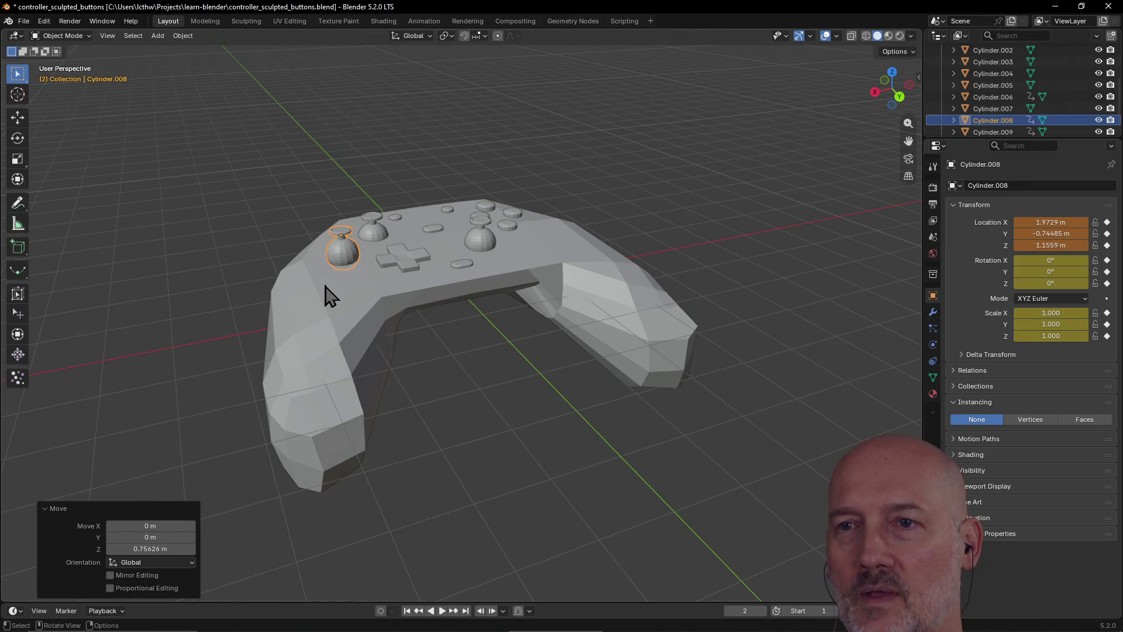
Save controller_sculpted_buttons.blend with the new joystick in place
scroll(351, 287, up, 3)
click(378, 283)
mouse_move(378, 283)
middle_down()
mouse_move(366, 319)
mouse_move(310, 320)
middle_up()
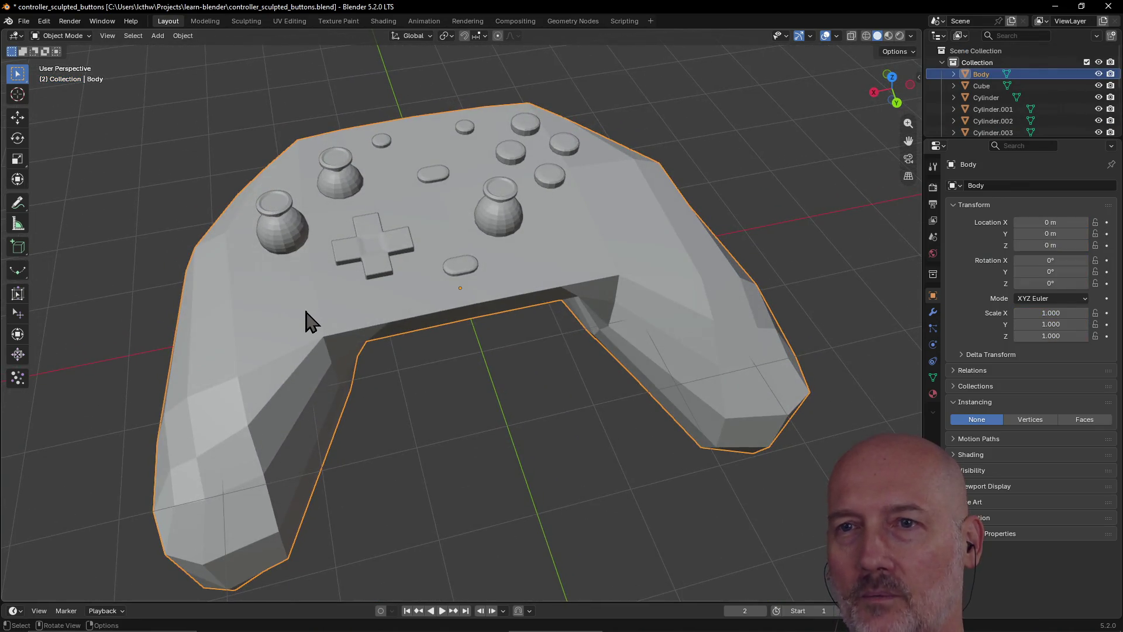
key(ctrl+s)
scroll(310, 321, down, 2)
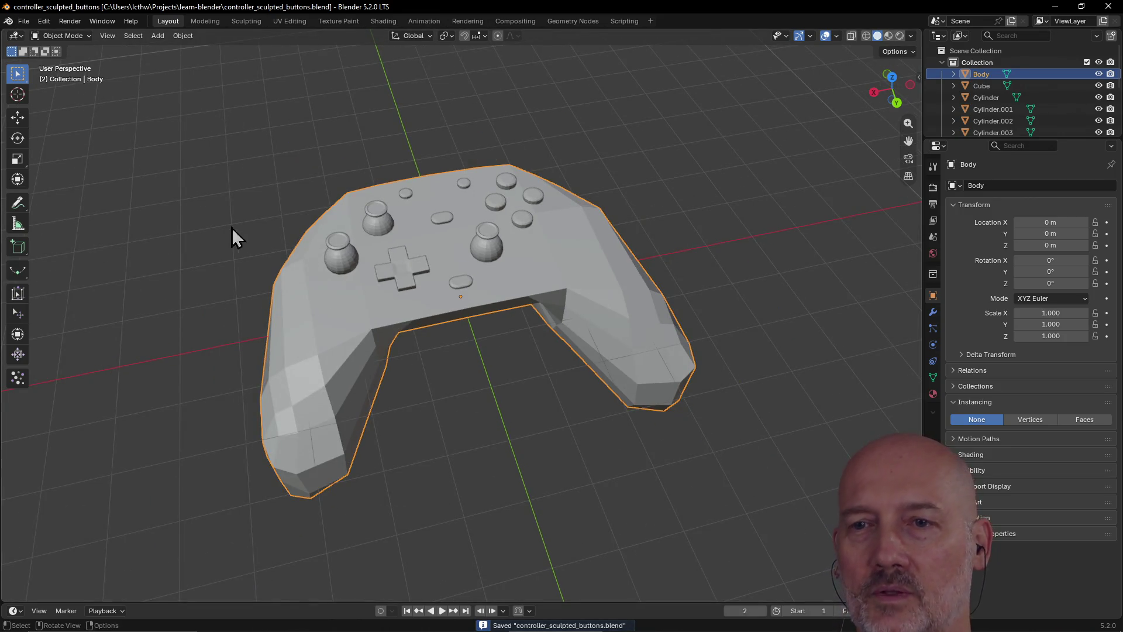
click(327, 365)
key(ctrl+s)
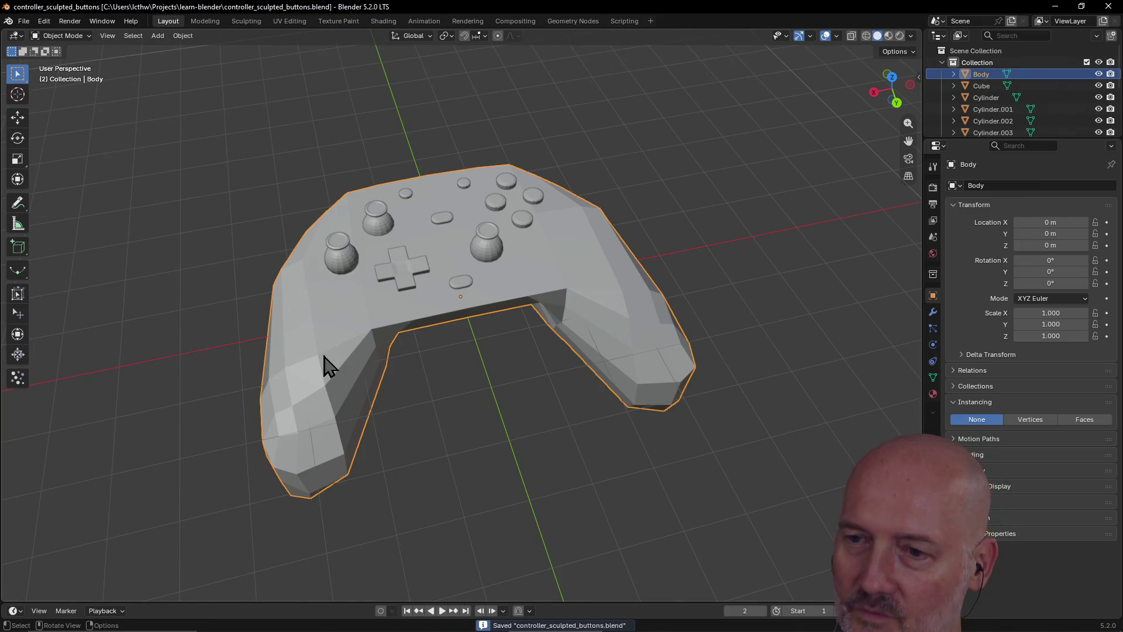
click(26, 22)
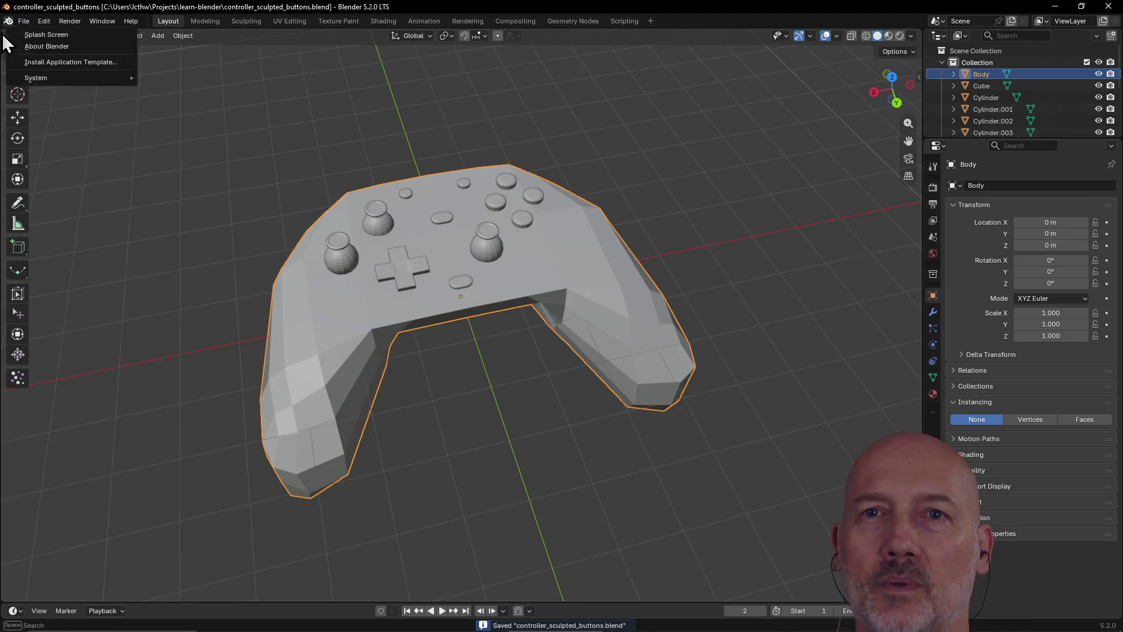
Open the recent file banana.blend and look around the banana model
click(19, 20)
click(20, 20)
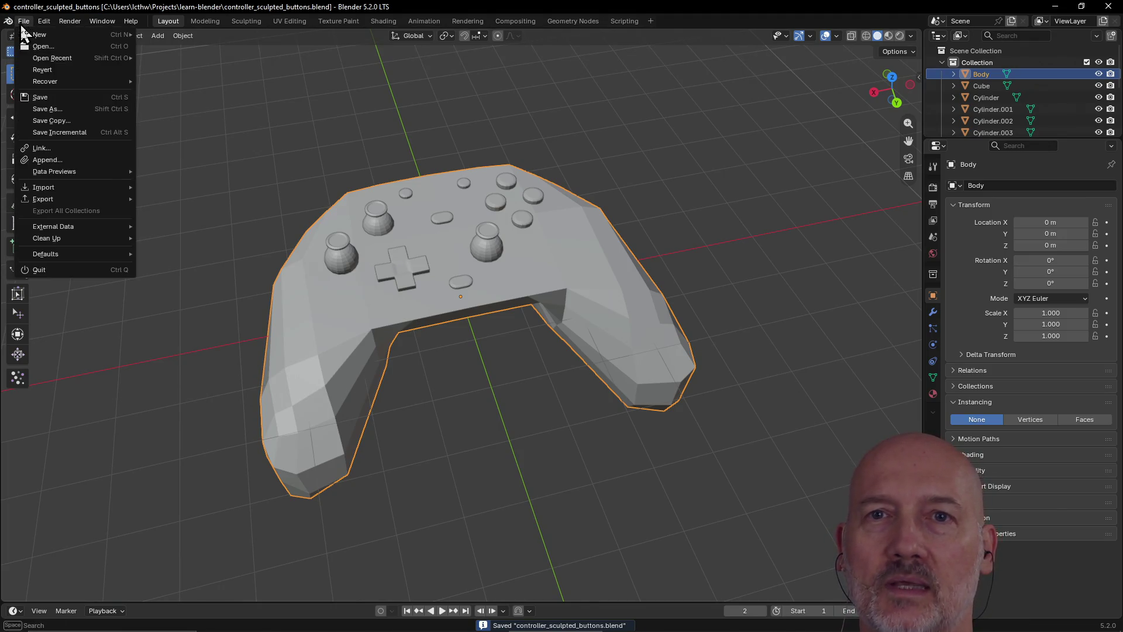
click(39, 97)
click(22, 25)
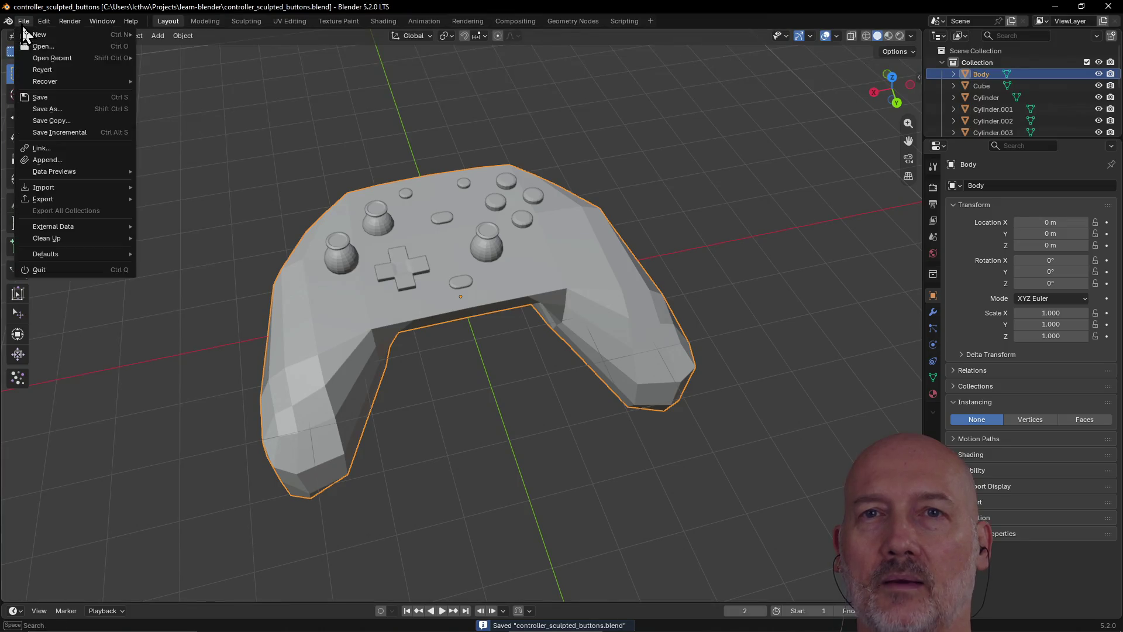
mouse_move(42, 81)
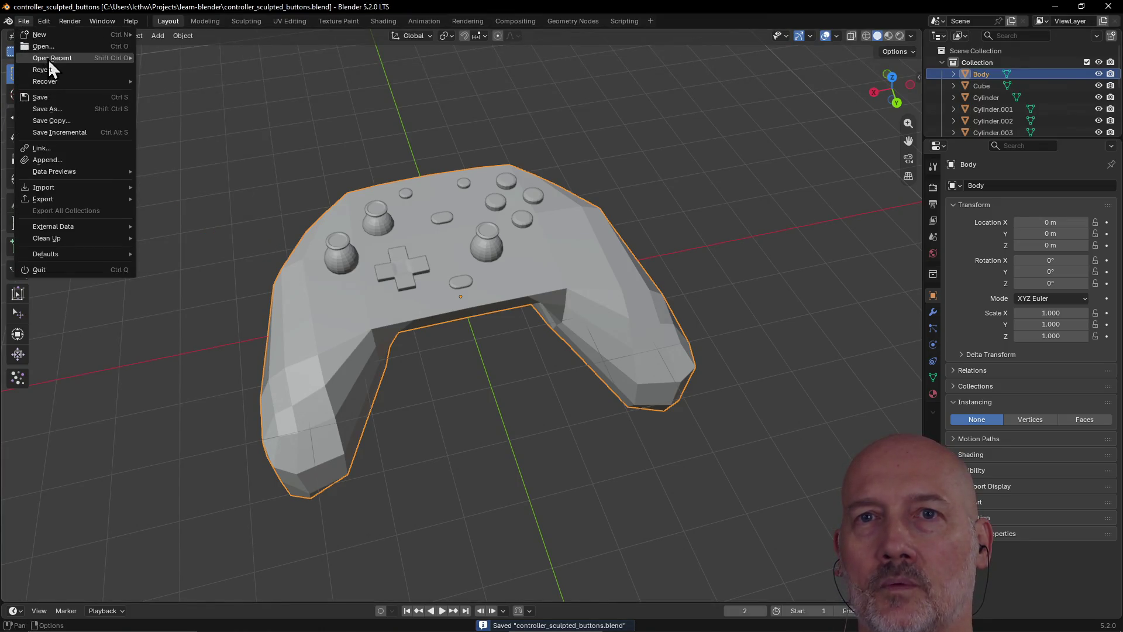
mouse_move(48, 59)
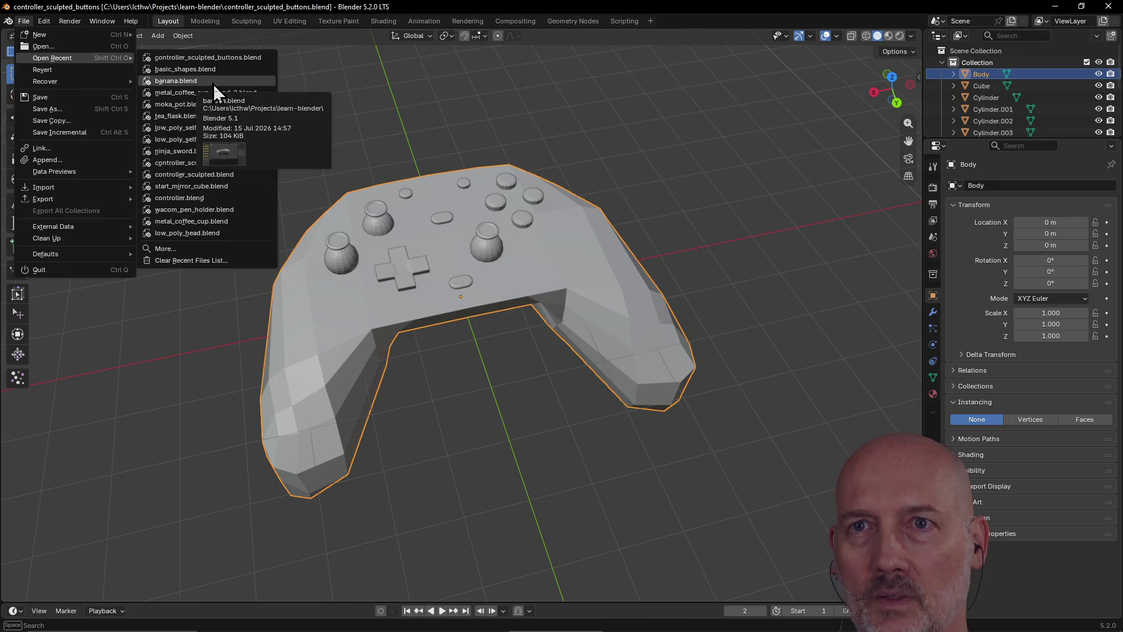
click(213, 81)
middle_drag(450, 304, 444, 342)
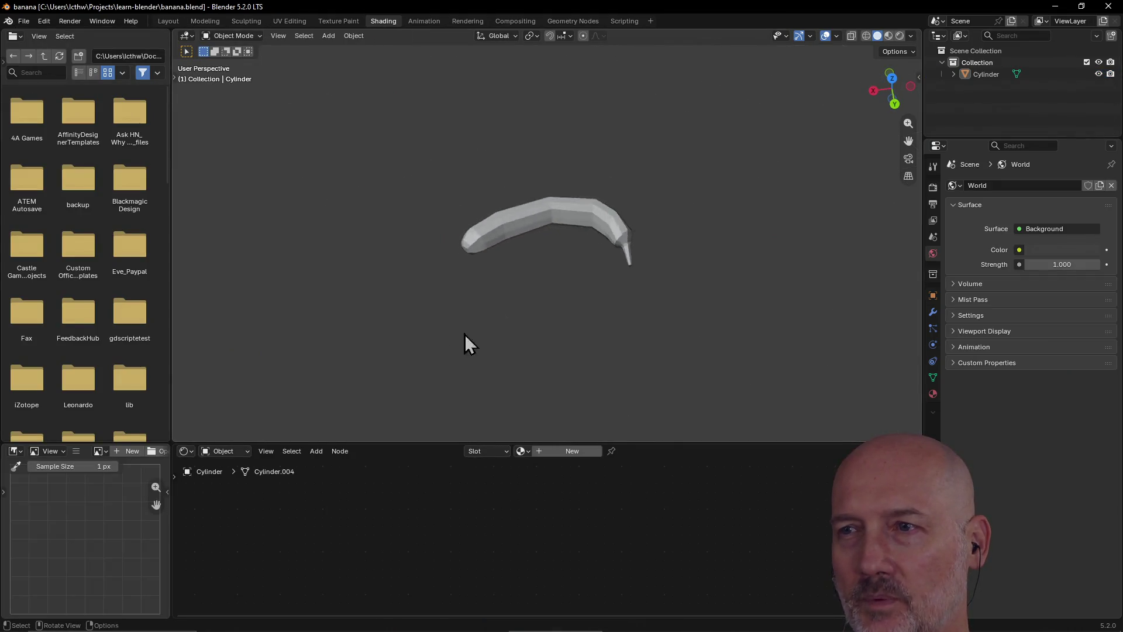
scroll(577, 258, up, 5)
mouse_move(576, 259)
middle_down()
mouse_move(624, 253)
mouse_move(553, 244)
middle_up()
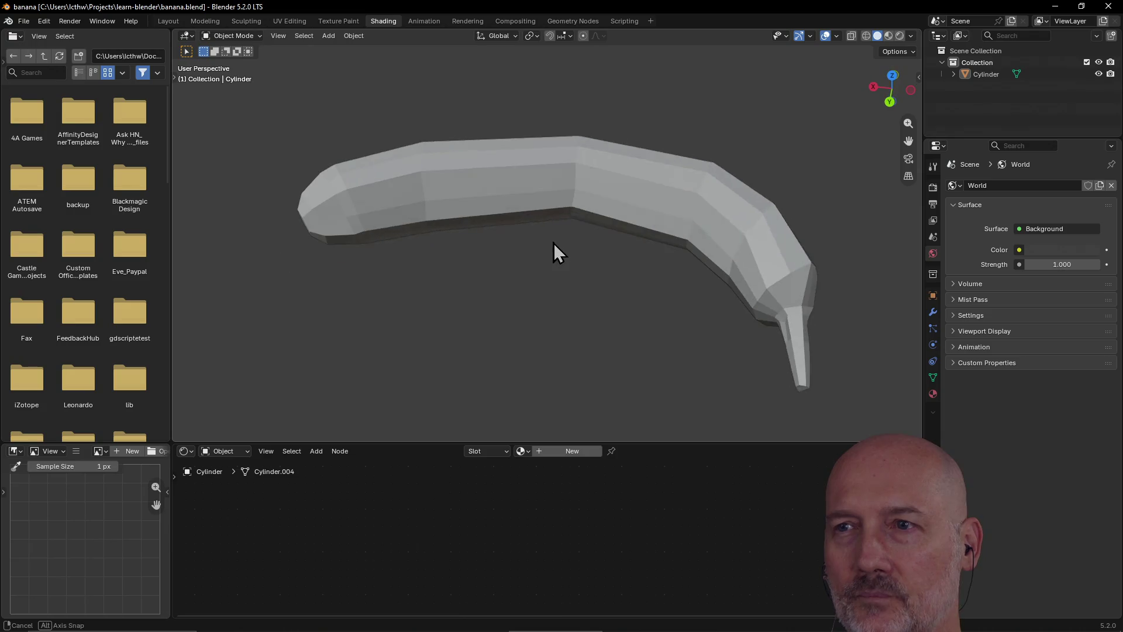
Reopen controller_sculpted_buttons.blend from File > Open Recent
click(27, 18)
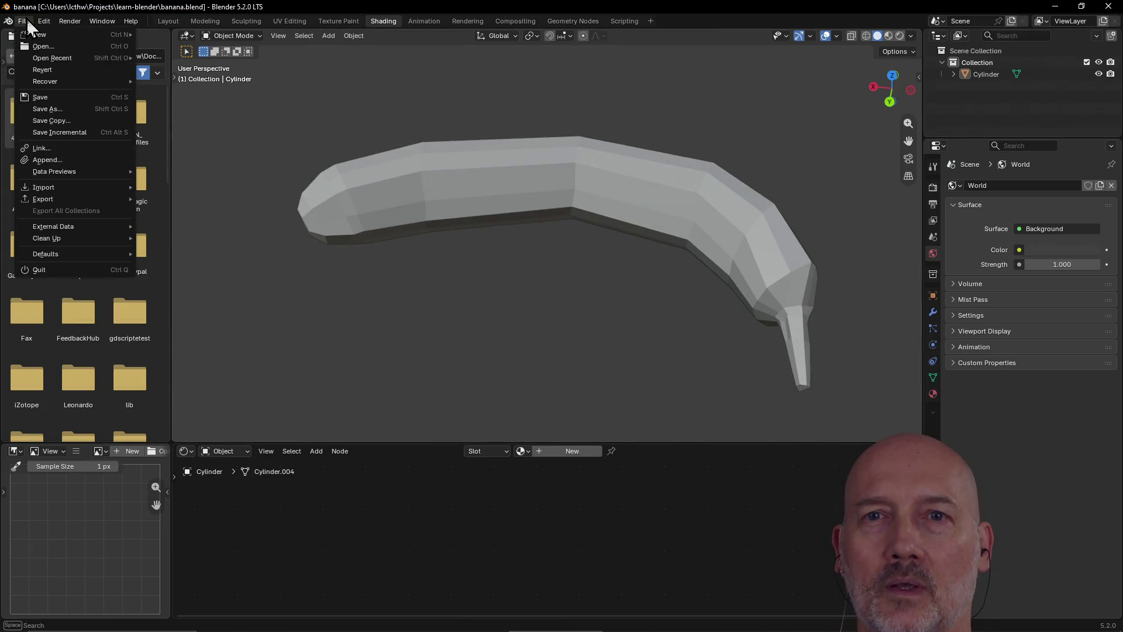
mouse_move(53, 61)
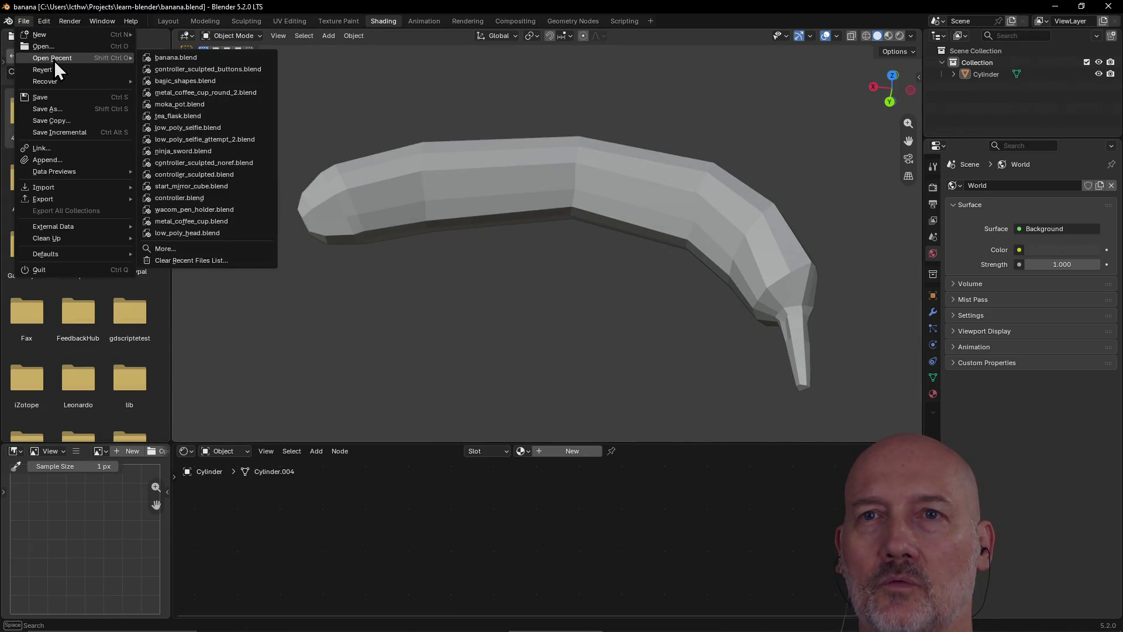
click(176, 71)
scroll(514, 268, up, 2)
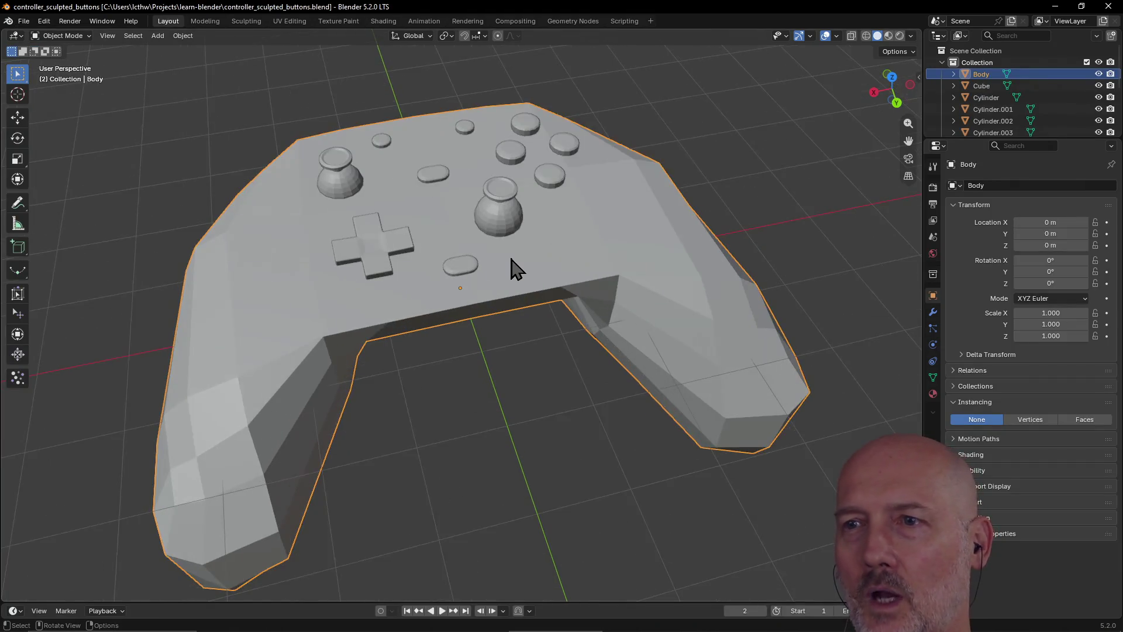
scroll(509, 268, down, 5)
mouse_move(509, 268)
middle_down()
mouse_move(491, 268)
mouse_move(566, 266)
mouse_move(516, 266)
mouse_move(531, 244)
middle_up()
scroll(471, 268, up, 5)
click(531, 243)
key(shift+d)
click(328, 201)
mouse_move(328, 201)
middle_down()
mouse_move(479, 190)
mouse_move(310, 160)
middle_up()
scroll(481, 185, down, 5)
scroll(446, 276, up, 5)
mouse_move(442, 267)
middle_down()
mouse_move(509, 277)
mouse_move(497, 266)
mouse_move(499, 283)
middle_up()
key(KP_8)
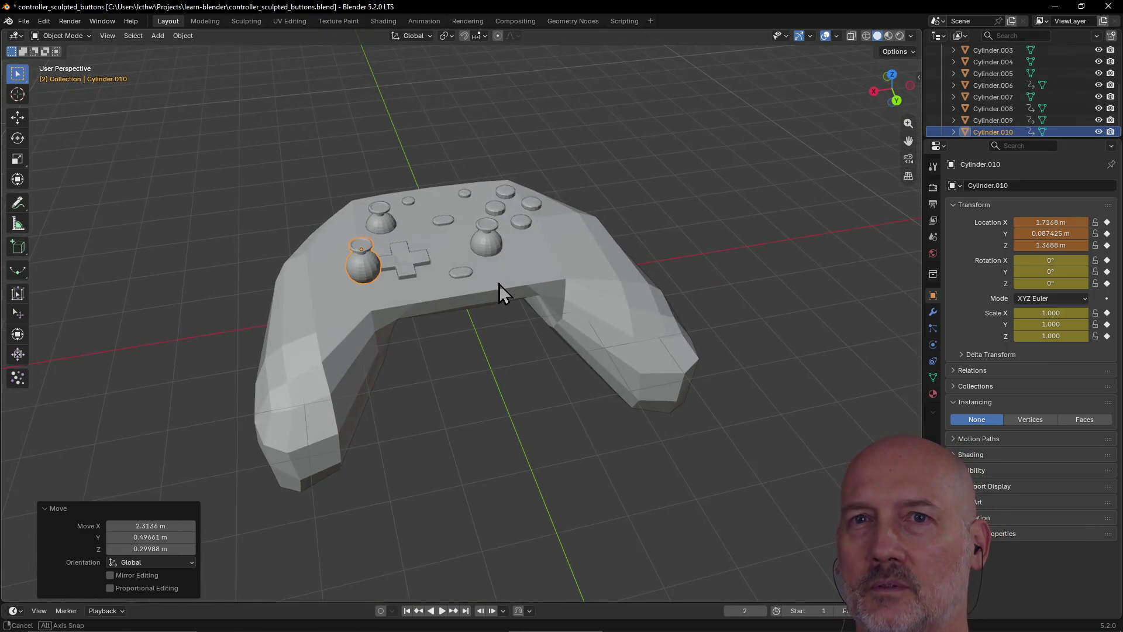
scroll(380, 286, up, 3)
middle_drag(381, 287, 311, 300)
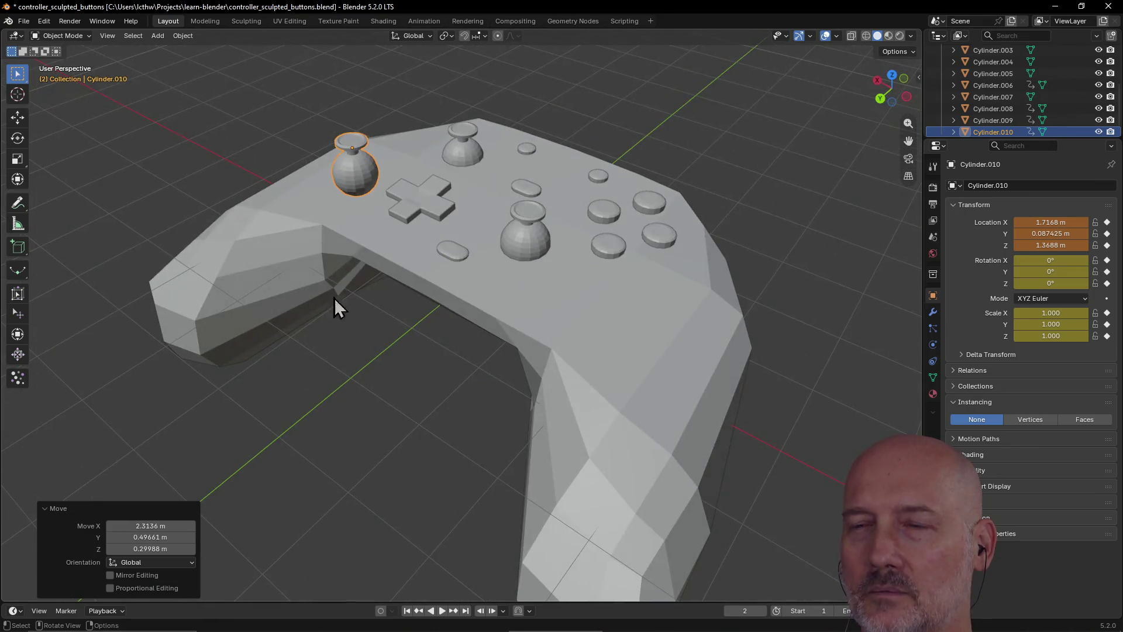
mouse_move(275, 230)
middle_down()
mouse_move(426, 213)
mouse_move(320, 223)
middle_up()
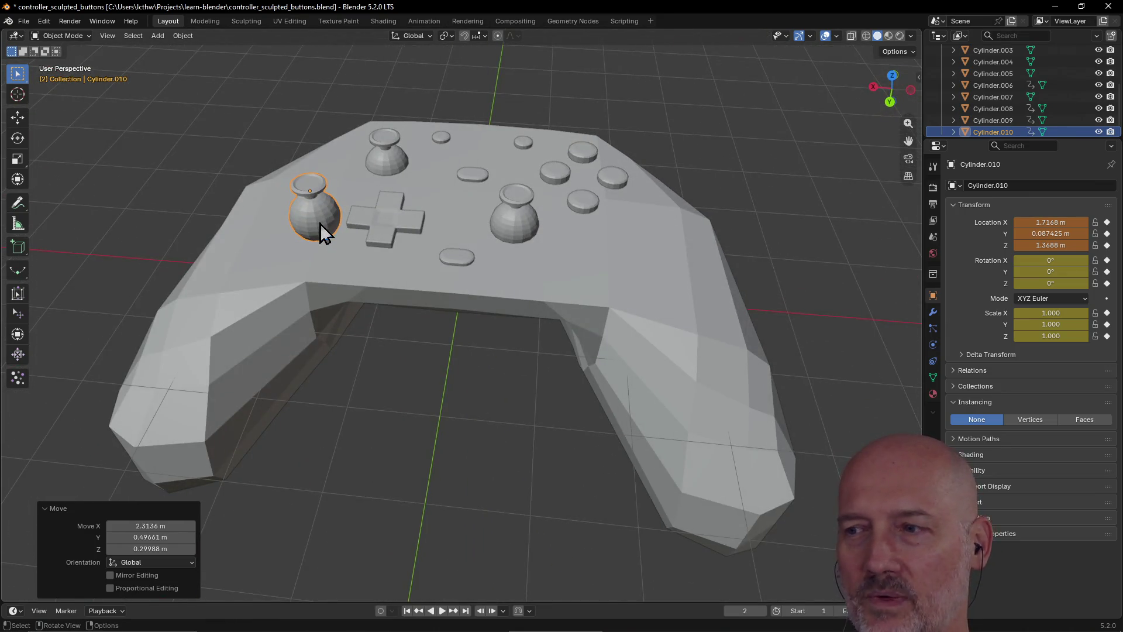
click(525, 214)
middle_drag(525, 214, 529, 222)
click(311, 215)
mouse_move(311, 215)
middle_down()
mouse_move(392, 231)
mouse_move(496, 207)
mouse_move(313, 239)
middle_up()
click(444, 211)
click(320, 214)
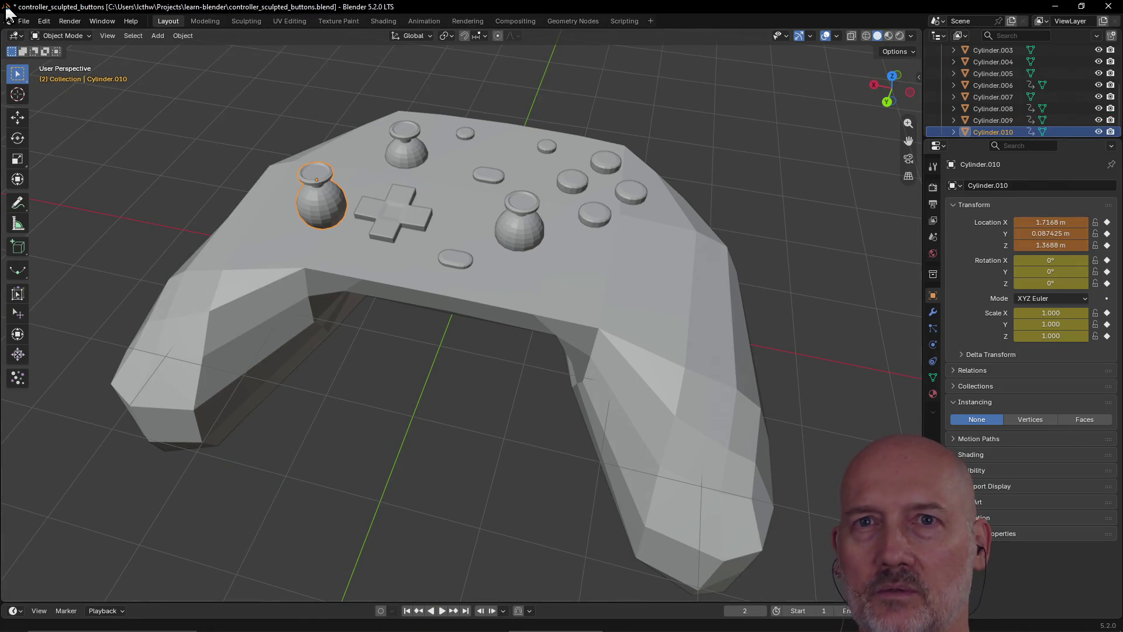
click(23, 21)
mouse_move(62, 78)
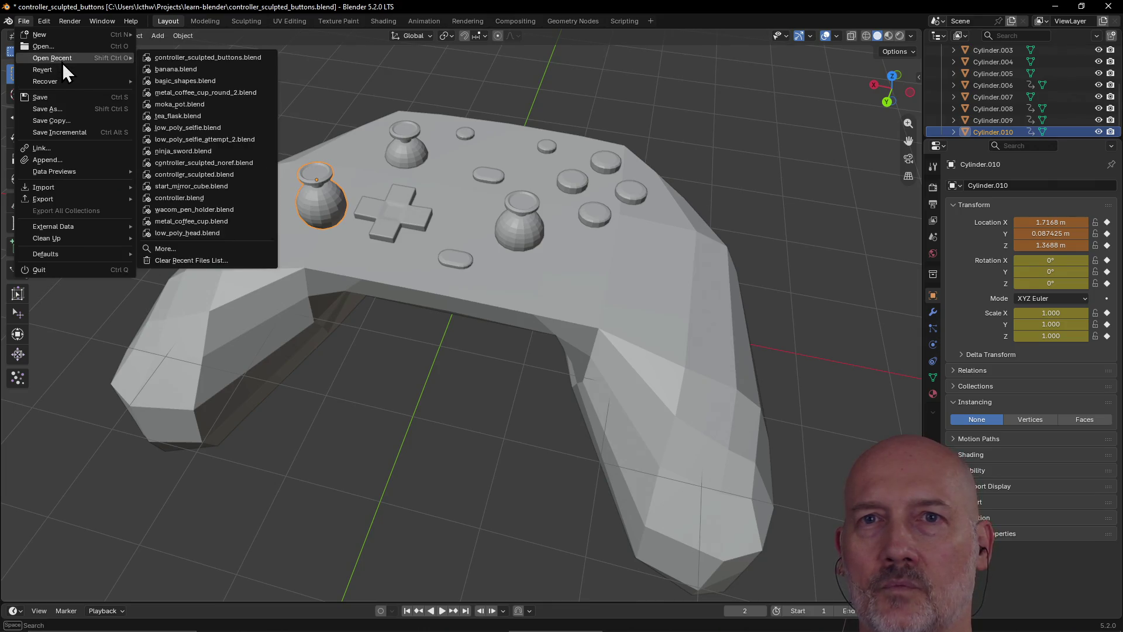
click(62, 70)
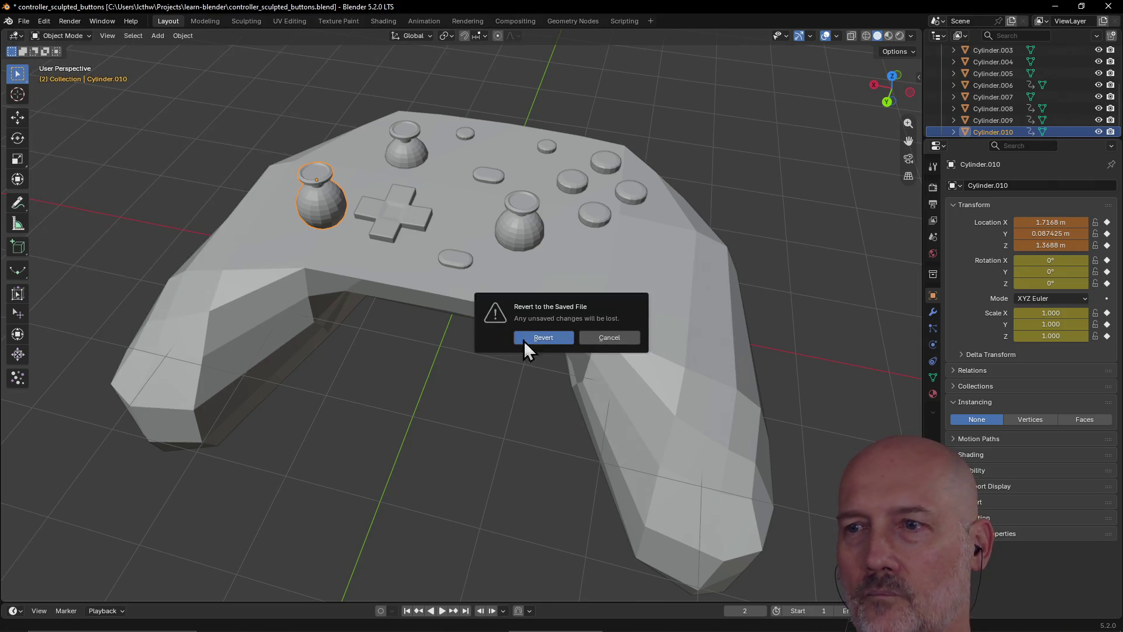
click(553, 340)
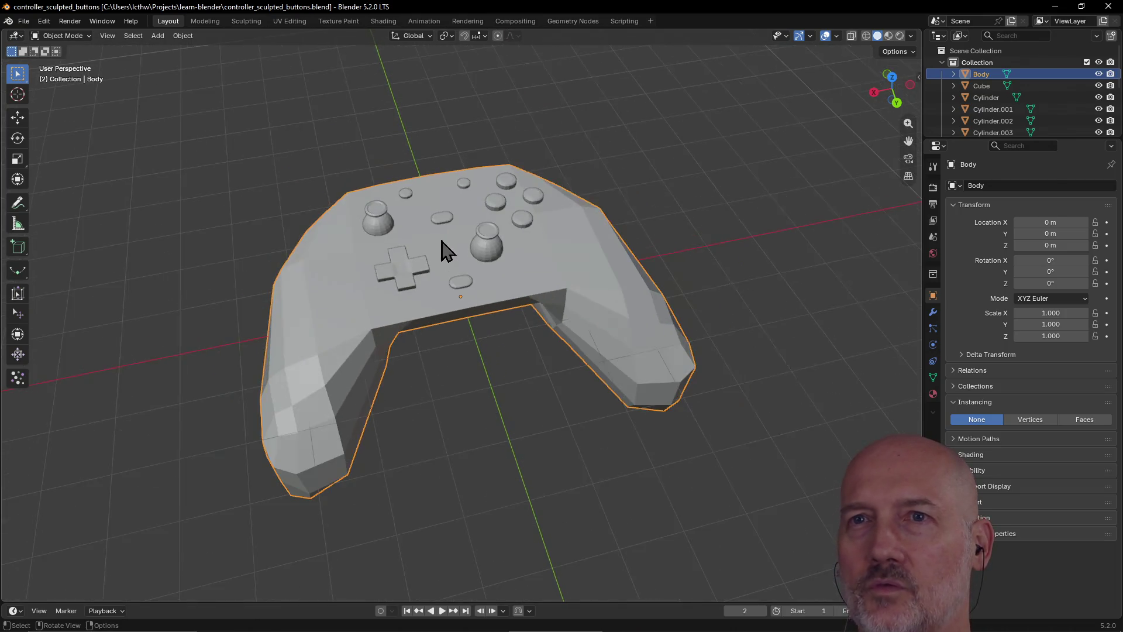
click(204, 21)
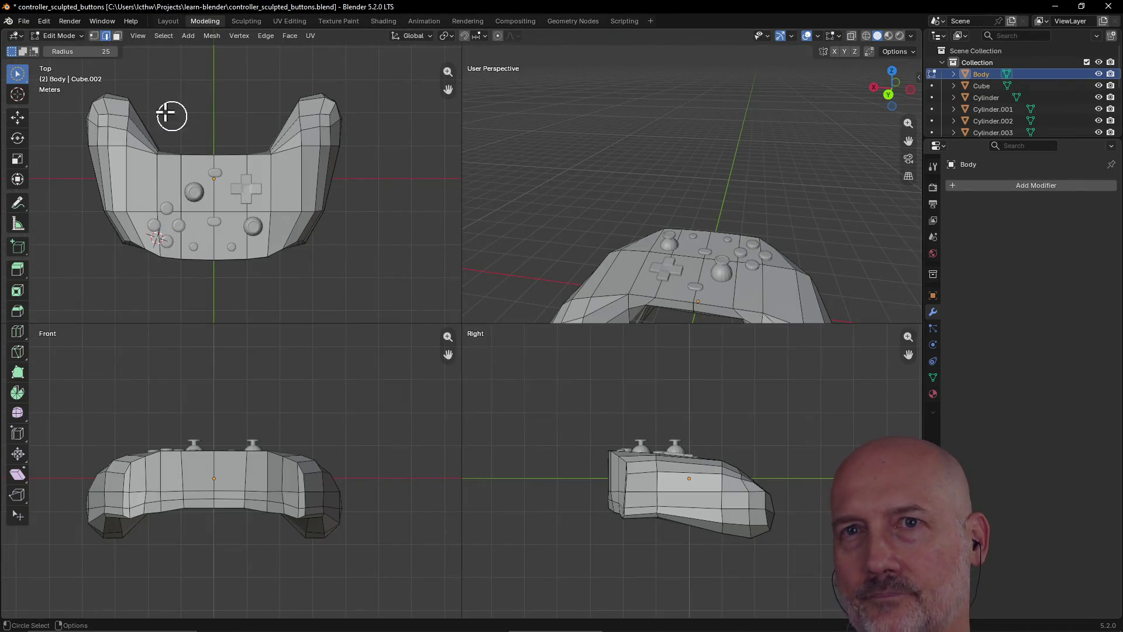
In the Modeling workspace, move the joystick's geometry to the left of the D-pad
click(168, 21)
click(486, 255)
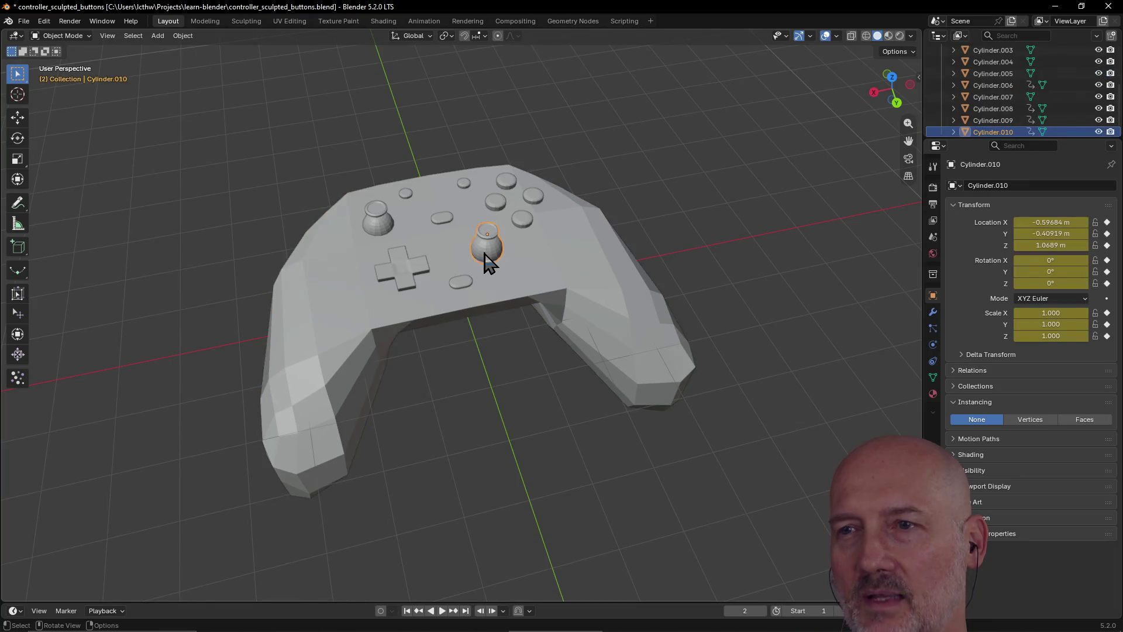
click(205, 21)
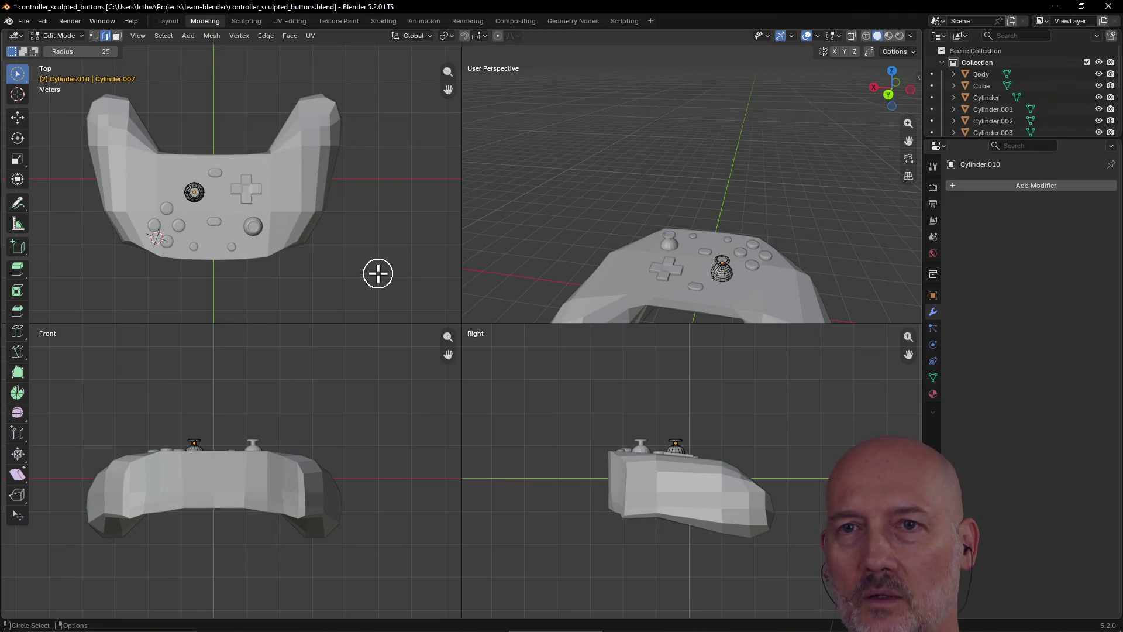
key(a)
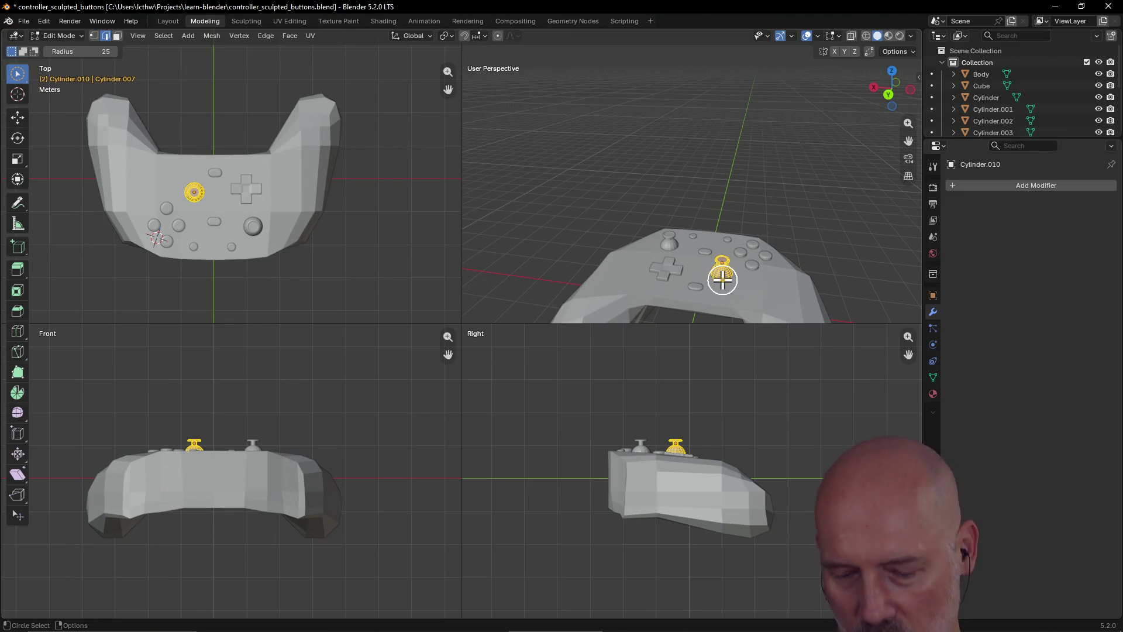
key(g)
click(626, 272)
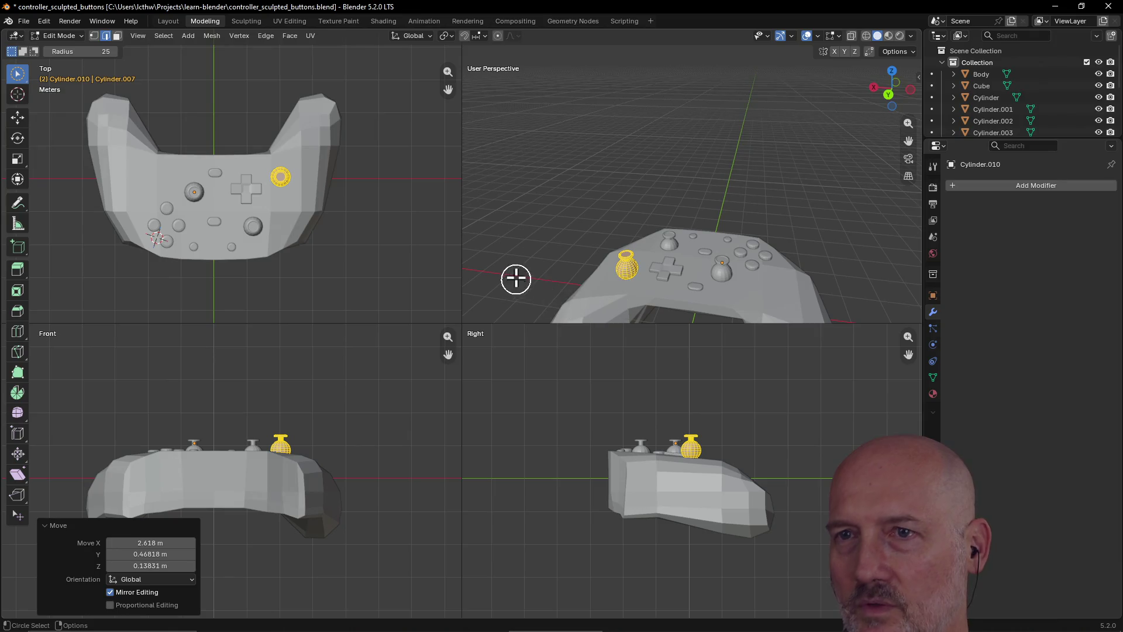
Return to Layout and save controller_sculpted_buttons.blend
click(168, 21)
middle_drag(386, 313, 366, 282)
key(ctrl+s)
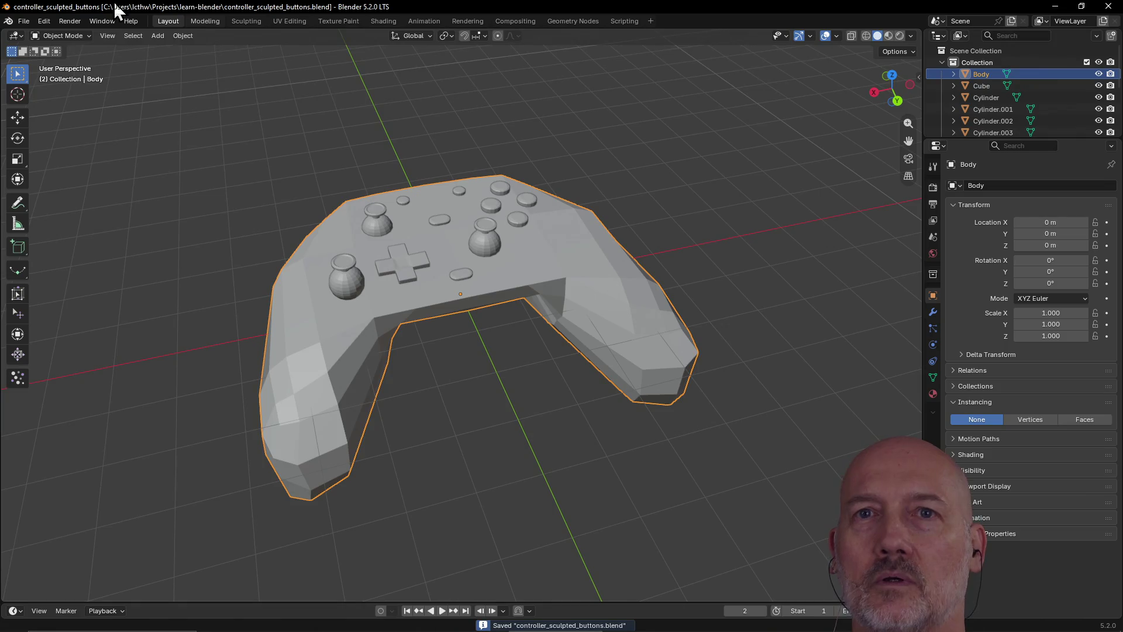
click(19, 22)
mouse_move(36, 57)
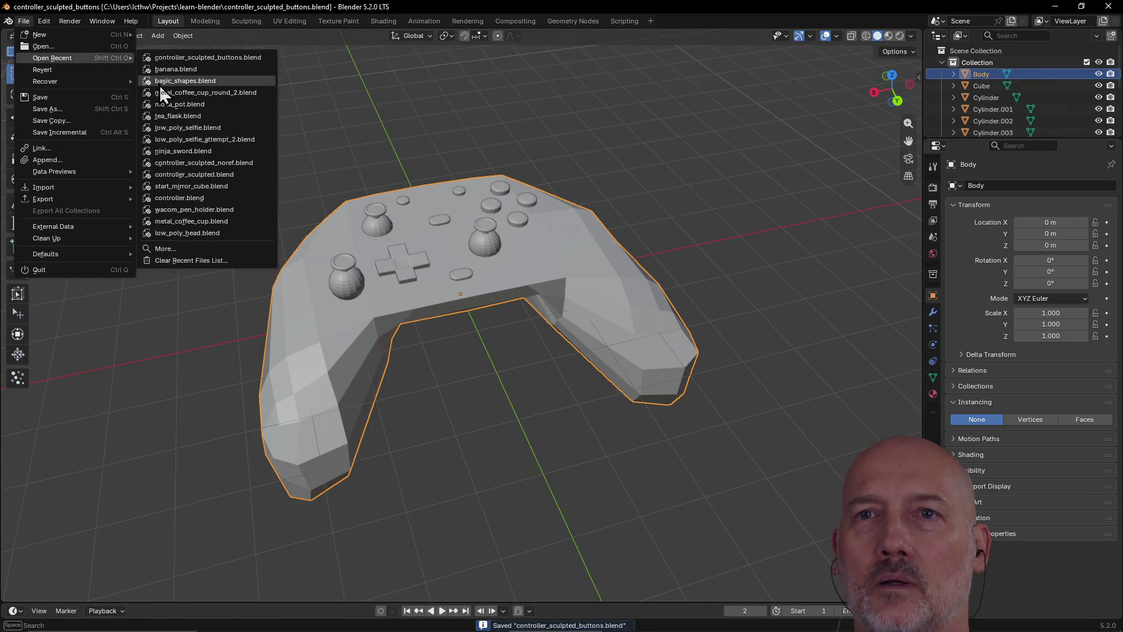
click(164, 72)
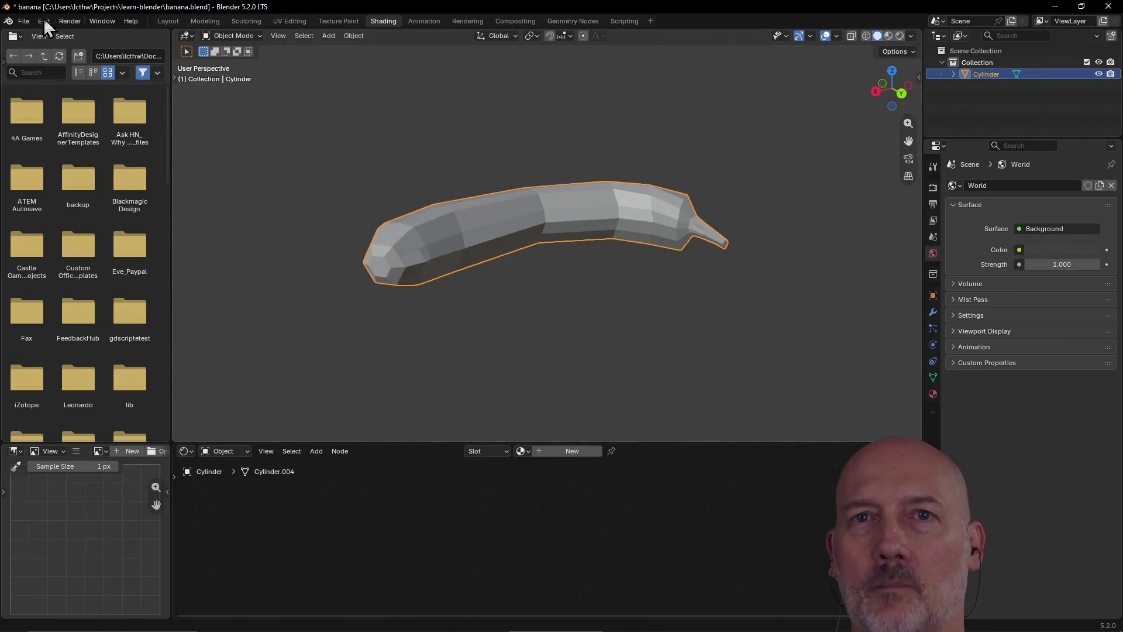
click(22, 21)
mouse_move(38, 57)
click(163, 71)
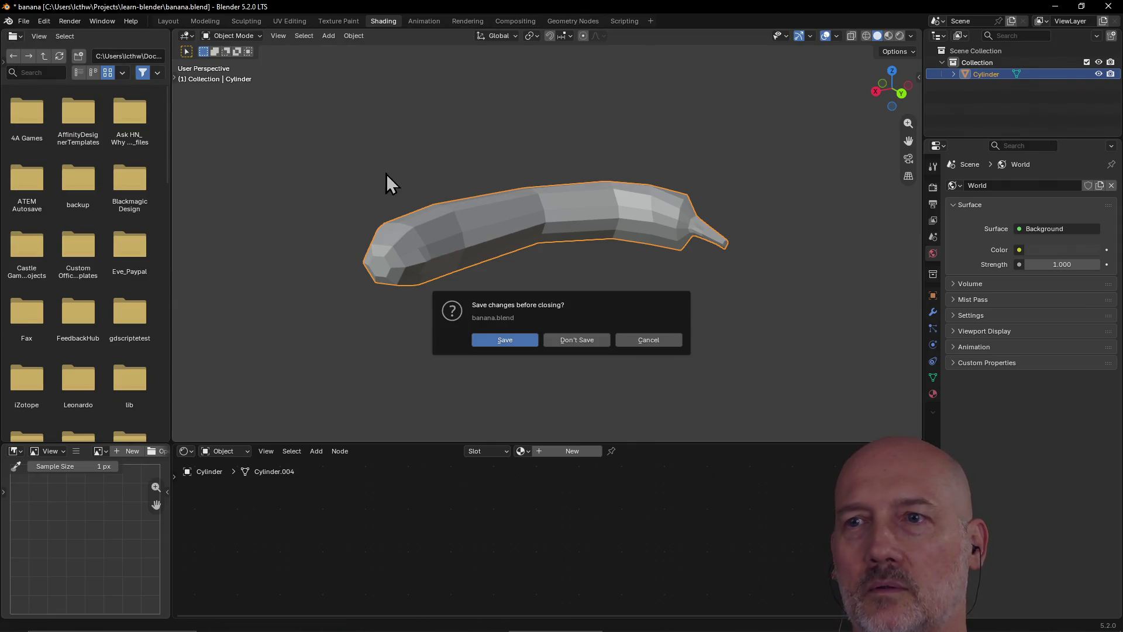
click(577, 340)
scroll(474, 274, up, 3)
scroll(502, 251, down, 3)
click(346, 279)
scroll(429, 349, up, 2)
scroll(430, 350, down, 2)
scroll(413, 316, up, 2)
scroll(413, 313, down, 2)
middle_drag(412, 314, 433, 330)
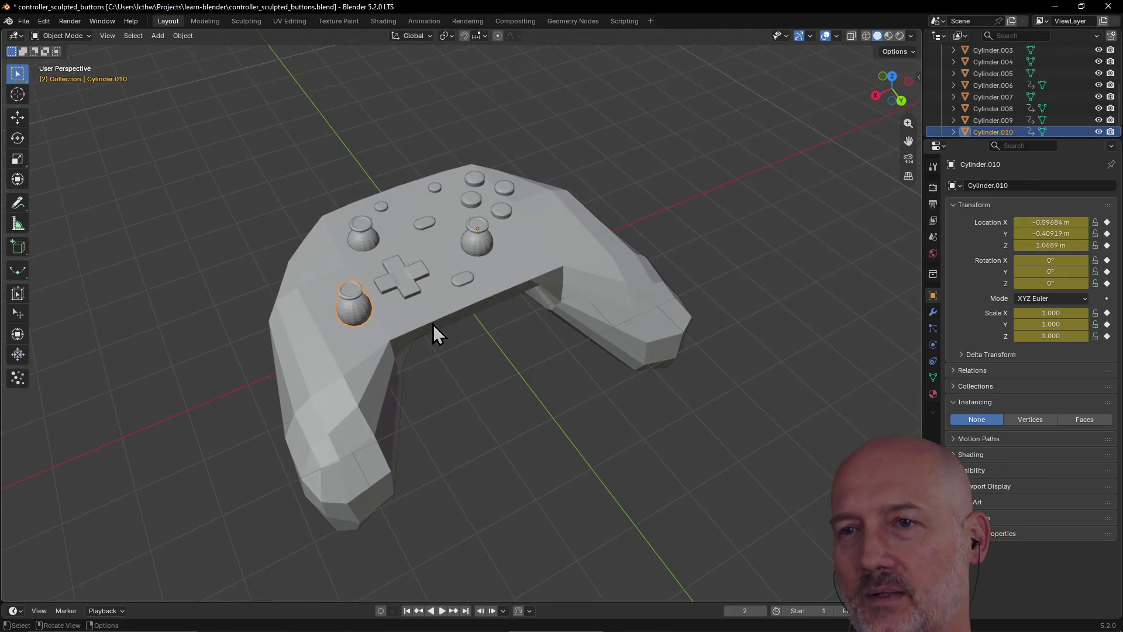
click(483, 250)
middle_drag(483, 251, 371, 233)
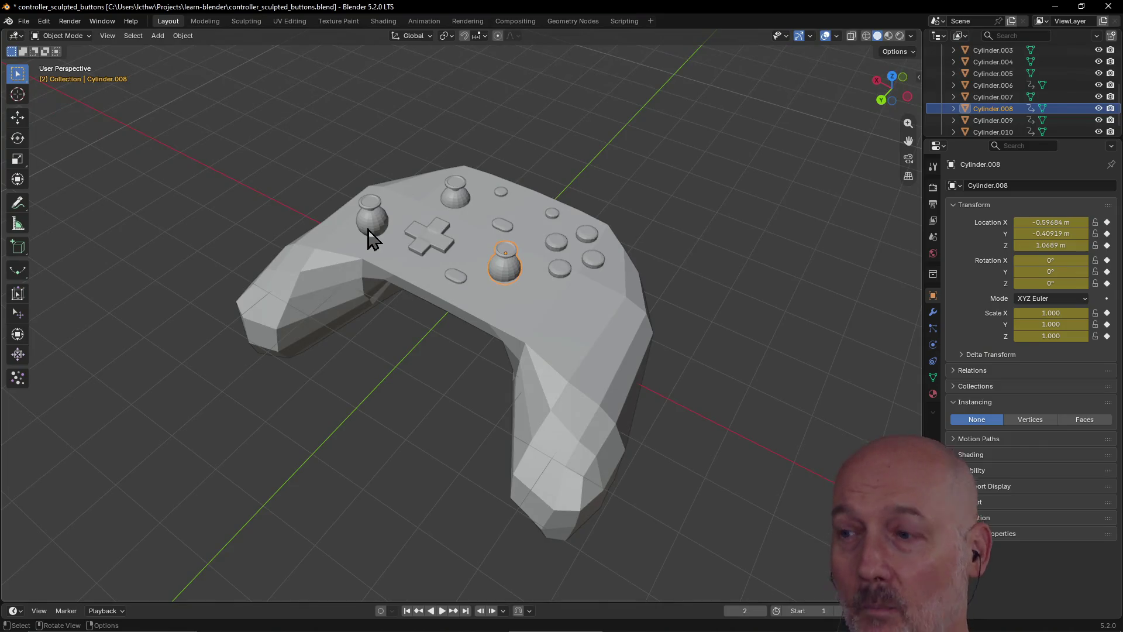
click(367, 230)
key(ctrl+alt+q)
key(ctrl+alt+q)
click(428, 293)
mouse_move(427, 291)
middle_down()
mouse_move(517, 291)
mouse_move(562, 269)
middle_up()
scroll(560, 260, up, 4)
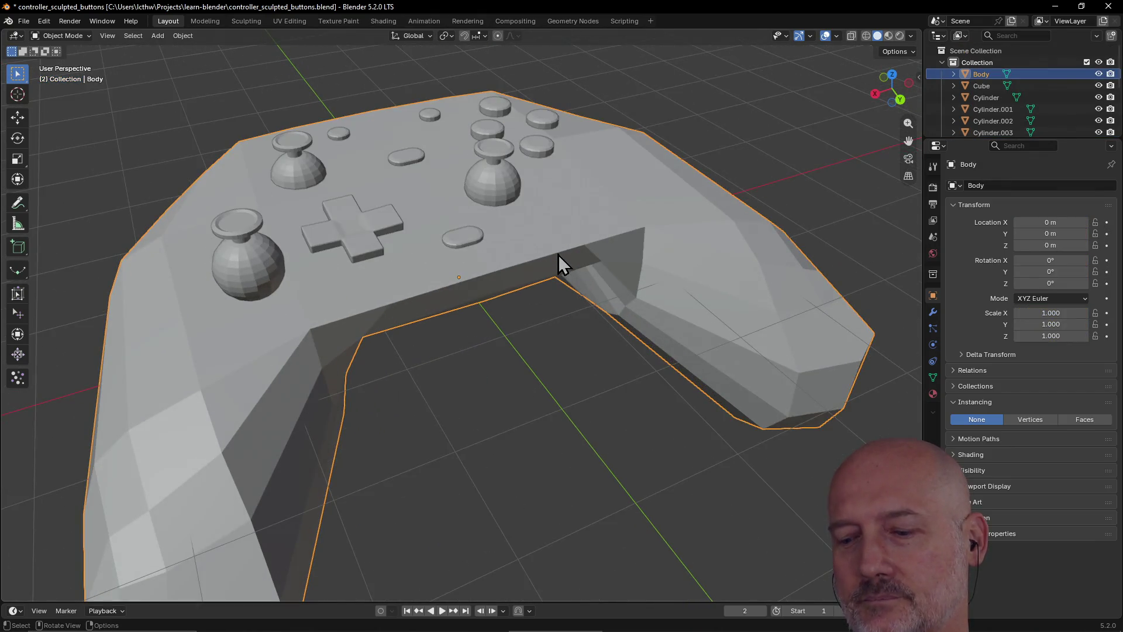
scroll(563, 275, down, 3)
middle_drag(563, 274, 503, 273)
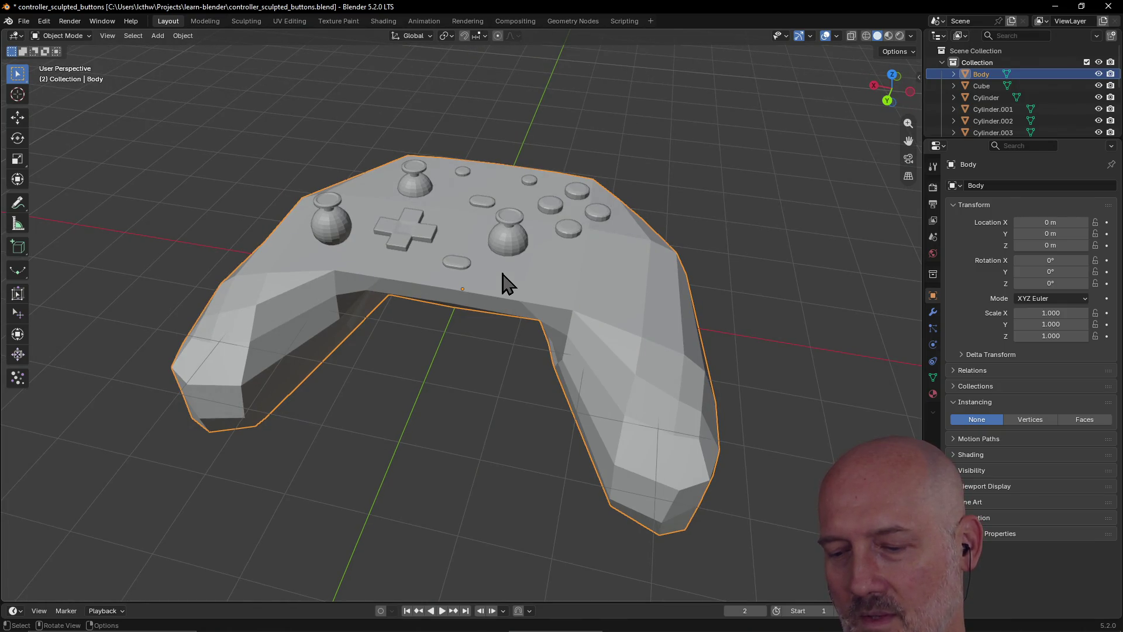
middle_drag(503, 293, 539, 283)
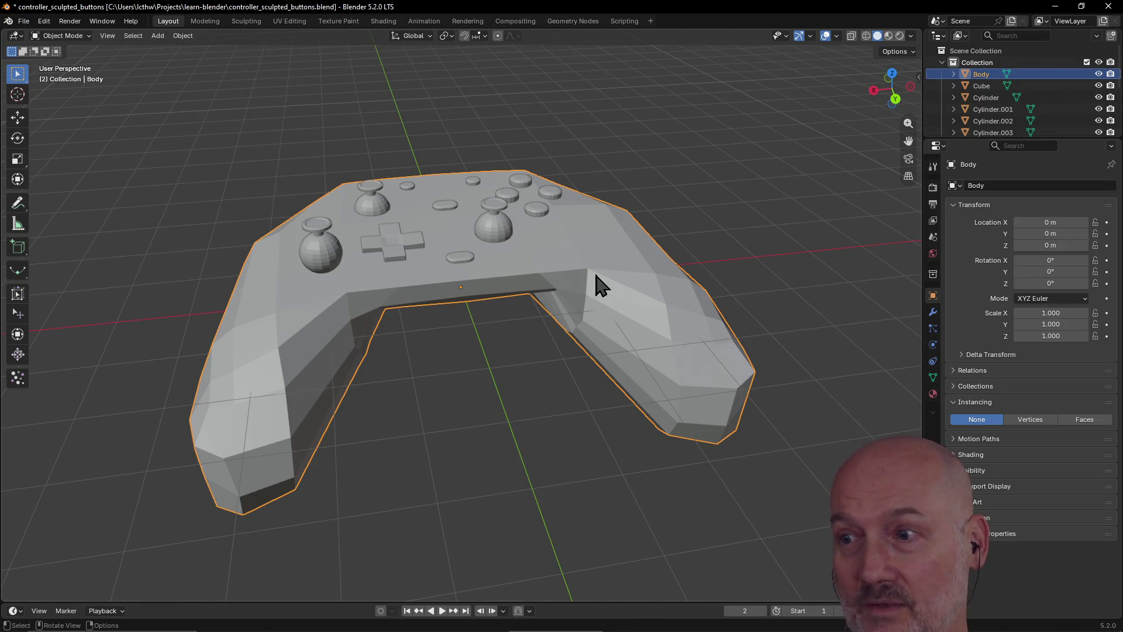
click(500, 241)
mouse_move(593, 236)
middle_down()
mouse_move(534, 251)
mouse_move(558, 264)
mouse_move(547, 264)
middle_up()
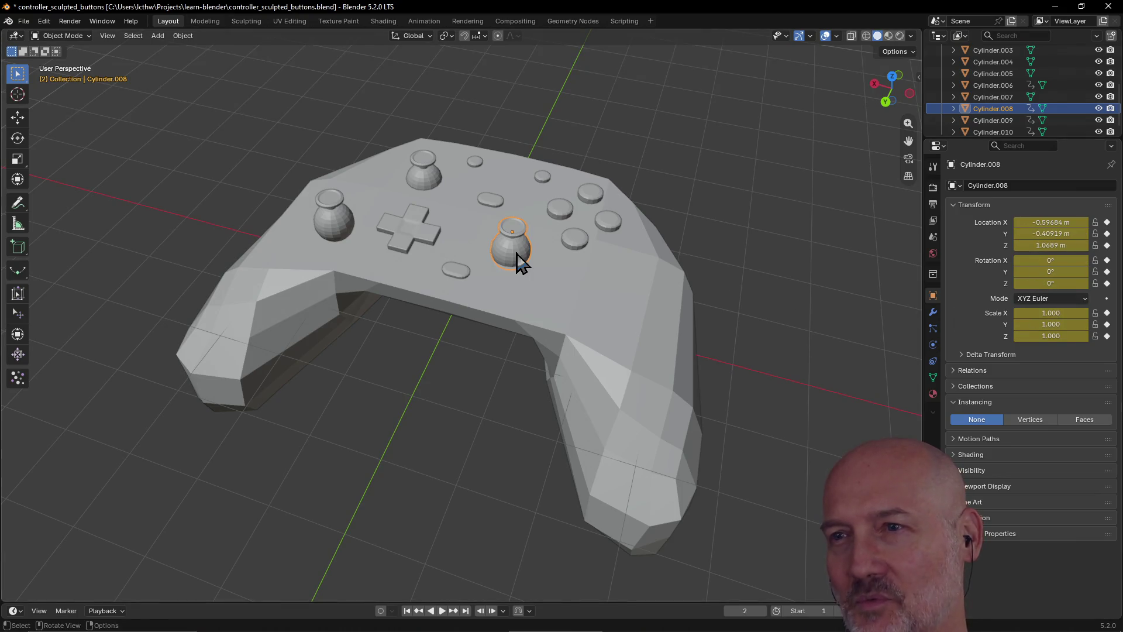
middle_drag(517, 252, 597, 251)
click(331, 319)
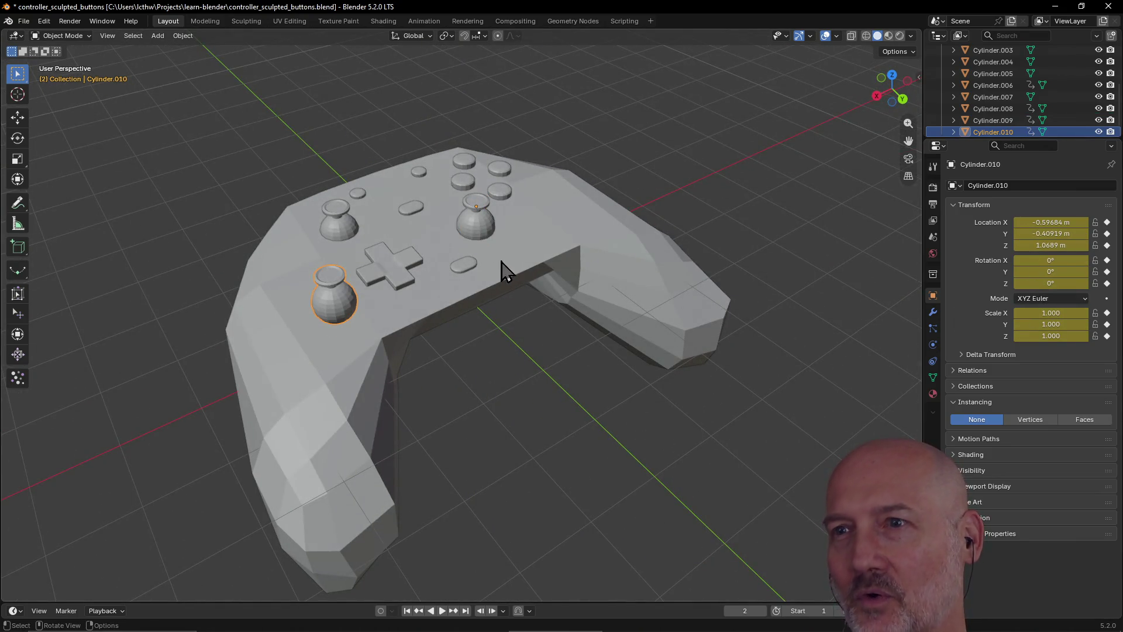
click(482, 230)
middle_drag(482, 230, 413, 239)
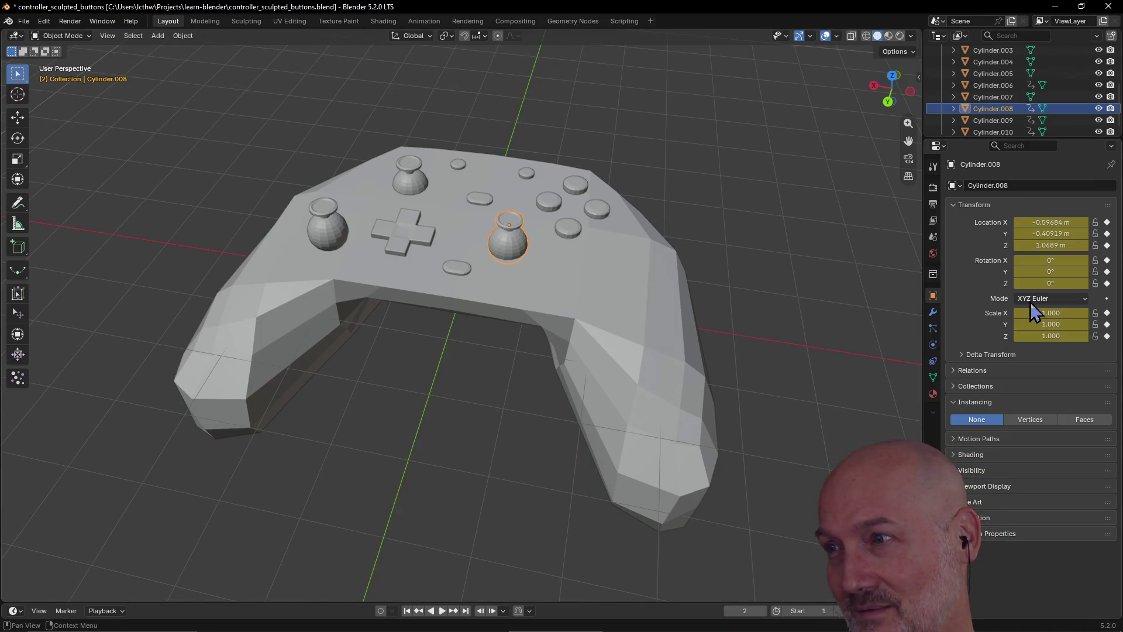
mouse_move(510, 247)
middle_down()
mouse_move(519, 243)
mouse_move(431, 286)
middle_up()
click(336, 323)
scroll(586, 261, up, 2)
scroll(586, 261, down, 2)
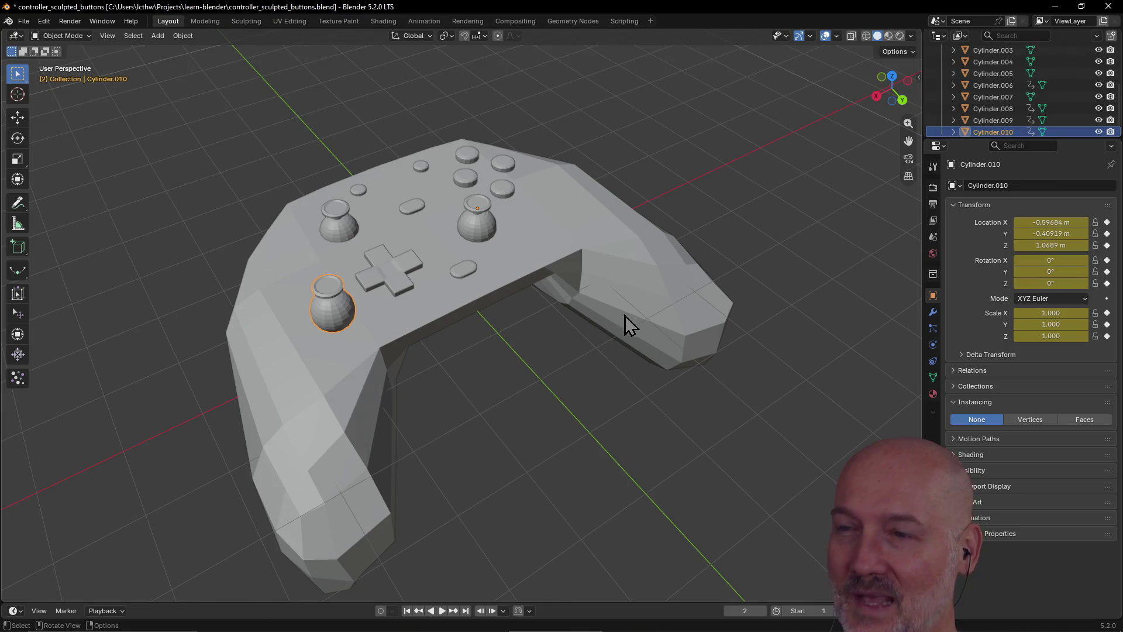
click(638, 301)
middle_drag(651, 304, 564, 306)
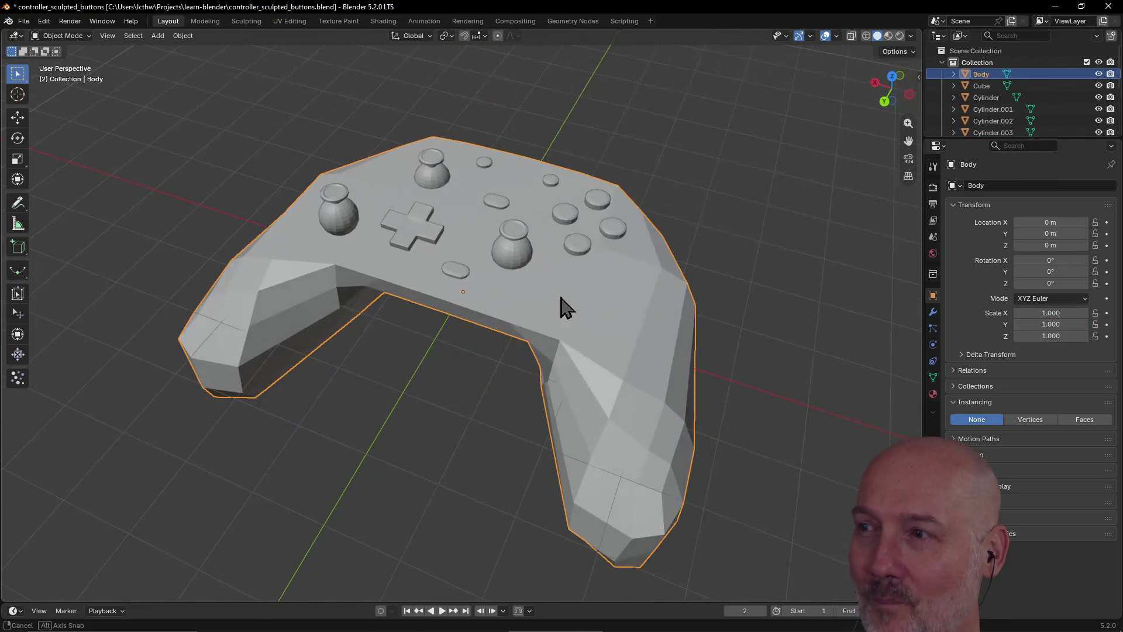
click(525, 255)
middle_drag(525, 255, 561, 261)
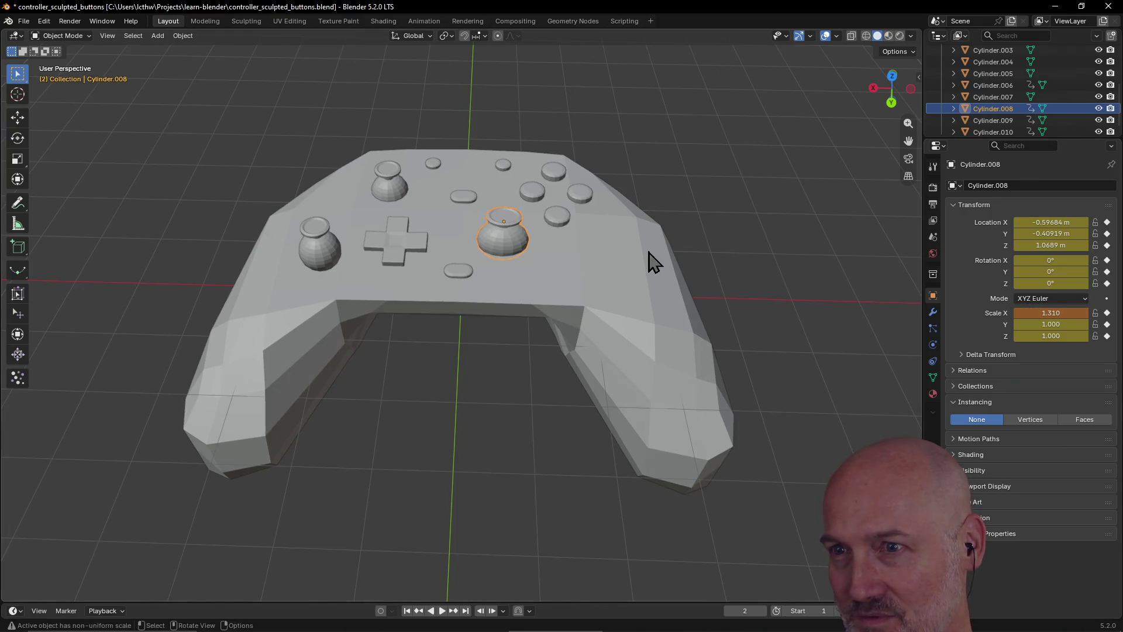
Undo Cylinder.008's widening so its X scale is back to 1.000
click(514, 292)
click(504, 239)
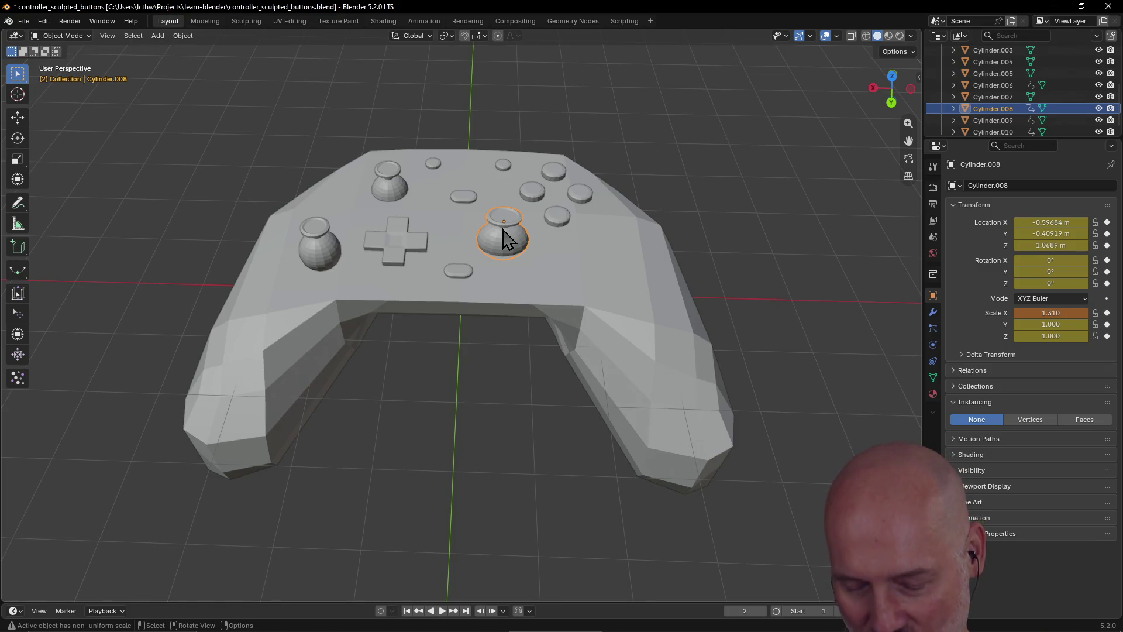
key(ctrl+z)
key(ctrl+z)
key(ctrl+z)
click(475, 303)
click(502, 238)
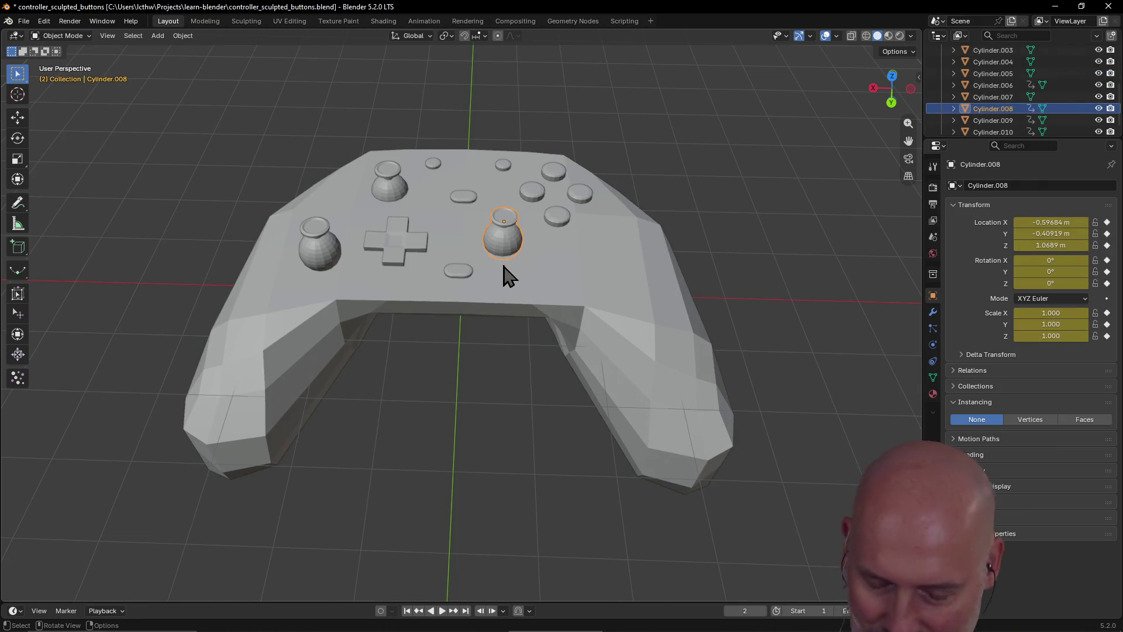
Play the animation to frame 51, deselect everything, and enlarge the timeline
key(space)
key(space)
key(space)
key(space)
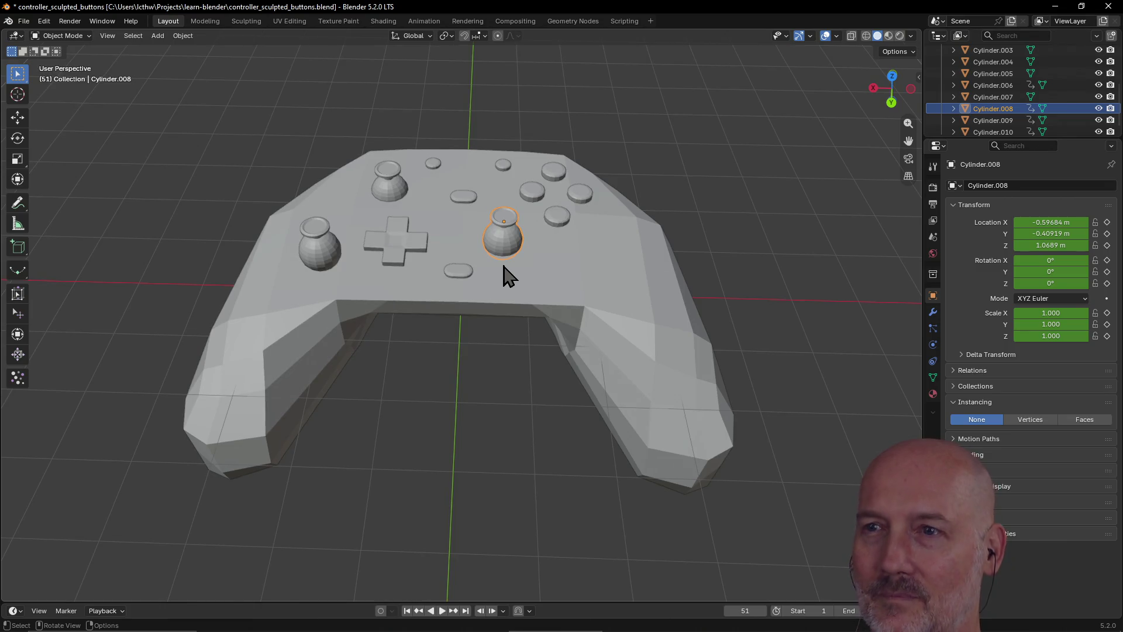
click(284, 550)
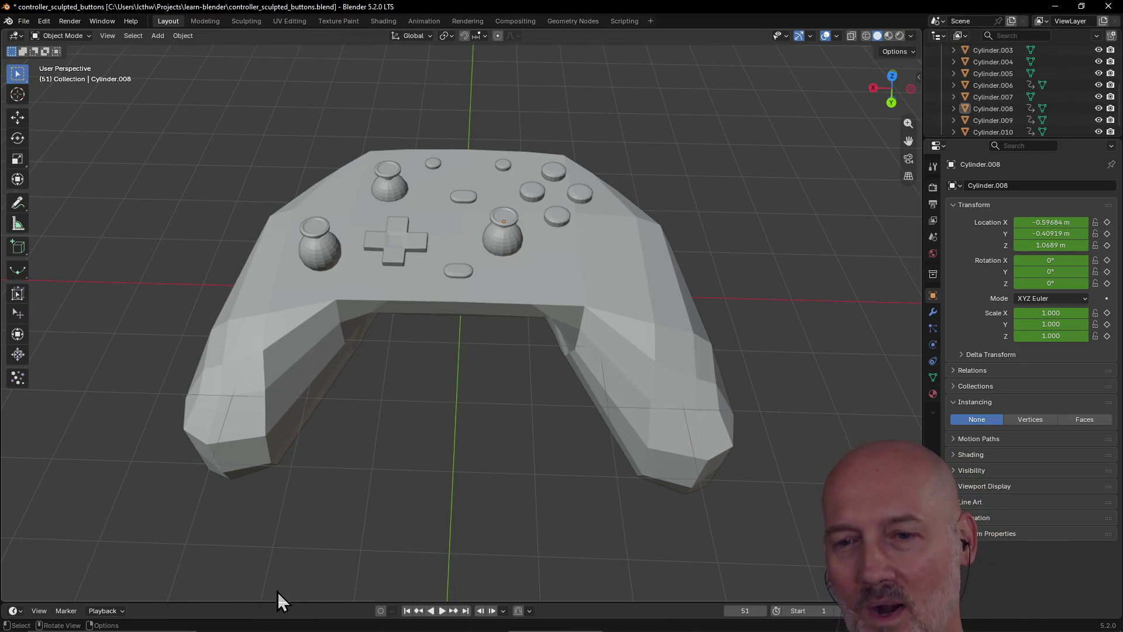
drag(278, 603, 295, 518)
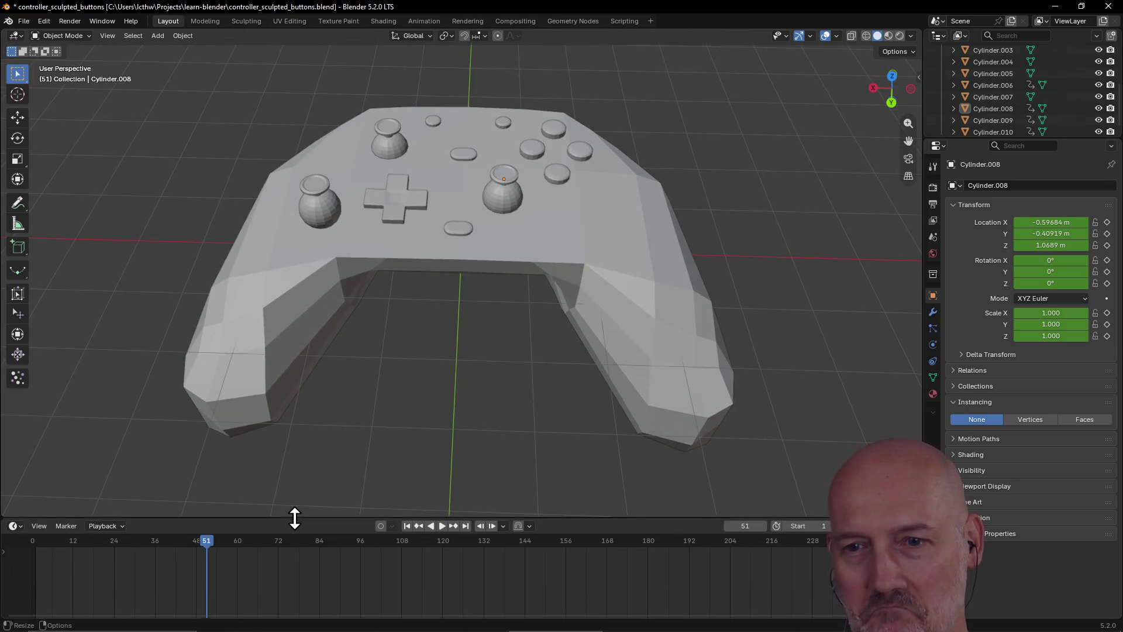
Scrub the timeline to frame 0, compare both thumbsticks, then step to frame 10
key(space)
key(space)
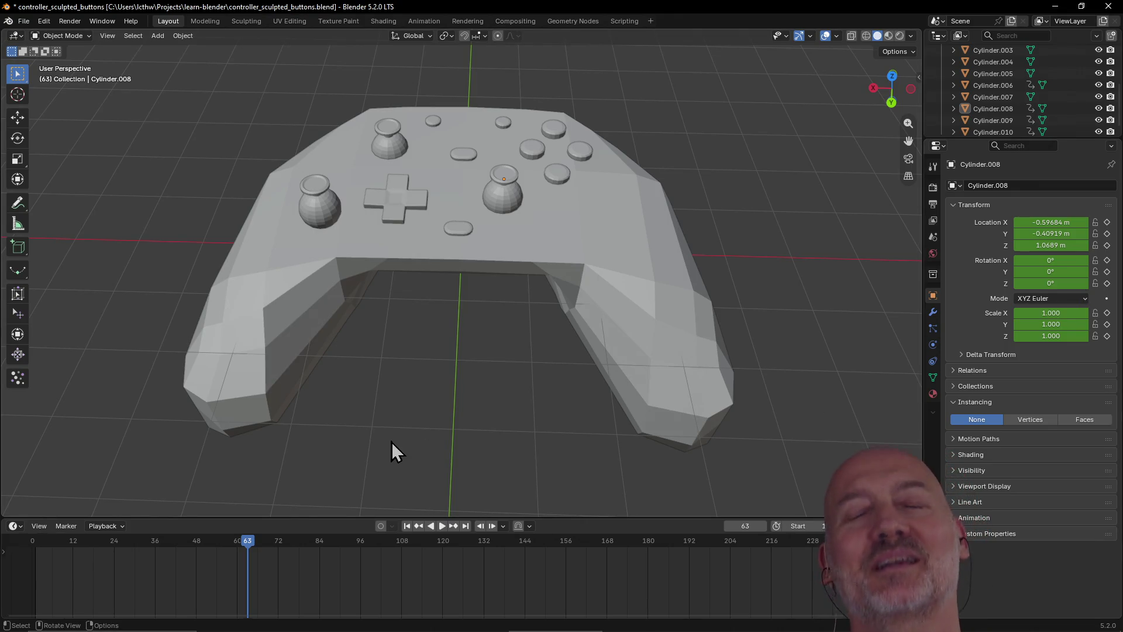
drag(247, 543, 5, 546)
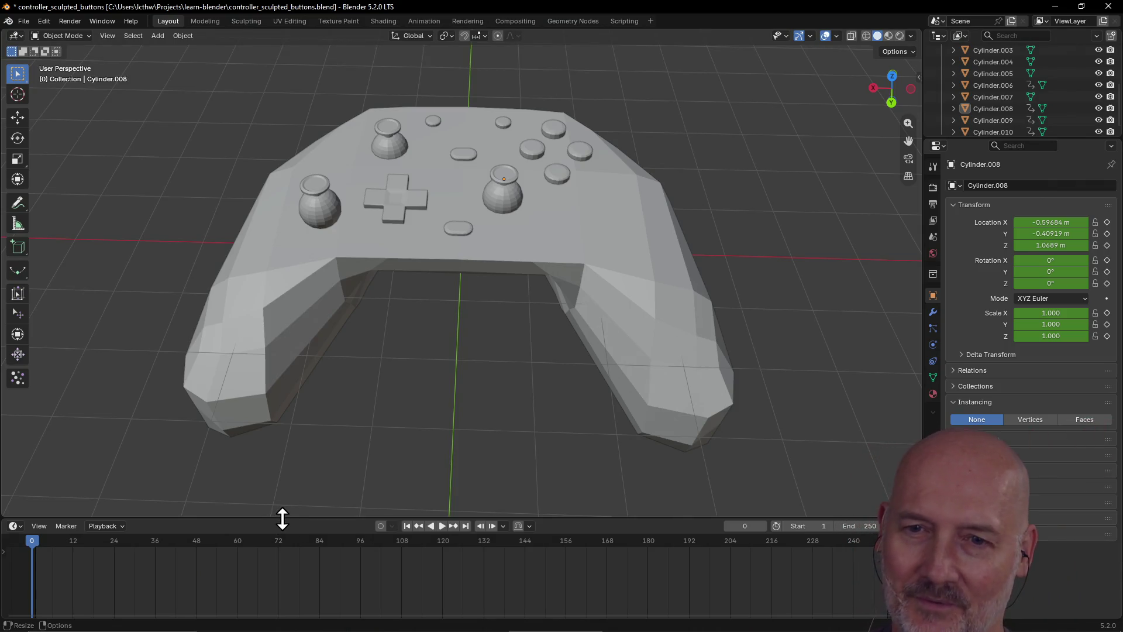
drag(283, 515, 282, 515)
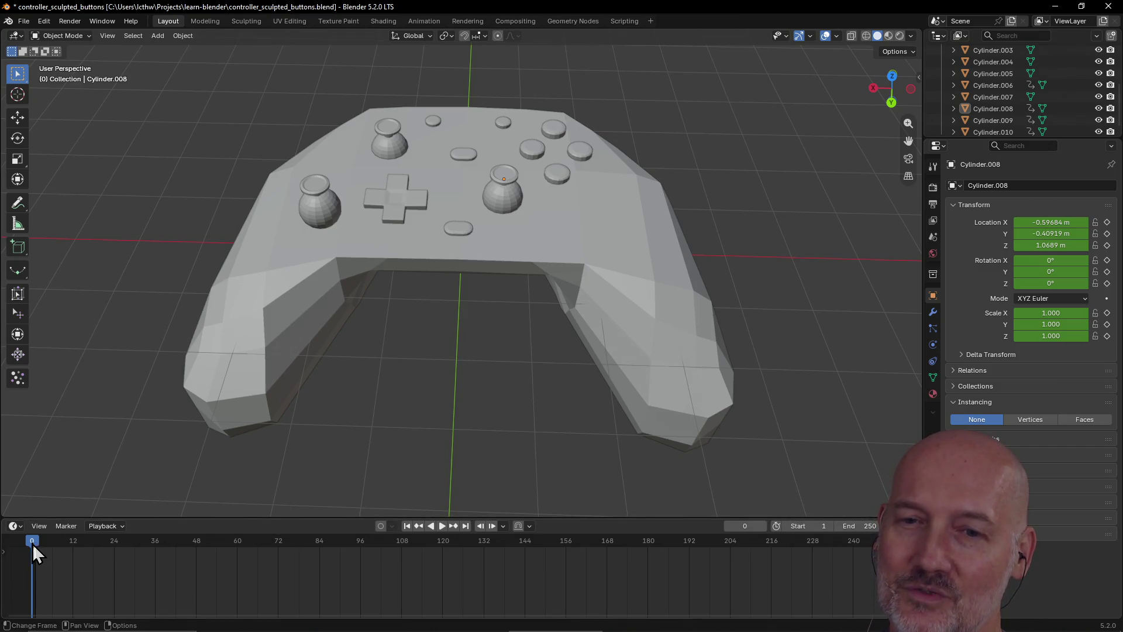
click(494, 255)
mouse_move(497, 251)
middle_down()
mouse_move(559, 220)
mouse_move(497, 220)
middle_up()
click(509, 198)
click(323, 200)
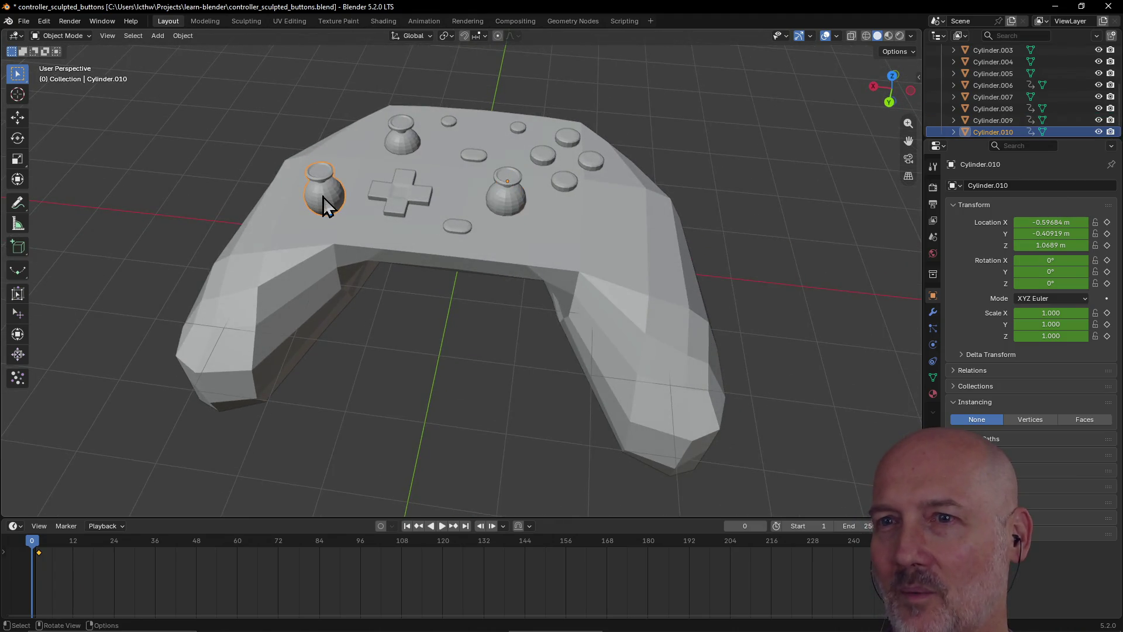
click(511, 205)
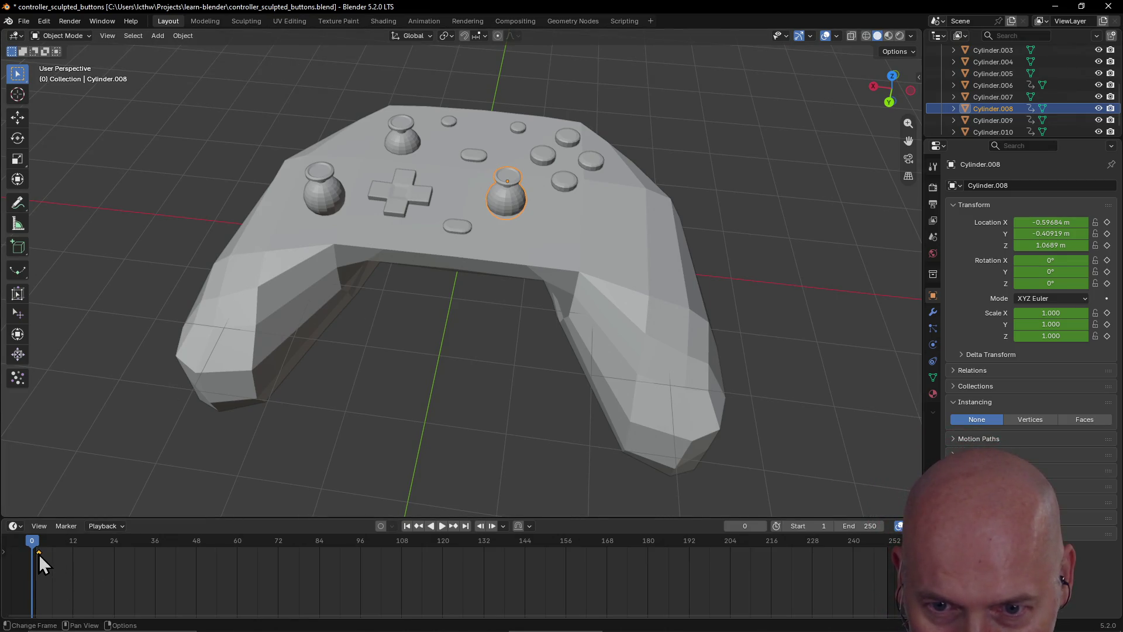
key(Right)
key(Right)
key(Right)
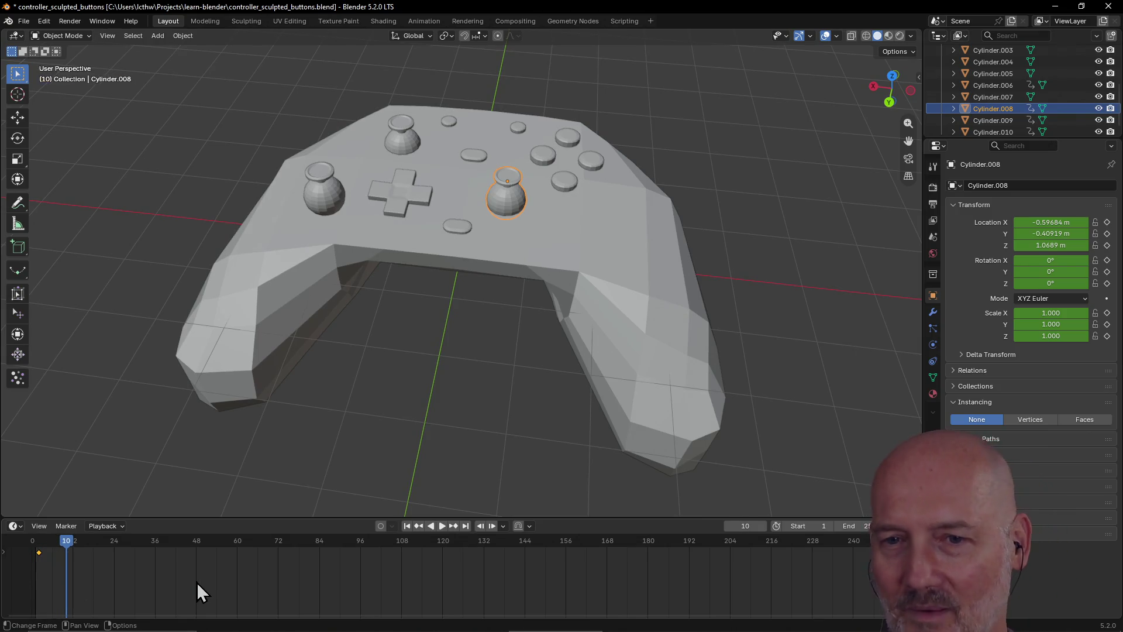
Delete the left thumbstick Cylinder.010 and reselect the right thumbstick Cylinder.008
scroll(401, 405, down, 3)
mouse_move(402, 406)
middle_down()
mouse_move(451, 388)
mouse_move(375, 383)
middle_up()
scroll(467, 342, up, 2)
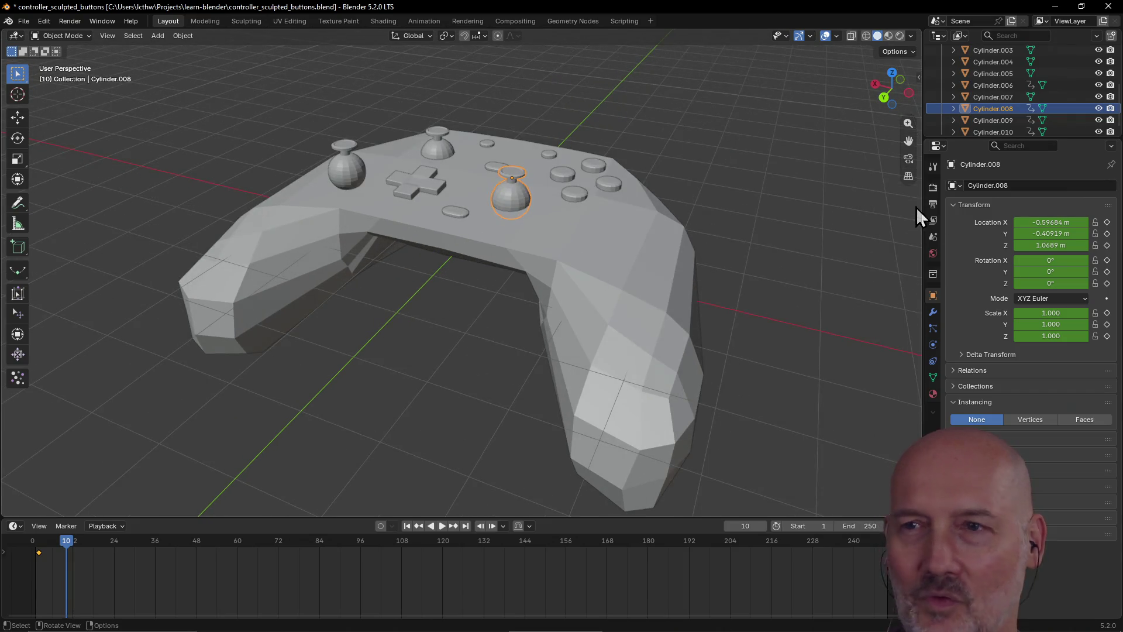
middle_drag(635, 272, 687, 285)
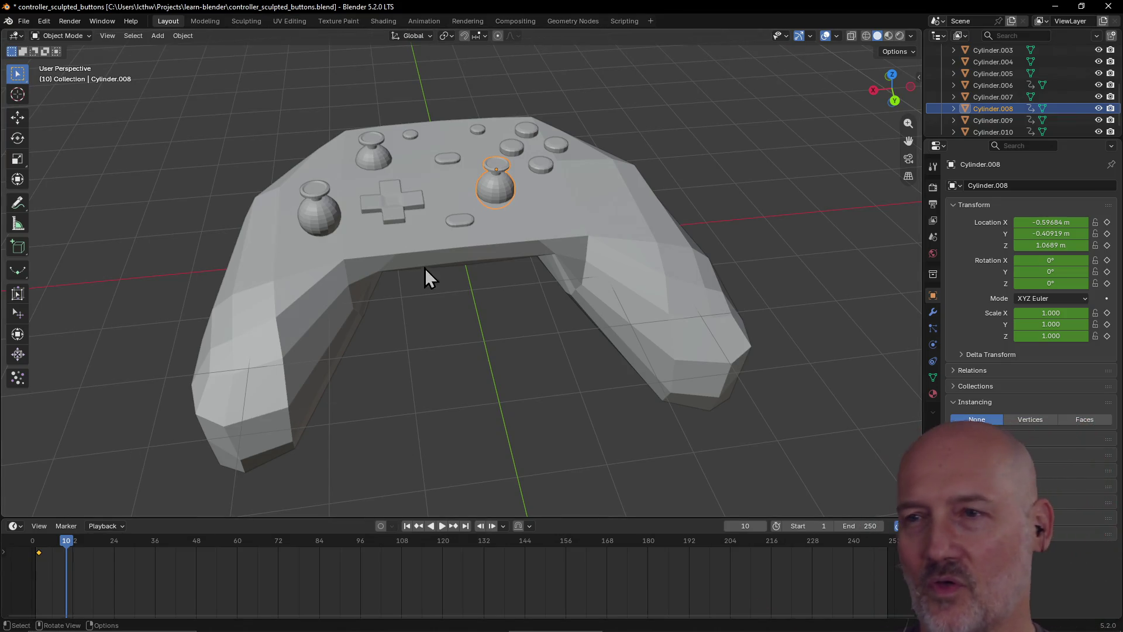
click(370, 163)
mouse_move(369, 167)
middle_down()
mouse_move(351, 196)
mouse_move(434, 166)
middle_up()
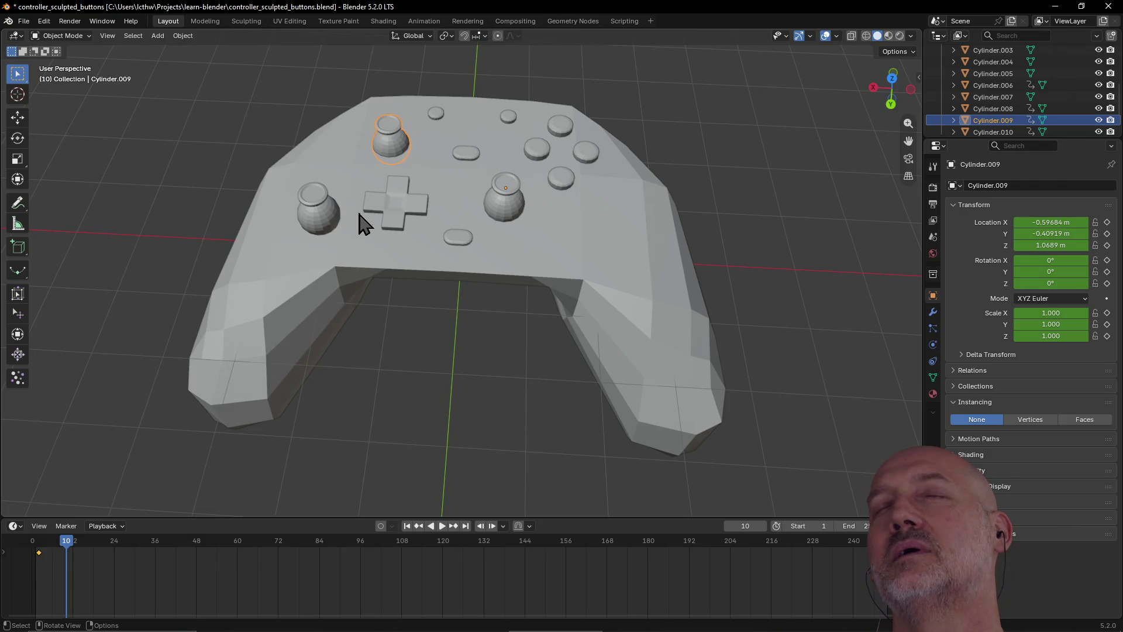
click(322, 218)
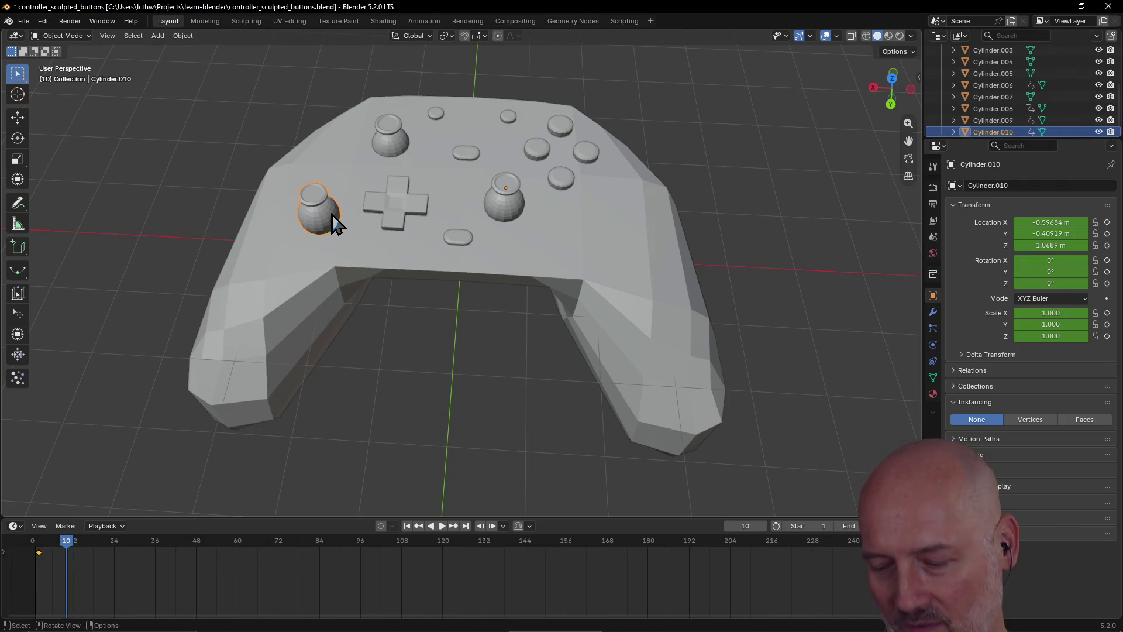
key(Delete)
scroll(514, 184, up, 2)
click(527, 176)
mouse_move(527, 177)
middle_down()
mouse_move(565, 193)
mouse_move(582, 180)
mouse_move(514, 228)
middle_up()
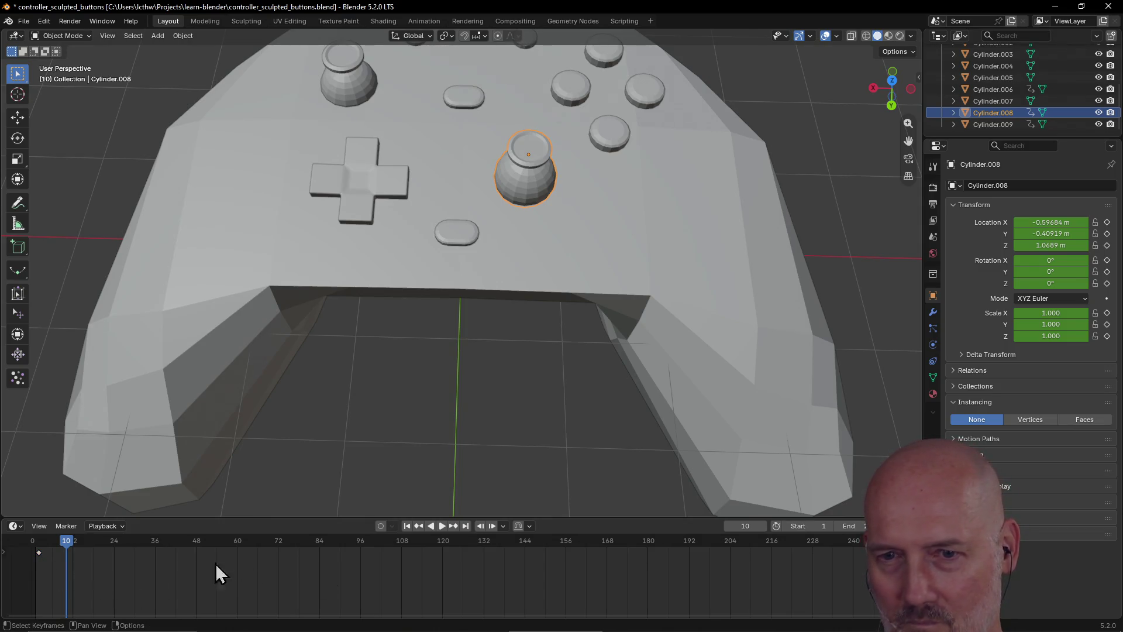
Select the right thumbstick's keyframe at frame 0 in the Timeline and delete it
right_click(40, 556)
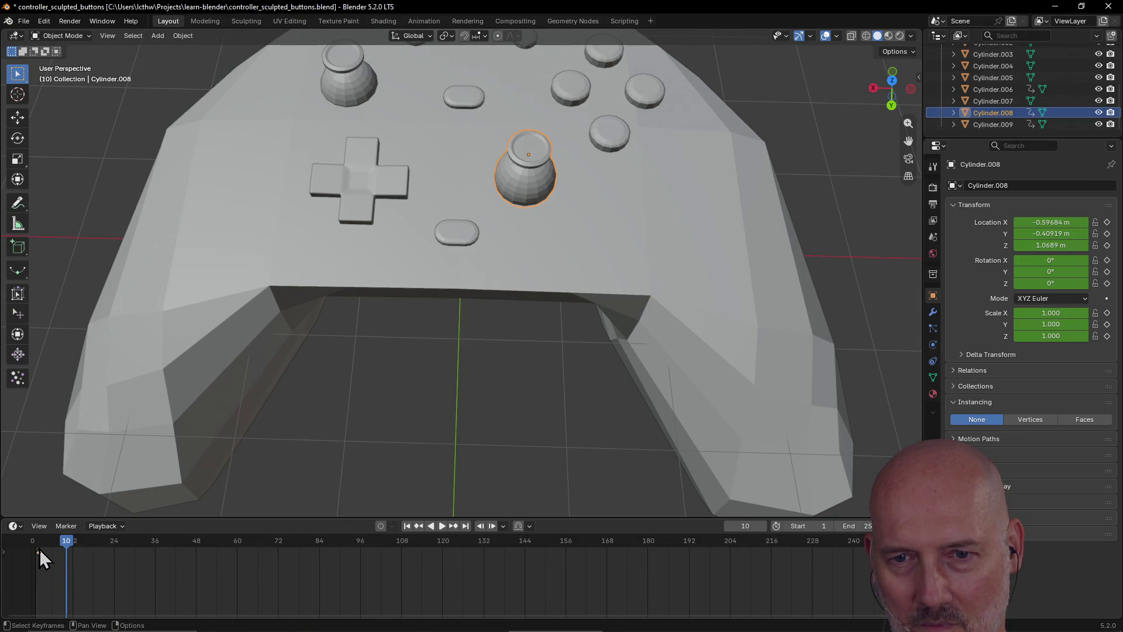
mouse_move(65, 548)
mouse_down()
mouse_move(27, 548)
mouse_move(37, 553)
mouse_up()
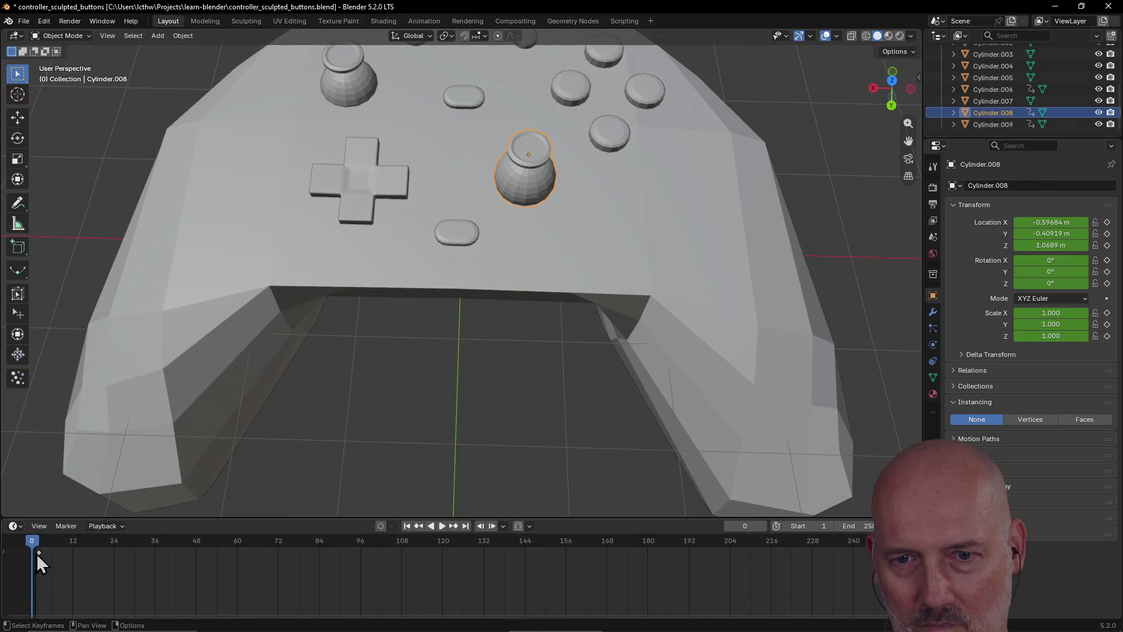
right_click(40, 555)
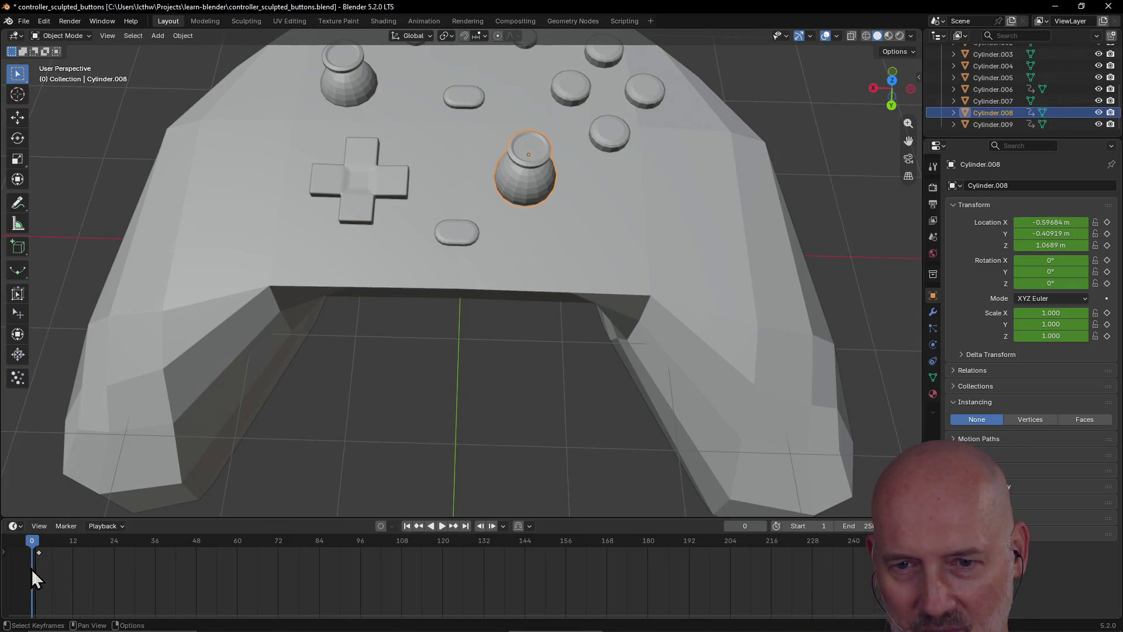
scroll(39, 559, up, 1)
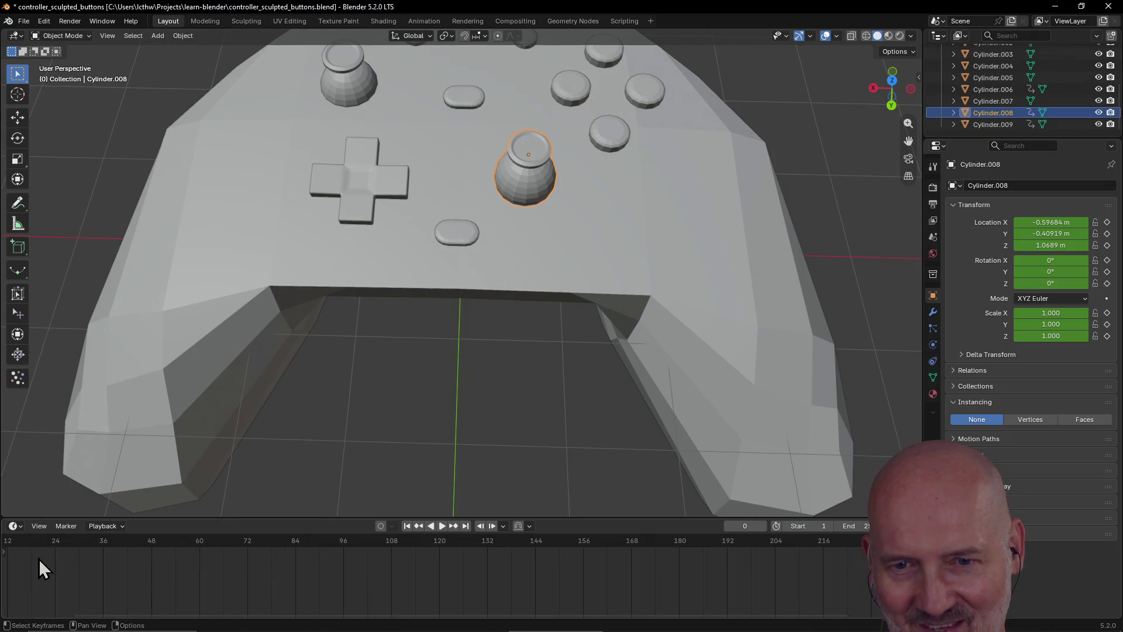
drag(70, 614, 5, 615)
scroll(70, 580, up, 1)
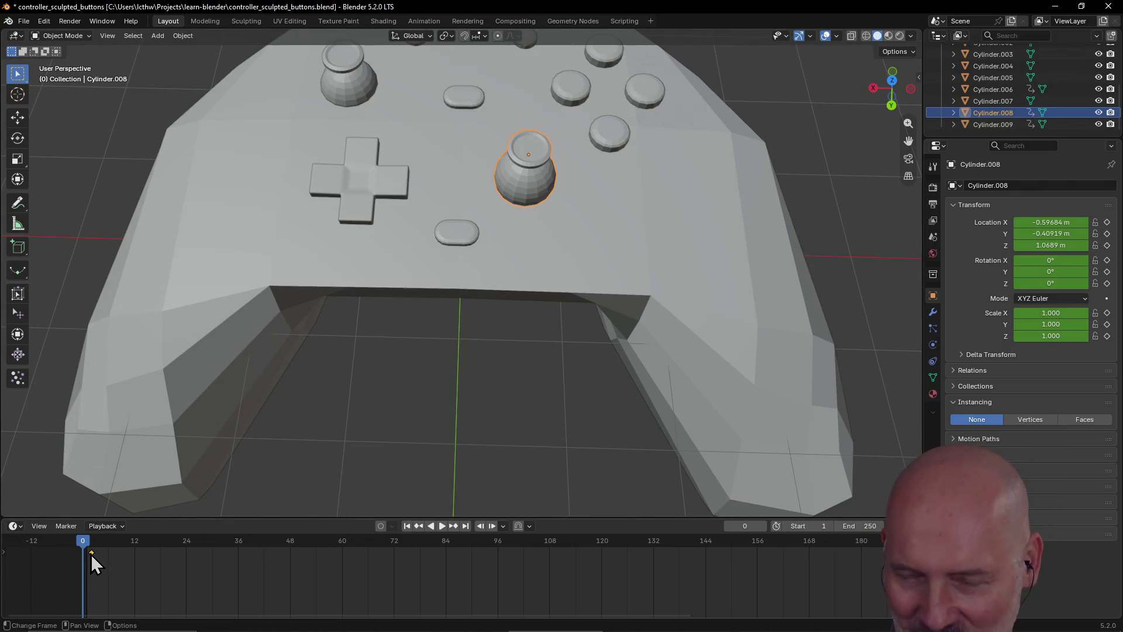
key(Delete)
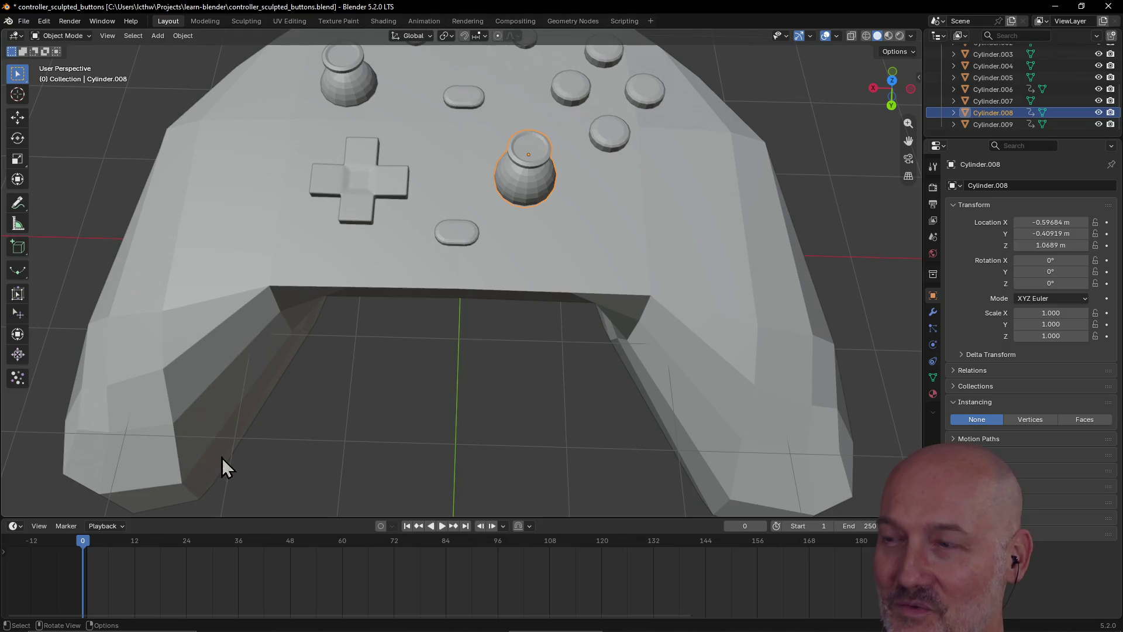
Reselect the right thumbstick and widen it to X scale 1.170 and Y scale 1.110
click(401, 411)
scroll(401, 411, down, 4)
click(501, 220)
scroll(501, 221, up, 2)
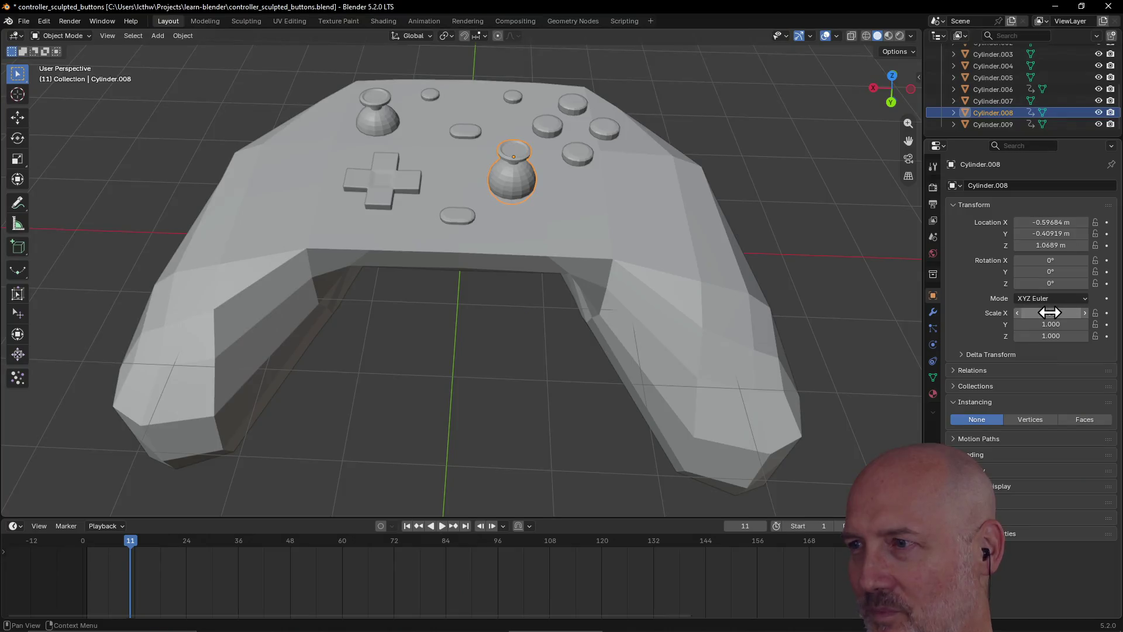
drag(1050, 312, 1047, 336)
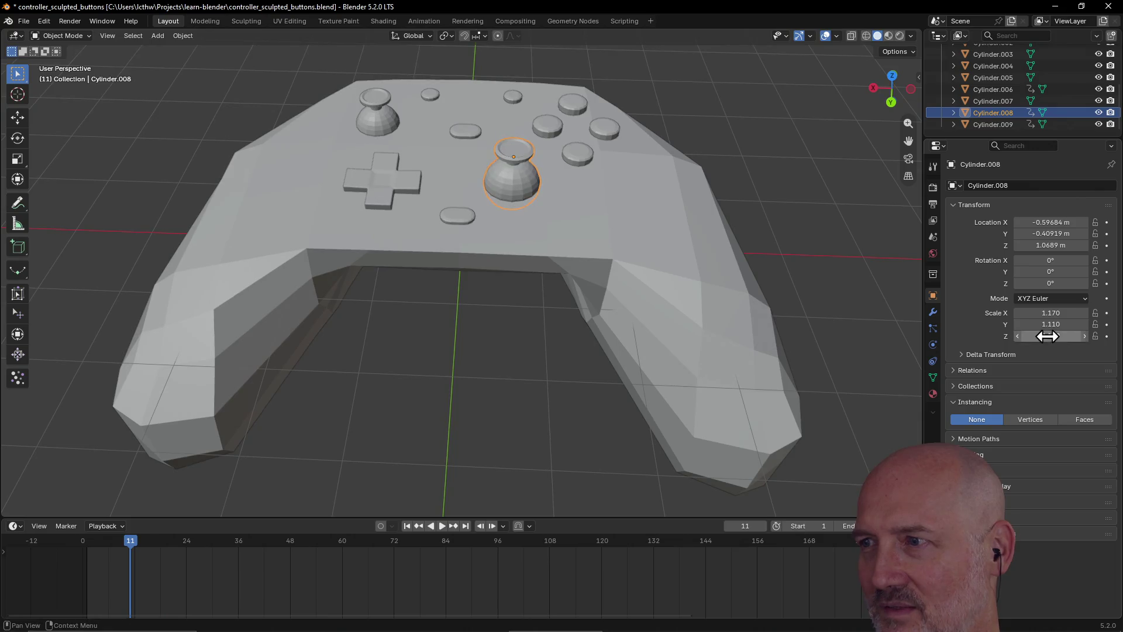
Undo the right thumbstick's widening and clear its scale to 1.000 with Alt+S
scroll(162, 567, down, 2)
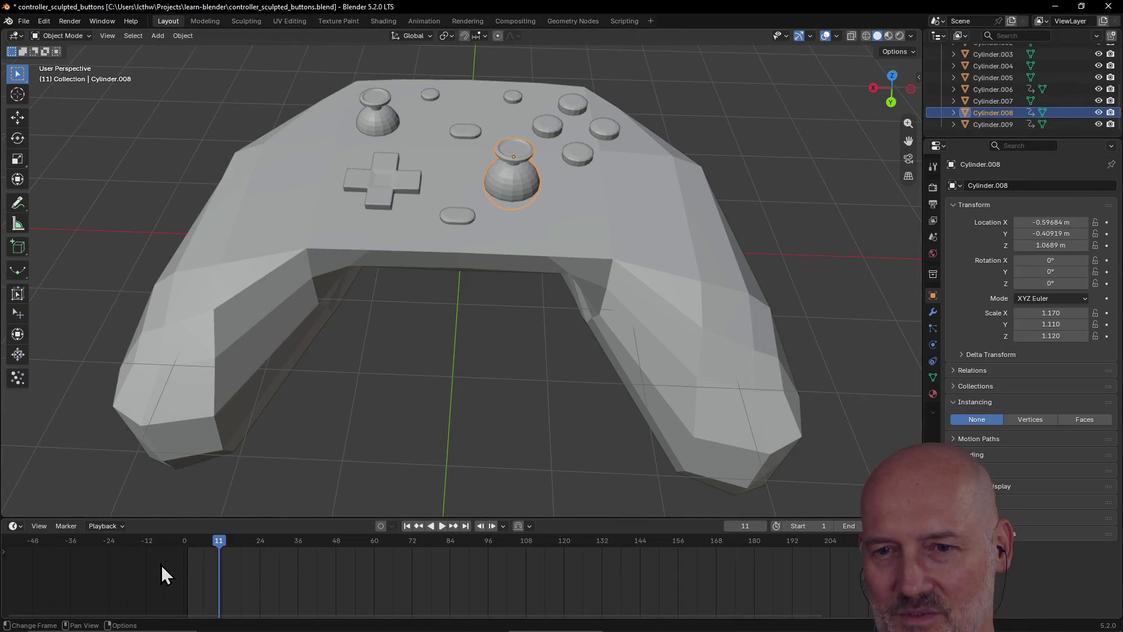
scroll(198, 567, up, 1)
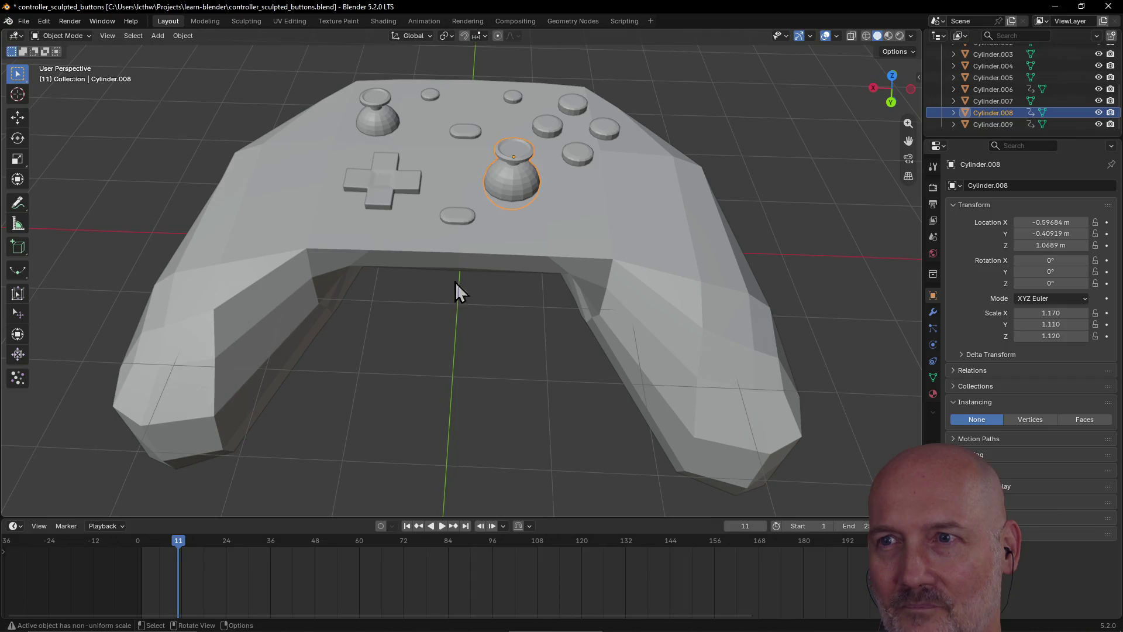
click(428, 177)
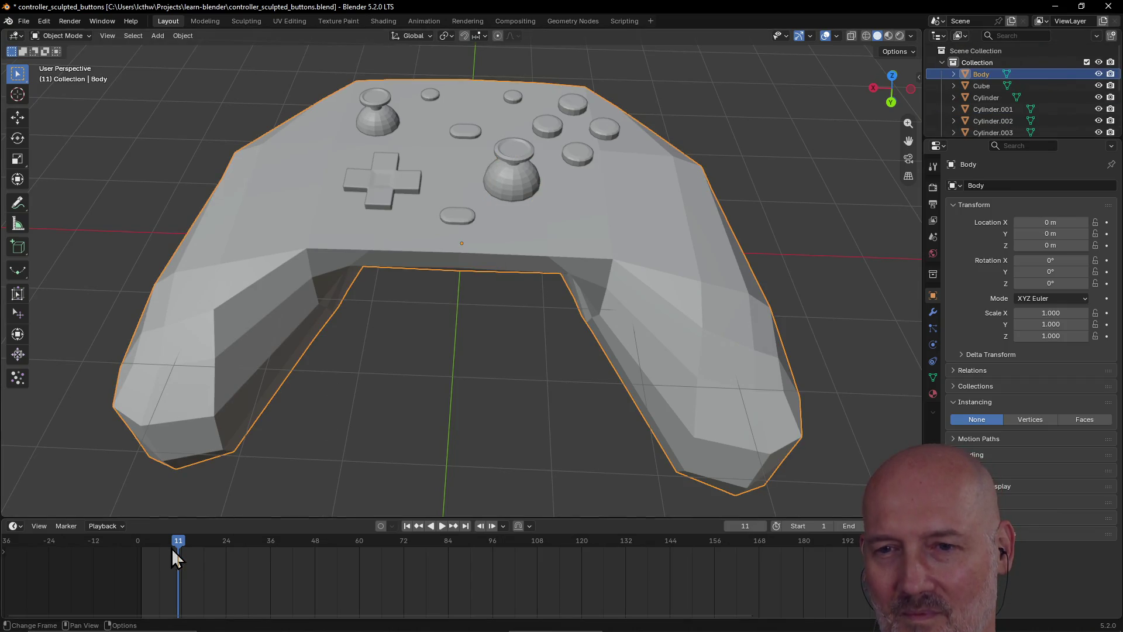
scroll(143, 556, up, 2)
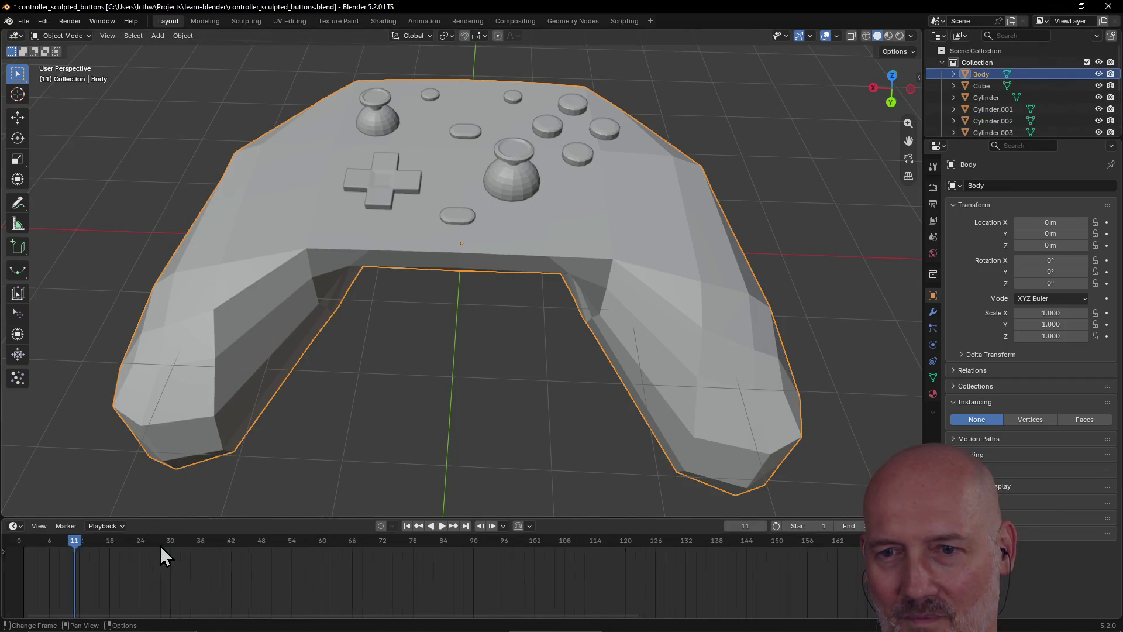
mouse_move(140, 555)
mouse_down()
mouse_move(106, 537)
mouse_move(44, 539)
mouse_up()
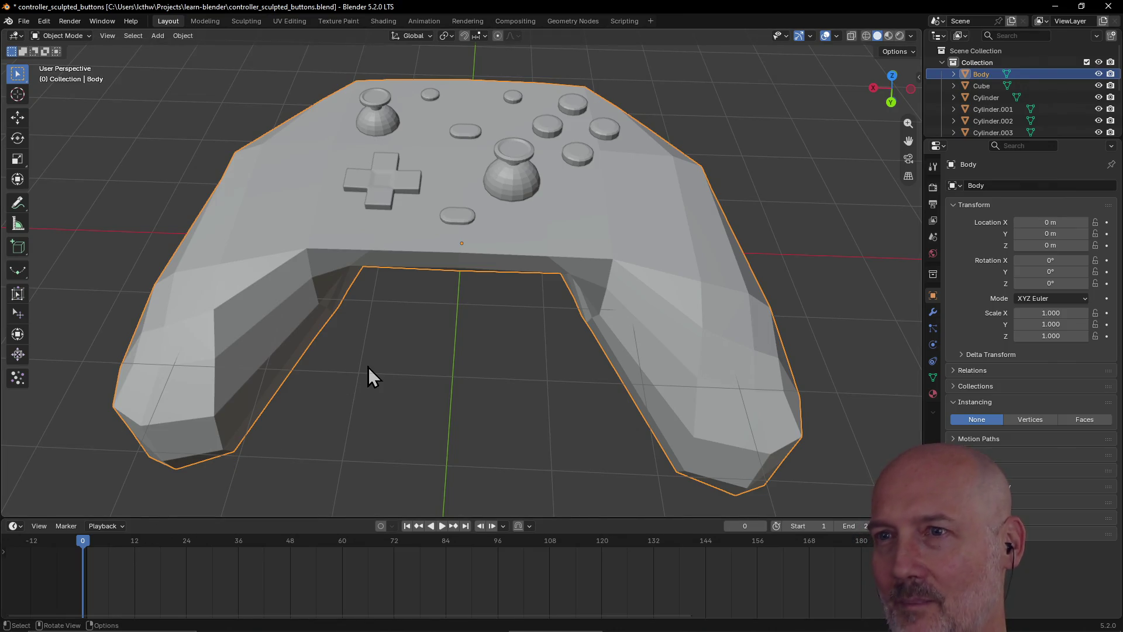
click(528, 181)
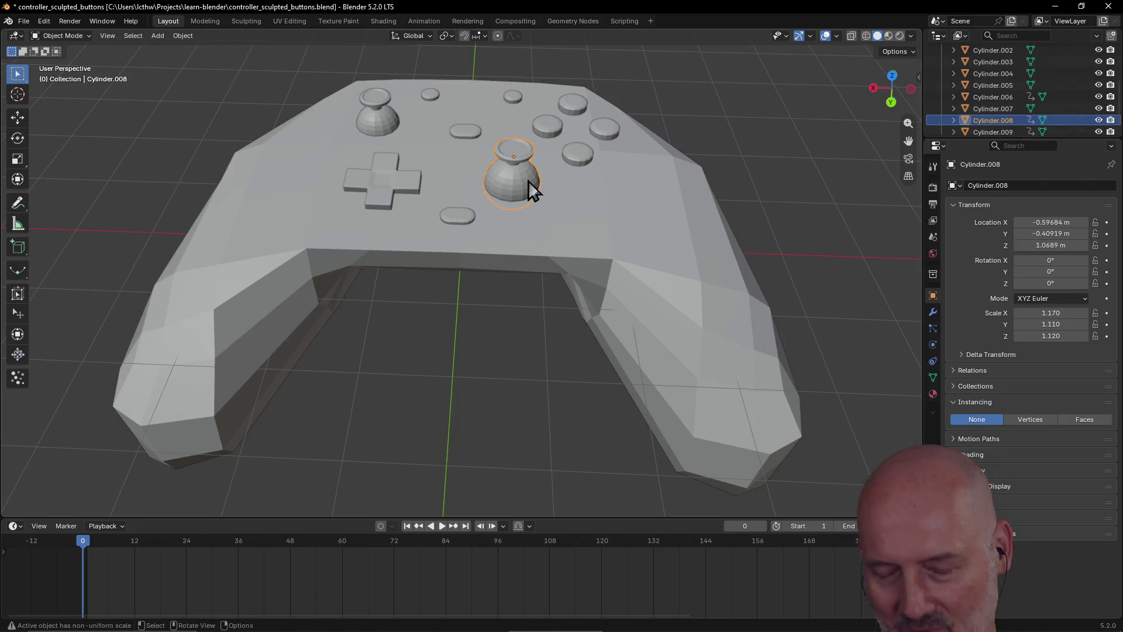
key(ctrl+z)
key(ctrl+z)
key(ctrl+z)
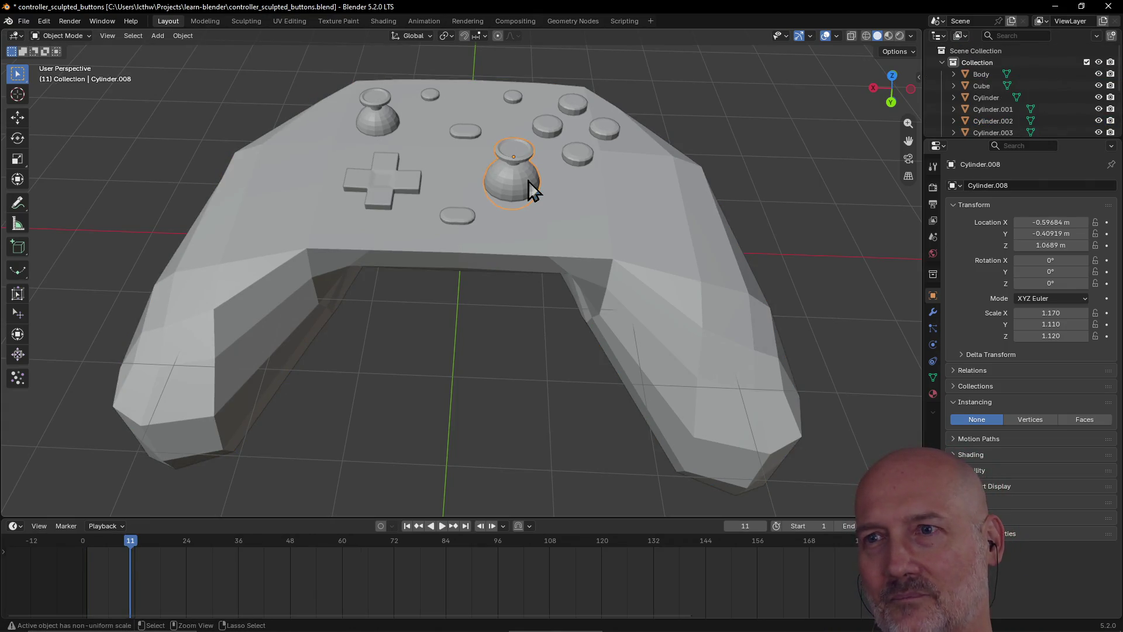
key(alt+s)
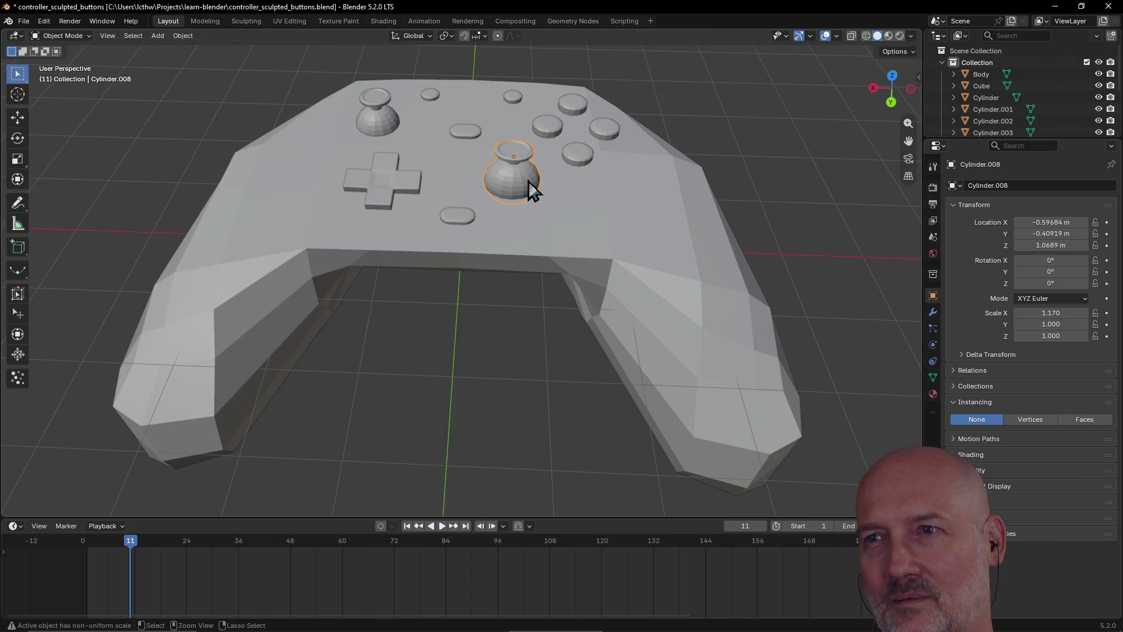
Save controller_sculpted_buttons.blend and orbit to a frontal view of the controller
click(529, 182)
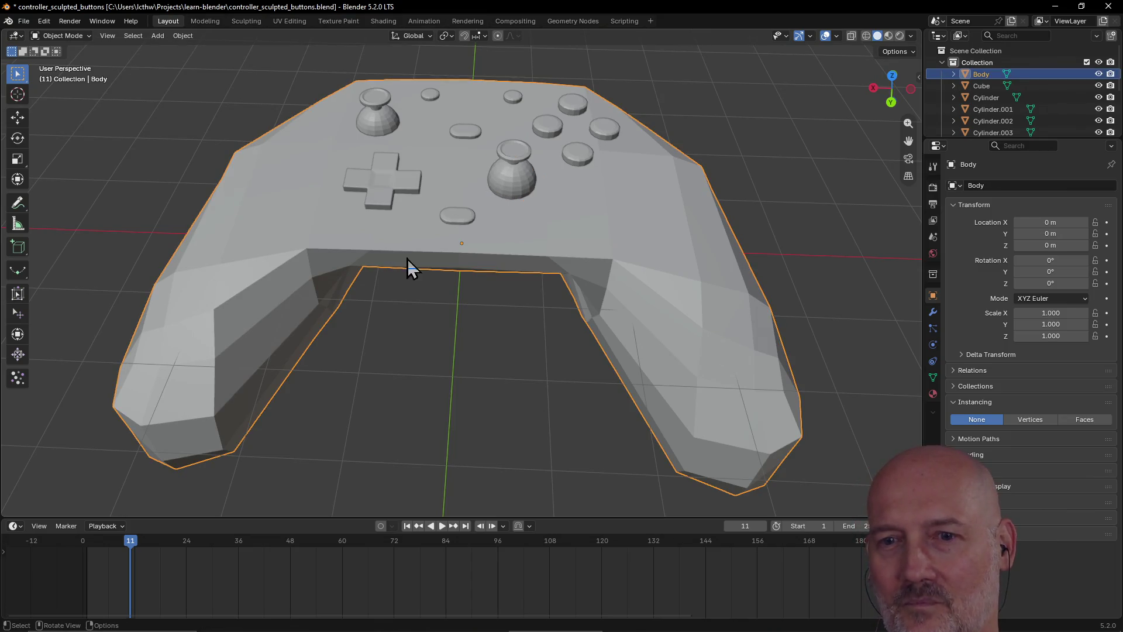
scroll(504, 226, down, 2)
click(504, 211)
scroll(504, 212, up, 2)
scroll(504, 211, down, 2)
mouse_move(503, 213)
middle_down()
mouse_move(544, 219)
mouse_move(542, 206)
mouse_move(541, 220)
mouse_move(423, 192)
middle_up()
key(ctrl+s)
click(496, 241)
middle_drag(496, 241, 606, 235)
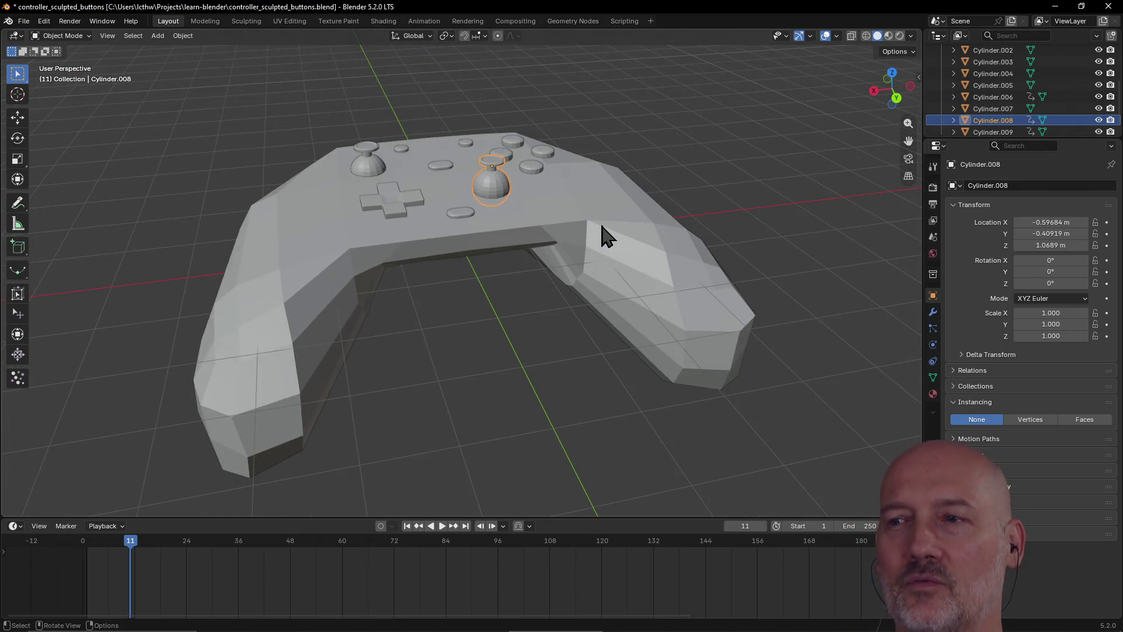
Inspect the controller body and right thumbstick from several orbited and zoomed angles
click(607, 236)
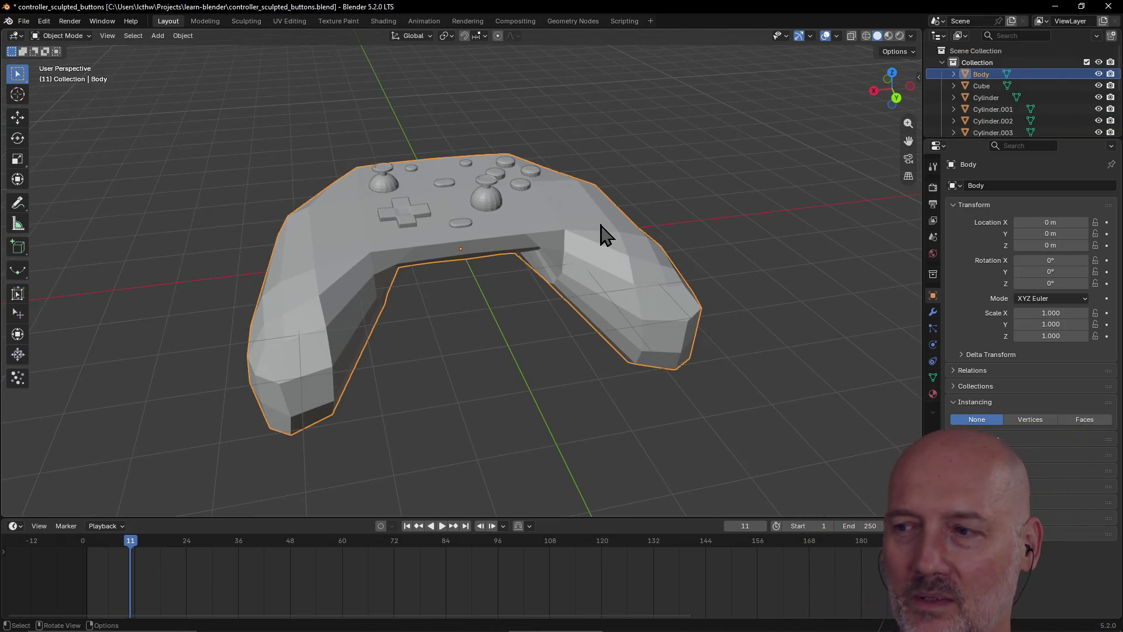
middle_drag(602, 234, 585, 232)
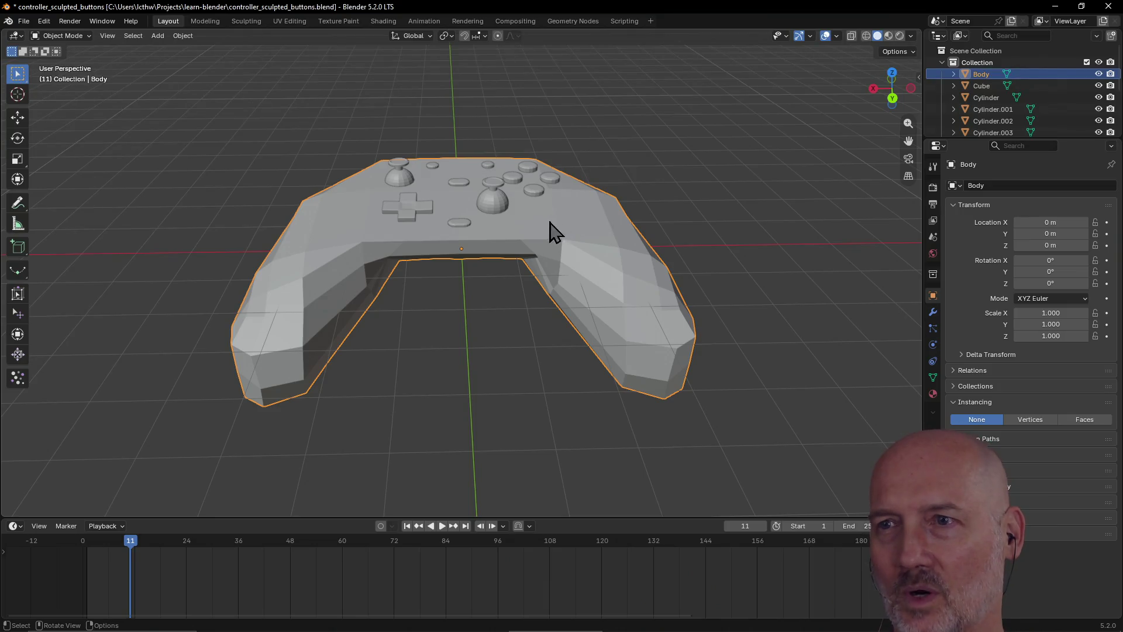
click(481, 206)
scroll(550, 205, up, 3)
mouse_move(549, 206)
middle_down()
mouse_move(476, 220)
mouse_move(639, 195)
mouse_move(469, 196)
mouse_move(392, 233)
mouse_move(609, 211)
mouse_move(527, 222)
middle_up()
scroll(476, 220, down, 3)
scroll(584, 200, up, 2)
scroll(585, 199, down, 1)
scroll(522, 216, up, 3)
scroll(603, 203, up, 3)
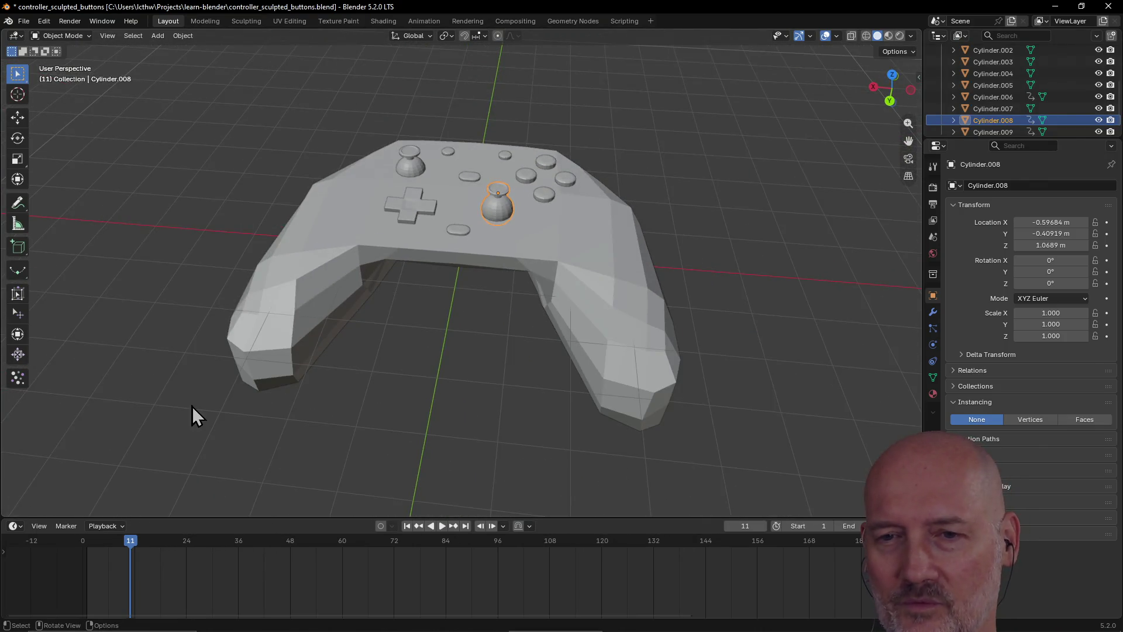
Drag the timeline playhead back to frame 0, then reselect the right thumbstick up close
drag(130, 543, 47, 542)
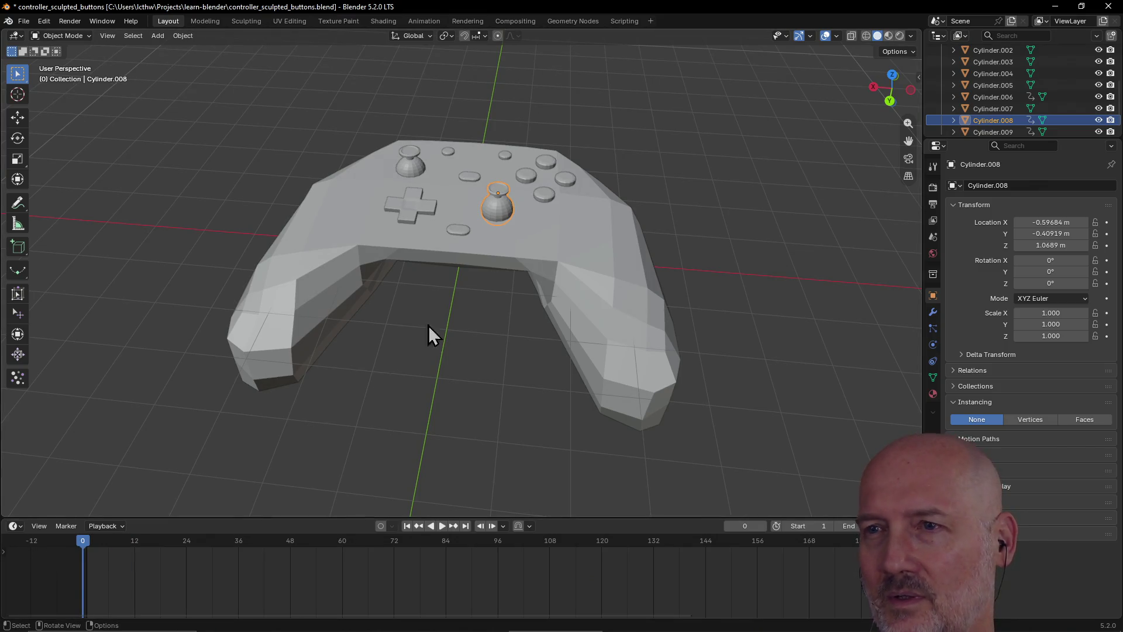
click(416, 172)
click(508, 215)
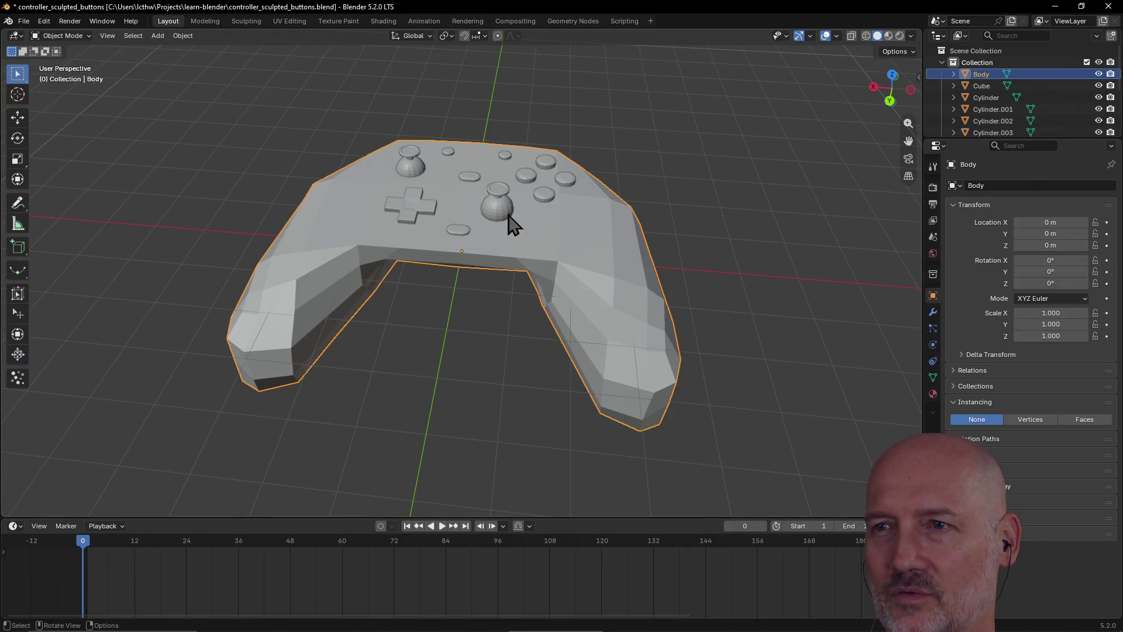
click(508, 215)
middle_drag(507, 216, 546, 230)
Duplicate the right thumbstick and place the copy left of the D-pad on the controller surface
scroll(544, 227, up, 2)
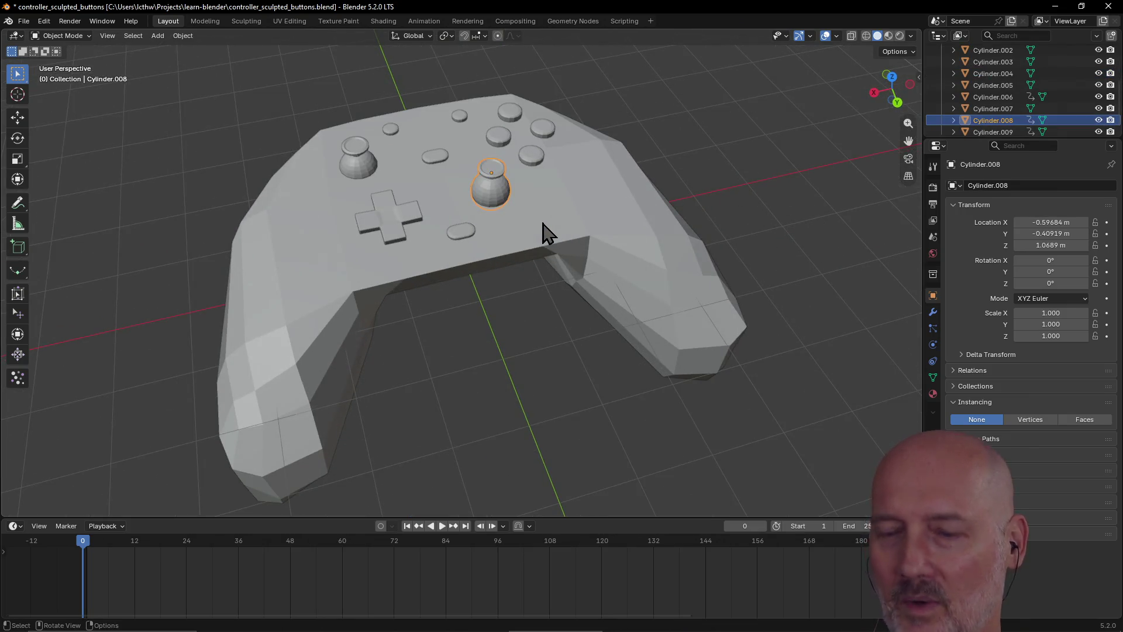
key(shift+d)
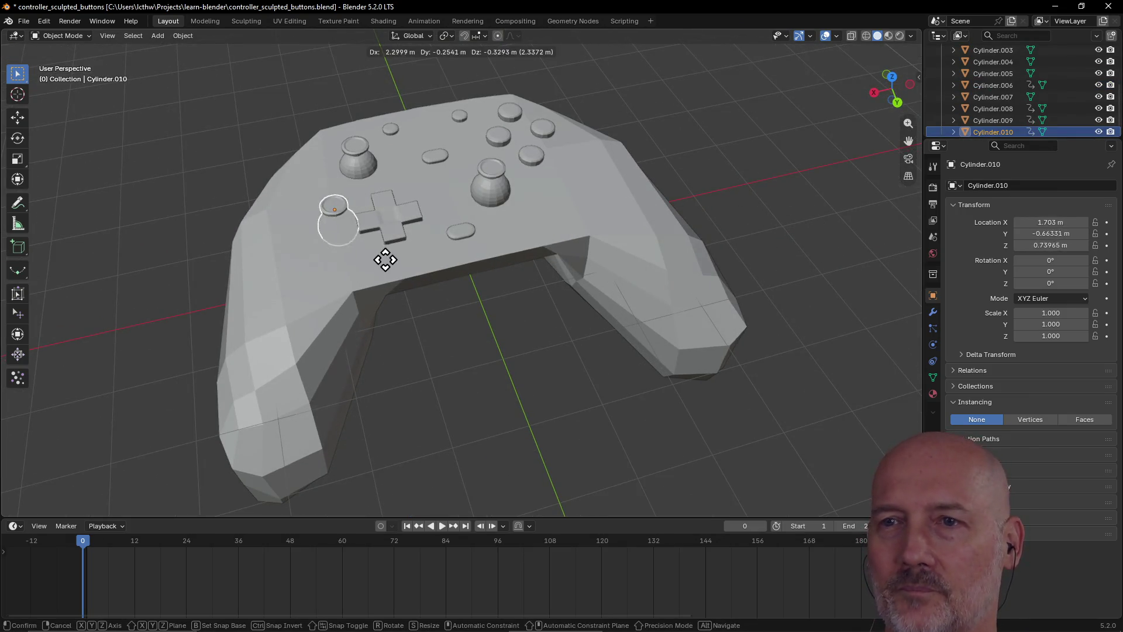
click(369, 271)
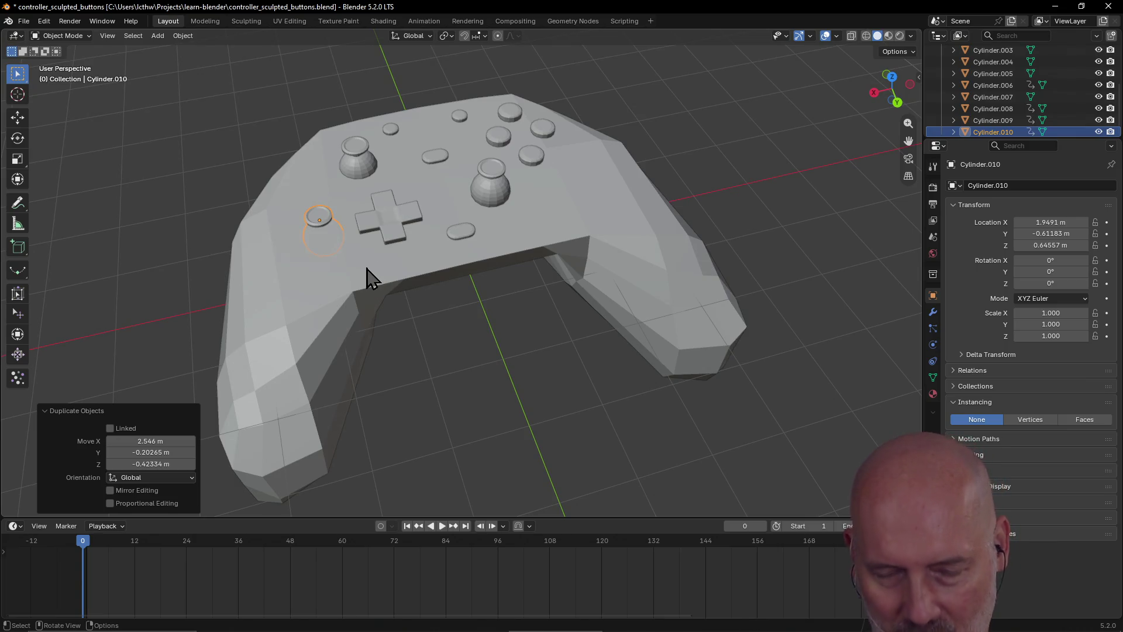
key(g)
key(z)
click(359, 244)
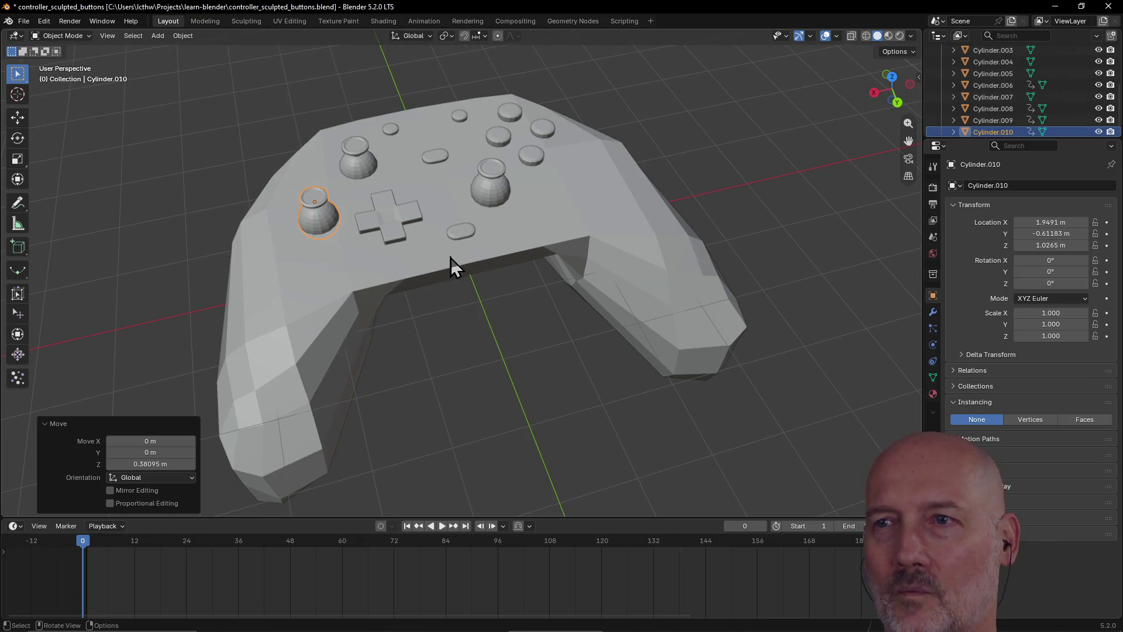
Save controller_sculpted_buttons.blend and review the controller from an angled top view
click(447, 265)
middle_drag(447, 265, 419, 250)
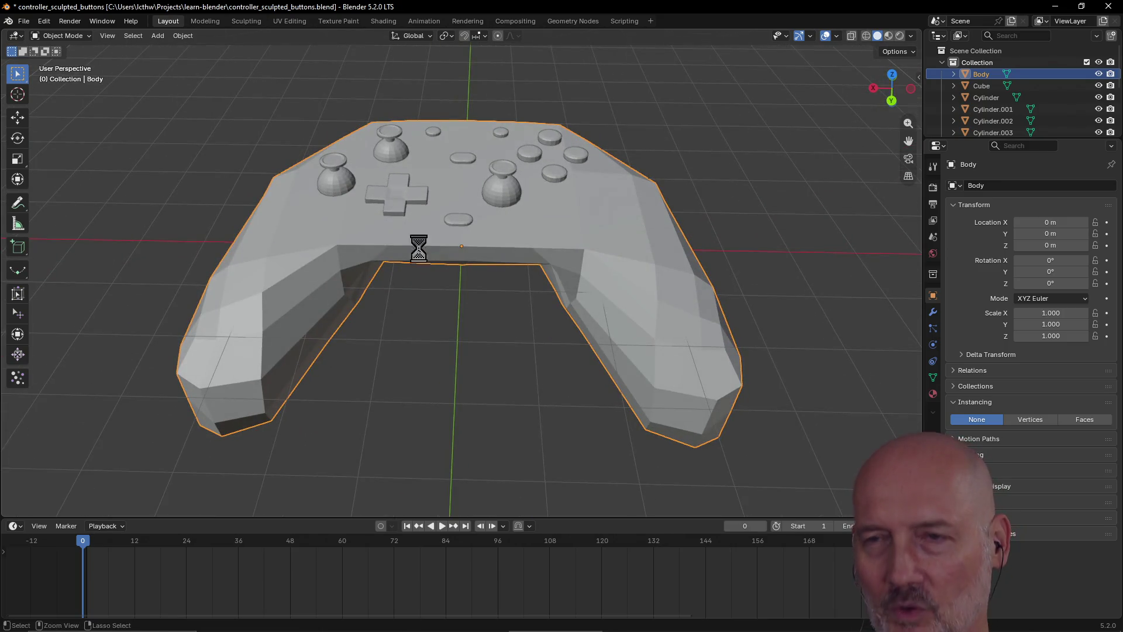
key(ctrl+s)
click(411, 300)
mouse_move(411, 301)
middle_down()
mouse_move(437, 342)
mouse_move(516, 346)
mouse_move(557, 329)
mouse_move(301, 309)
mouse_move(518, 299)
mouse_move(413, 289)
mouse_move(654, 297)
mouse_move(501, 309)
mouse_move(502, 273)
mouse_move(426, 255)
mouse_move(533, 241)
mouse_move(626, 269)
mouse_move(383, 344)
mouse_move(516, 341)
mouse_move(321, 344)
mouse_move(588, 298)
mouse_move(539, 303)
mouse_move(421, 288)
mouse_move(483, 285)
mouse_move(454, 283)
mouse_move(465, 275)
mouse_move(410, 279)
mouse_move(466, 289)
mouse_move(458, 311)
mouse_move(490, 318)
mouse_move(559, 294)
mouse_move(391, 366)
mouse_move(497, 365)
mouse_move(461, 362)
mouse_move(542, 328)
mouse_move(472, 293)
mouse_move(439, 261)
mouse_move(499, 293)
mouse_move(476, 290)
mouse_move(462, 269)
mouse_move(464, 239)
mouse_move(476, 280)
mouse_move(420, 257)
middle_up()
scroll(510, 342, up, 3)
scroll(421, 351, down, 3)
click(420, 257)
key(ctrl+s)
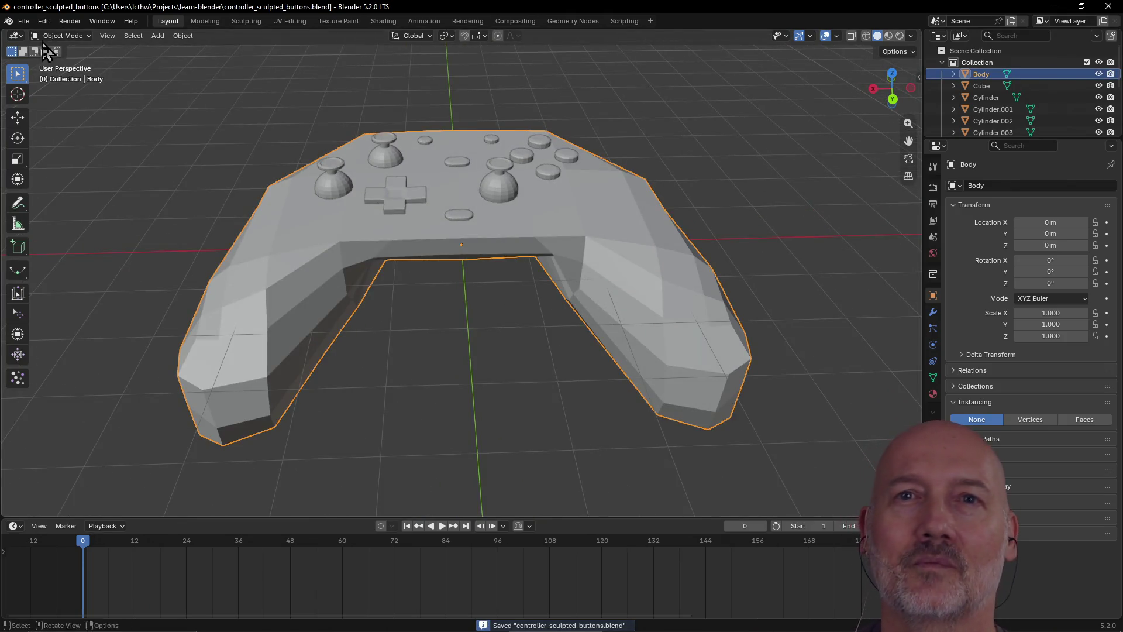
click(24, 21)
mouse_move(49, 58)
click(166, 71)
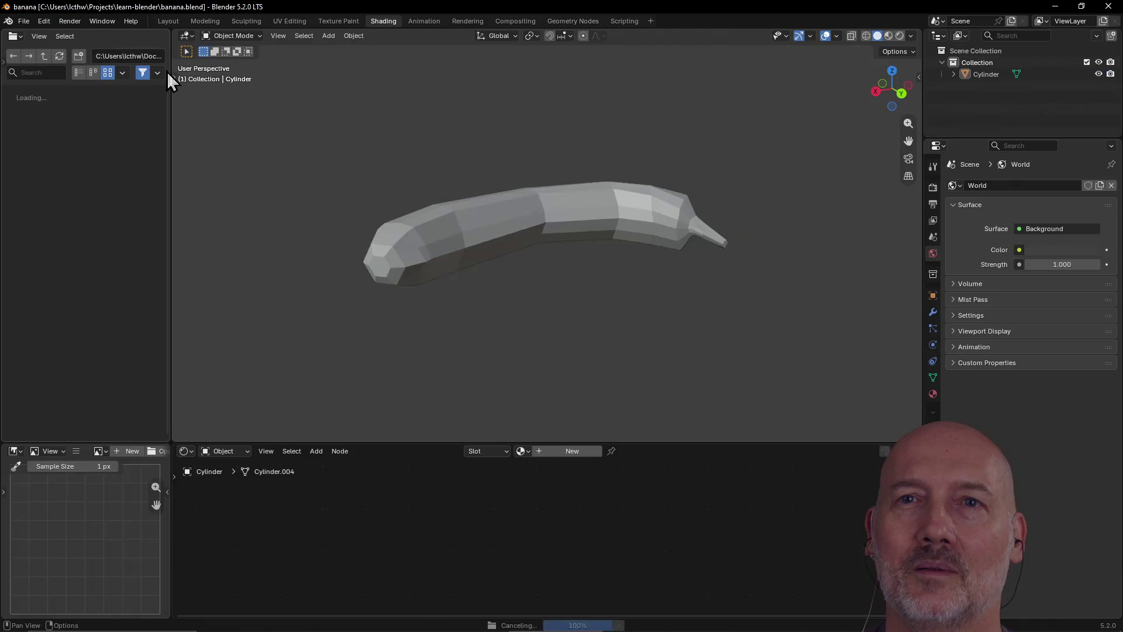
click(24, 21)
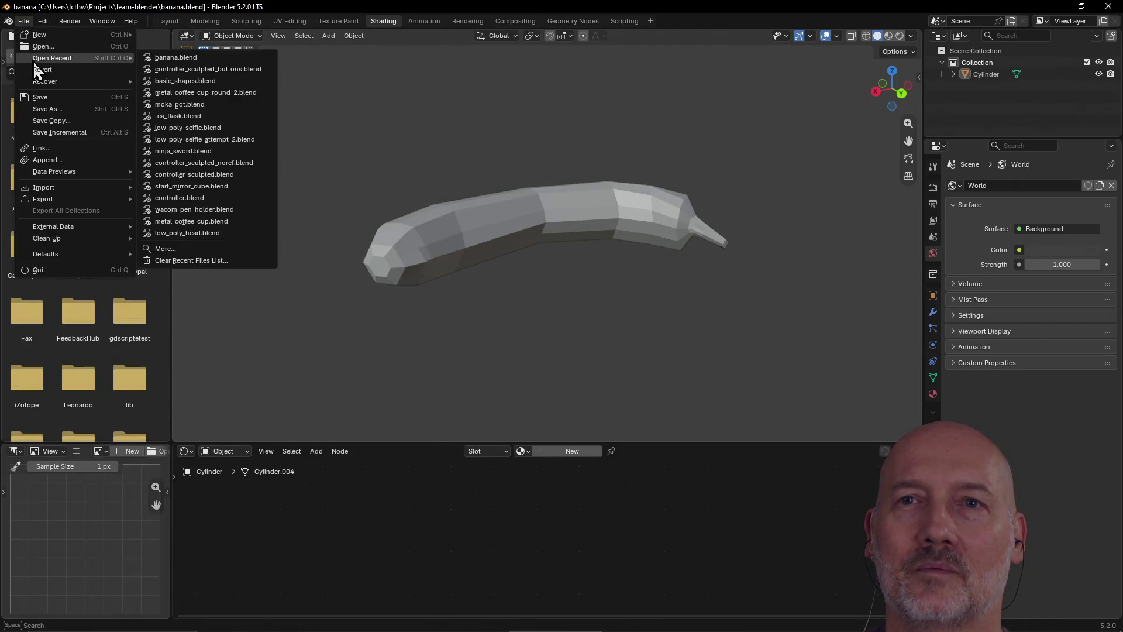
click(173, 73)
click(408, 253)
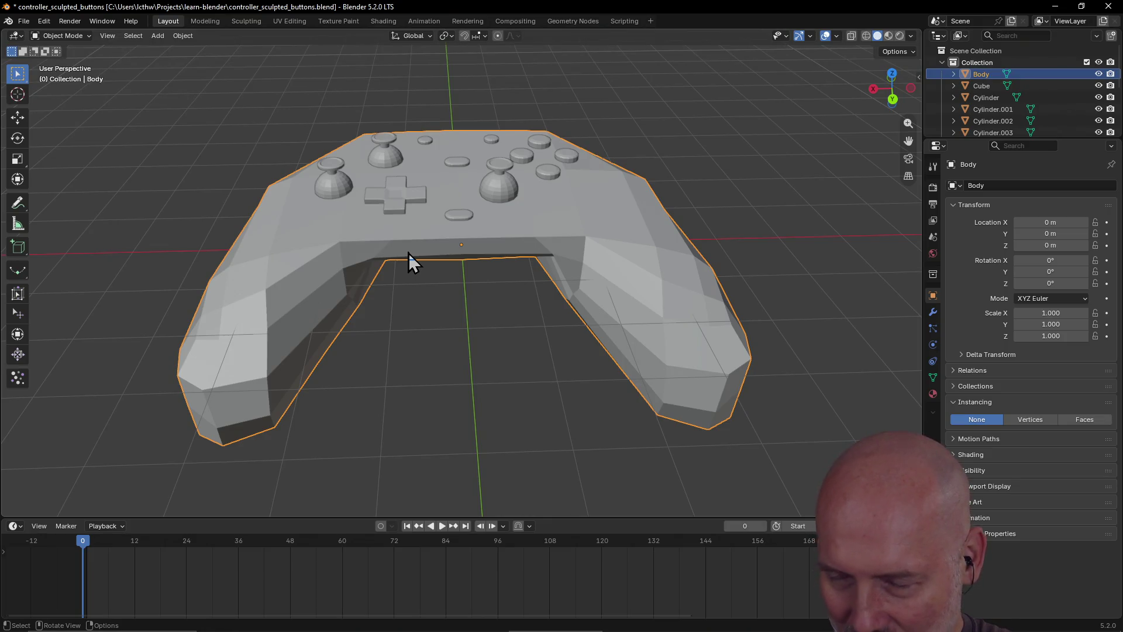
Delete the extra thumbstick beside the D-pad and select the right thumbstick
click(334, 189)
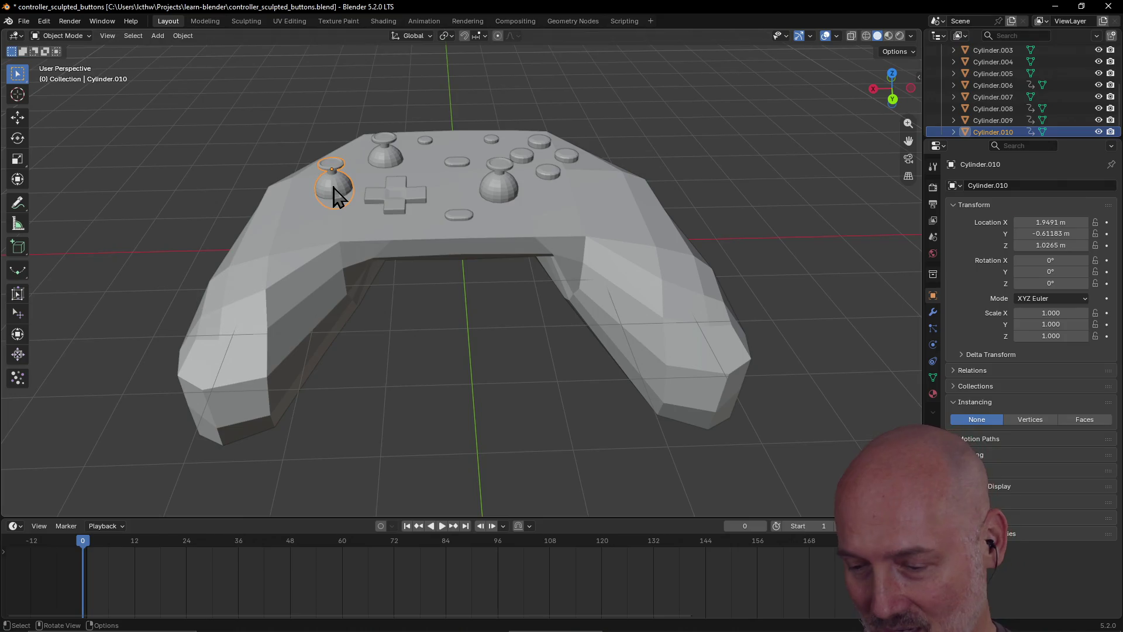
key(Delete)
click(517, 190)
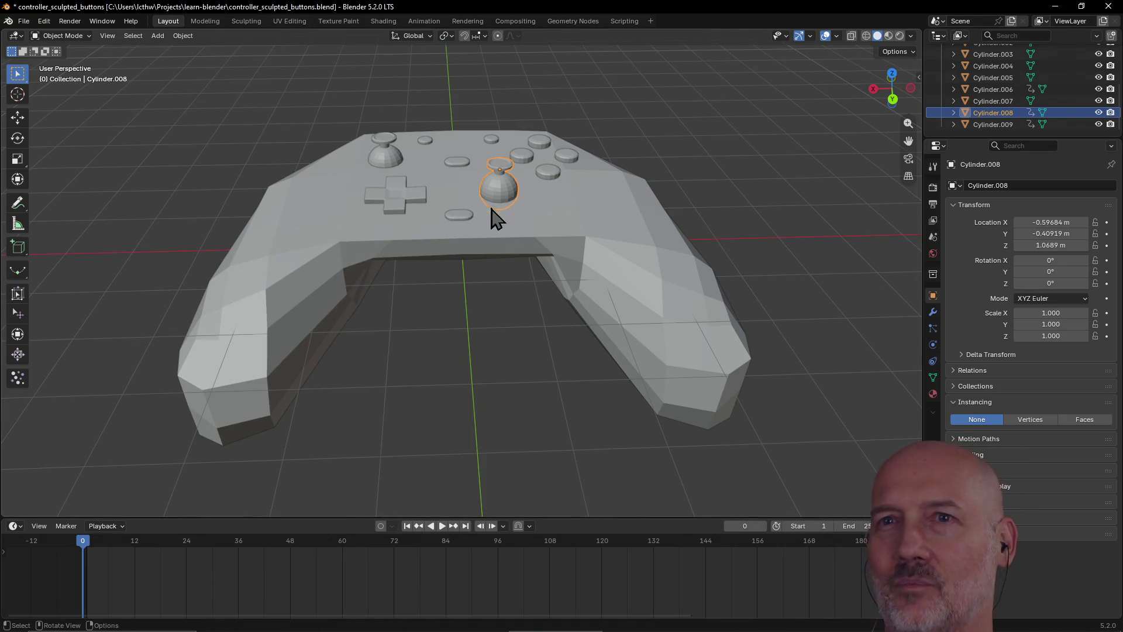
Switch between the Animation, Modeling and Layout workspaces, ending back in Layout
click(419, 17)
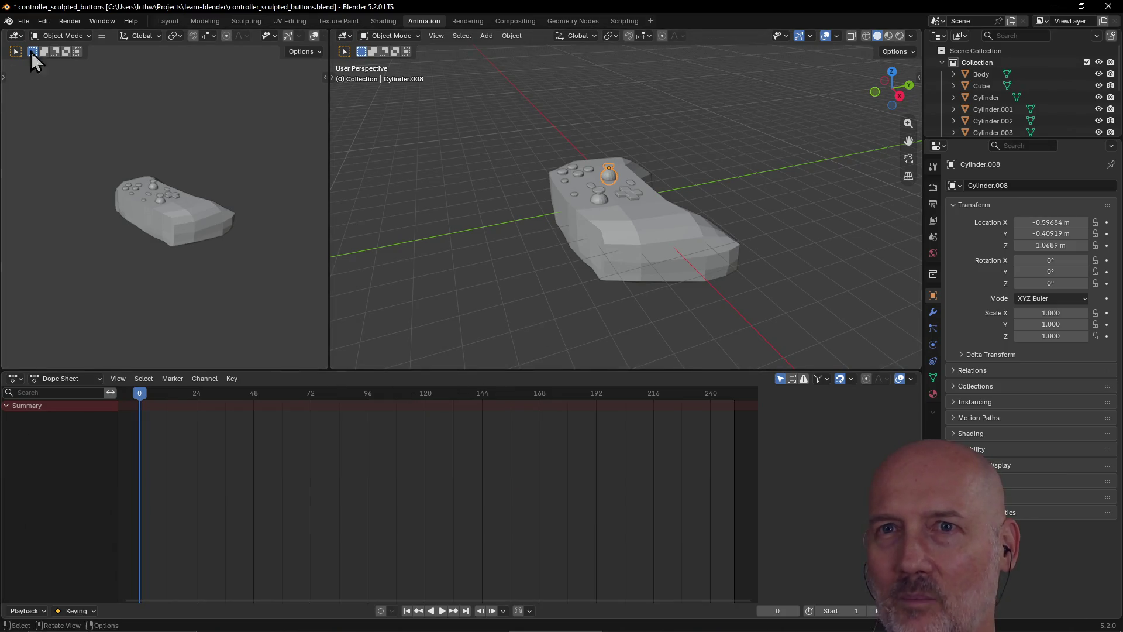
click(167, 21)
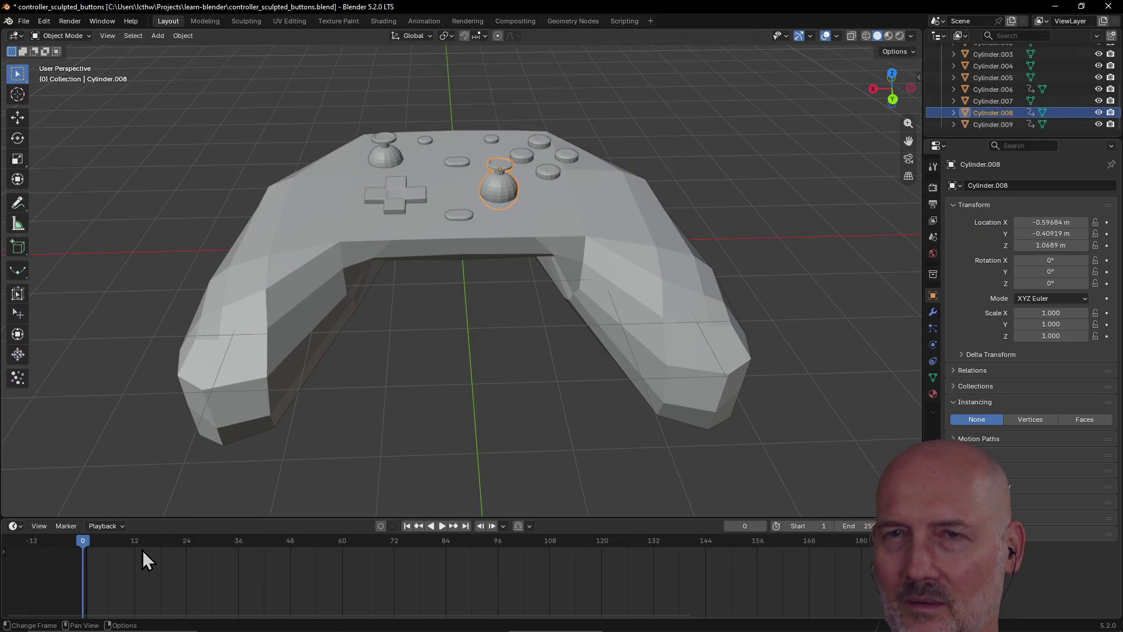
click(205, 21)
click(167, 21)
click(193, 23)
click(175, 22)
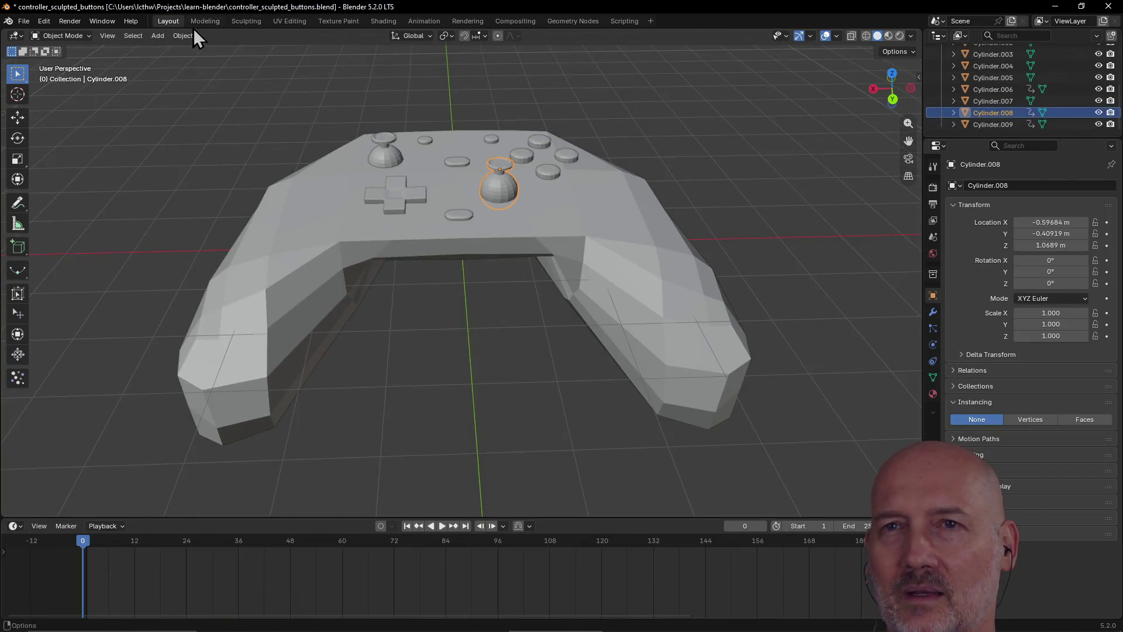
click(195, 24)
key(Tab)
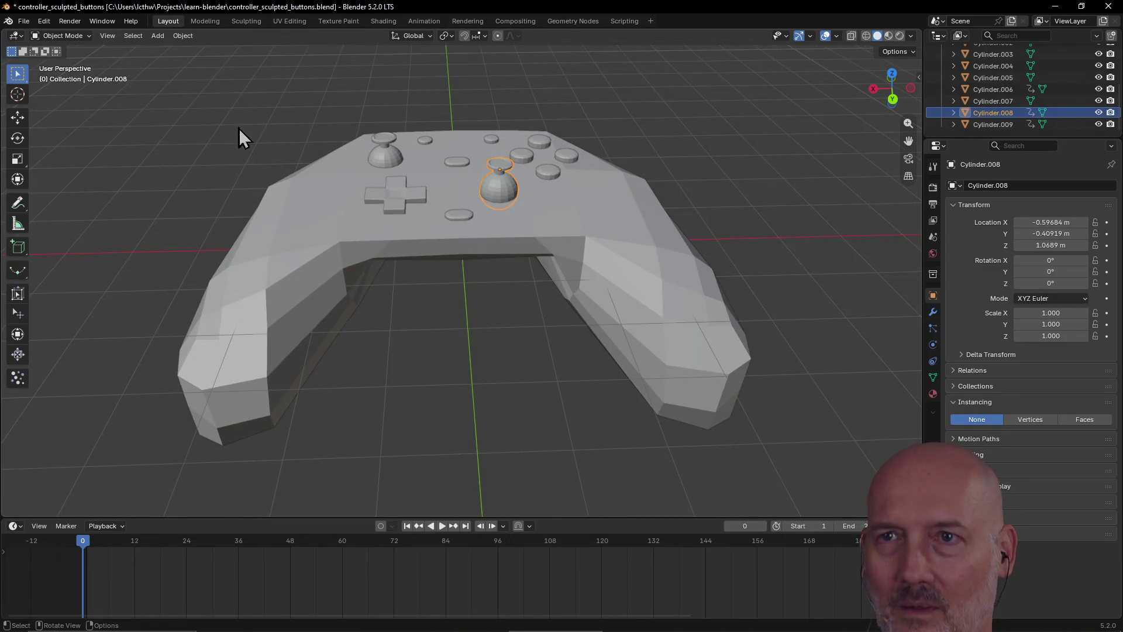
click(205, 21)
click(169, 22)
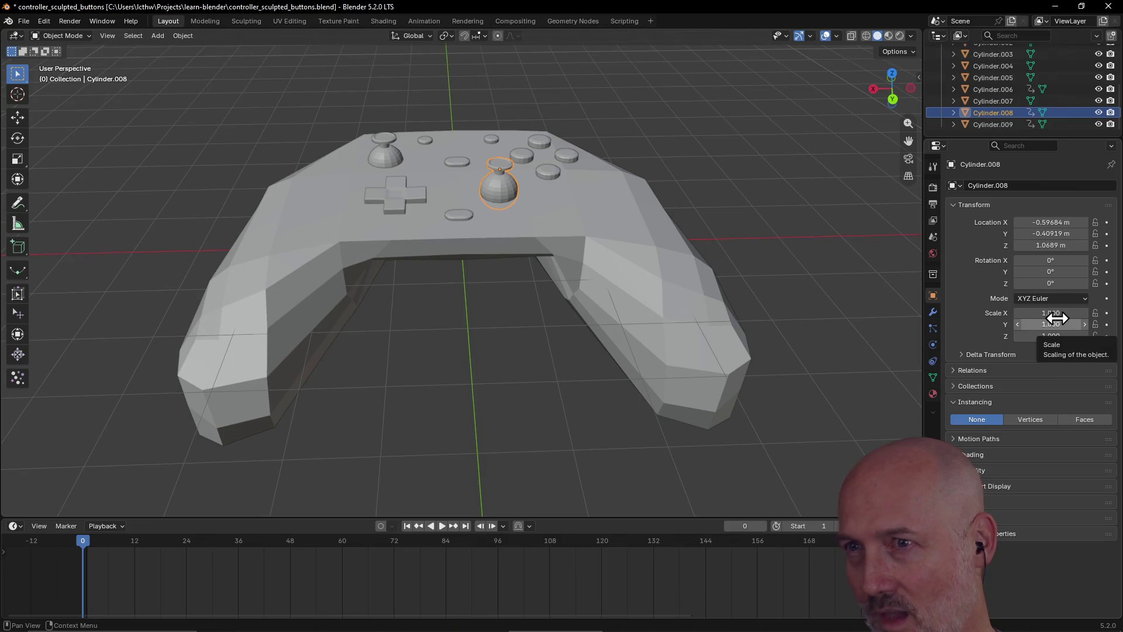
Duplicate the right thumbstick in place and deselect the copy
key(shift+d)
right_click(489, 190)
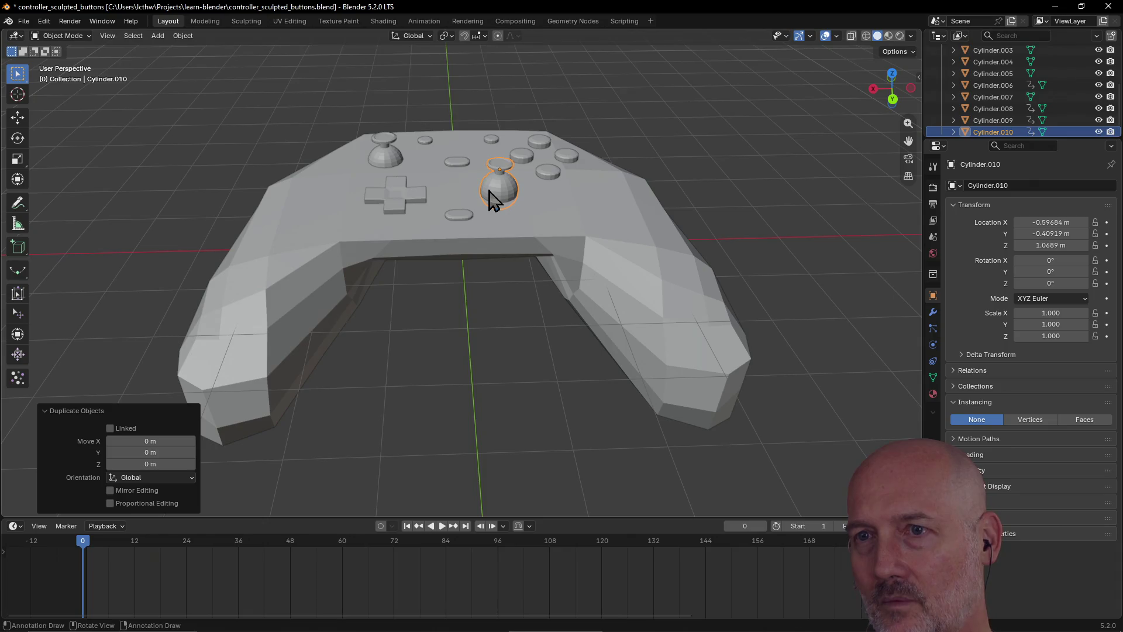
click(408, 434)
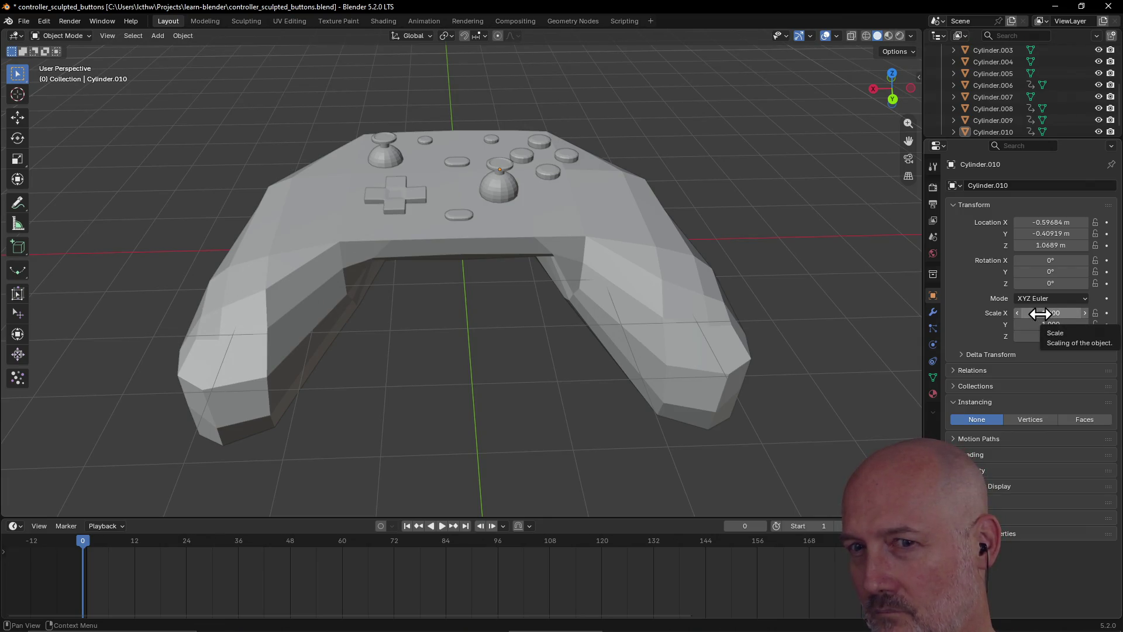
Try scaling the thumbstick to X 1.290 and larger Y/Z, then undo back to frame 0 at scale 1.000
key(space)
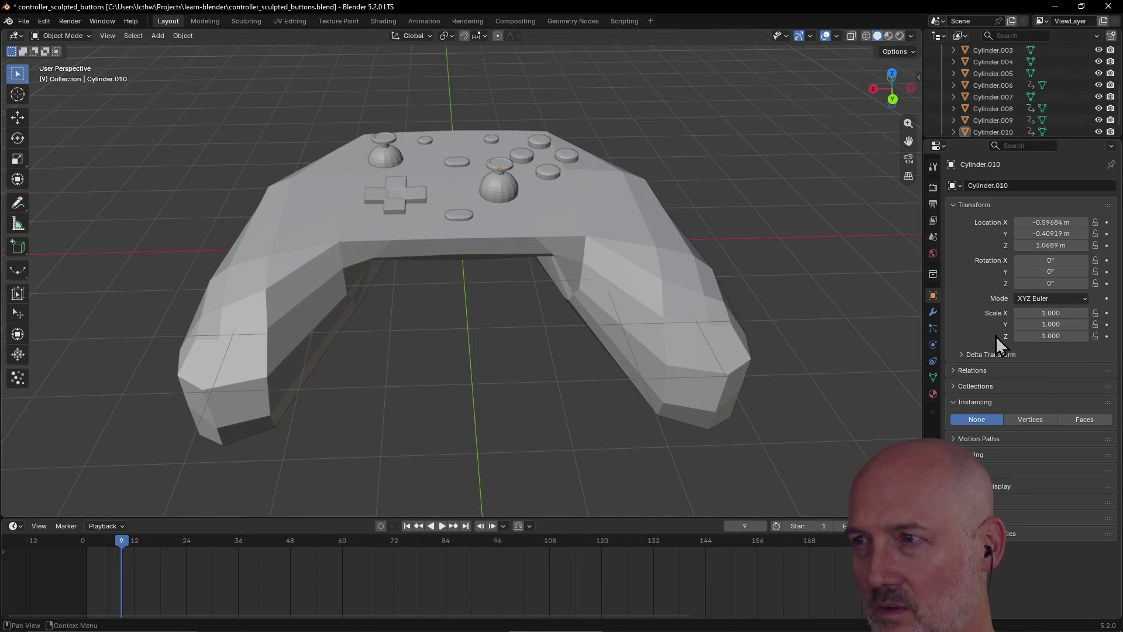
mouse_move(1047, 312)
mouse_down()
mouse_move(1056, 312)
mouse_move(1039, 324)
mouse_up()
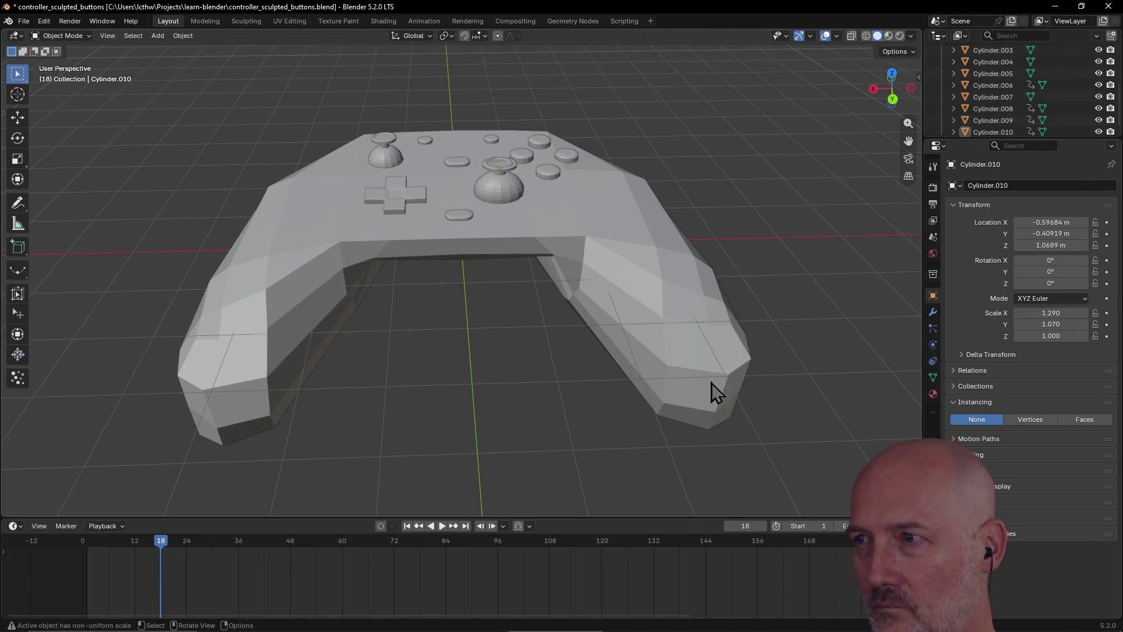
drag(1033, 324, 1053, 335)
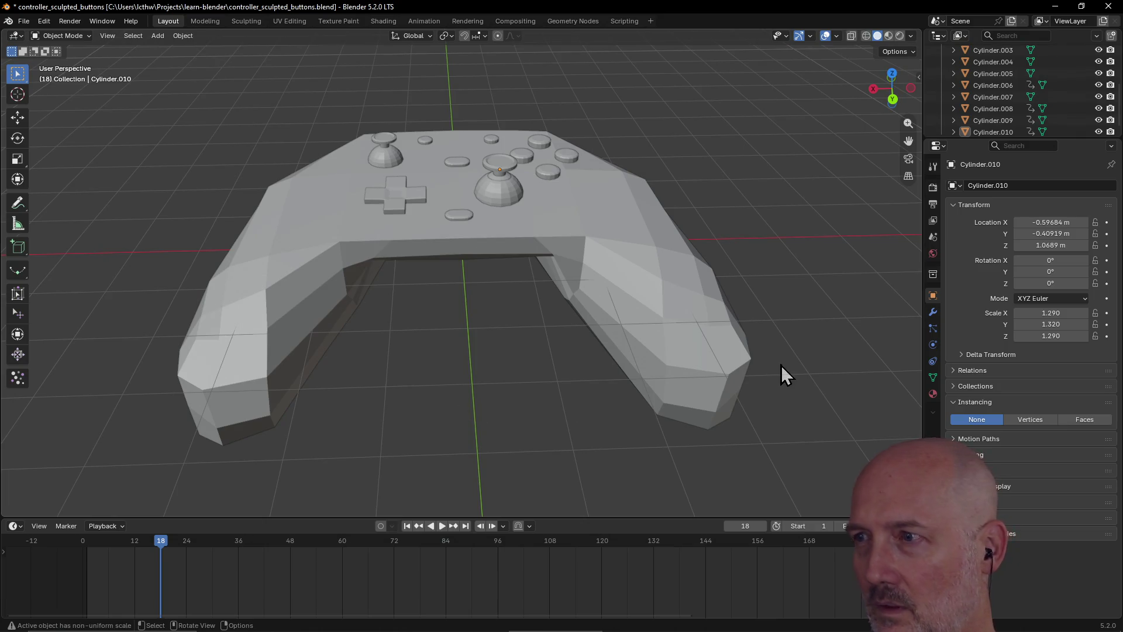
key(ctrl+z)
key(ctrl+z)
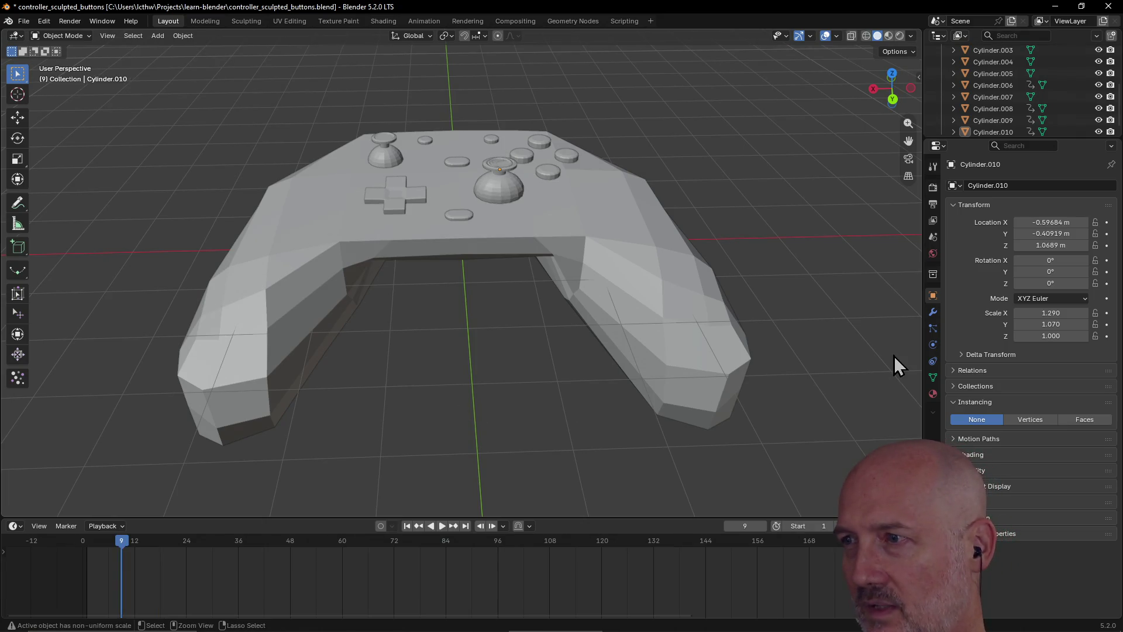
key(ctrl+z)
key(ctrl+z)
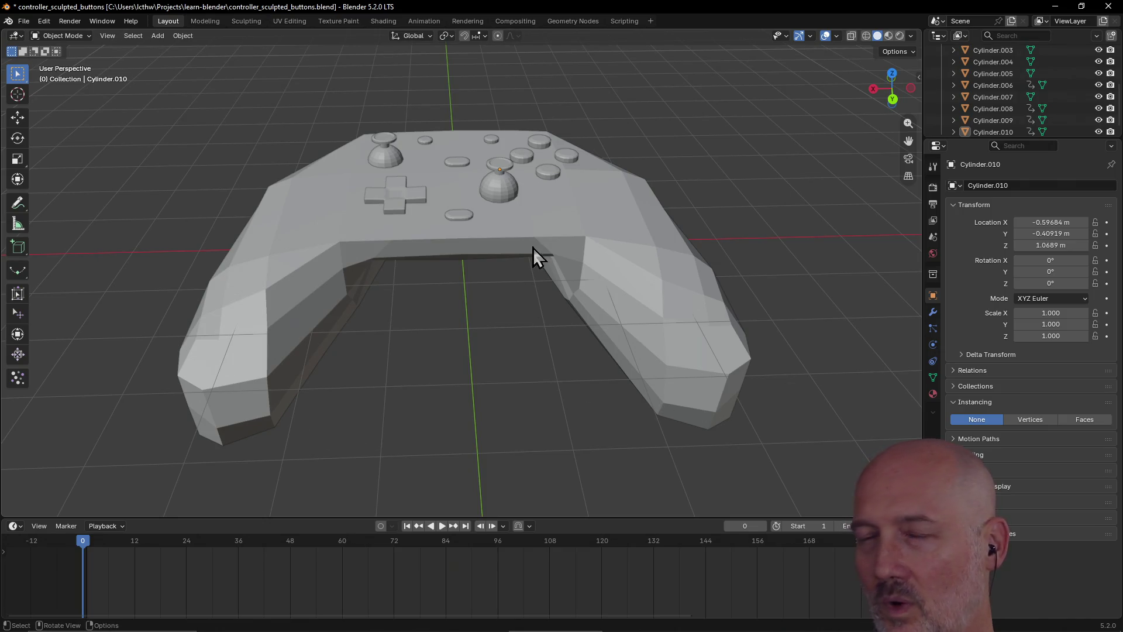
click(499, 193)
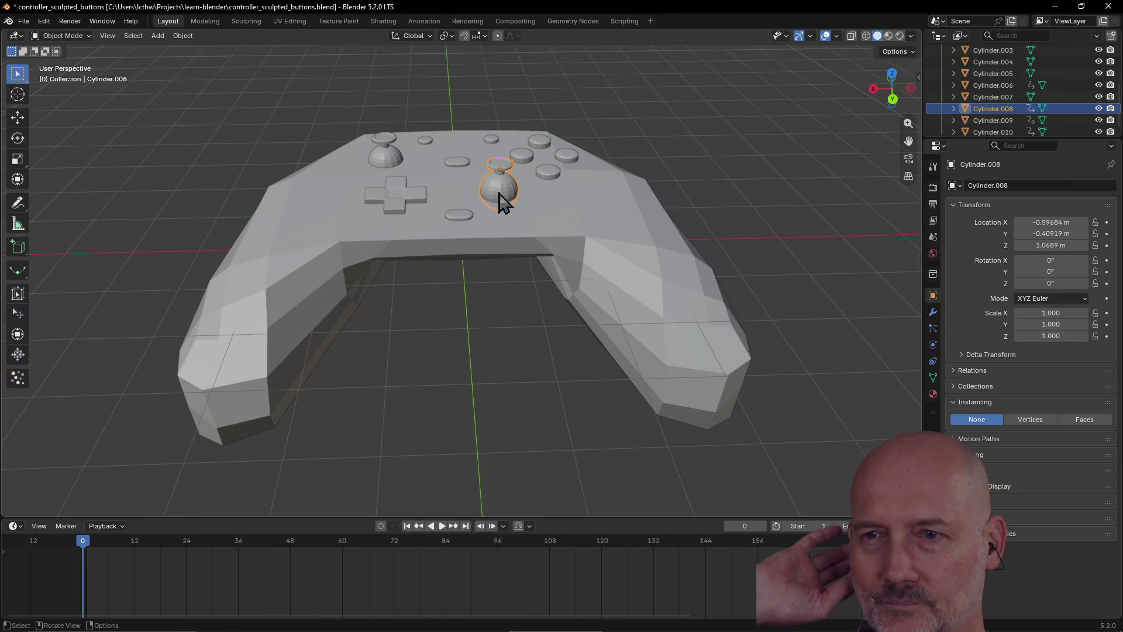
Orbit and zoom to view the controller and its right thumbstick from a lower side angle
mouse_move(555, 215)
middle_down()
mouse_move(562, 243)
mouse_move(489, 309)
mouse_move(556, 269)
mouse_move(558, 256)
mouse_move(586, 261)
mouse_move(528, 266)
mouse_move(465, 240)
mouse_move(545, 245)
mouse_move(486, 258)
mouse_move(491, 246)
middle_up()
scroll(545, 244, up, 4)
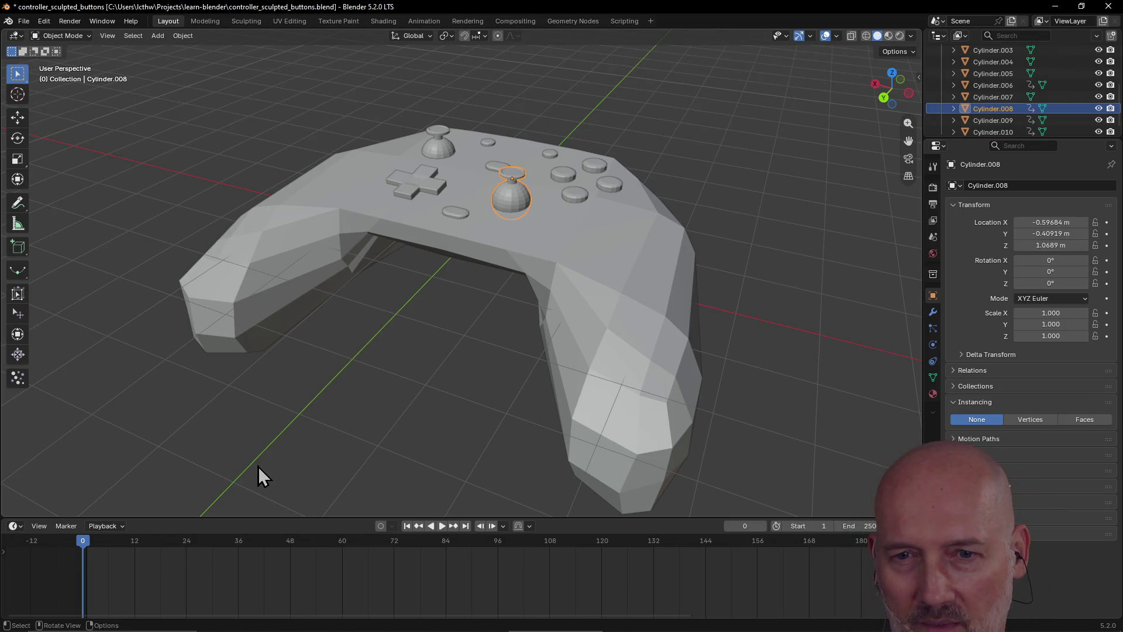
scroll(513, 199, up, 3)
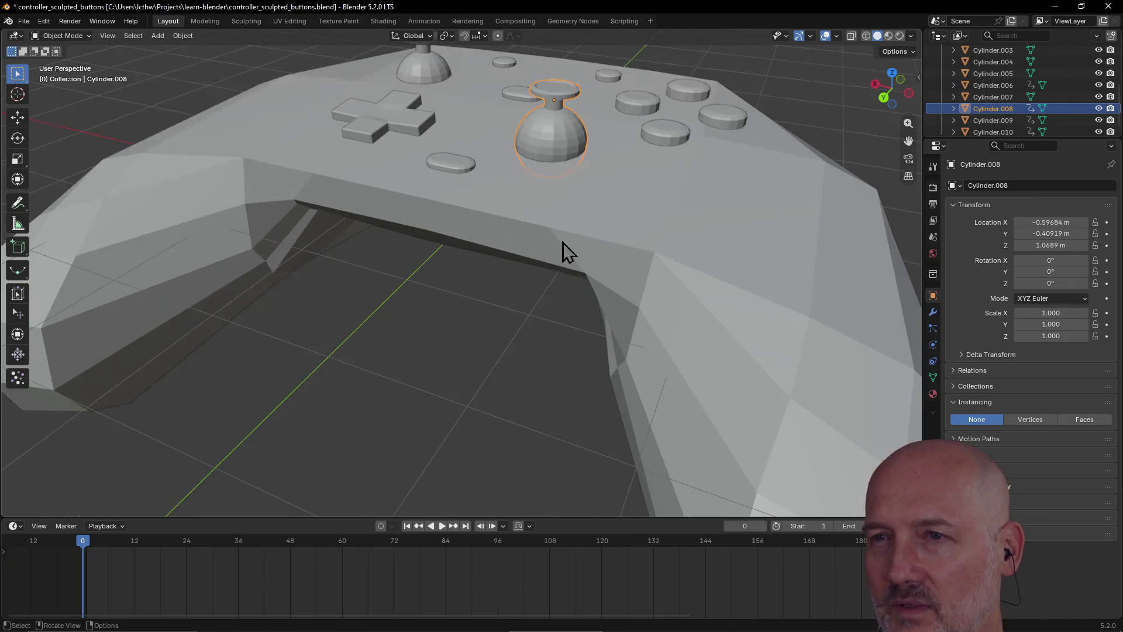
scroll(557, 241, down, 2)
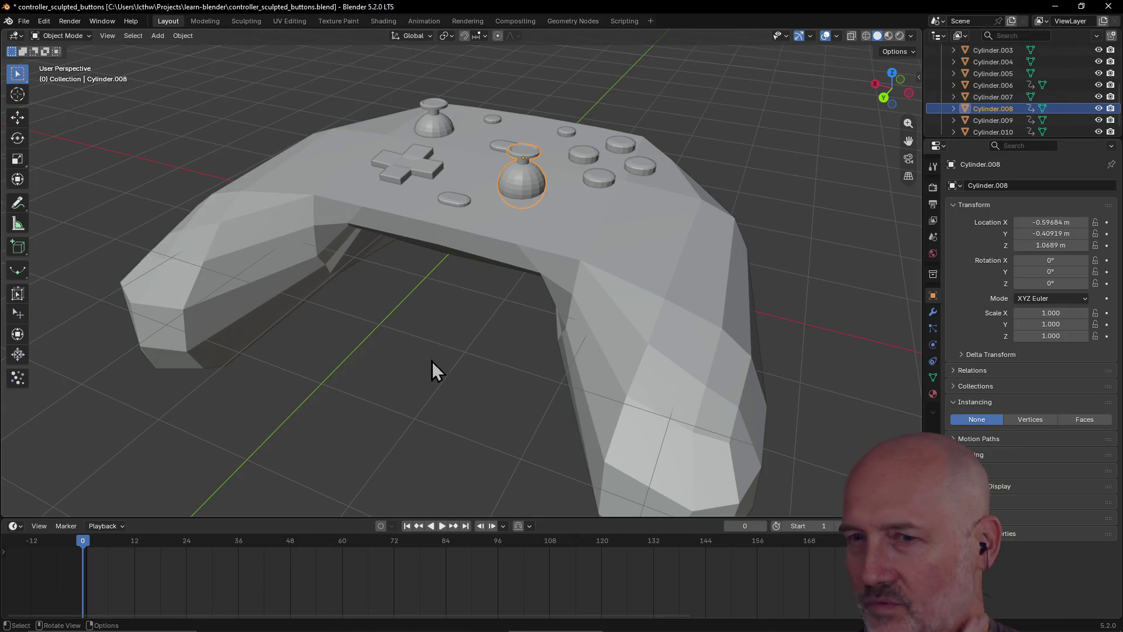
At frame 12, stretch the right thumbstick's X scale, undo back to 1.000, and reselect it
click(117, 547)
click(138, 556)
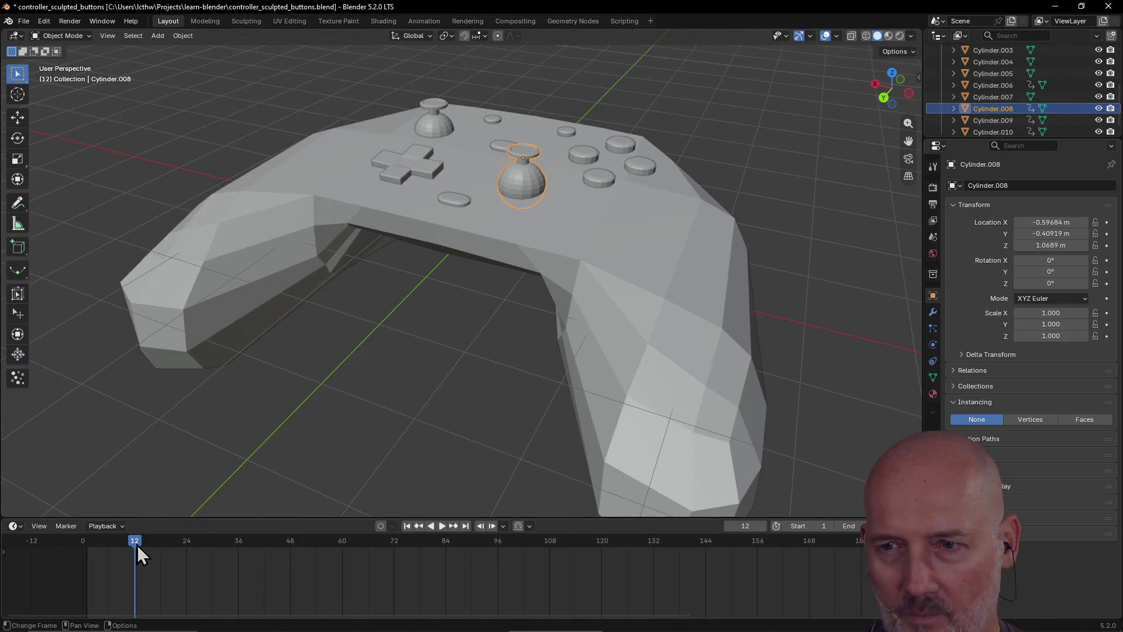
drag(1050, 313, 1087, 313)
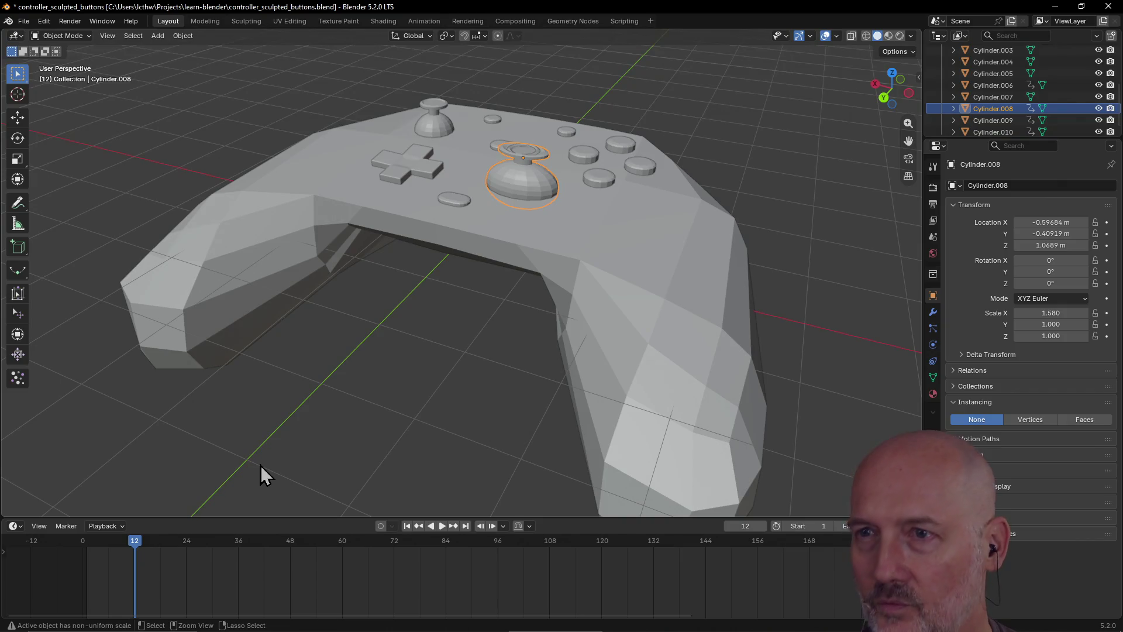
key(ctrl+z)
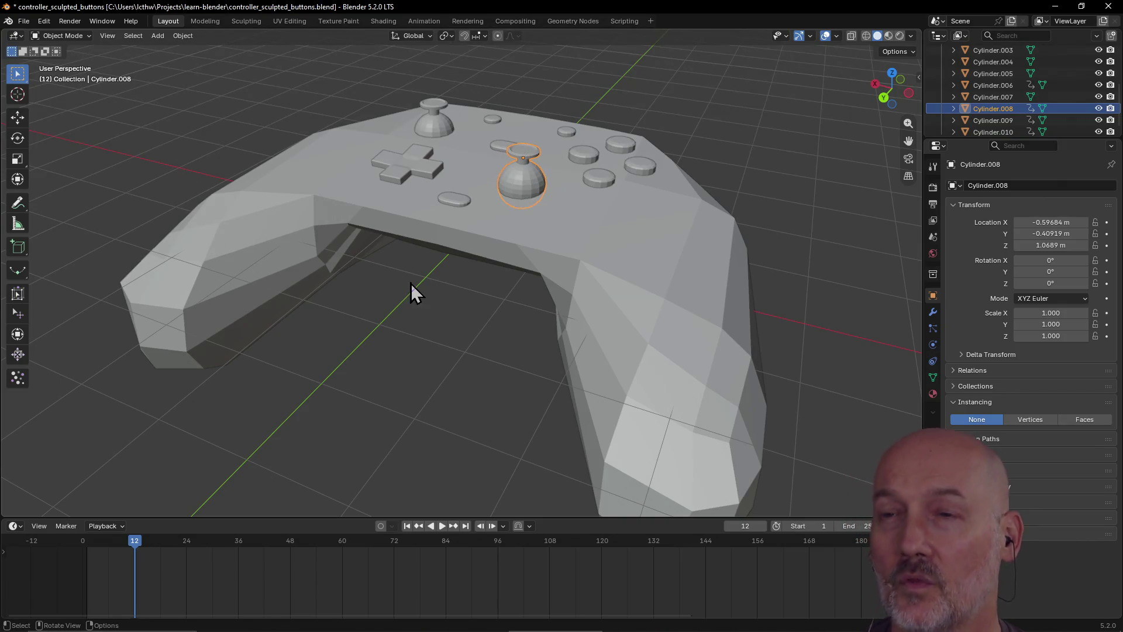
click(495, 232)
scroll(497, 220, down, 5)
click(499, 221)
mouse_move(499, 221)
middle_down()
mouse_move(526, 245)
mouse_move(511, 237)
middle_up()
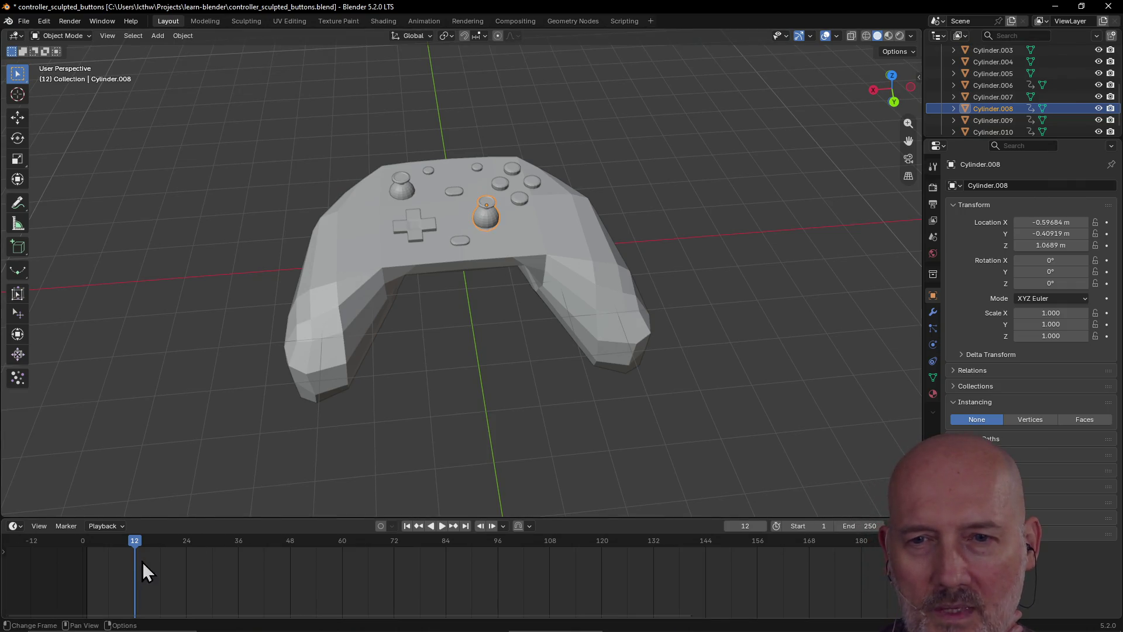
Scrub the timeline back toward frame 0, play the animation, and resize the timeline area
drag(120, 556, 75, 542)
key(space)
key(space)
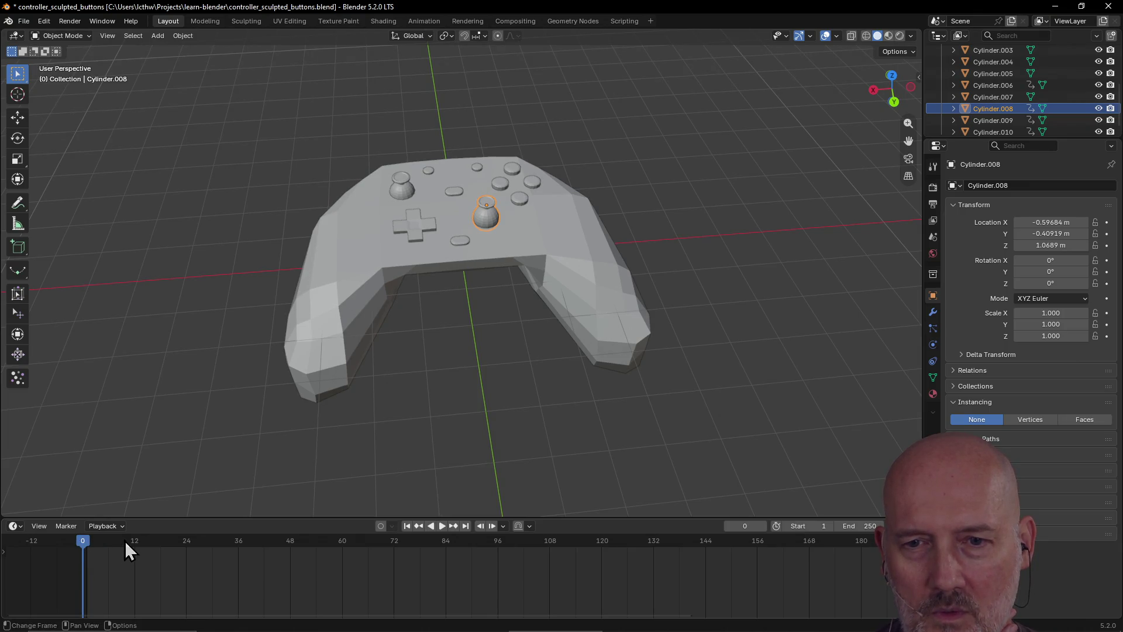
drag(183, 518, 184, 625)
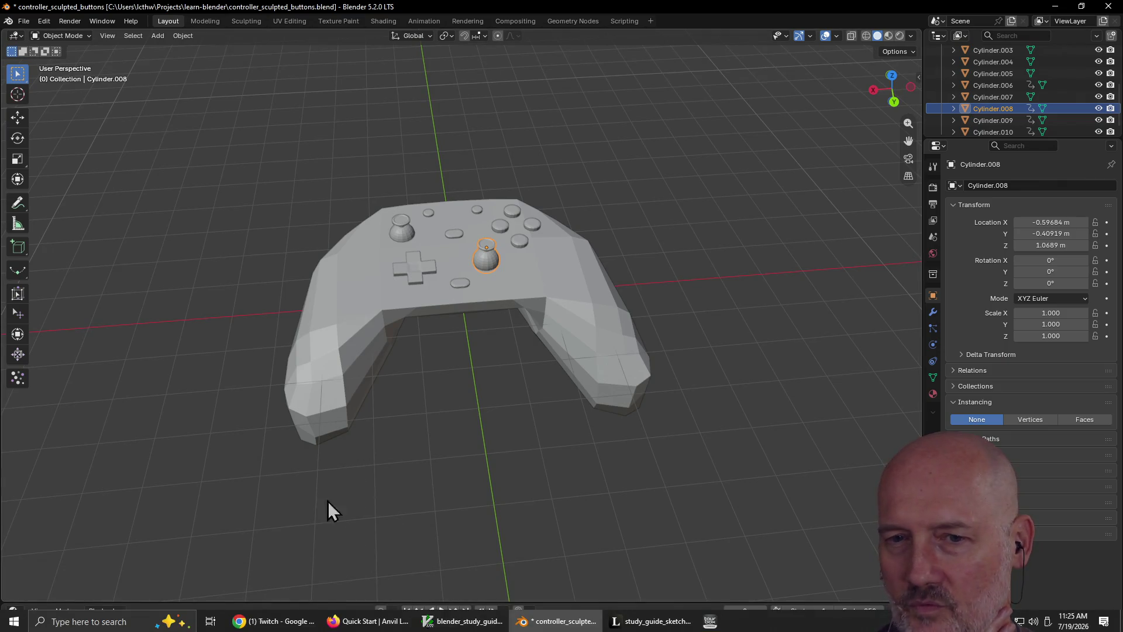
click(240, 588)
drag(240, 599, 240, 506)
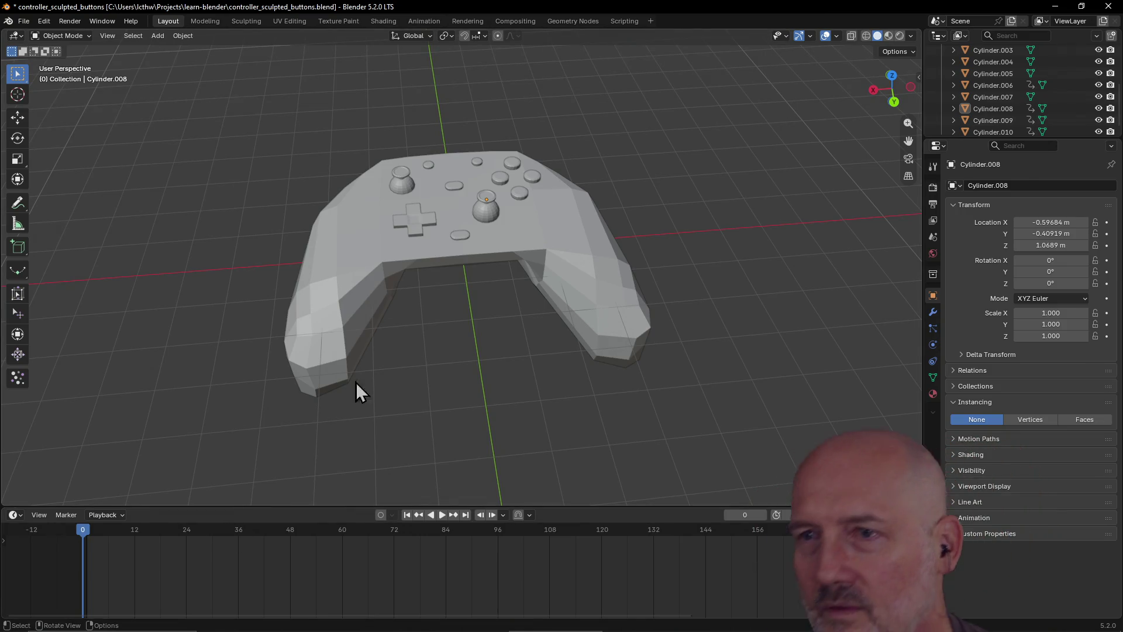
Keyframe the right thumbstick's location, rotation and scale at frame 0, then drag it beside the D-pad
click(479, 213)
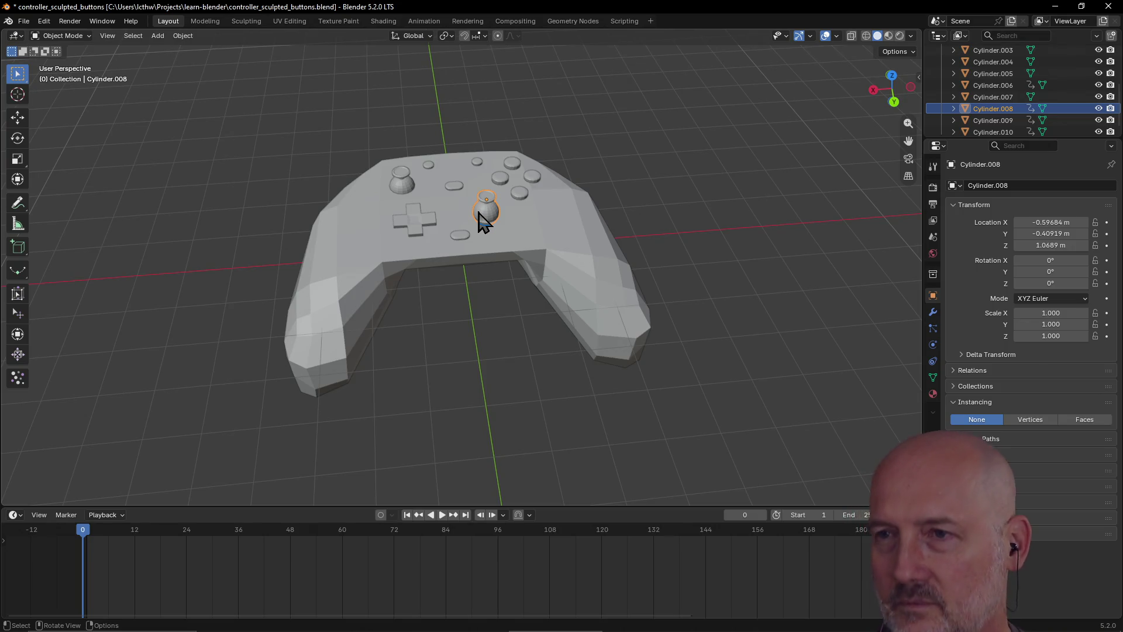
key(i)
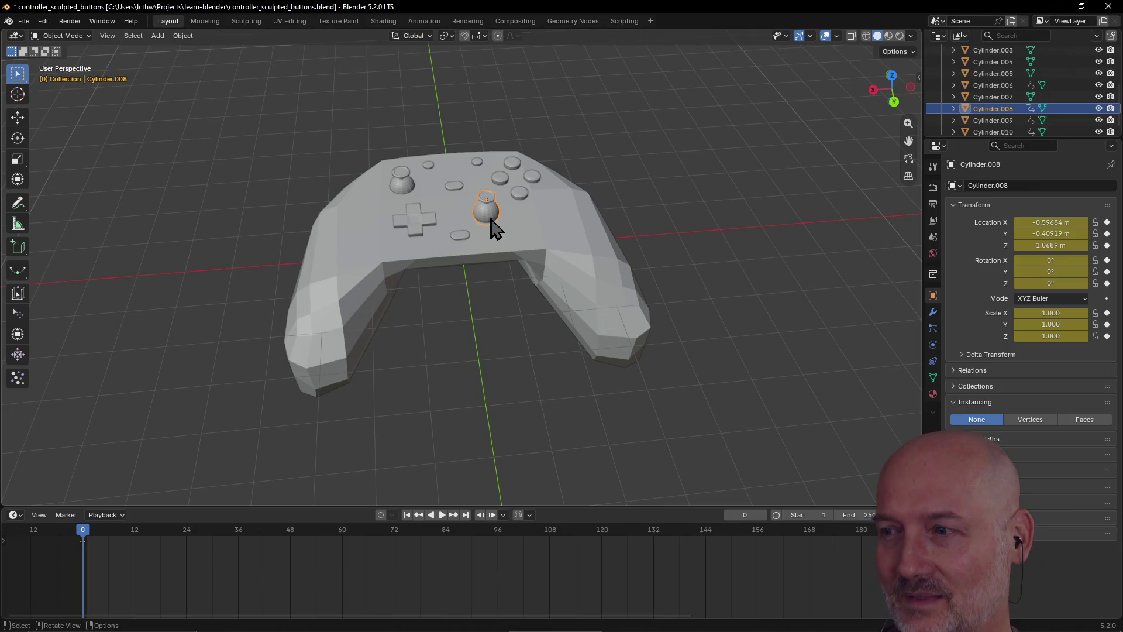
click(215, 22)
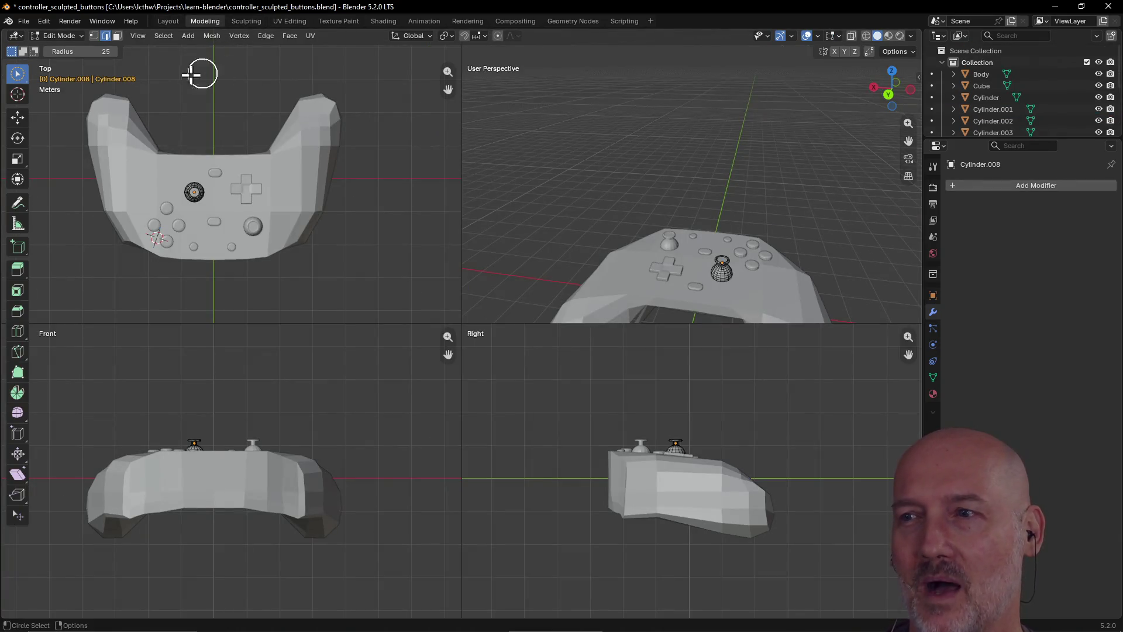
click(168, 21)
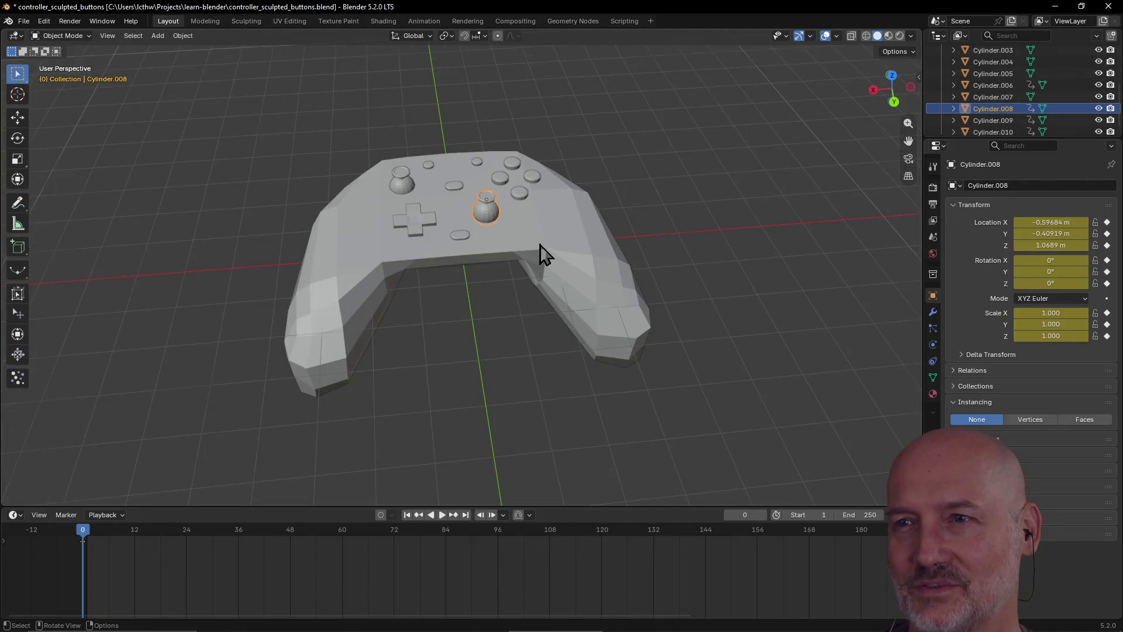
scroll(539, 250, up, 3)
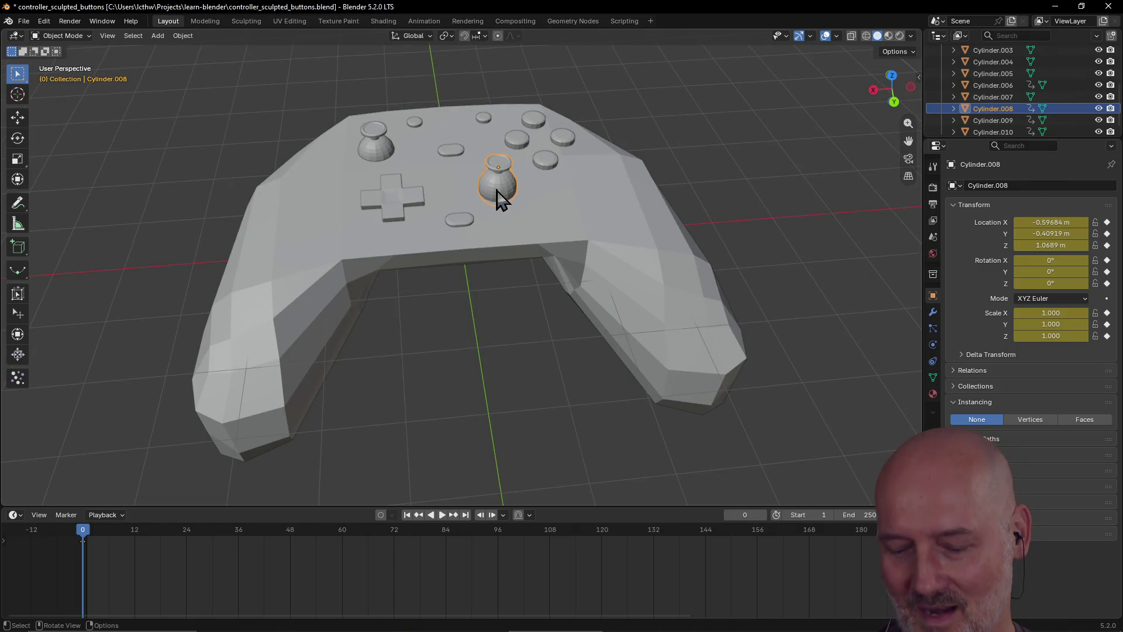
mouse_move(497, 192)
mouse_down()
mouse_move(349, 202)
mouse_move(338, 220)
mouse_up()
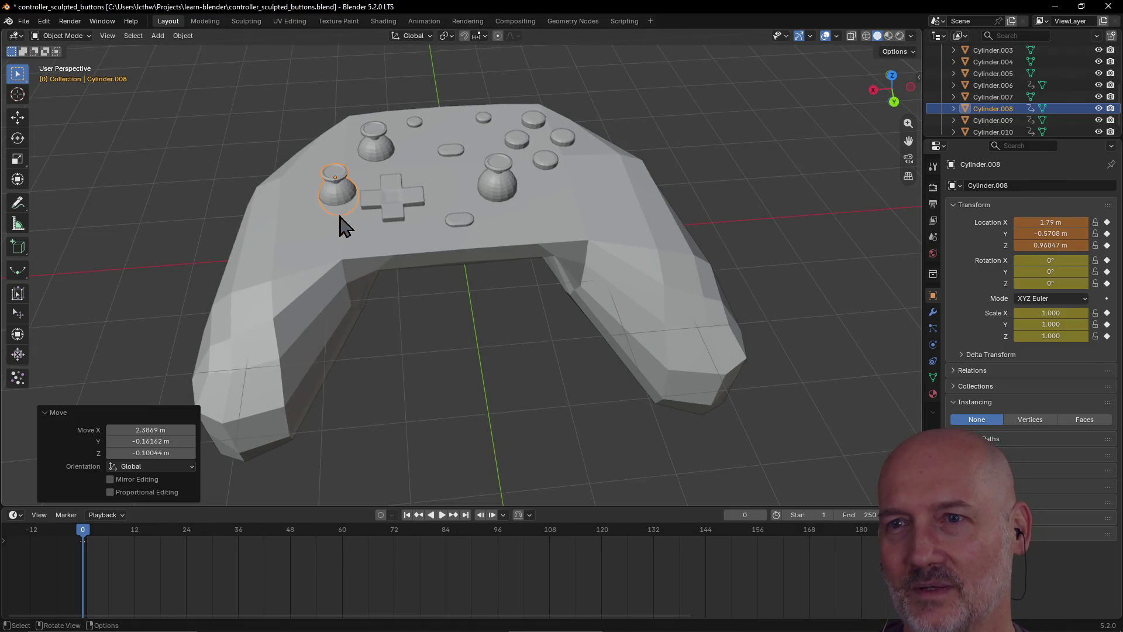
scroll(377, 274, down, 3)
Put the controller body into Edit Mode and save controller_sculpted_buttons.blend
click(377, 295)
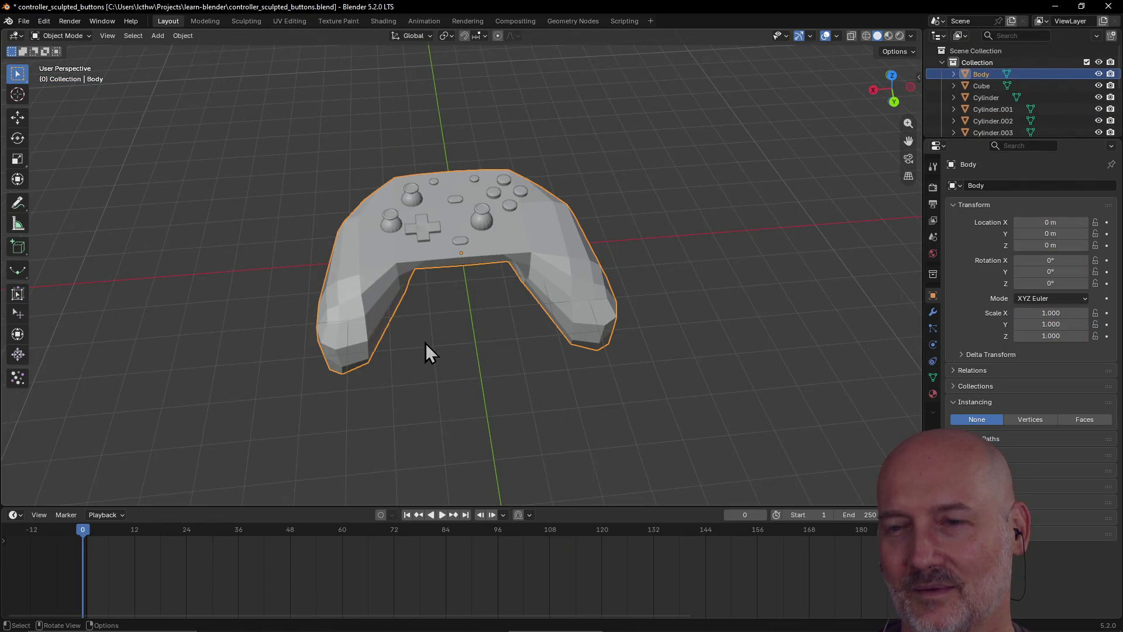
key(ctrl+Tab)
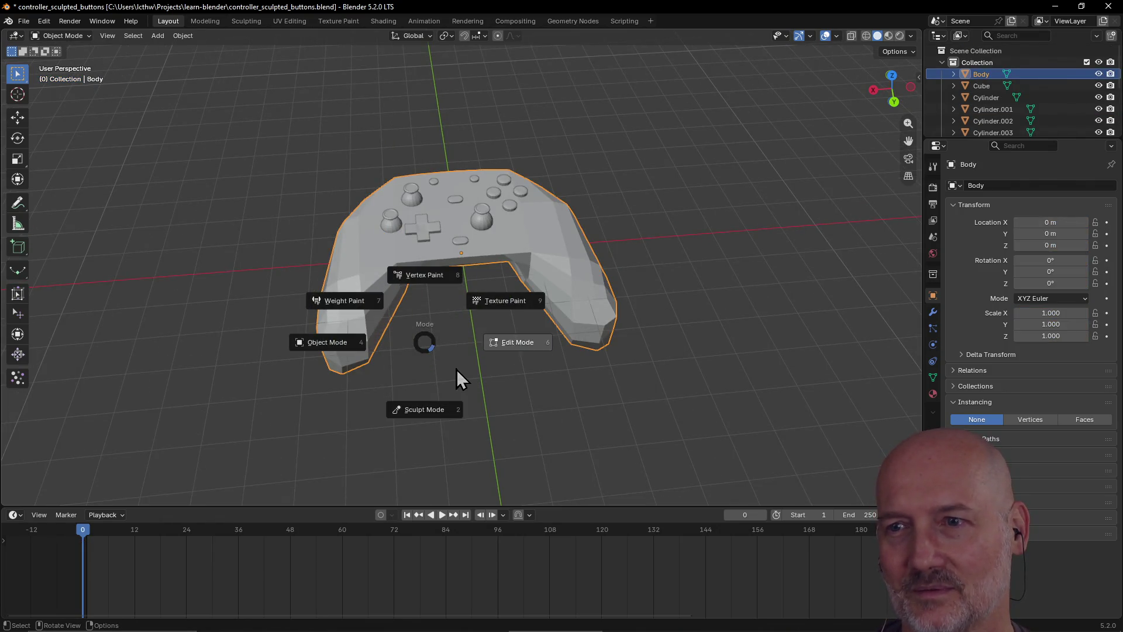
click(456, 368)
key(ctrl+s)
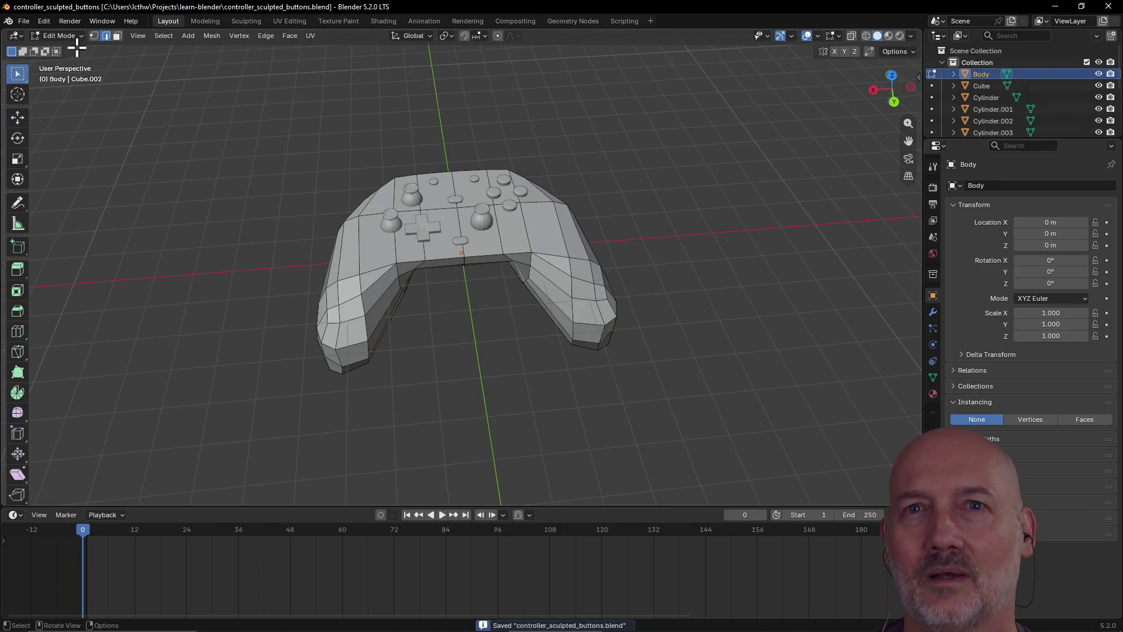
click(29, 22)
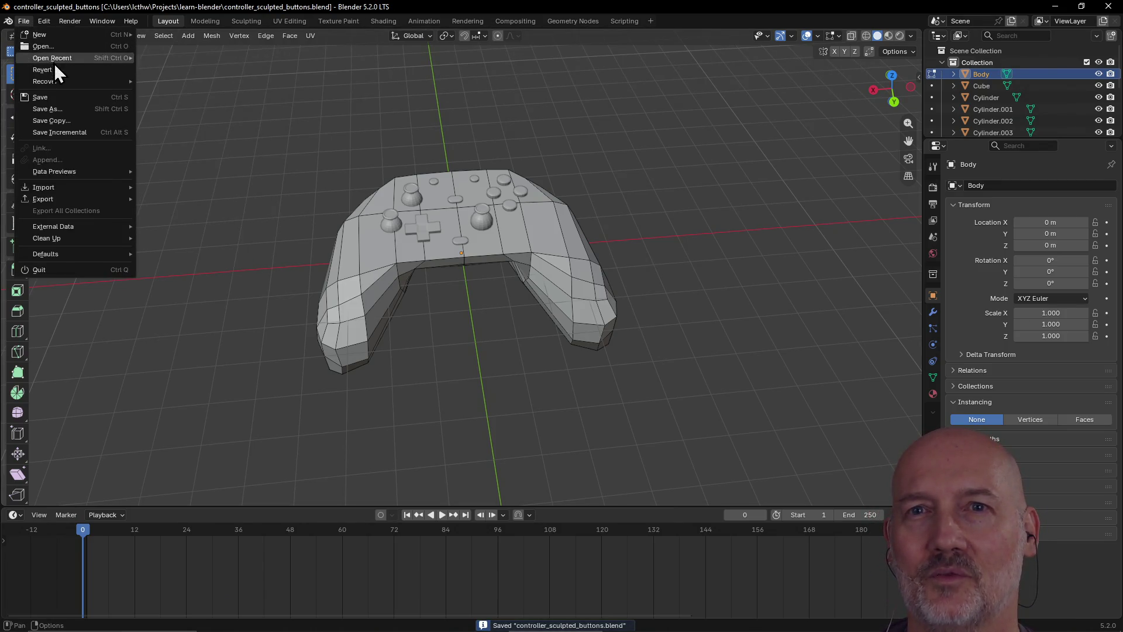
mouse_move(58, 82)
mouse_move(56, 58)
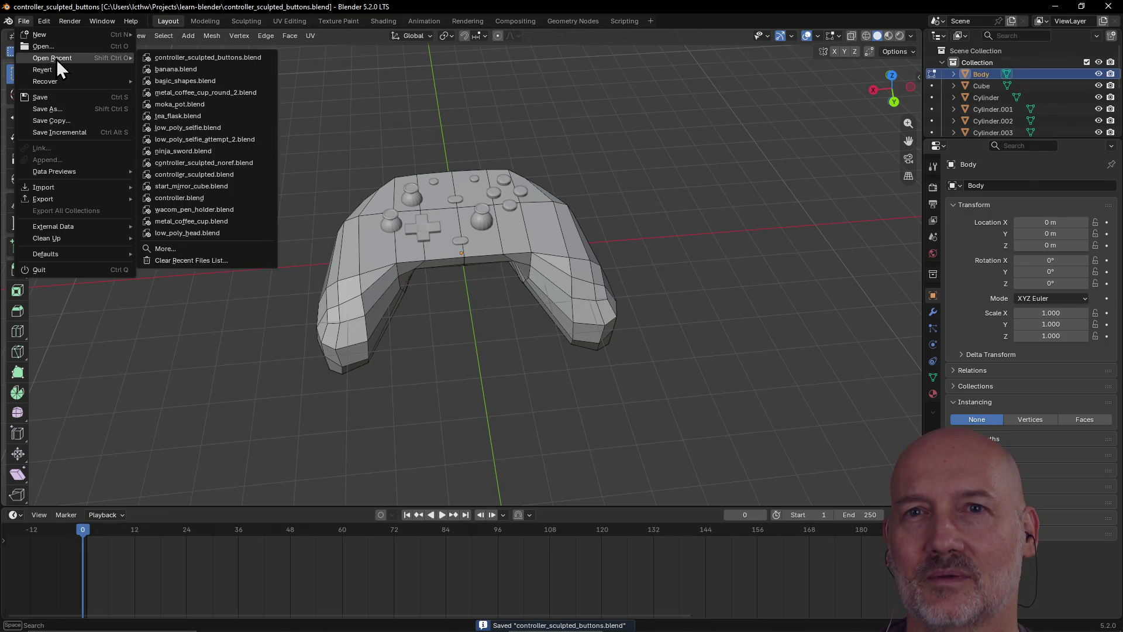
click(177, 68)
click(24, 21)
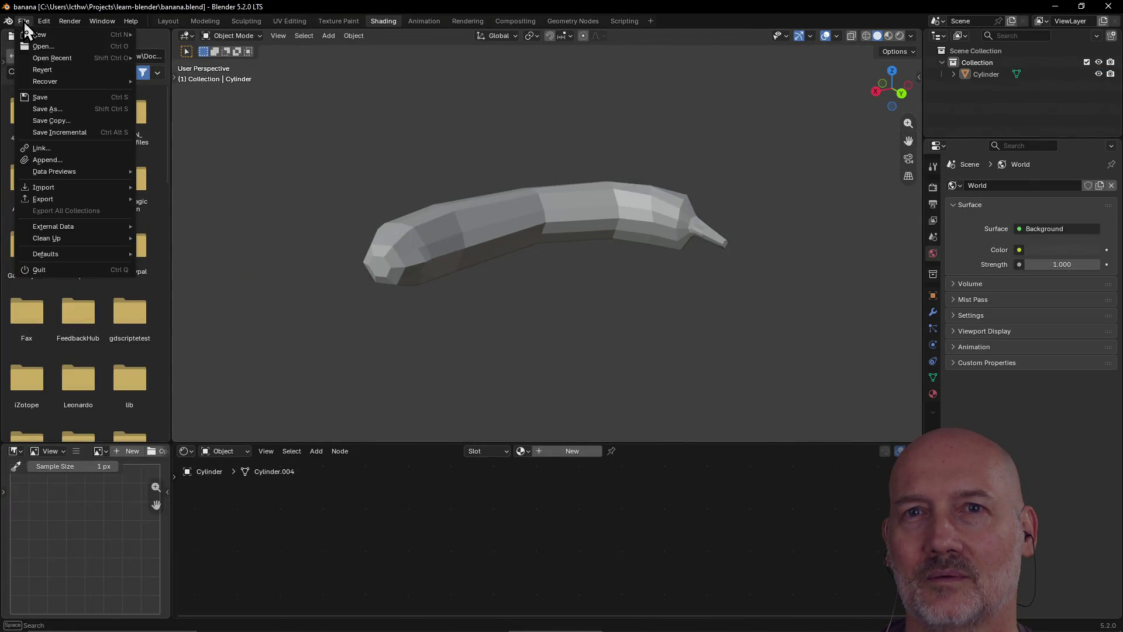
mouse_move(51, 56)
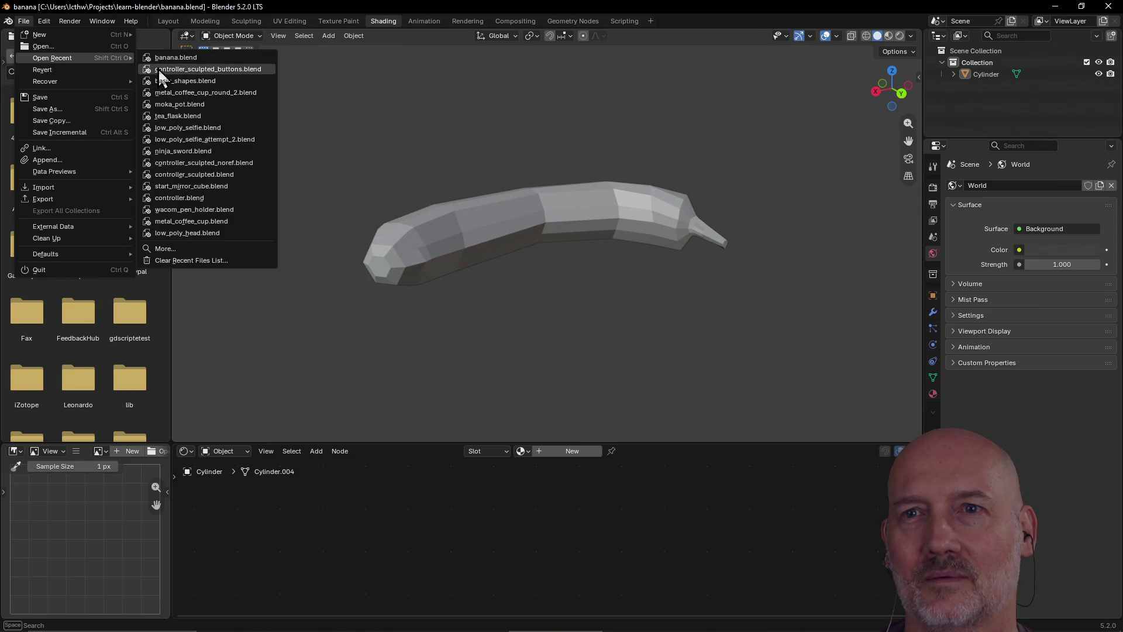
click(169, 68)
click(467, 313)
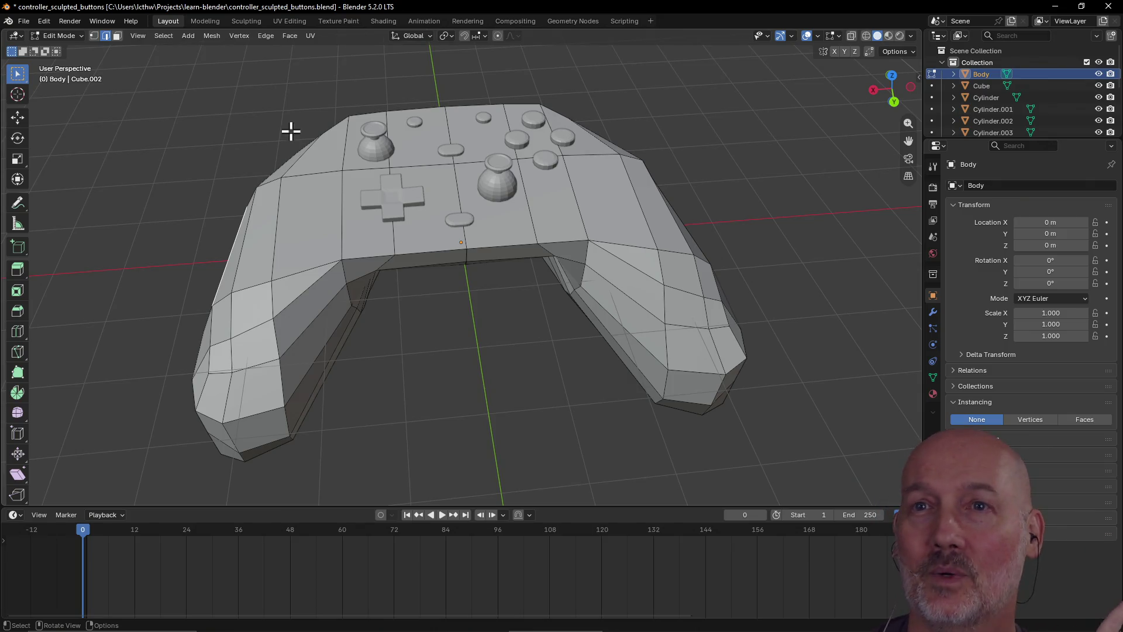
click(205, 21)
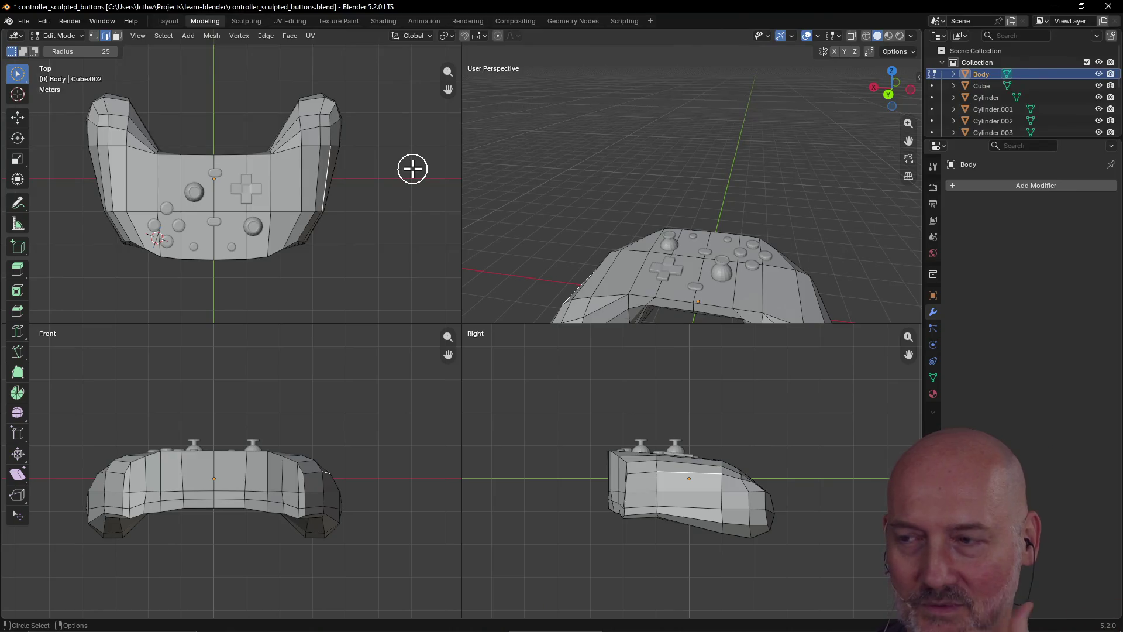
click(169, 22)
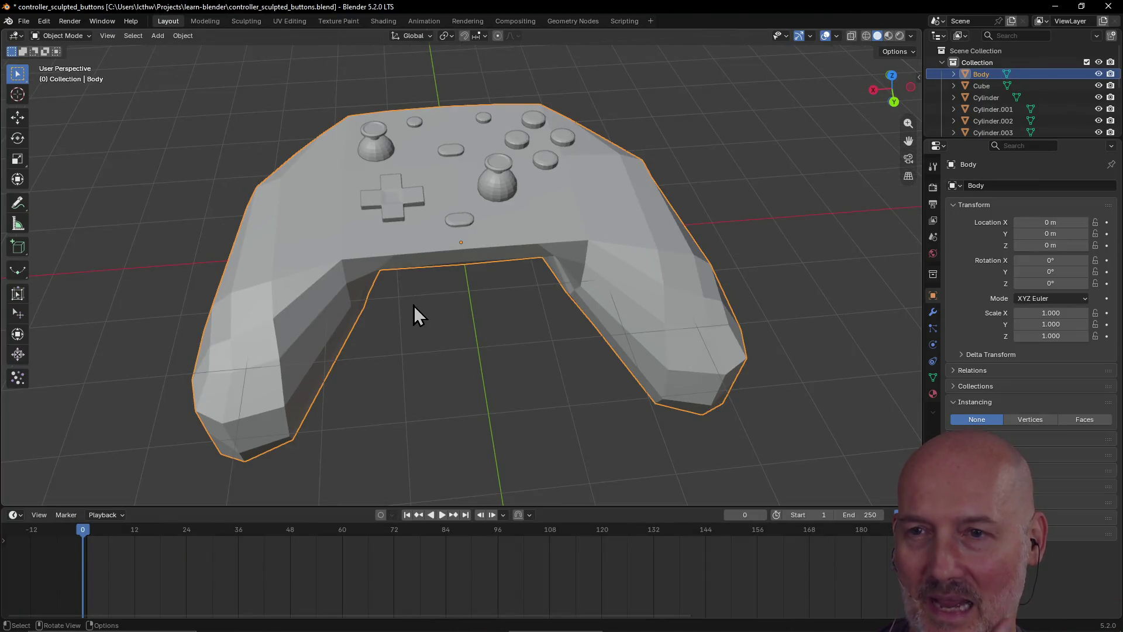
click(424, 317)
scroll(426, 318, down, 2)
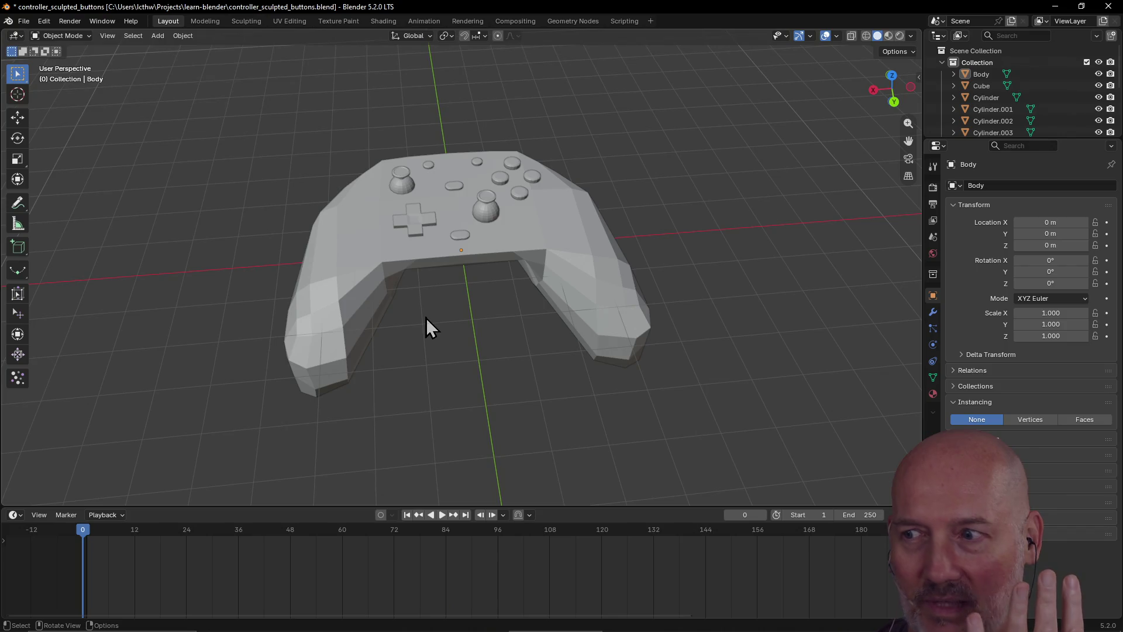
click(421, 22)
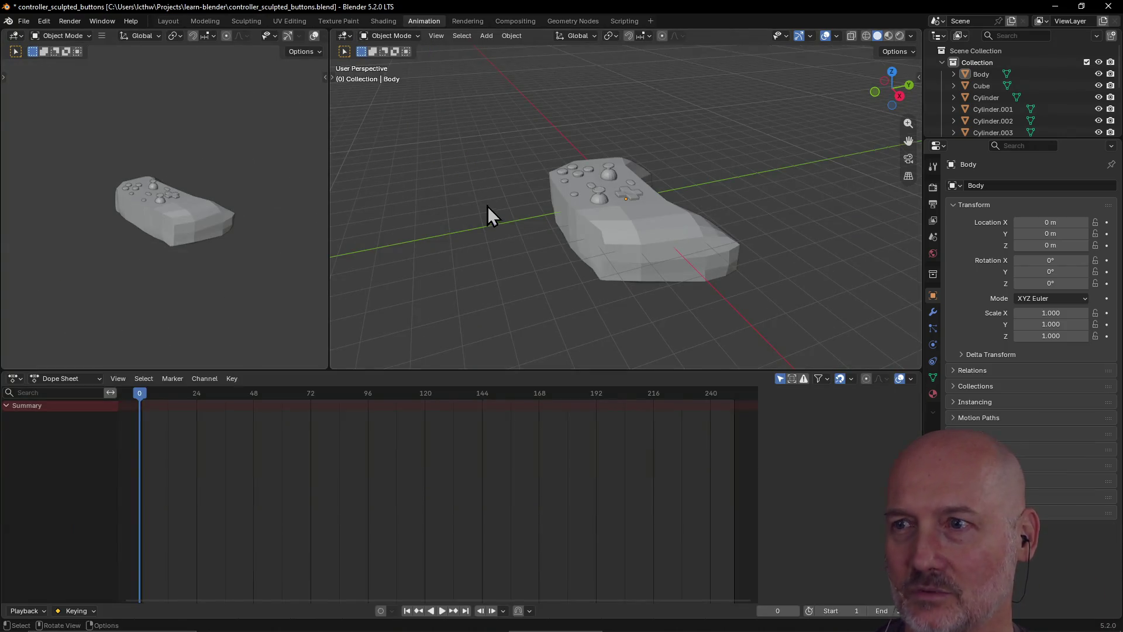
click(175, 22)
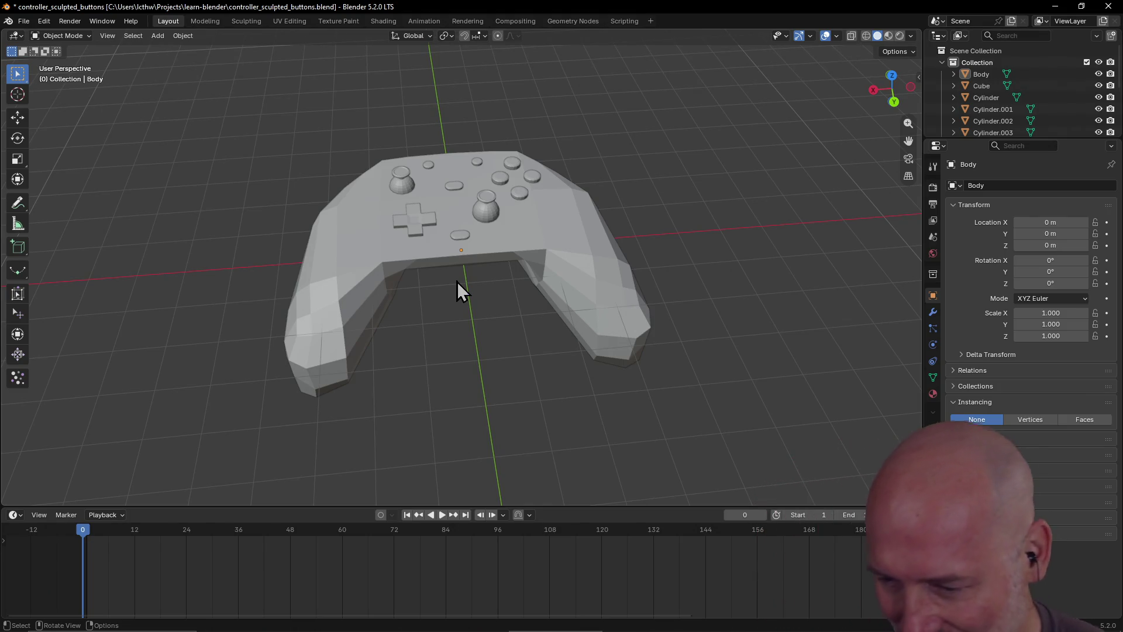
click(203, 21)
click(247, 21)
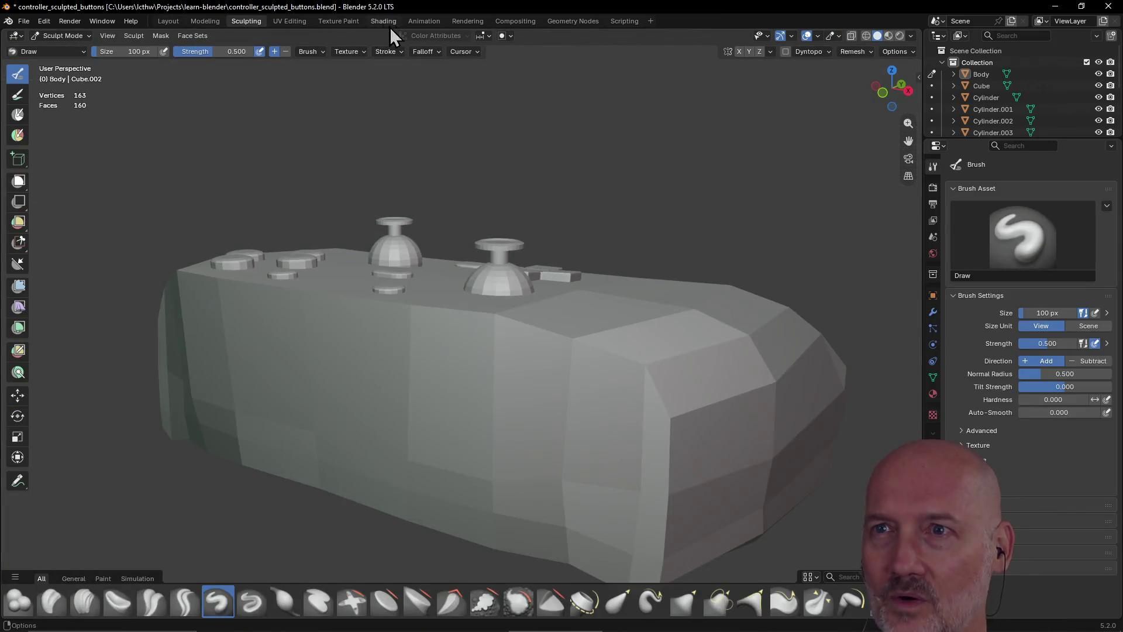
click(425, 22)
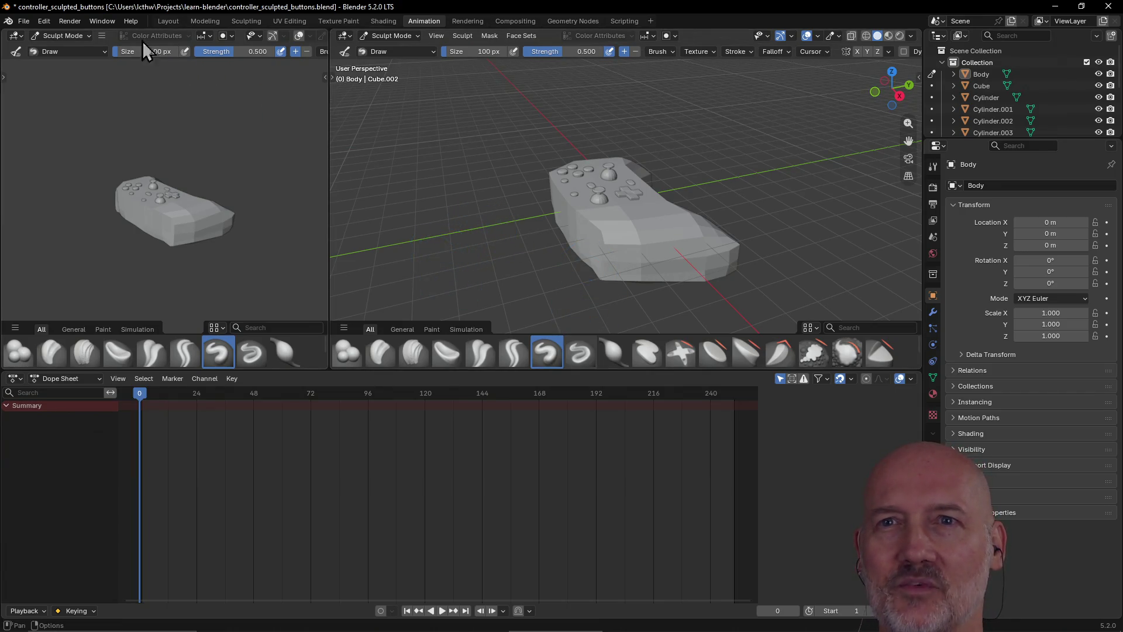
click(168, 21)
mouse_move(459, 278)
middle_down()
mouse_move(410, 258)
mouse_move(476, 240)
middle_up()
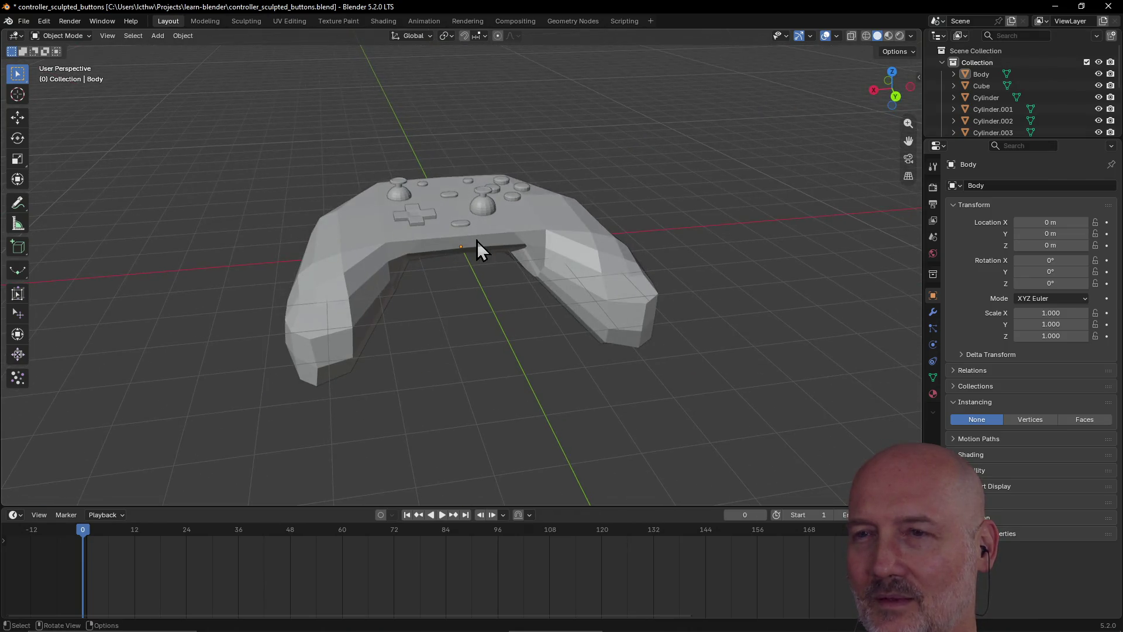
click(476, 241)
click(209, 105)
click(205, 22)
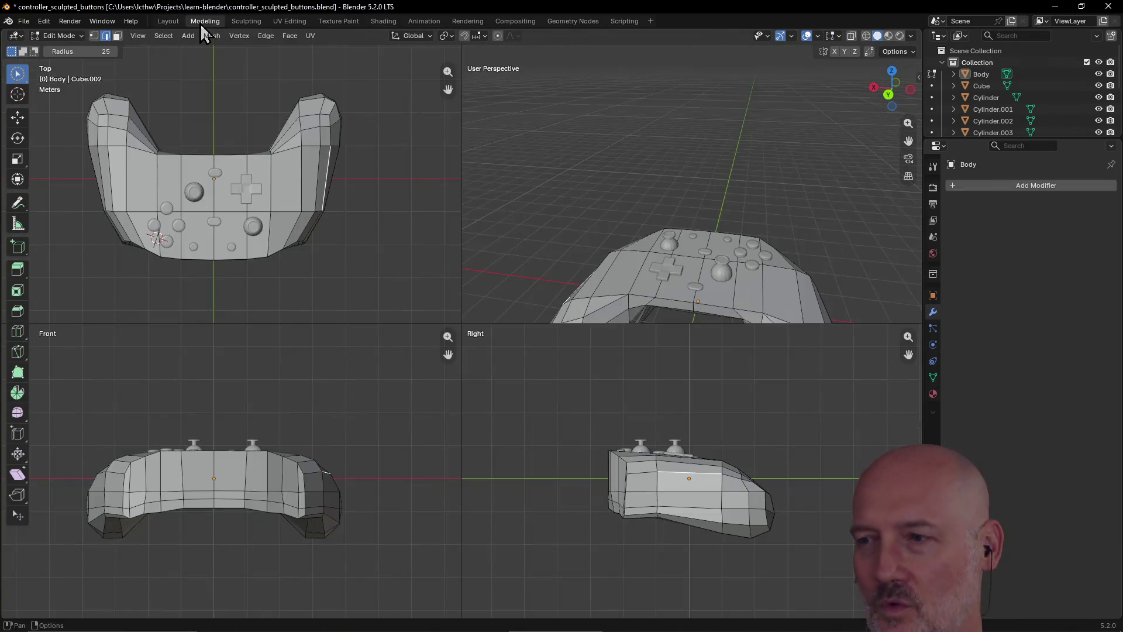
key(w)
mouse_move(573, 293)
middle_down()
mouse_move(682, 265)
mouse_move(794, 265)
mouse_move(790, 319)
mouse_move(660, 314)
mouse_move(595, 241)
mouse_move(700, 283)
middle_up()
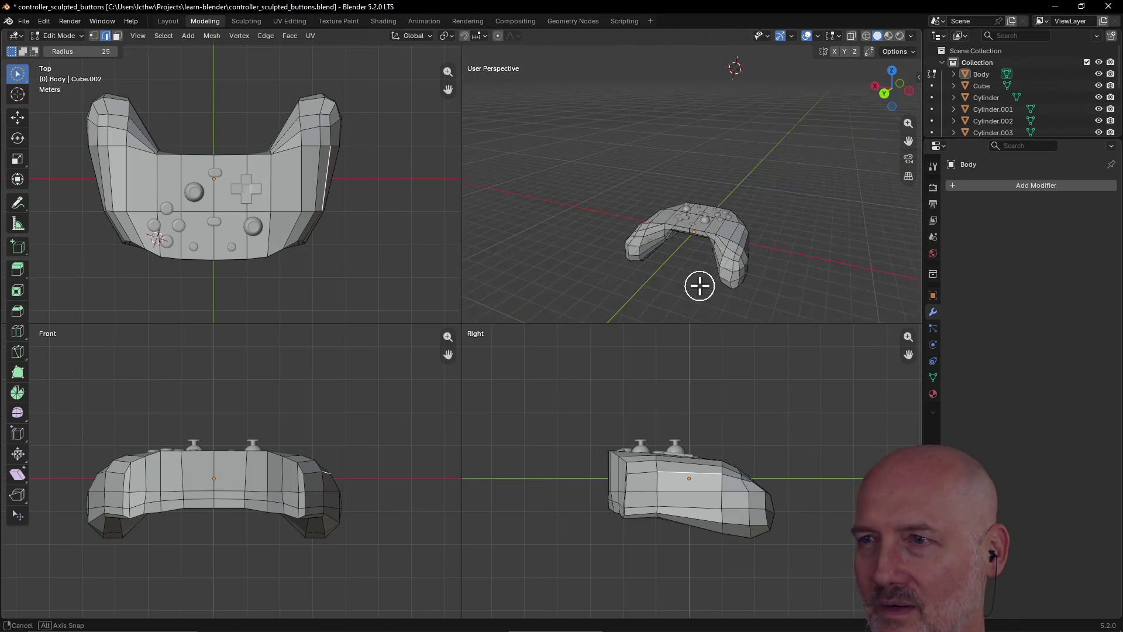
click(168, 21)
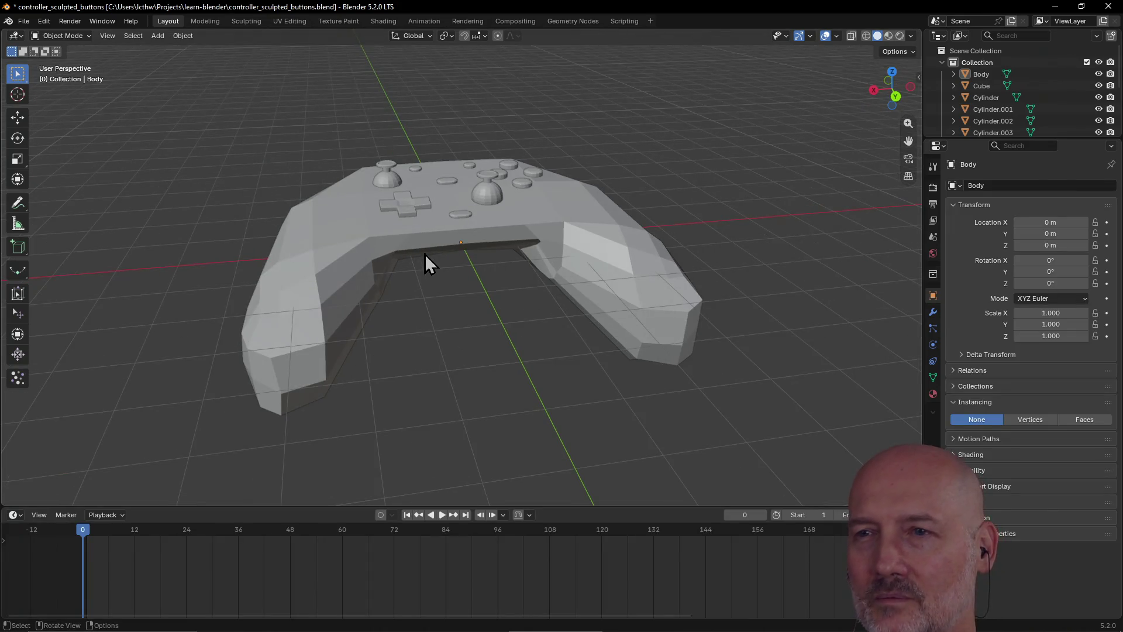
click(378, 246)
click(452, 314)
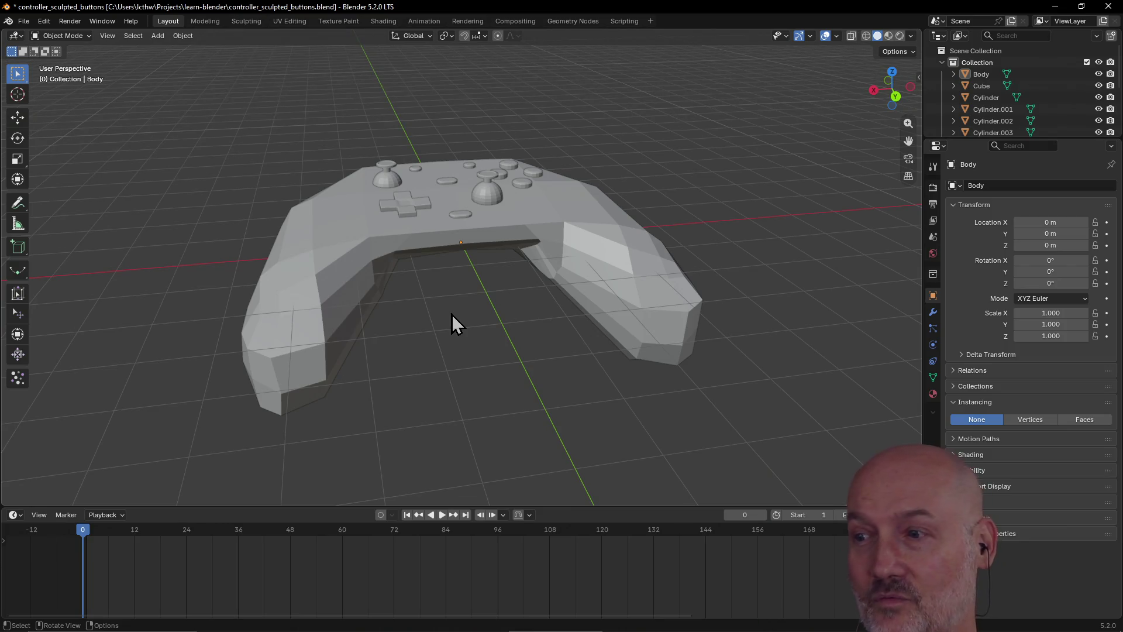
click(577, 258)
mouse_move(577, 258)
middle_down()
mouse_move(489, 287)
mouse_move(589, 288)
mouse_move(734, 234)
middle_up()
mouse_move(501, 313)
middle_down()
mouse_move(468, 306)
mouse_move(564, 271)
middle_up()
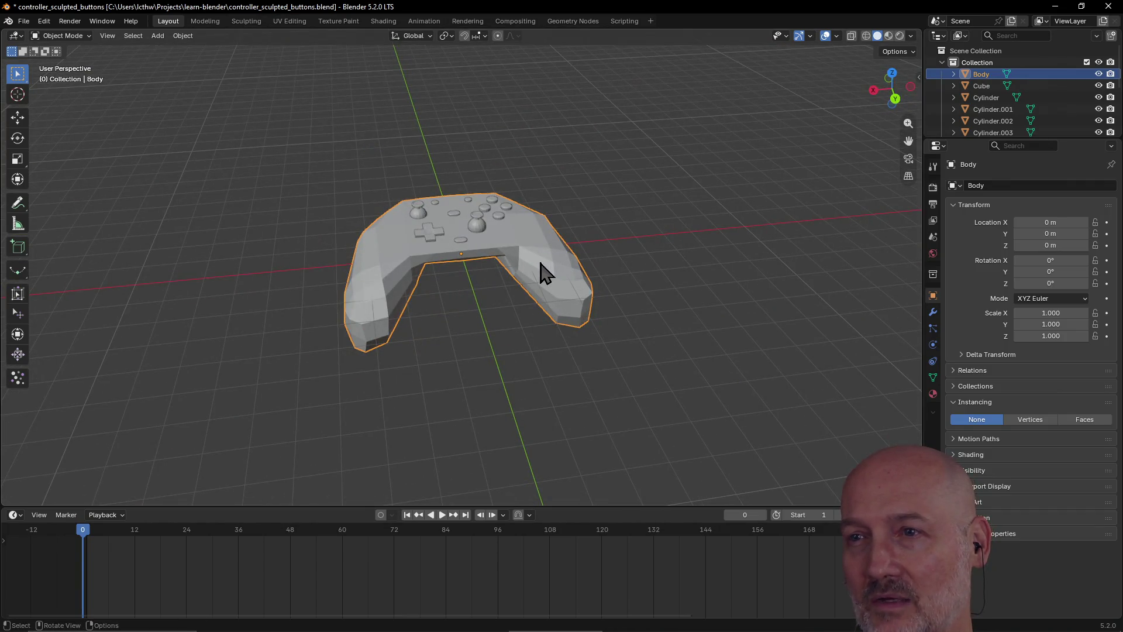
click(467, 352)
mouse_move(467, 353)
middle_down()
mouse_move(308, 359)
mouse_move(483, 328)
mouse_move(387, 377)
middle_up()
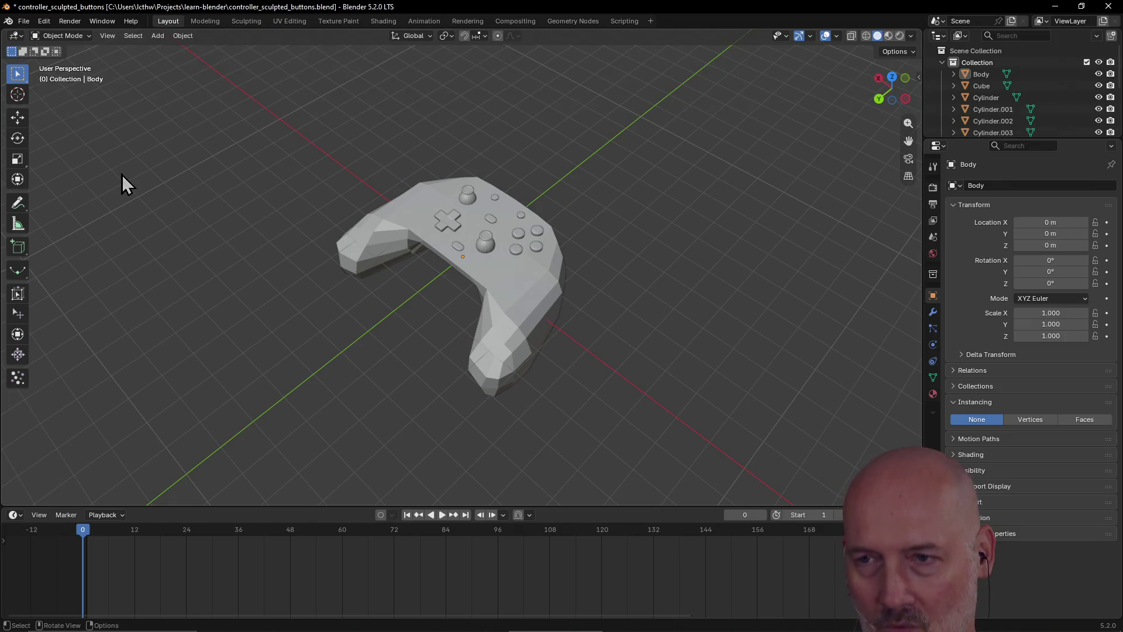
Search the F3 command menu for 'animate' and 'keyframe' operators, then dismiss it
key(F3)
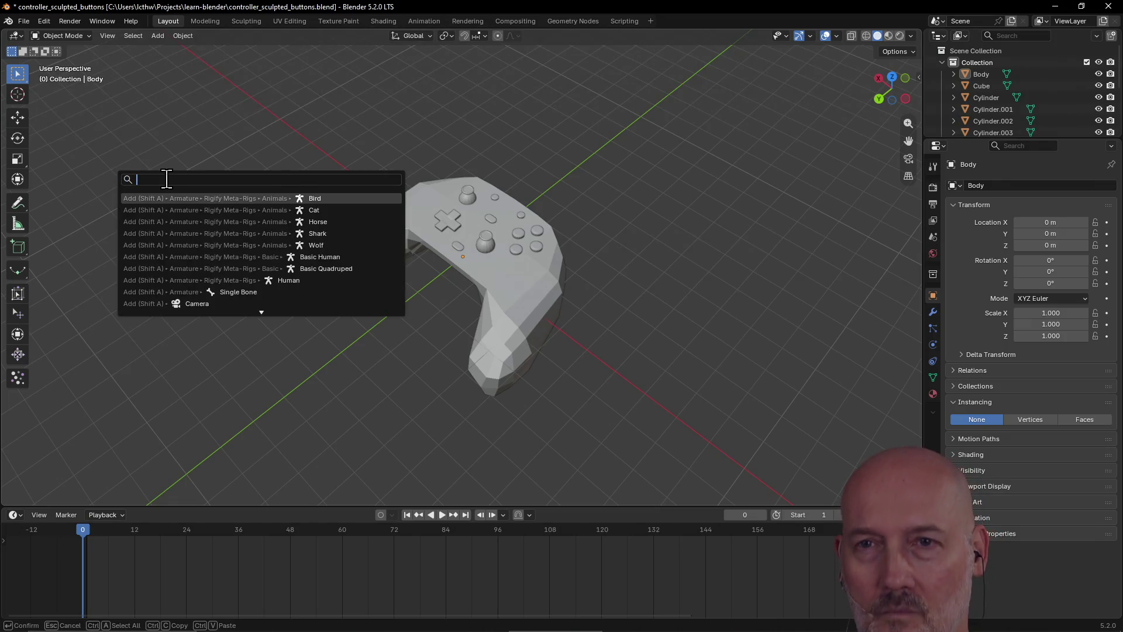
text(animate)
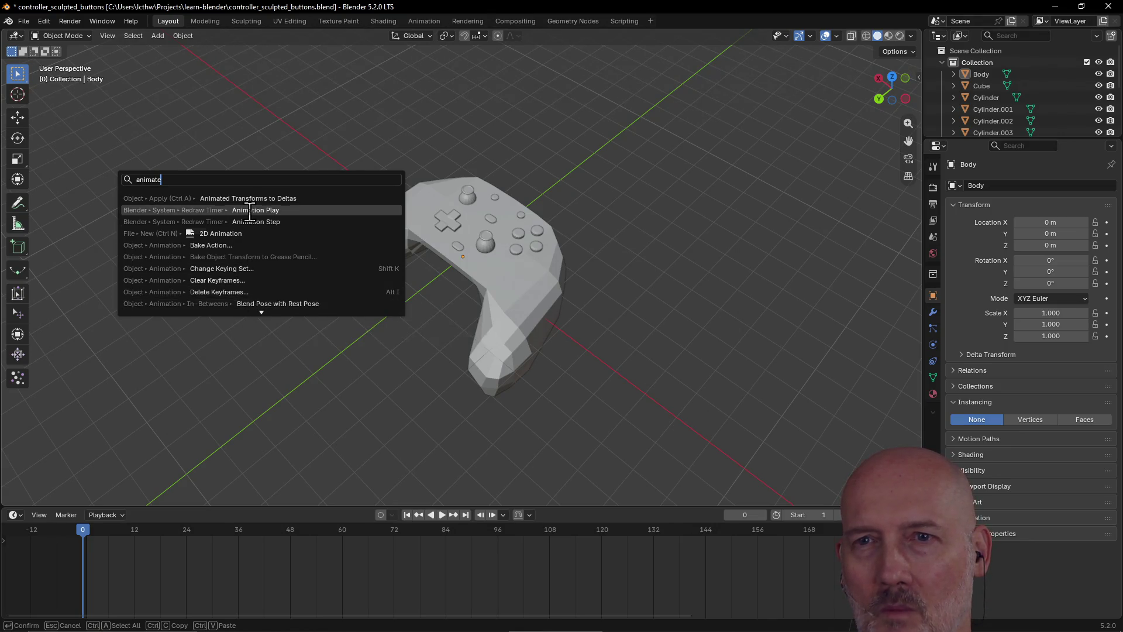
key(BackSpace)
key(BackSpace)
key(BackSpace)
text(keyframe)
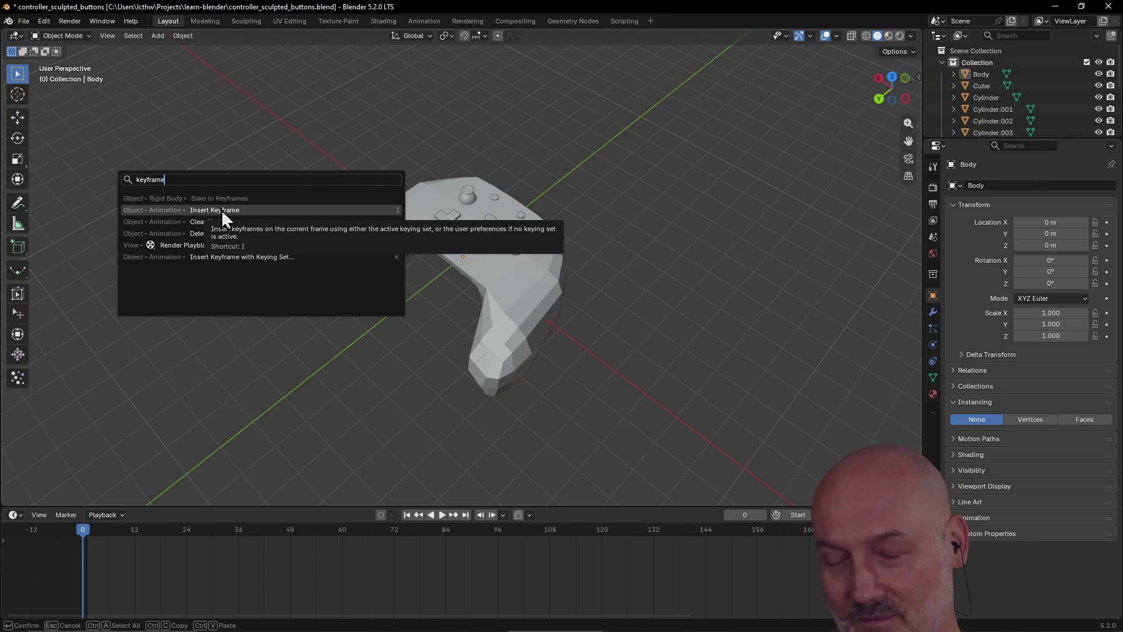
key(Escape)
Back in the Layout workspace, orbit around and select the right thumbstick Cylinder.008
click(205, 21)
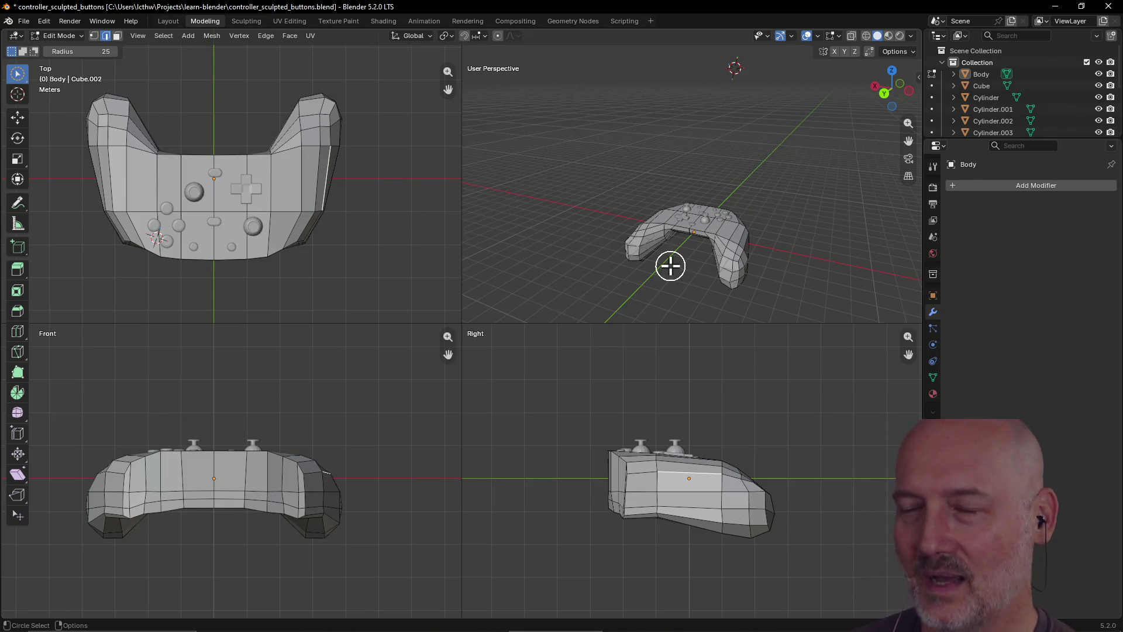
click(168, 21)
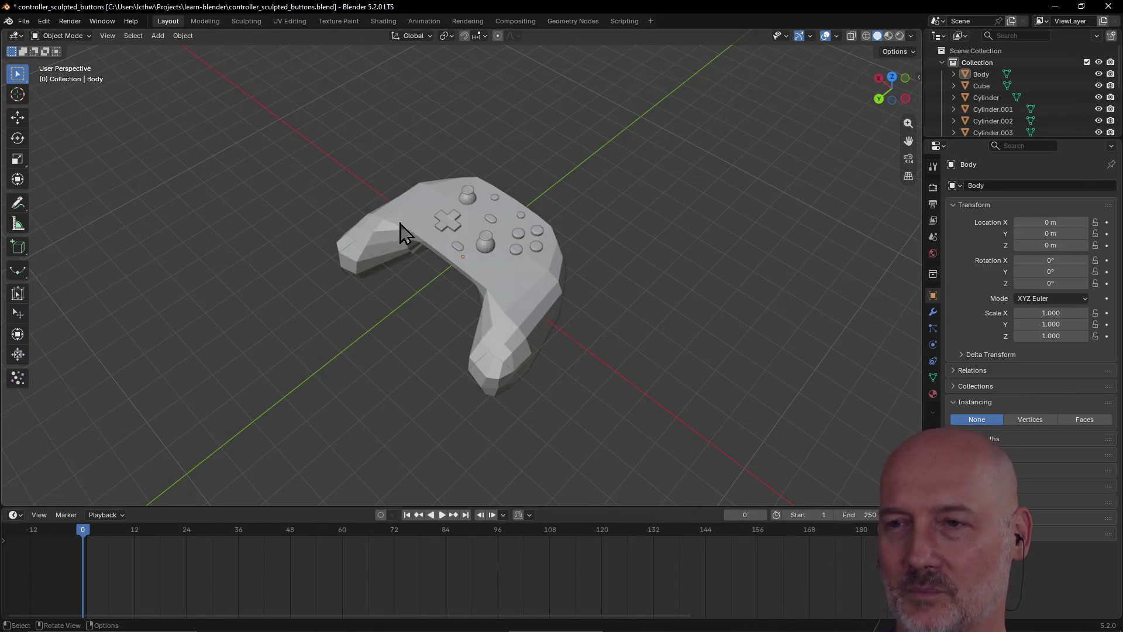
scroll(406, 226, up, 1)
scroll(403, 227, down, 1)
mouse_move(434, 253)
middle_down()
mouse_move(519, 233)
mouse_move(476, 233)
mouse_move(502, 206)
middle_up()
click(502, 205)
scroll(432, 408, down, 2)
mouse_move(432, 407)
middle_down()
mouse_move(542, 386)
mouse_move(408, 402)
mouse_move(473, 396)
middle_up()
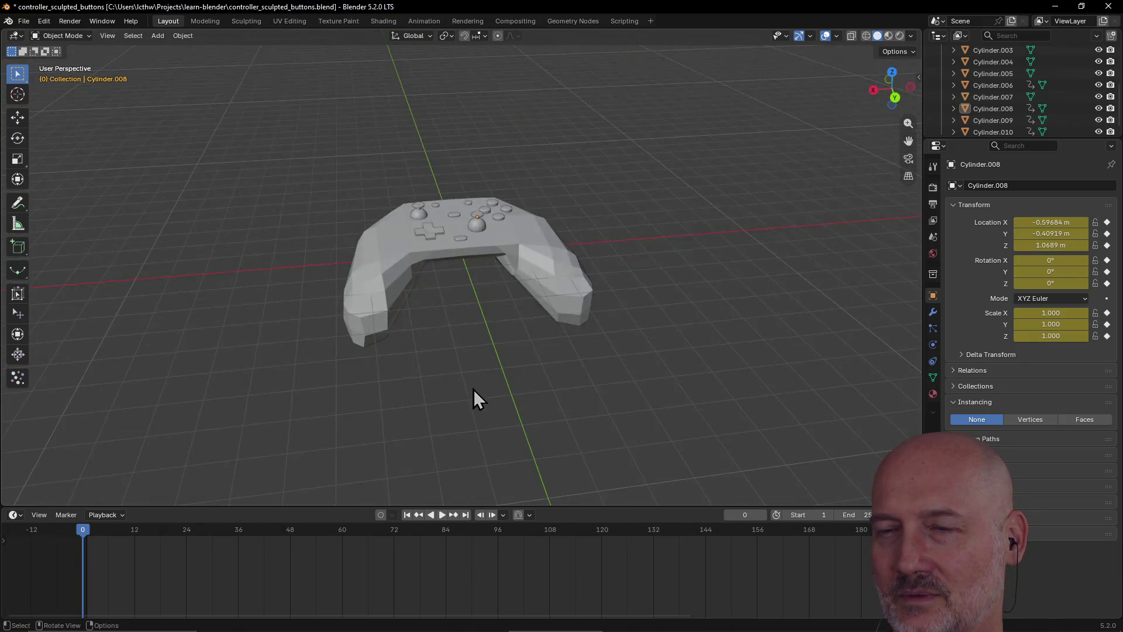
scroll(492, 228, up, 4)
click(495, 199)
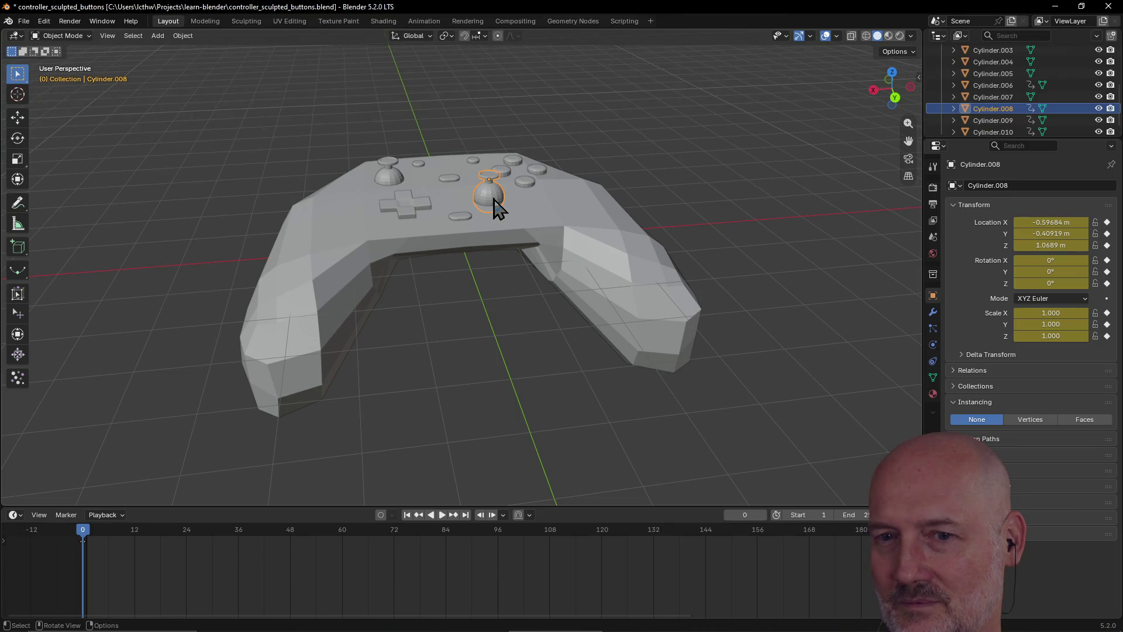
Delete all keyframes from the right thumbstick with Alt+I and orbit to a front view
key(alt+i)
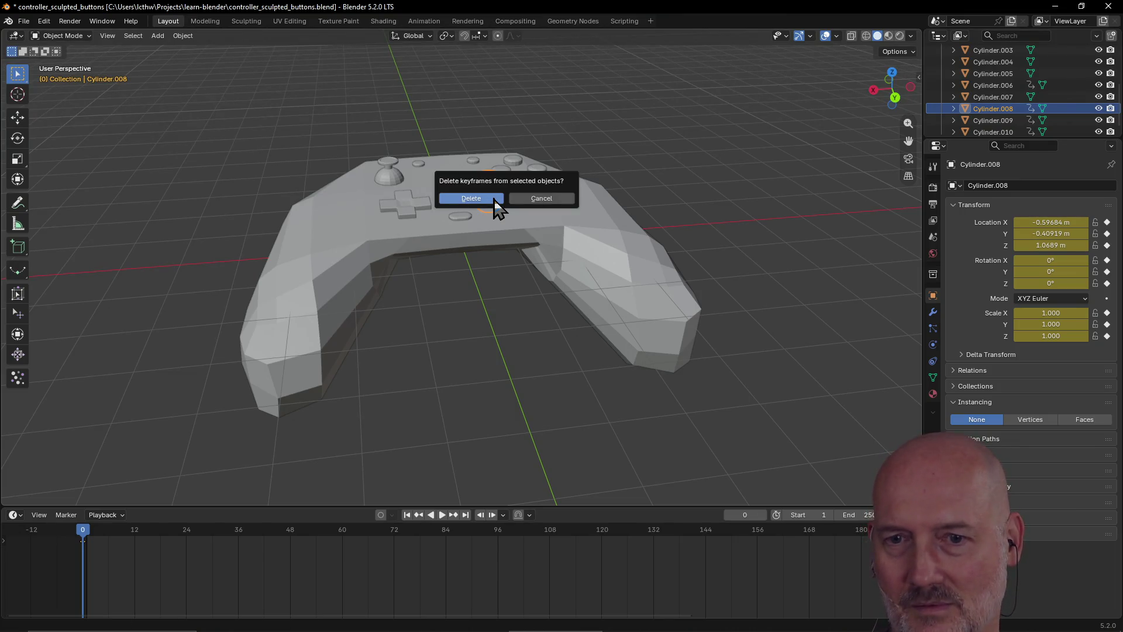
click(479, 199)
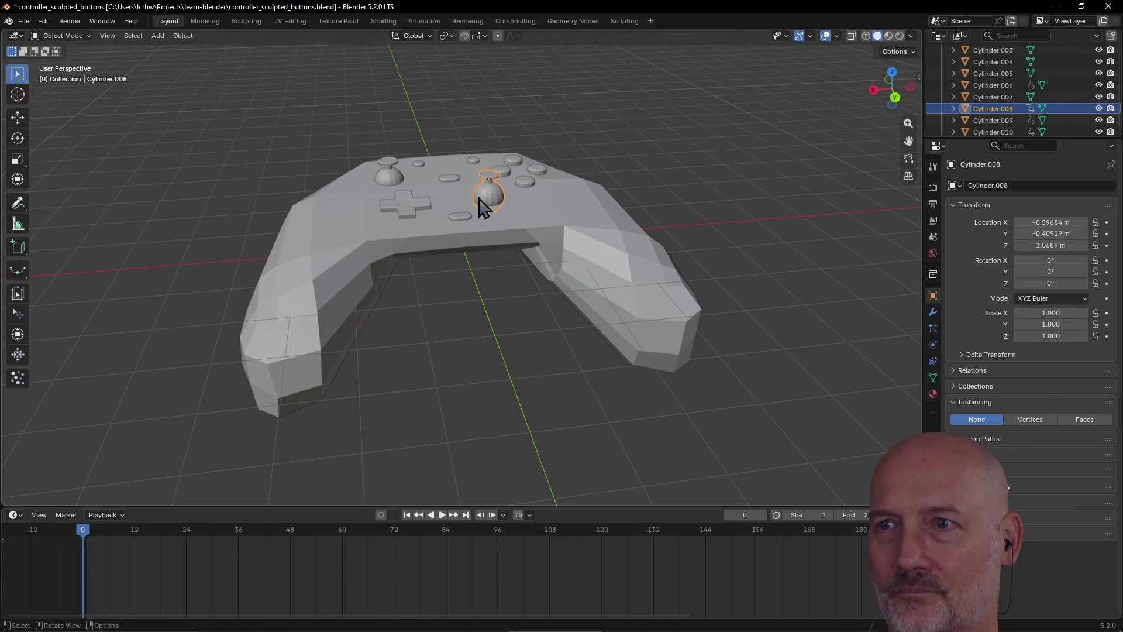
click(464, 339)
mouse_move(465, 340)
middle_down()
mouse_move(554, 348)
mouse_move(404, 318)
middle_up()
mouse_move(647, 216)
middle_down()
mouse_move(737, 183)
mouse_move(642, 310)
mouse_move(724, 275)
mouse_move(626, 347)
mouse_move(499, 306)
mouse_move(680, 323)
middle_up()
click(641, 310)
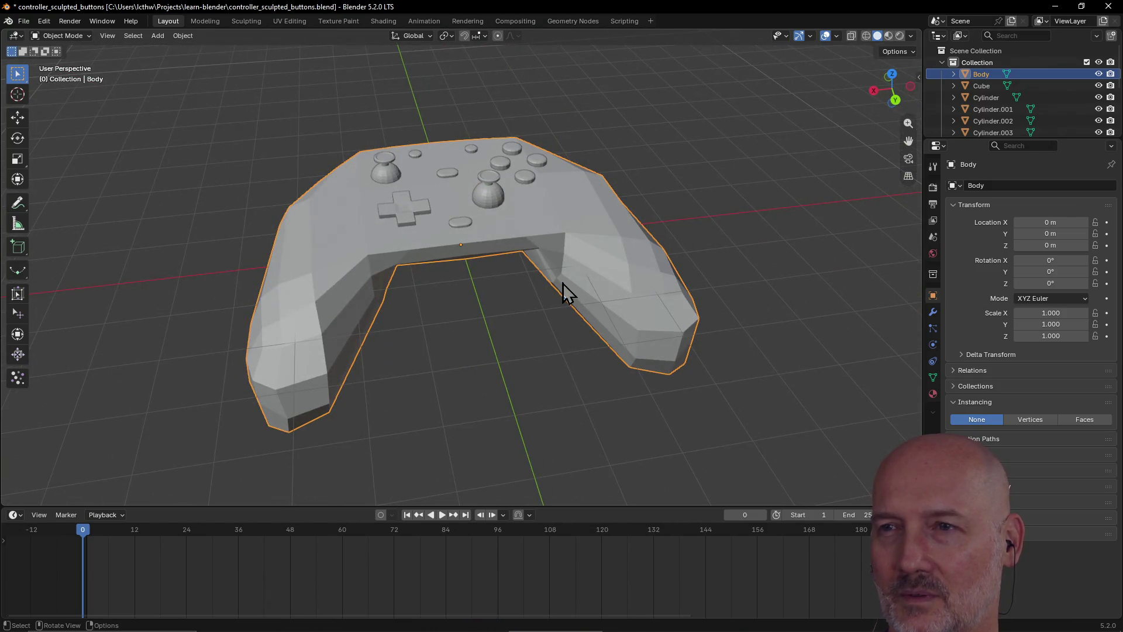
Shrink the timeline to enlarge the 3D view, then switch to the Animation workspace
scroll(518, 272, down, 1)
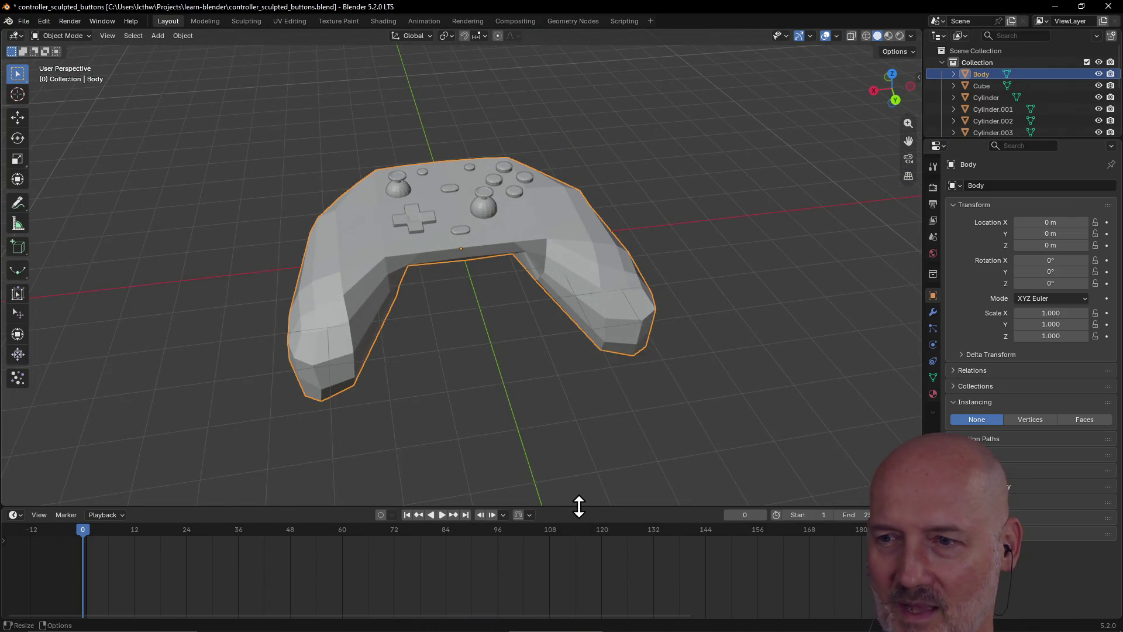
mouse_move(579, 506)
mouse_down()
mouse_move(585, 626)
mouse_move(574, 469)
mouse_move(571, 609)
mouse_move(563, 446)
mouse_move(563, 620)
mouse_up()
click(508, 496)
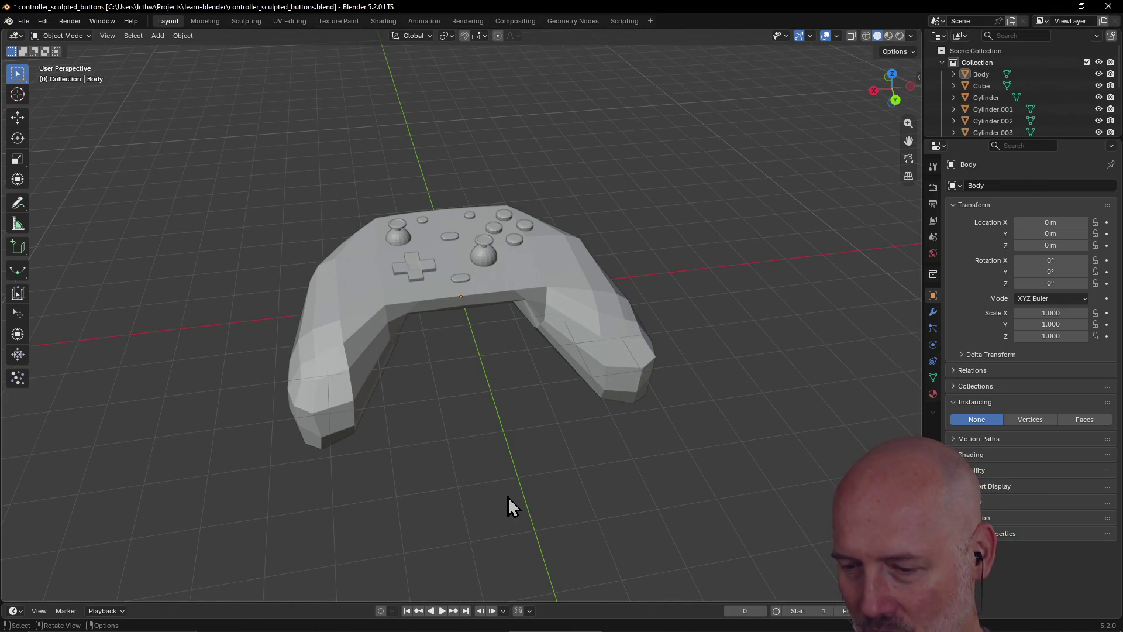
click(89, 36)
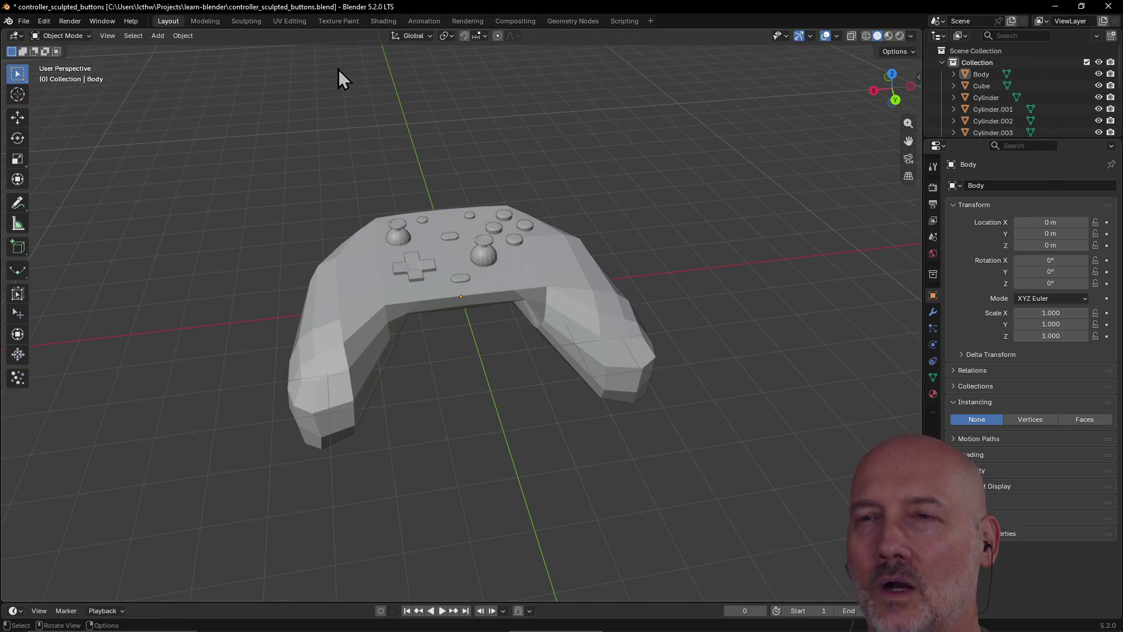
click(423, 21)
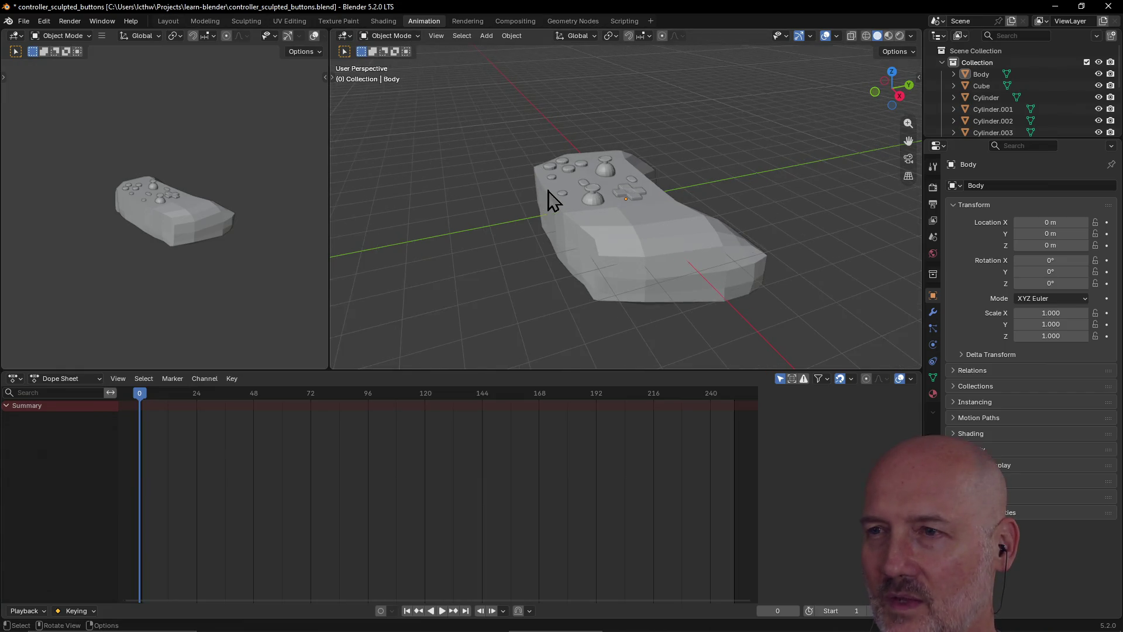
Return to the Layout workspace and orbit to lower side and front views of the controller
click(647, 280)
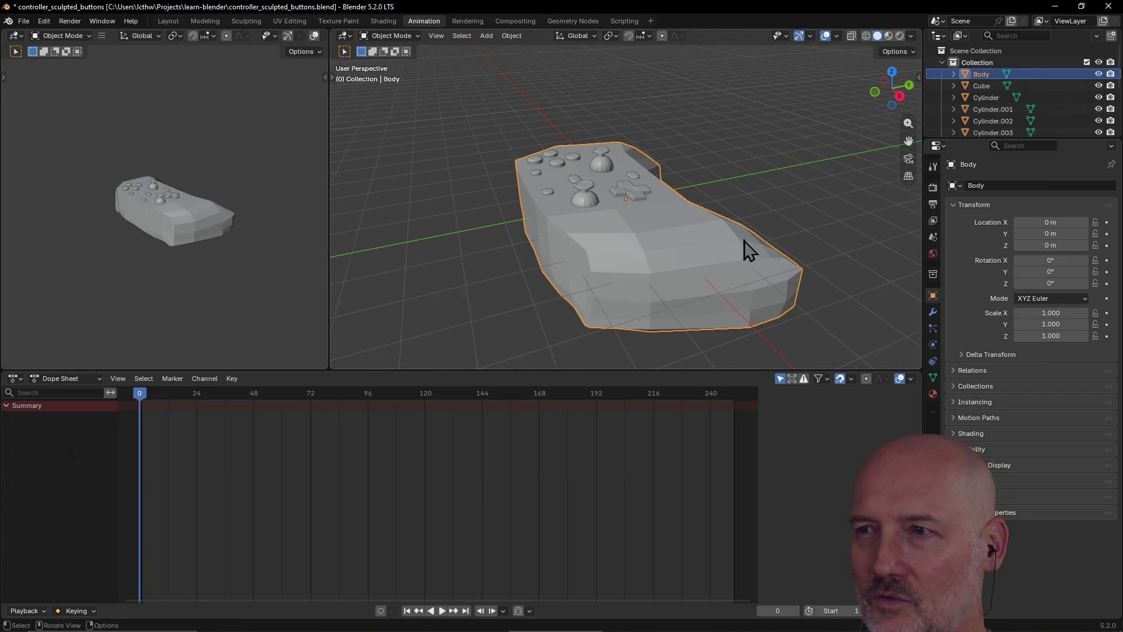
click(797, 188)
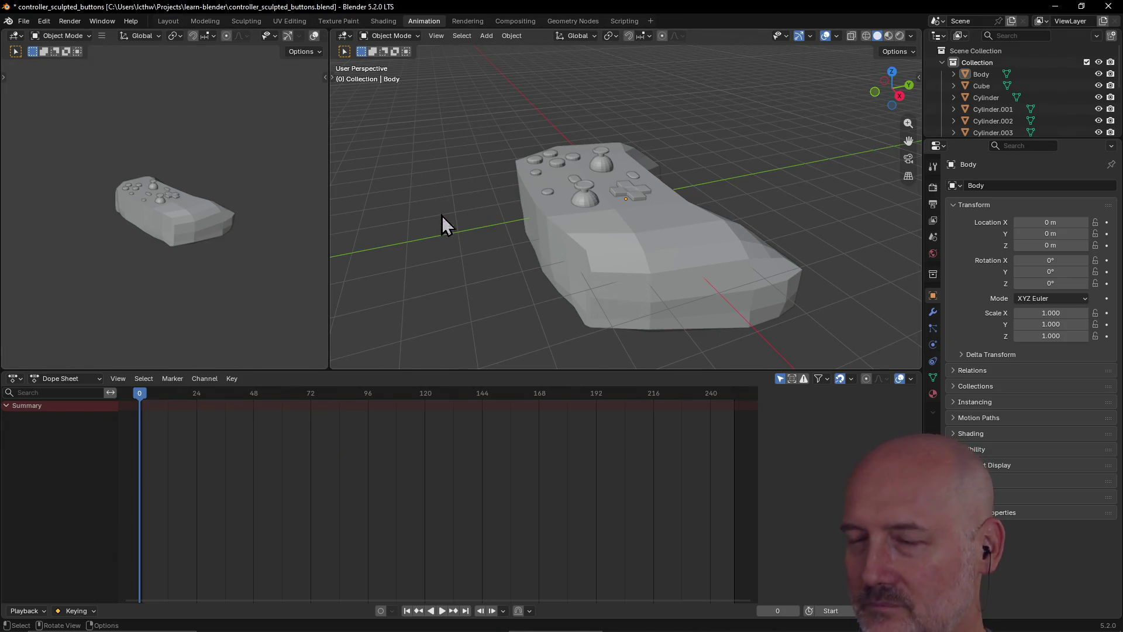
click(168, 21)
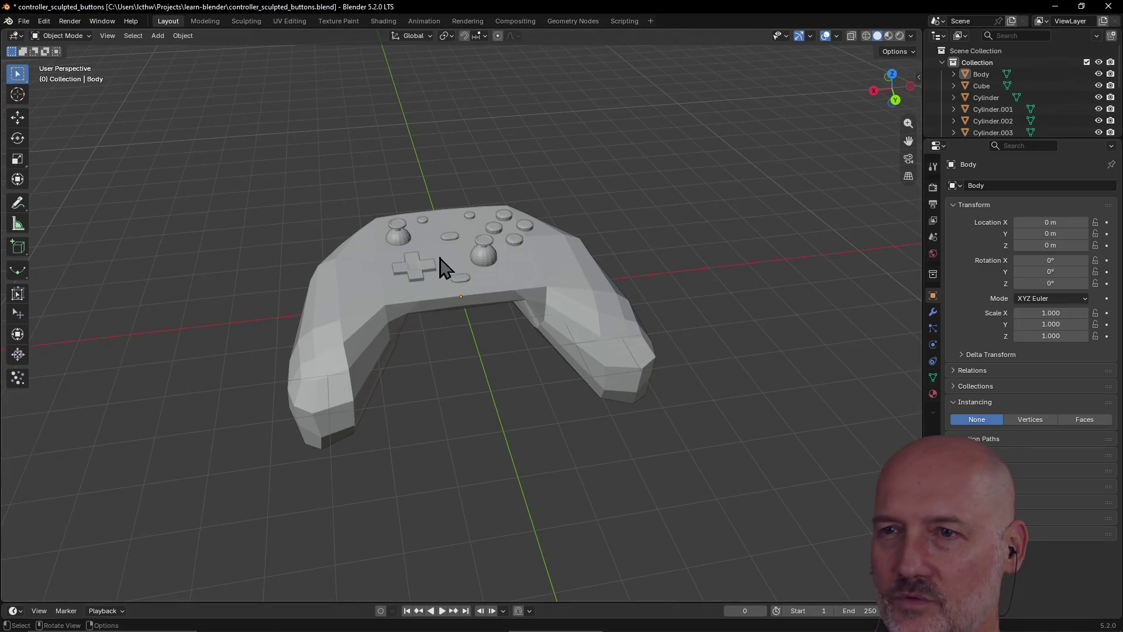
click(331, 364)
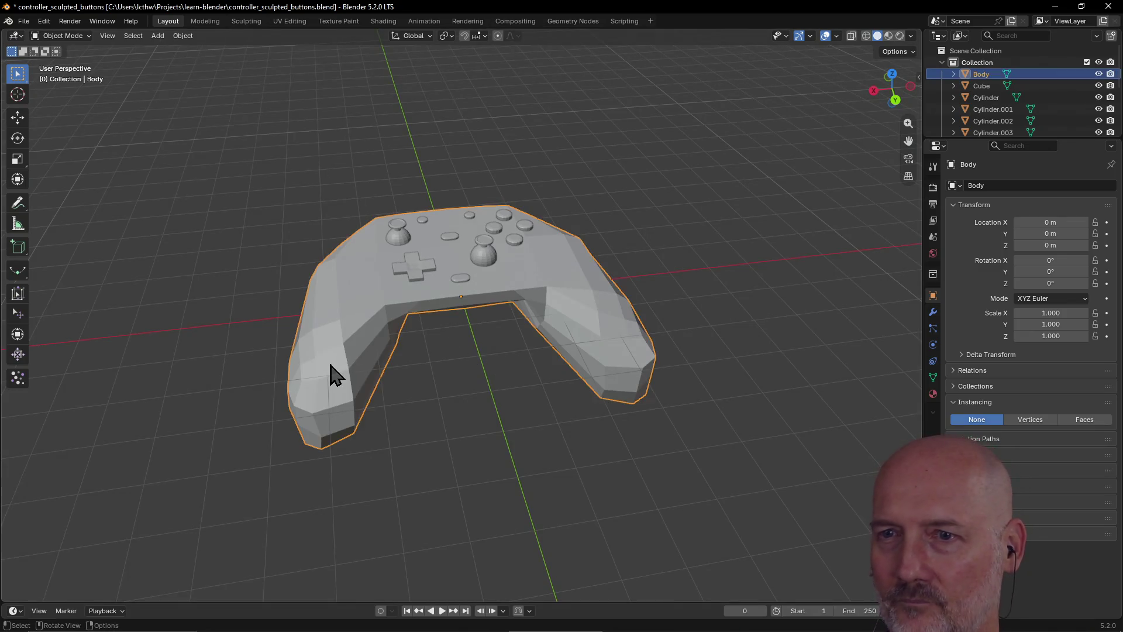
click(409, 403)
mouse_move(410, 403)
middle_down()
mouse_move(494, 369)
mouse_move(464, 393)
mouse_move(542, 350)
middle_up()
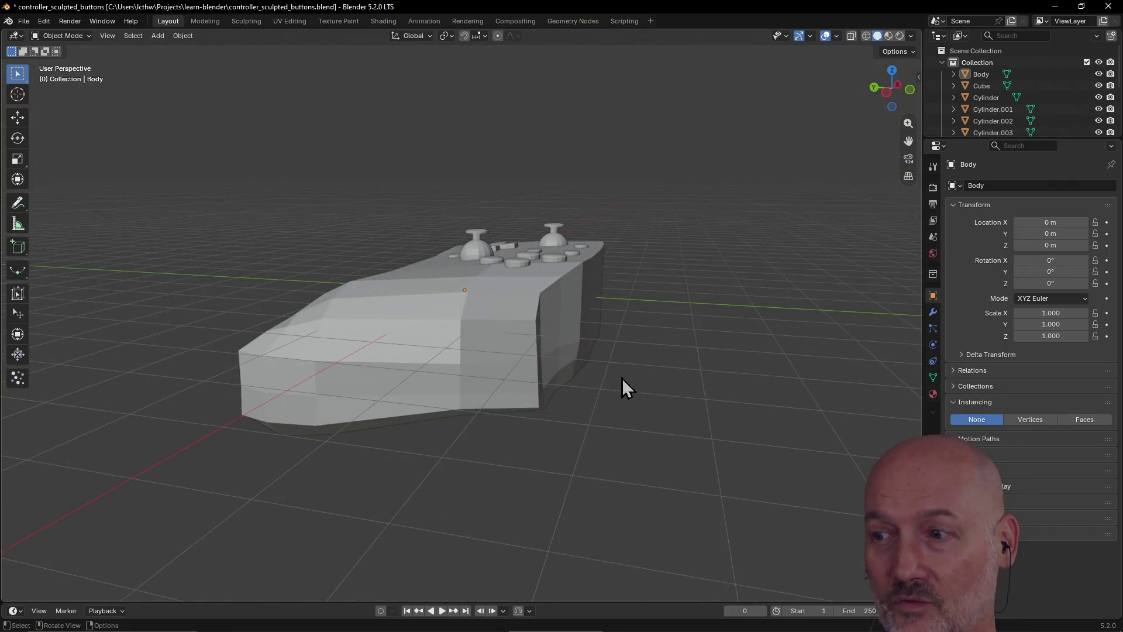
middle_drag(613, 384, 529, 394)
Orbit down onto the controller's top and back to the front, then show the open-windows list
click(468, 351)
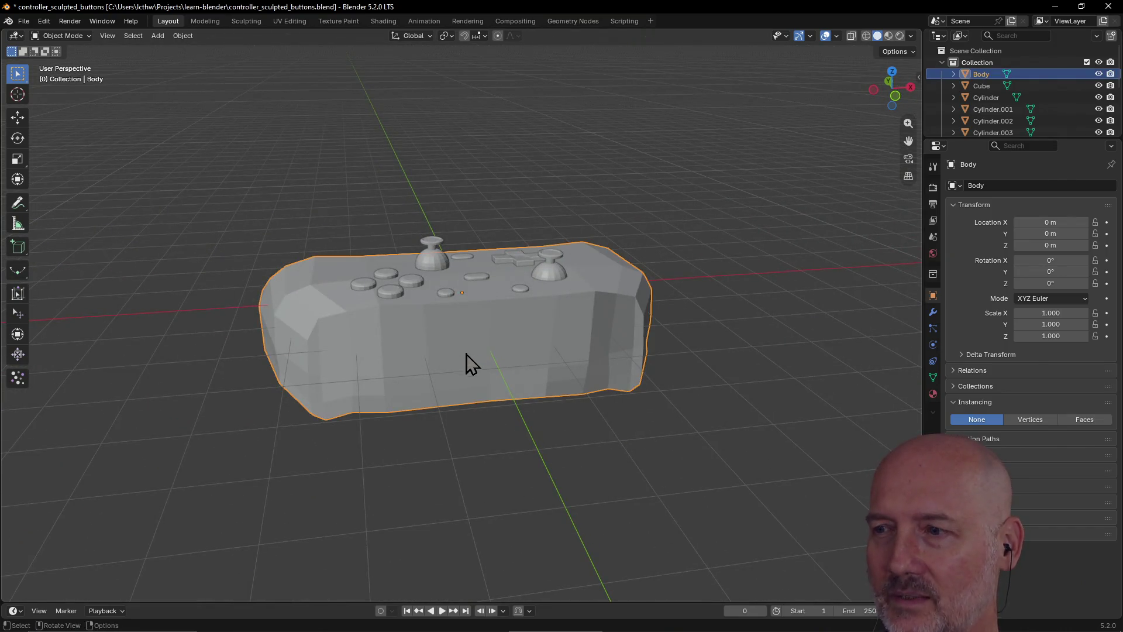
click(475, 450)
mouse_move(458, 475)
middle_down()
mouse_move(632, 474)
mouse_move(486, 451)
mouse_move(550, 451)
mouse_move(549, 412)
mouse_move(422, 421)
mouse_move(439, 421)
middle_up()
click(348, 421)
click(238, 431)
middle_drag(239, 432, 334, 410)
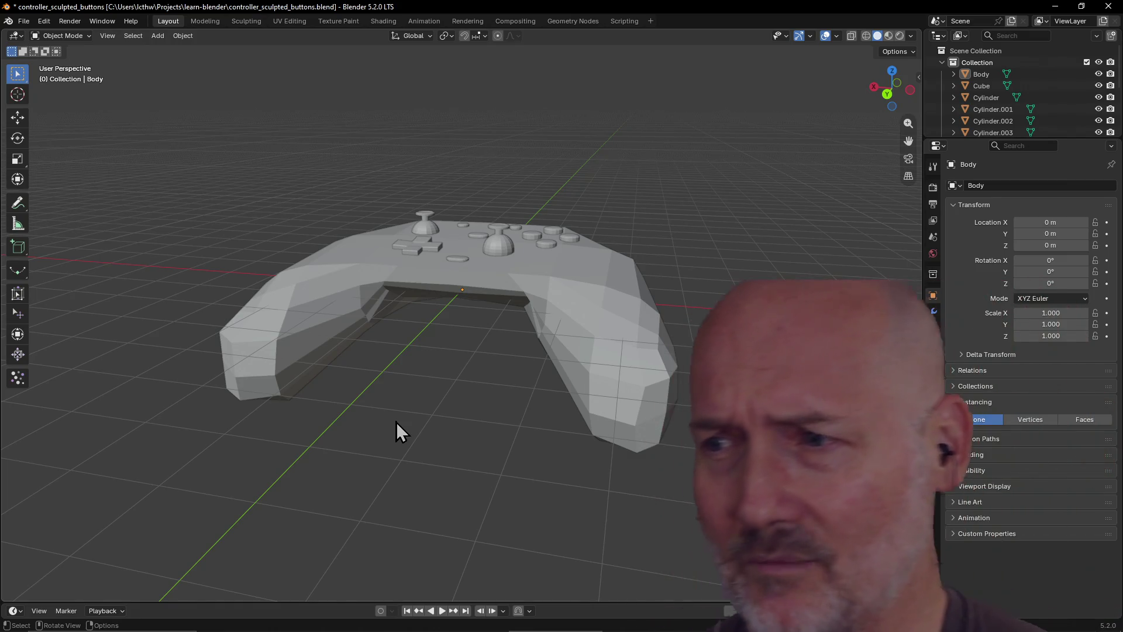
key(alt+Tab)
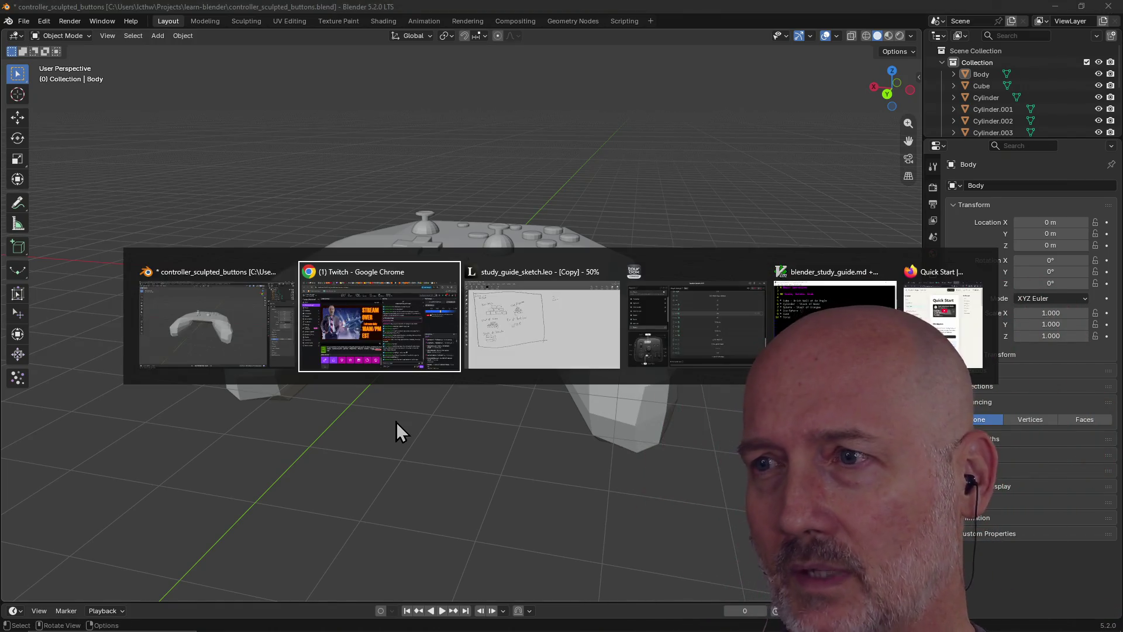
Switch to GVim and add a 'Person talk' line below the Torus entry
key(alt+Tab)
key(alt+Tab)
key(alt+Tab)
key(alt+Tab)
key(alt+Tab)
key(alt+Tab)
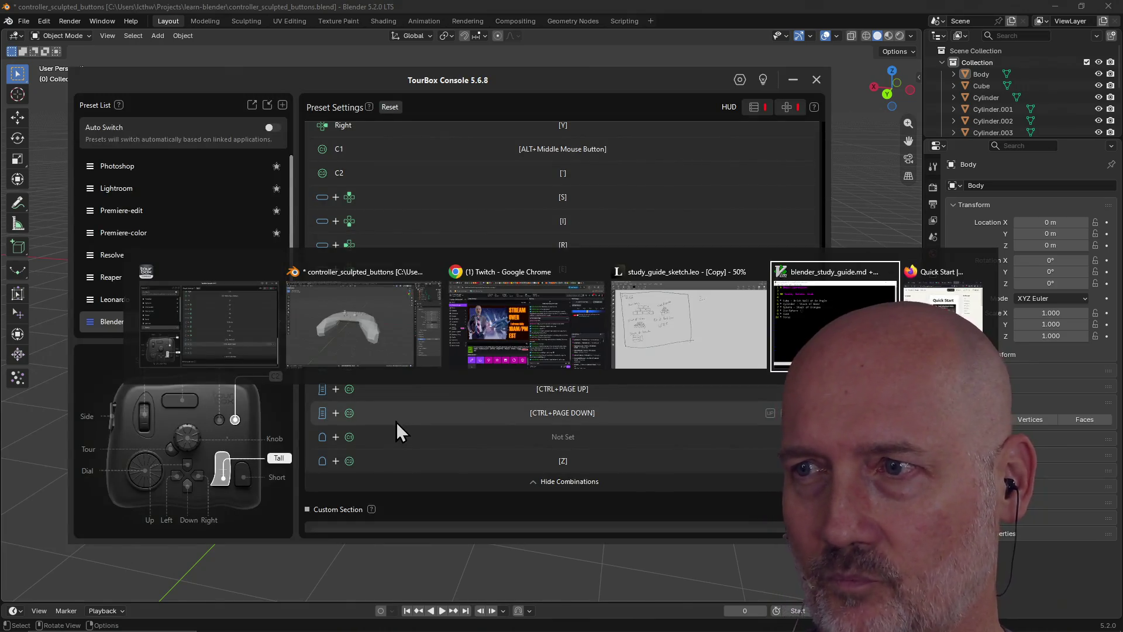
key(j)
key(j)
key(A)
key(Return)
key(Return)
key(Return)
key(Return)
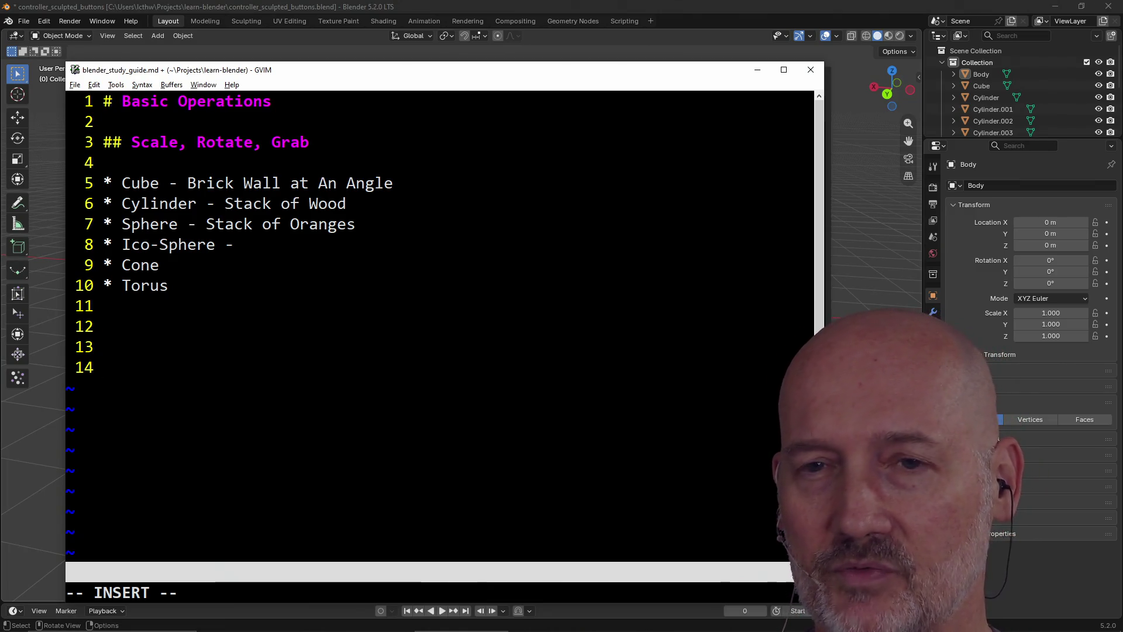
text(Pe)
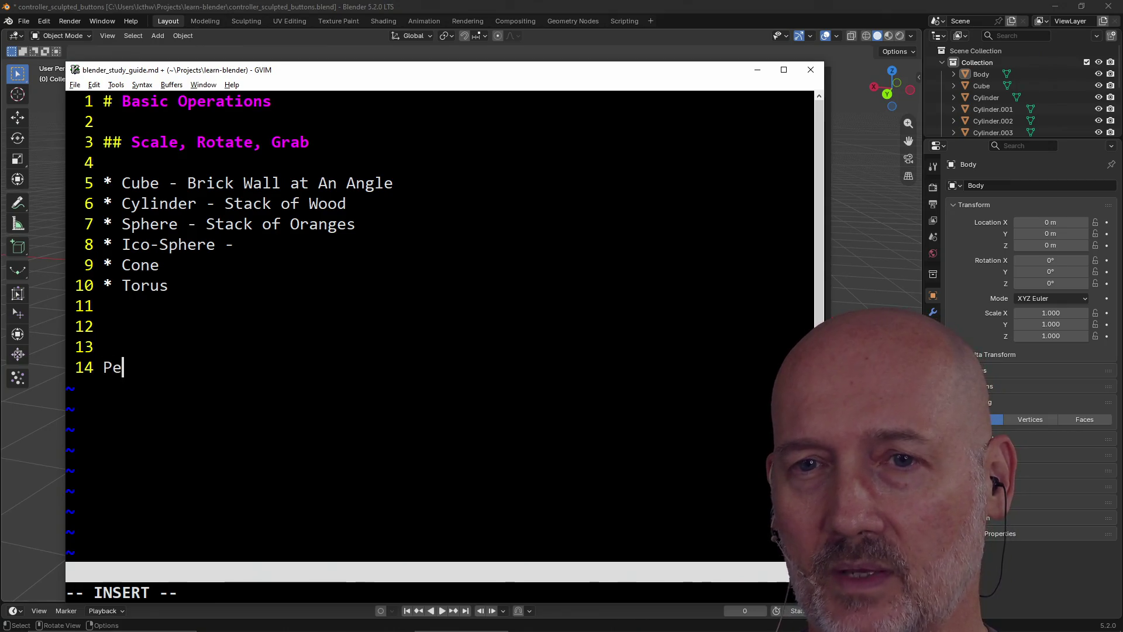
text(rson talk)
key(Return)
key(Return)
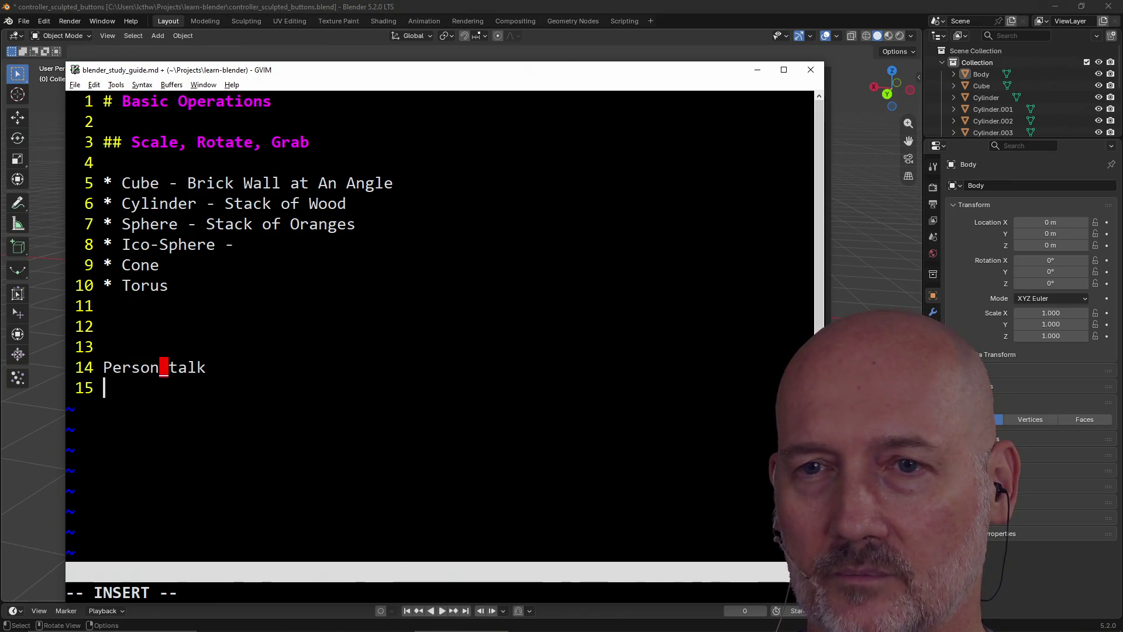
key(Escape)
Type the naming examples personTalk and PersonTalk, and begin a Person line beneath them
key(k)
key(k)
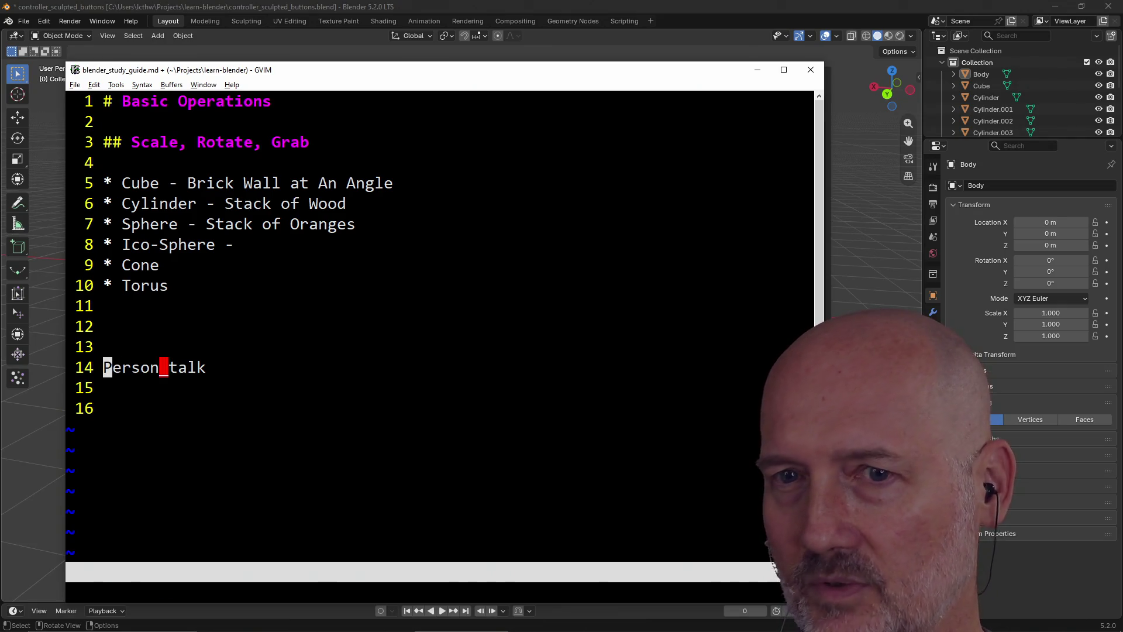
text(jjipersonTal)
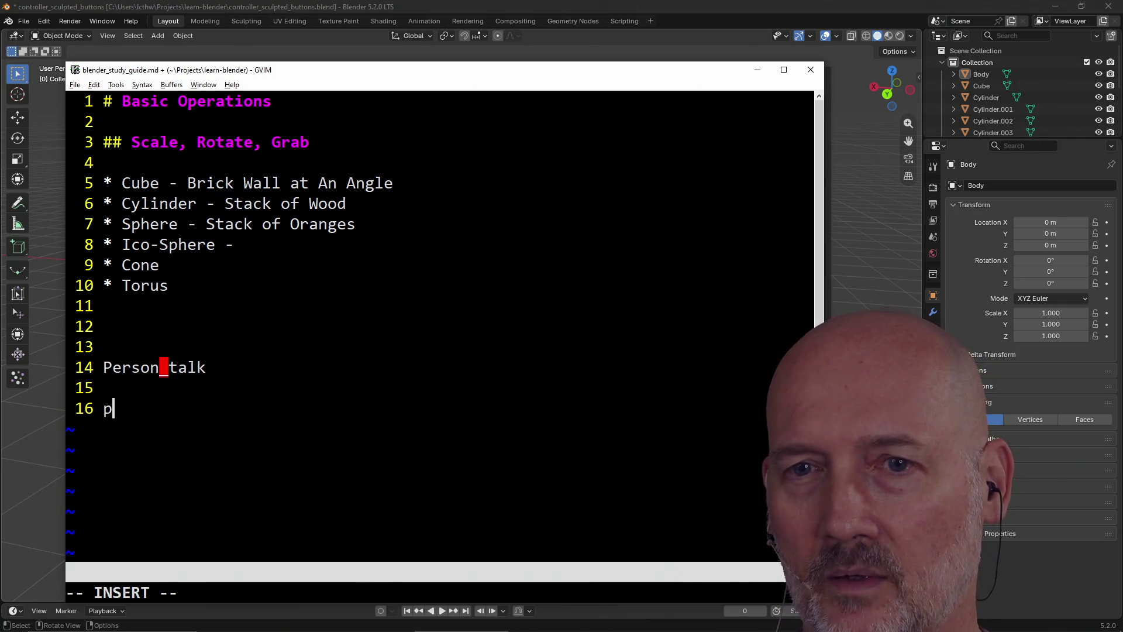
text(k)
key(Return)
text(PersonTalk)
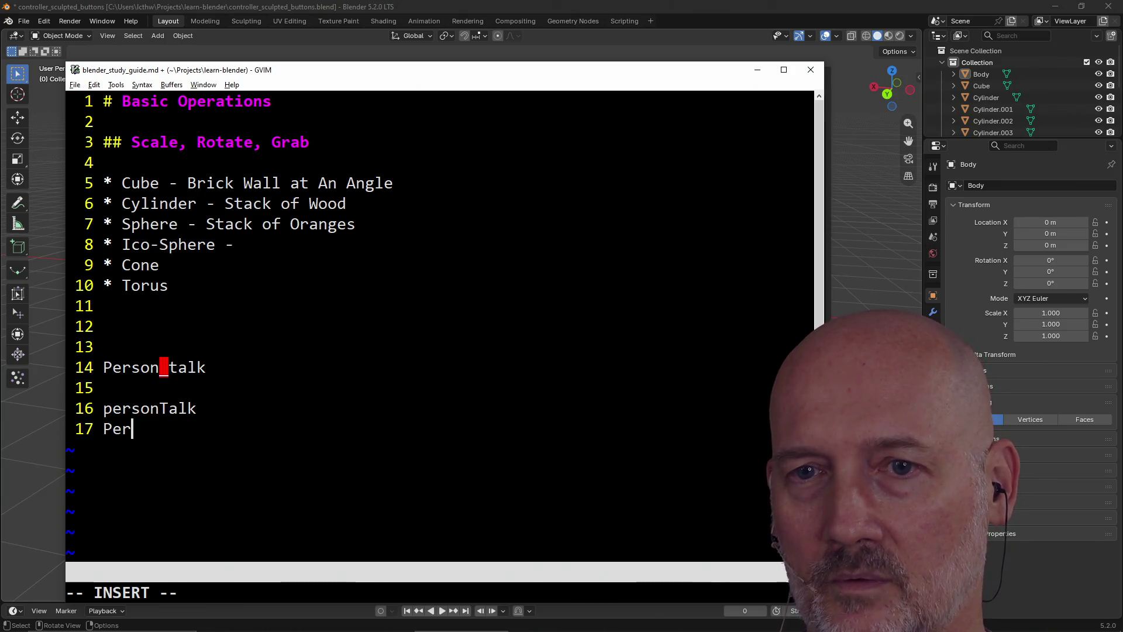
key(Return)
text(Pa)
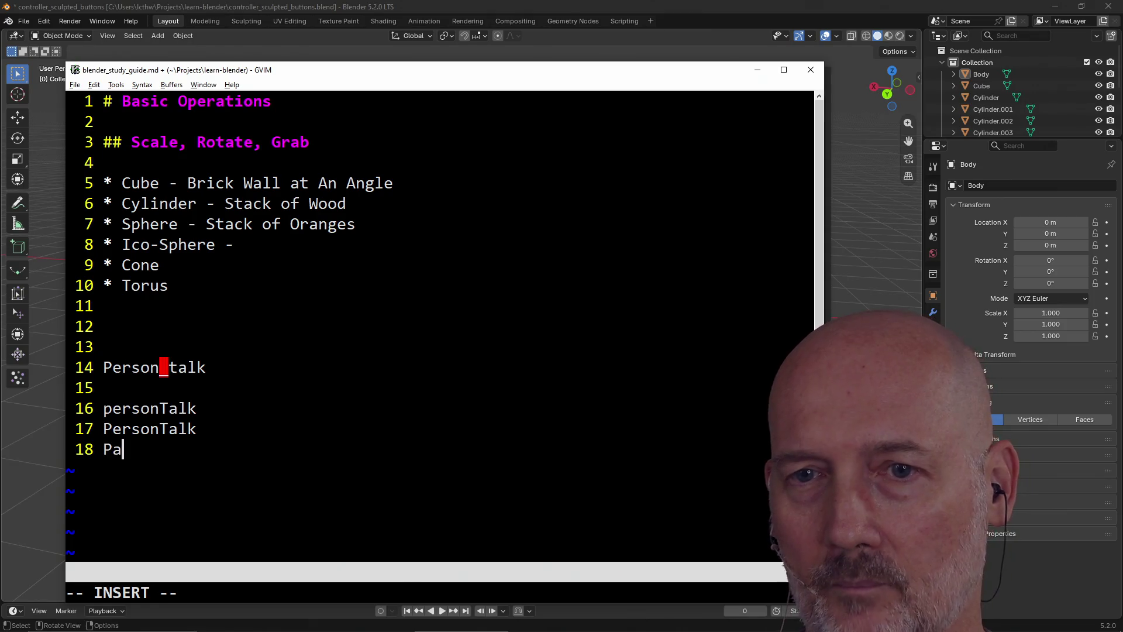
text(ererson_Talk)
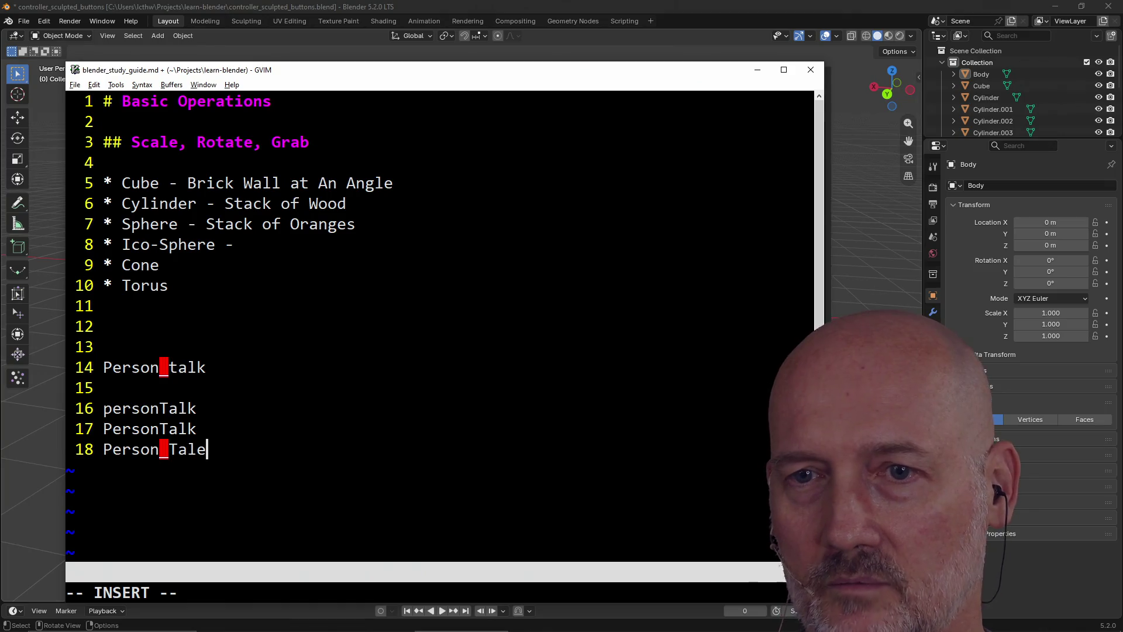
key(Escape)
Compare the capitalisation of the example lines, then mark the whole Person talk line
key(k)
key(k)
key(k)
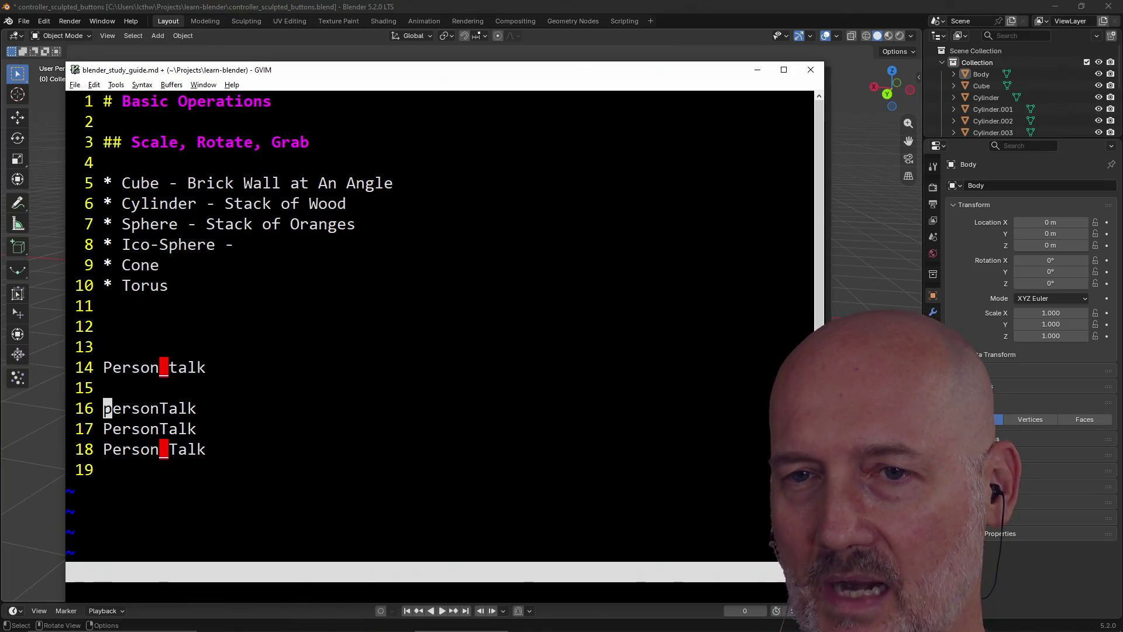
key(j)
key(j)
key(l)
key(l)
key(l)
key(l)
key(k)
key(j)
key(k)
key(k)
key(h)
key(h)
key(h)
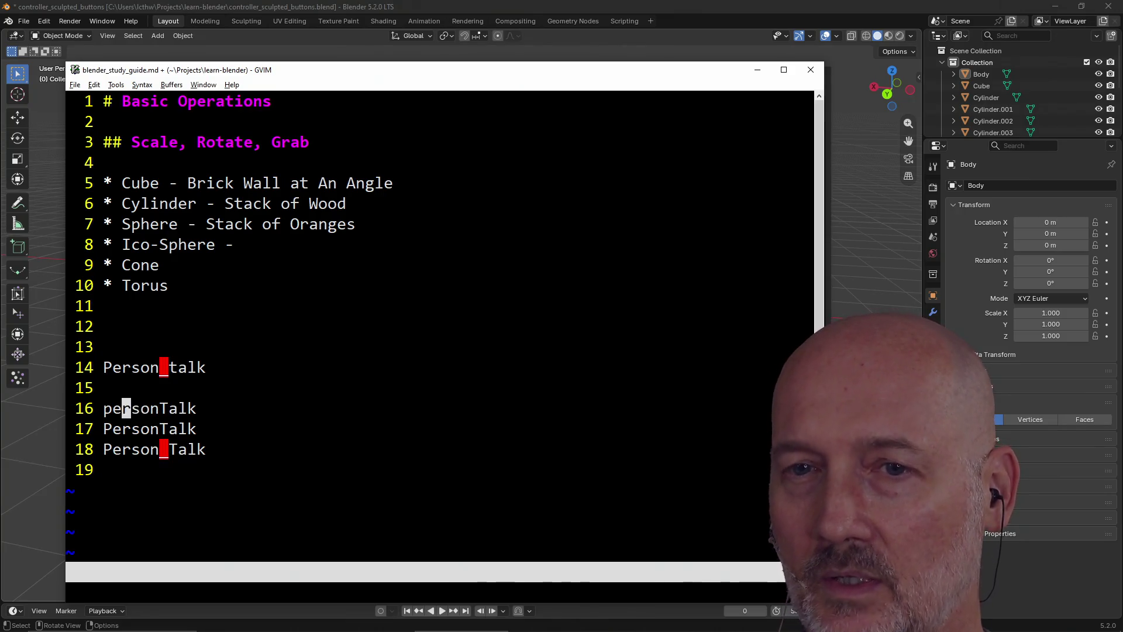
key(j)
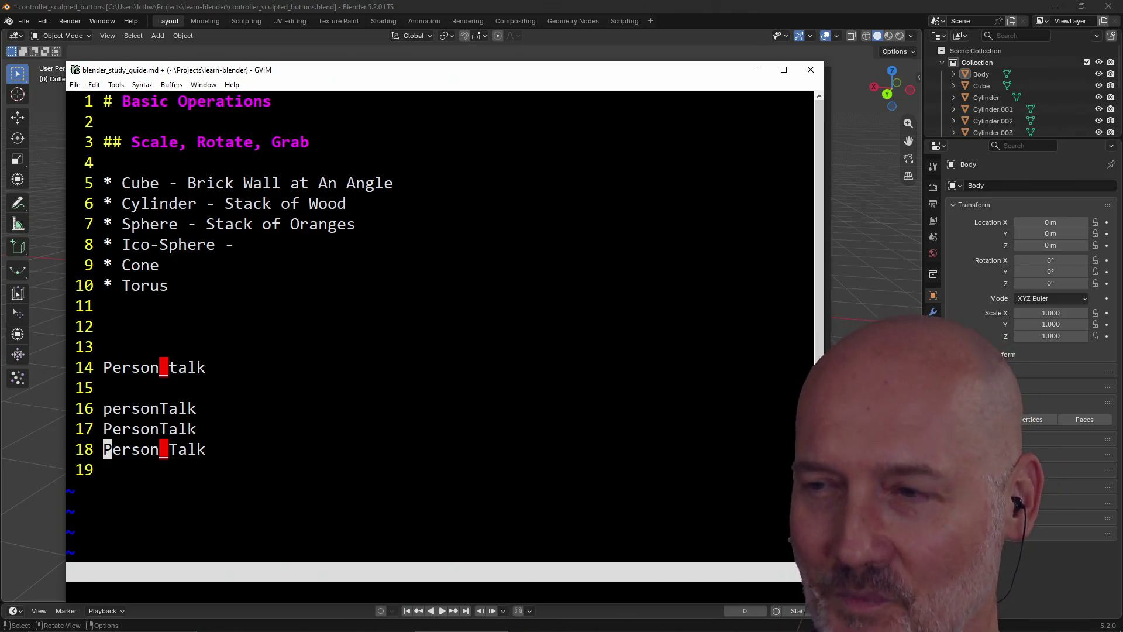
key(l)
key(l)
key(l)
key(k)
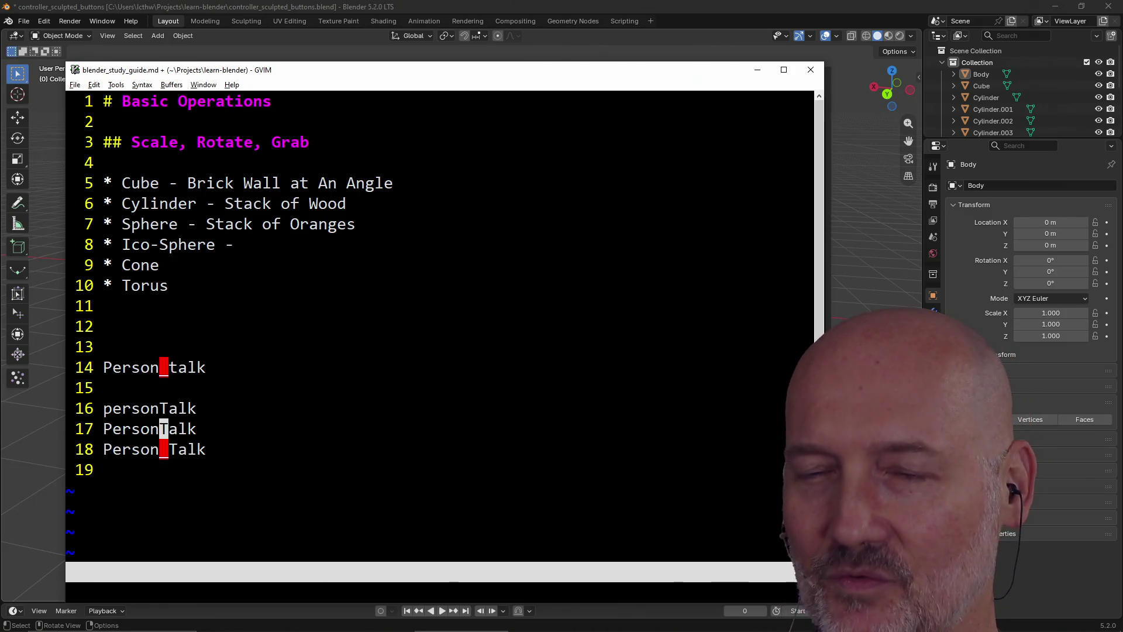
key(h)
key(h)
key(h)
key(h)
key(h)
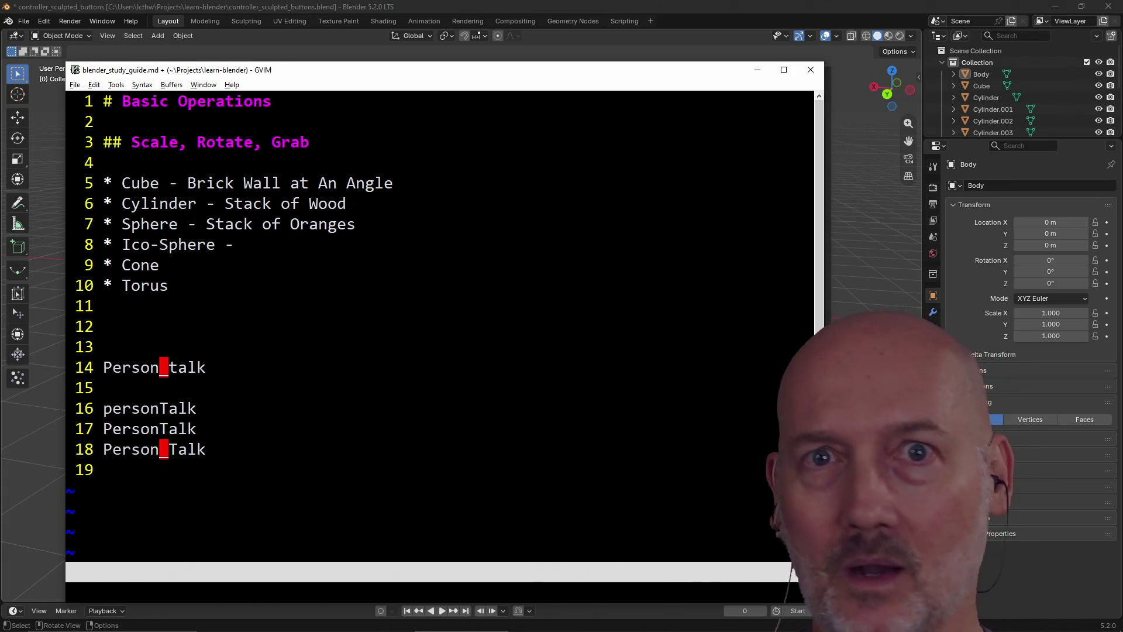
key(l)
key(k)
key(k)
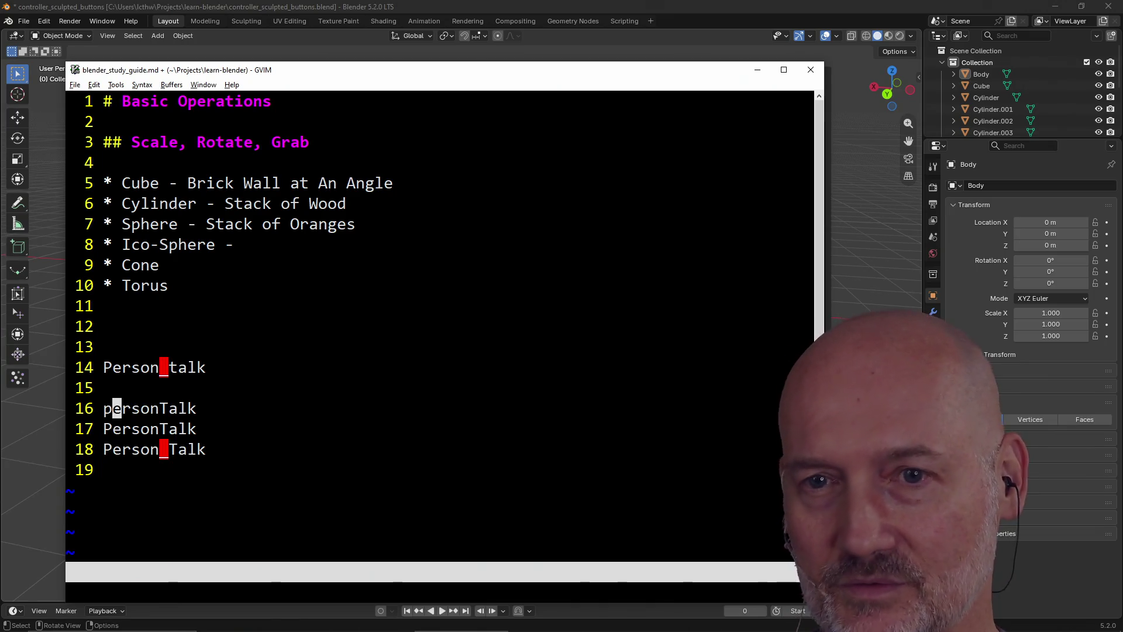
key(l)
key(l)
key(l)
key(h)
key(h)
key(j)
key(j)
key(k)
key(k)
key(h)
key(h)
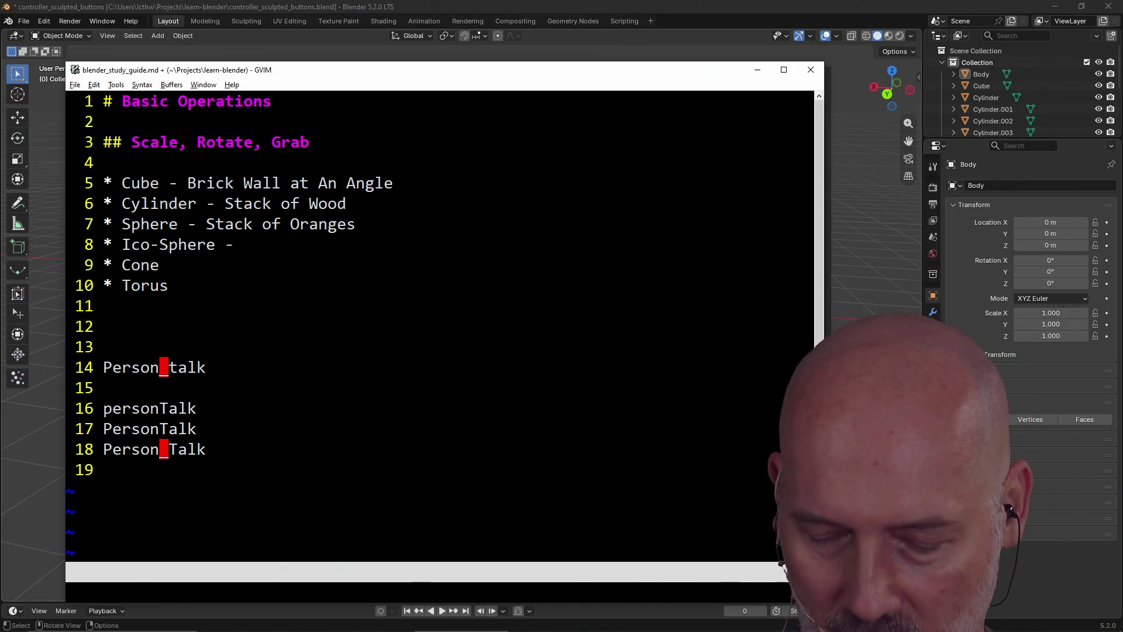
key(shift+v)
Cancel the line marking, try a replacement on the Person talk separator, and undo it
key(l)
key(l)
key(l)
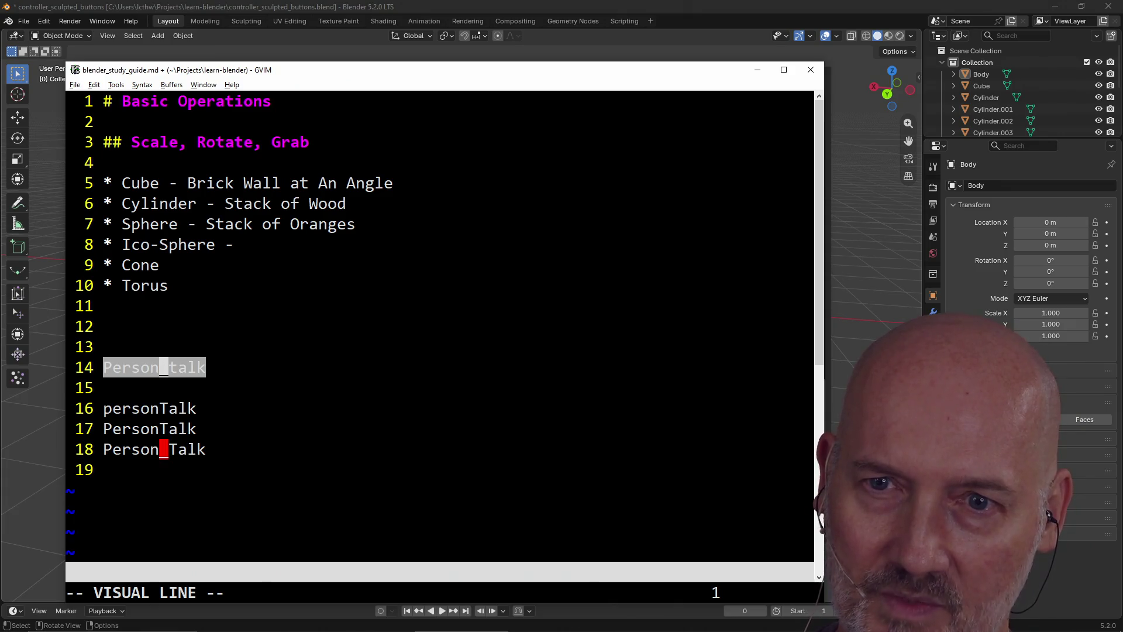
key(h)
key(Escape)
key(j)
key(j)
key(j)
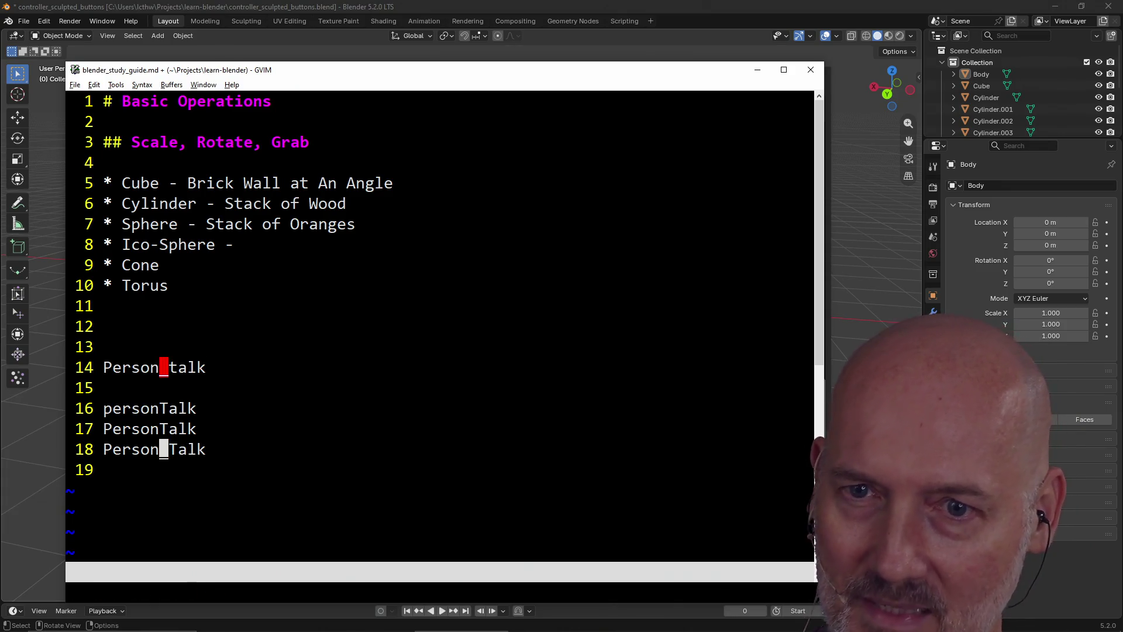
key(k)
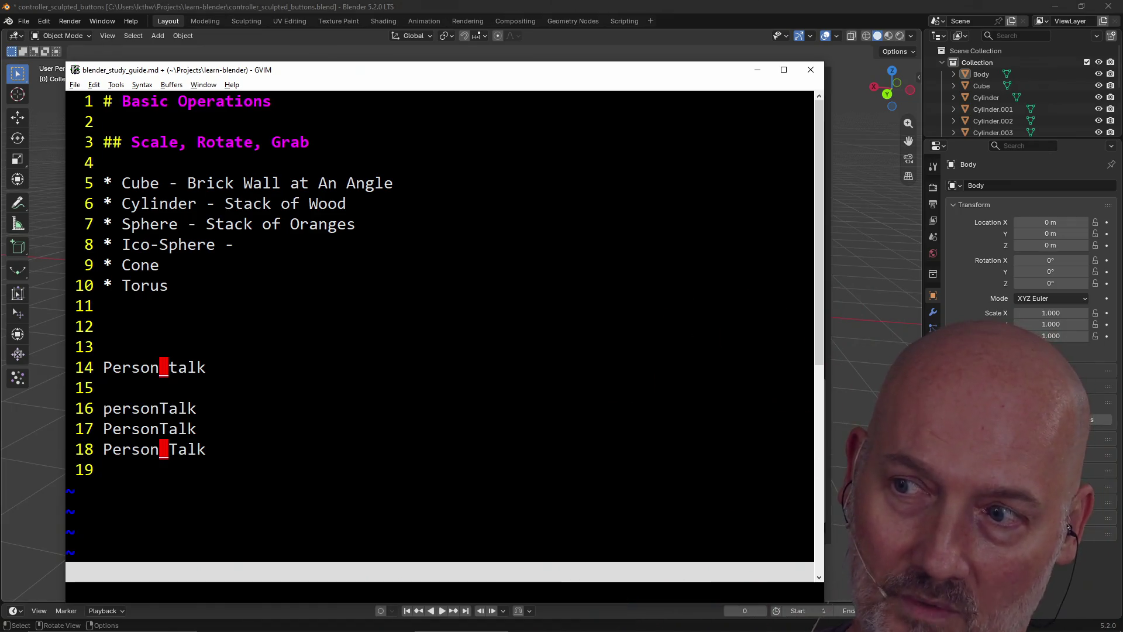
click(164, 429)
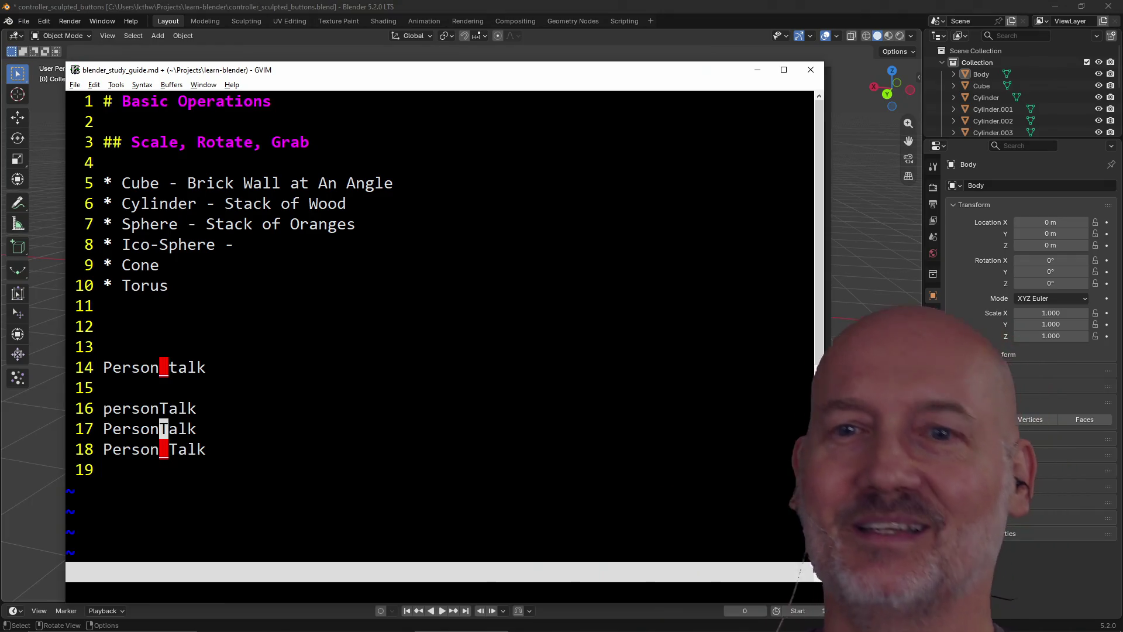
click(164, 449)
click(163, 408)
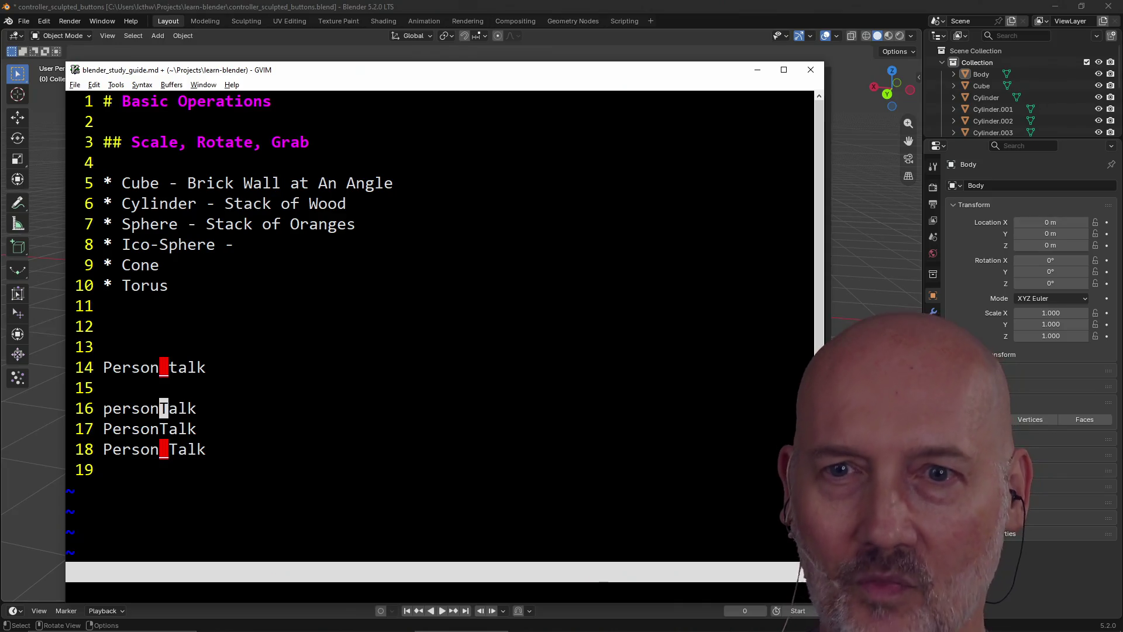
key(k)
key(k)
text(kjgh)
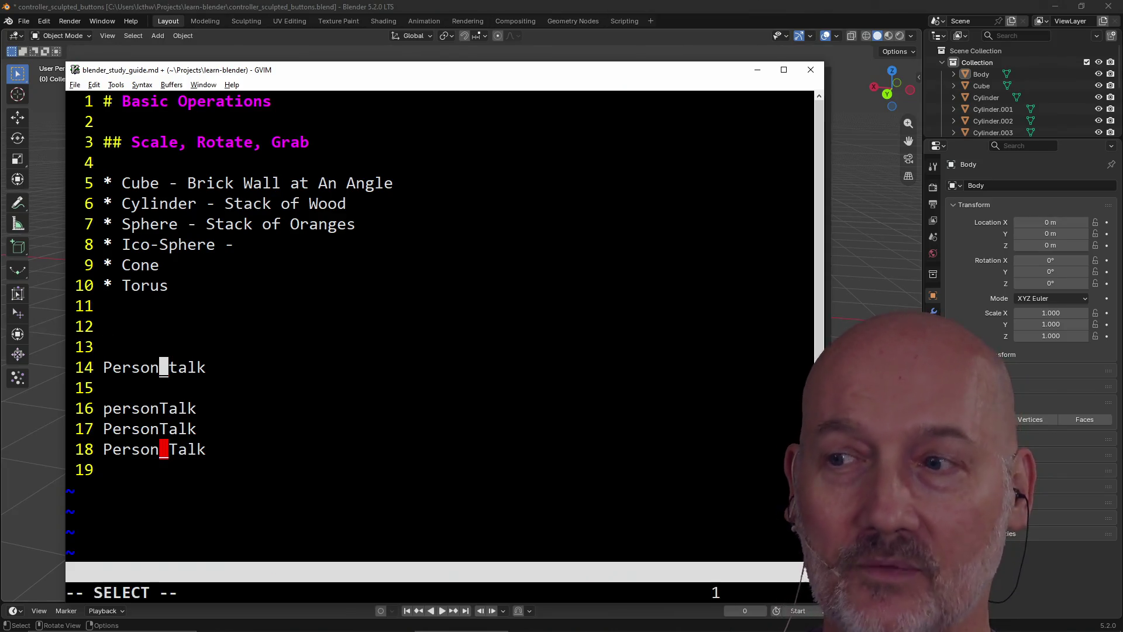
text(hihi)
key(Escape)
key(u)
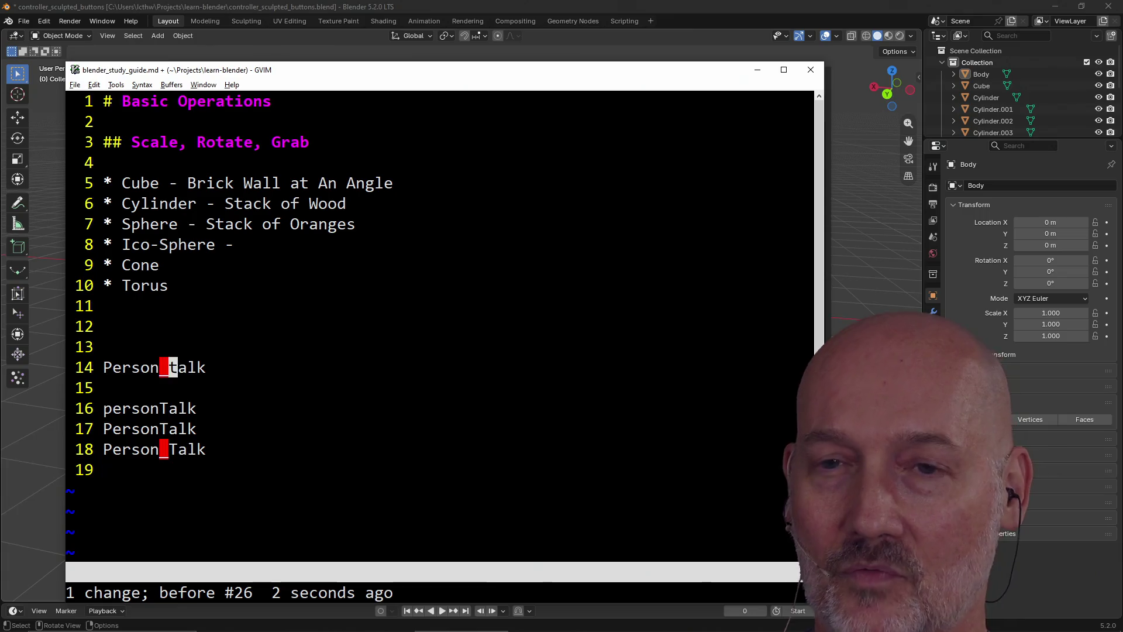
key(h)
key(h)
key(h)
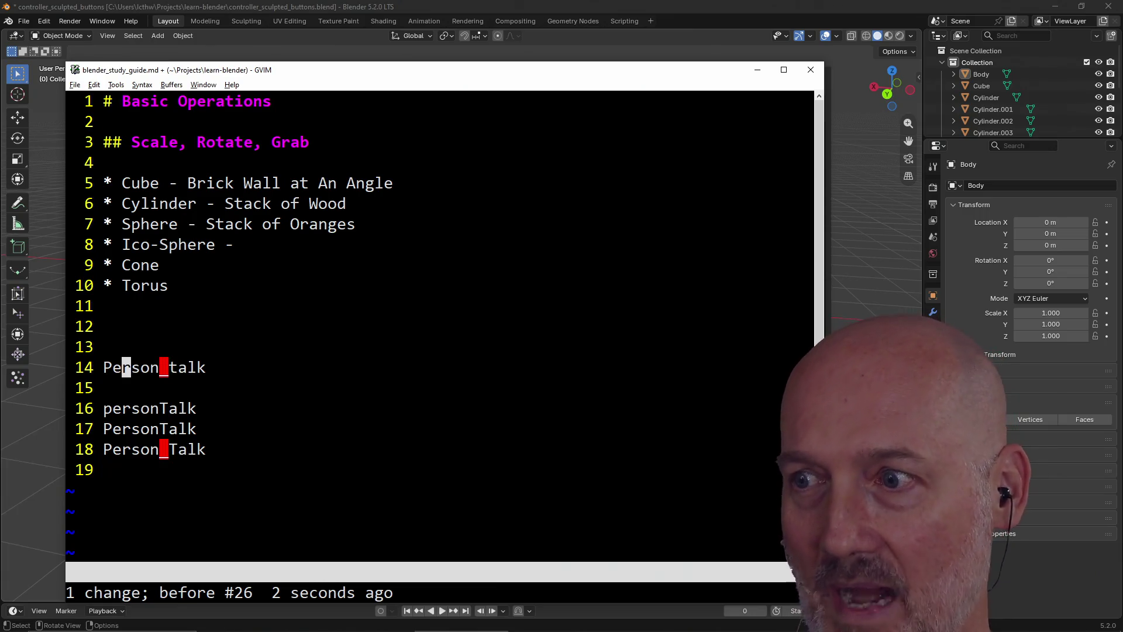
Finish the PersonTalk example on a new line below line 18
key(j)
key(j)
key(l)
key(l)
key(l)
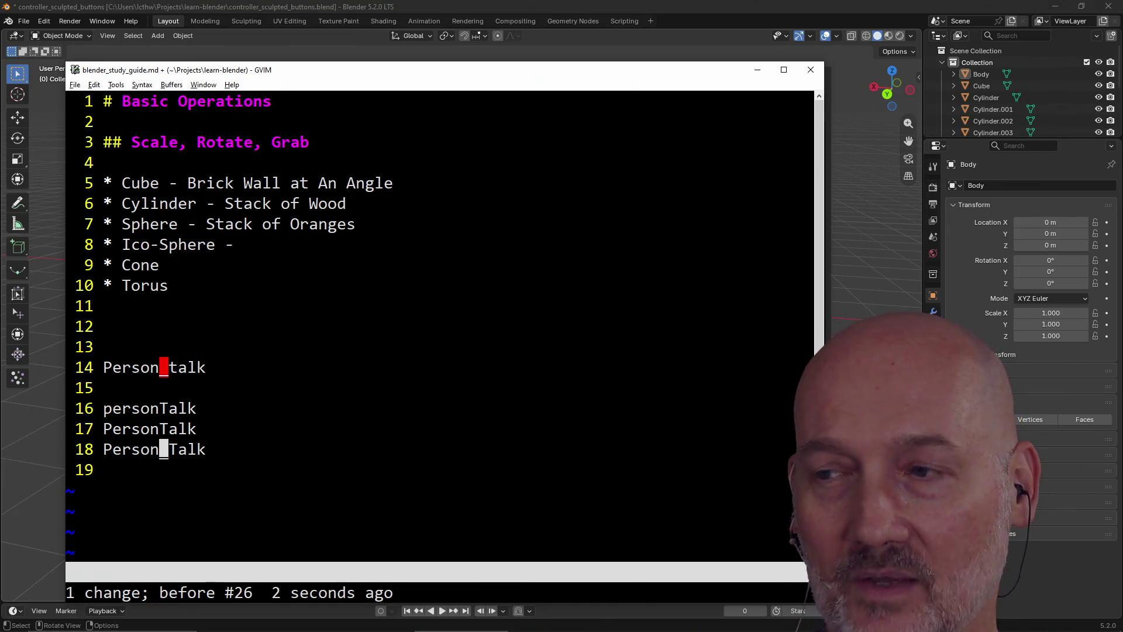
key(j)
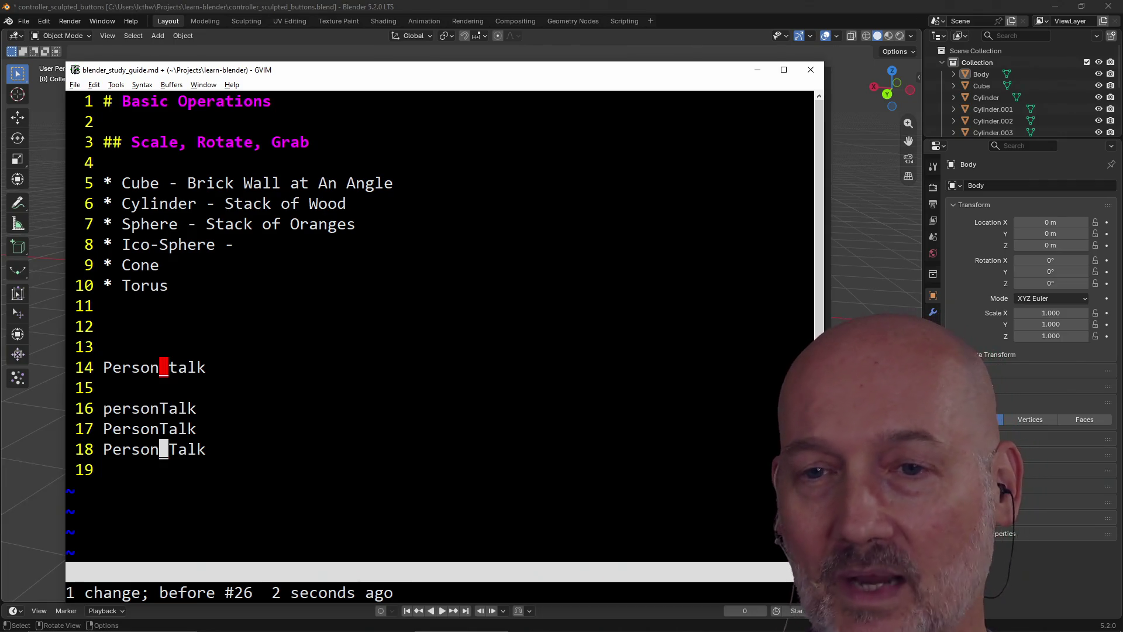
key(o)
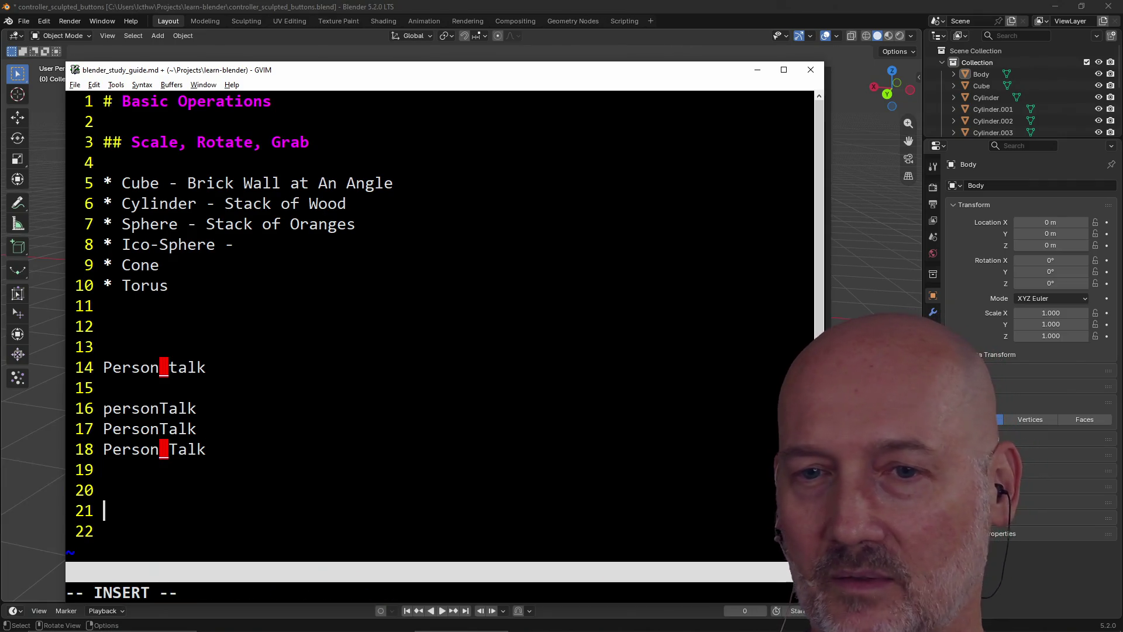
text(PersonTalk)
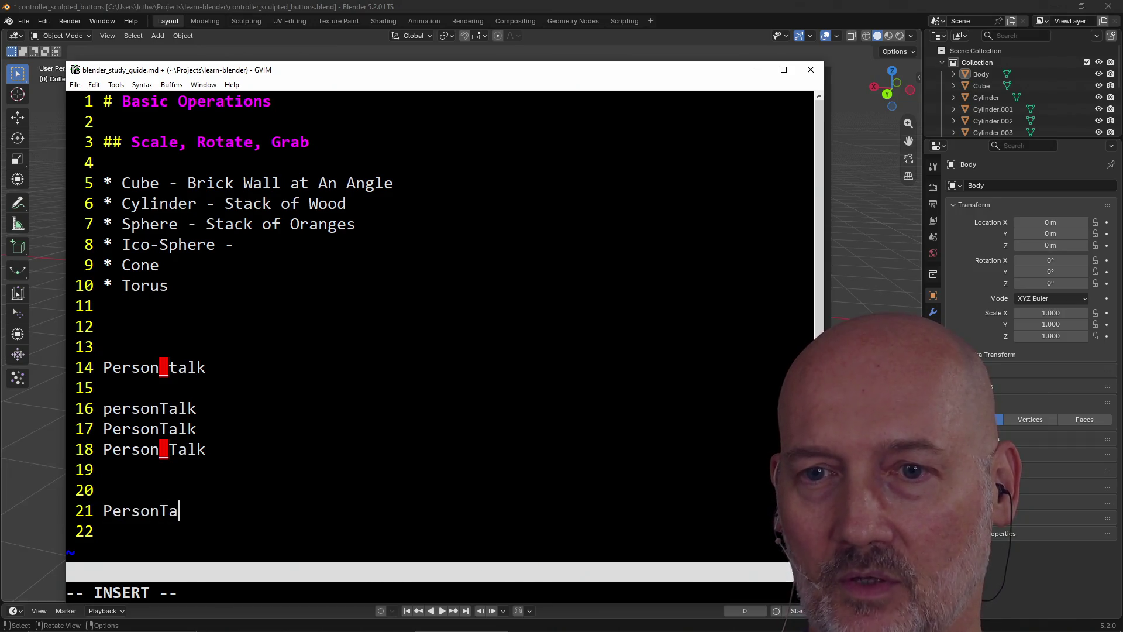
key(Escape)
Insert blank lines between the examples and delete the duplicate PersonTalk line
key(k)
key(k)
key(k)
key(a)
key(Return)
key(Escape)
key(j)
key(o)
key(Escape)
key(k)
key(d)
key(d)
key(j)
key(j)
key(j)
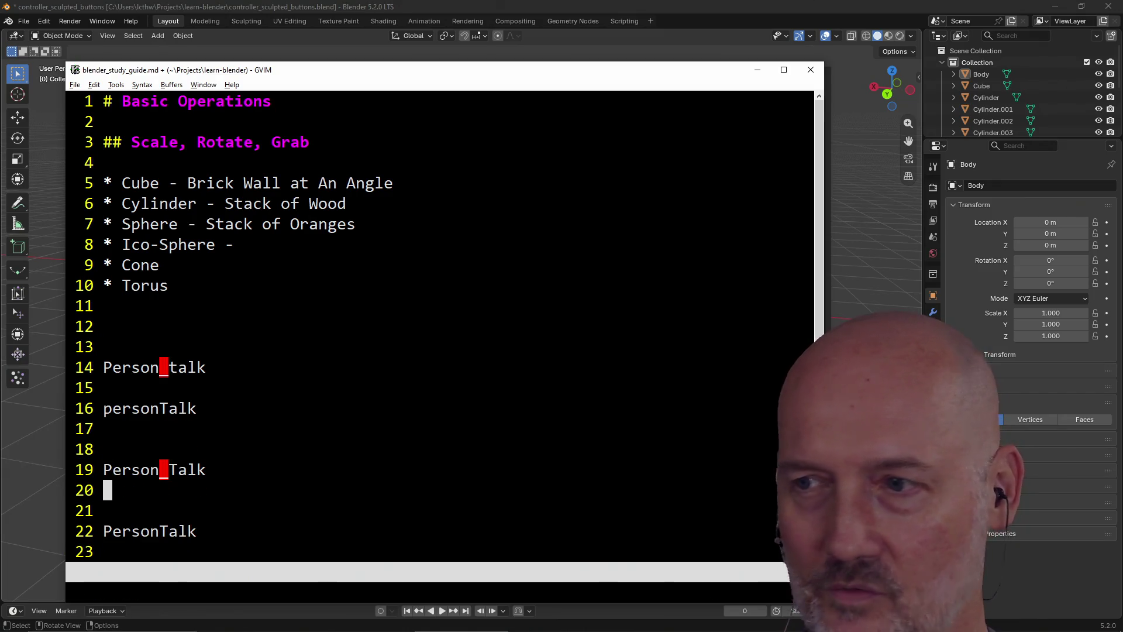
Compare the Person_talk and personTalk examples letter by letter
key(k)
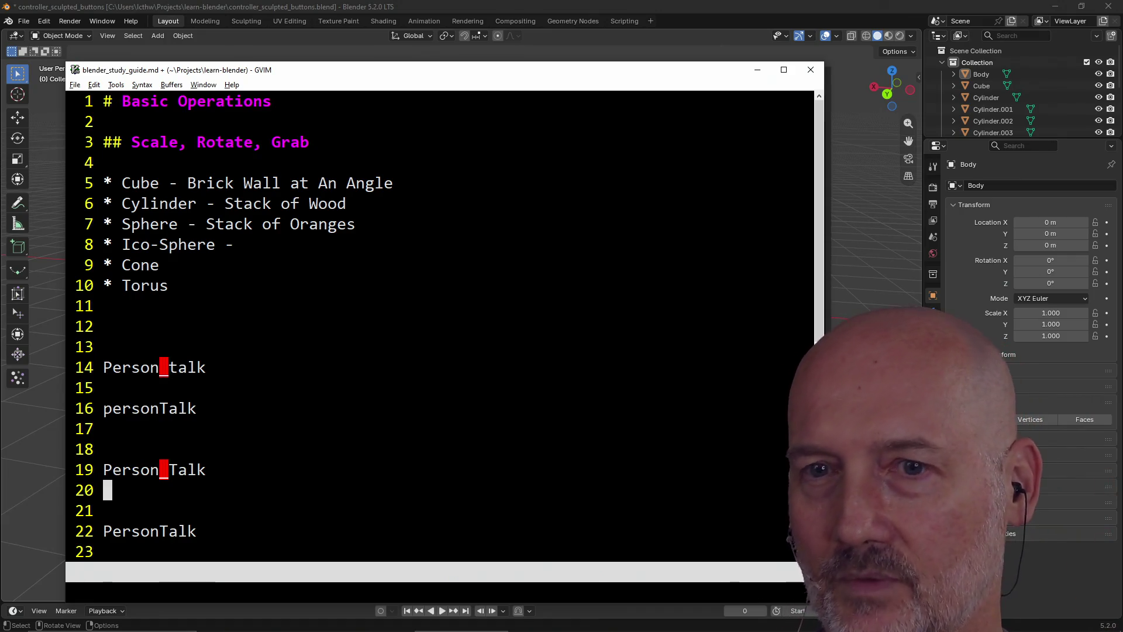
key(k)
key(k)
key(k)
key(j)
key(j)
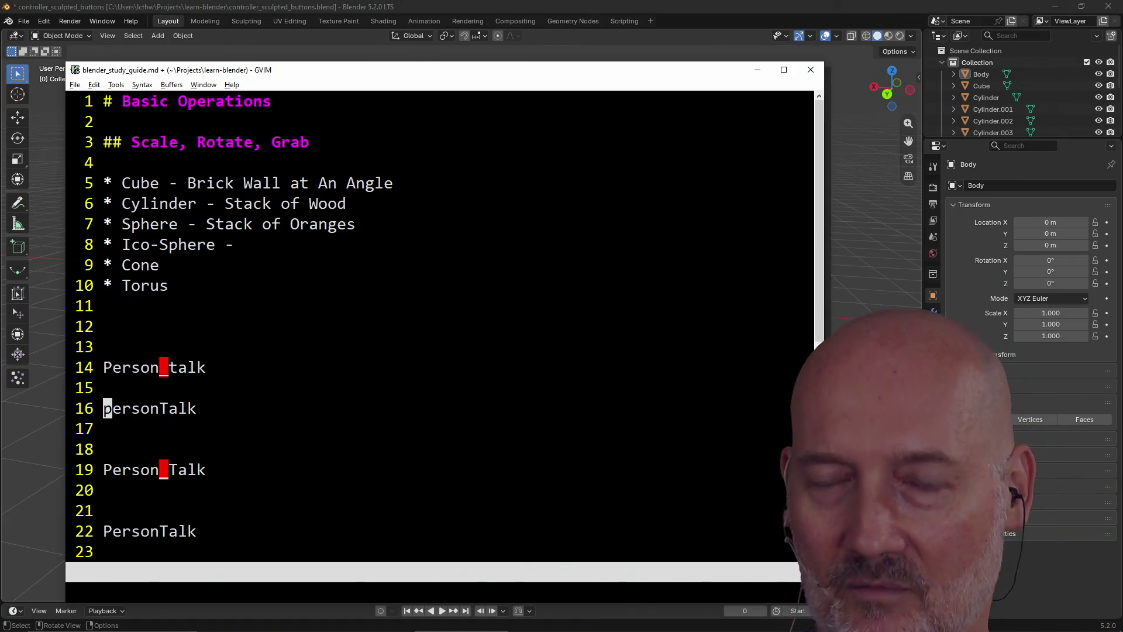
key(k)
key(k)
key(j)
key(j)
key(k)
key(k)
key(j)
key(j)
key(l)
key(k)
key(k)
key(l)
key(h)
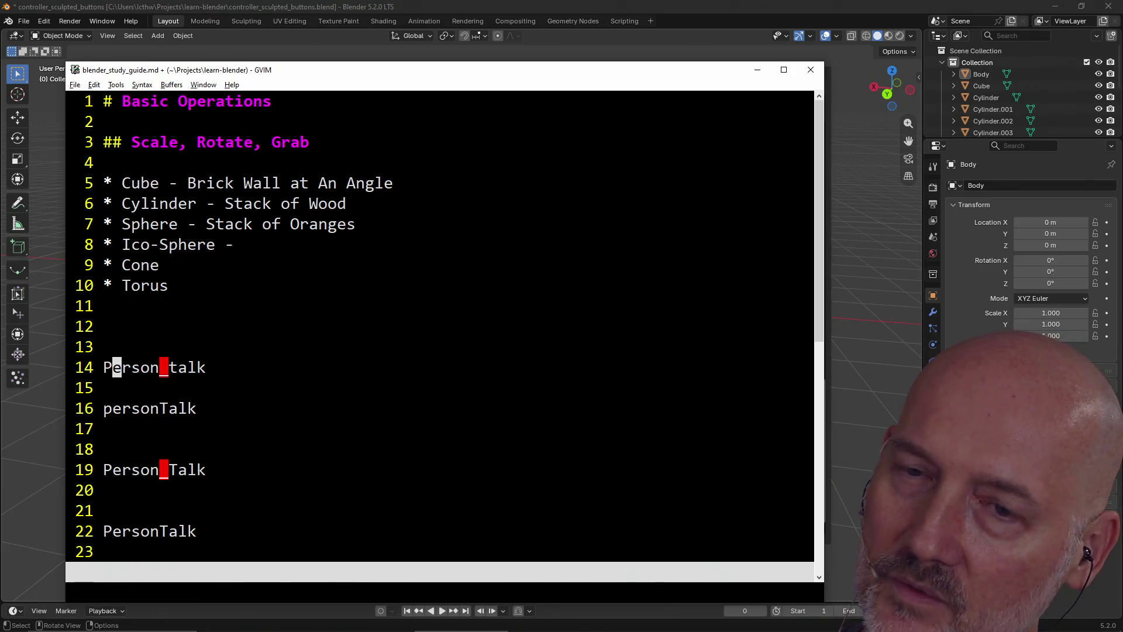
key(j)
key(j)
key(l)
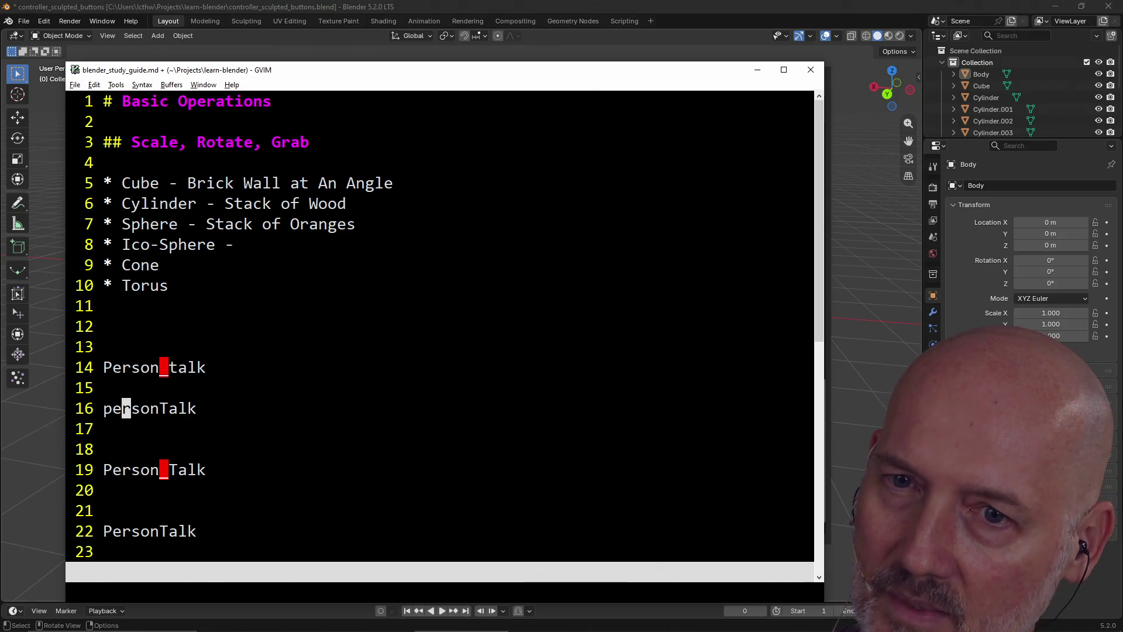
key(l)
key(h)
key(h)
key(h)
key(l)
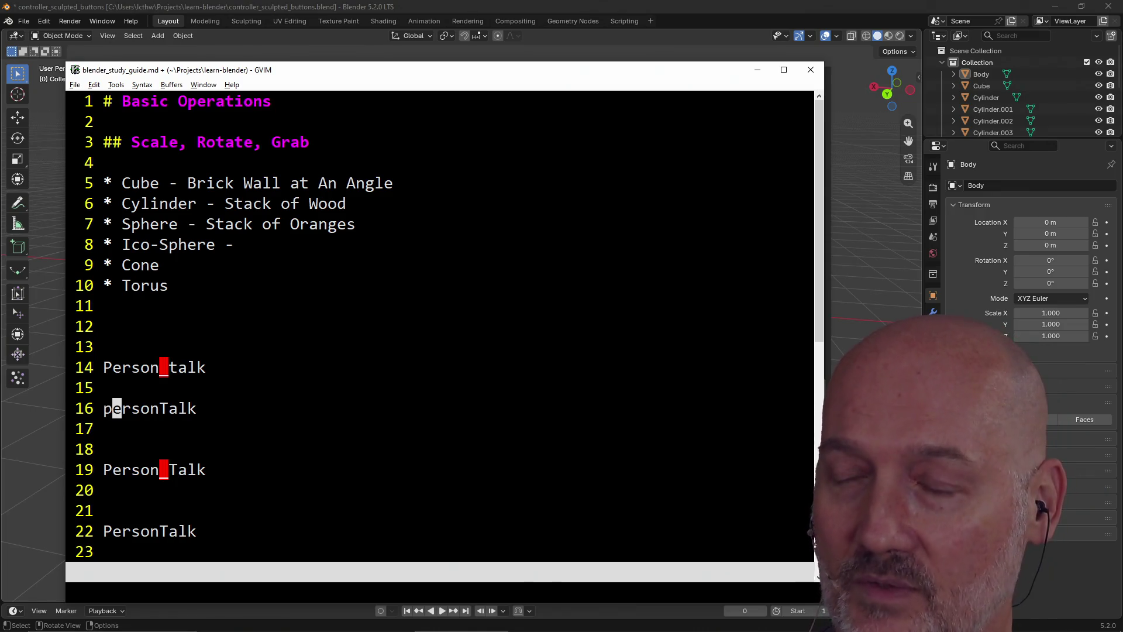
Check the spacing of Person_Talk and PersonTalk, then open a new line above the examples
key(j)
key(j)
key(j)
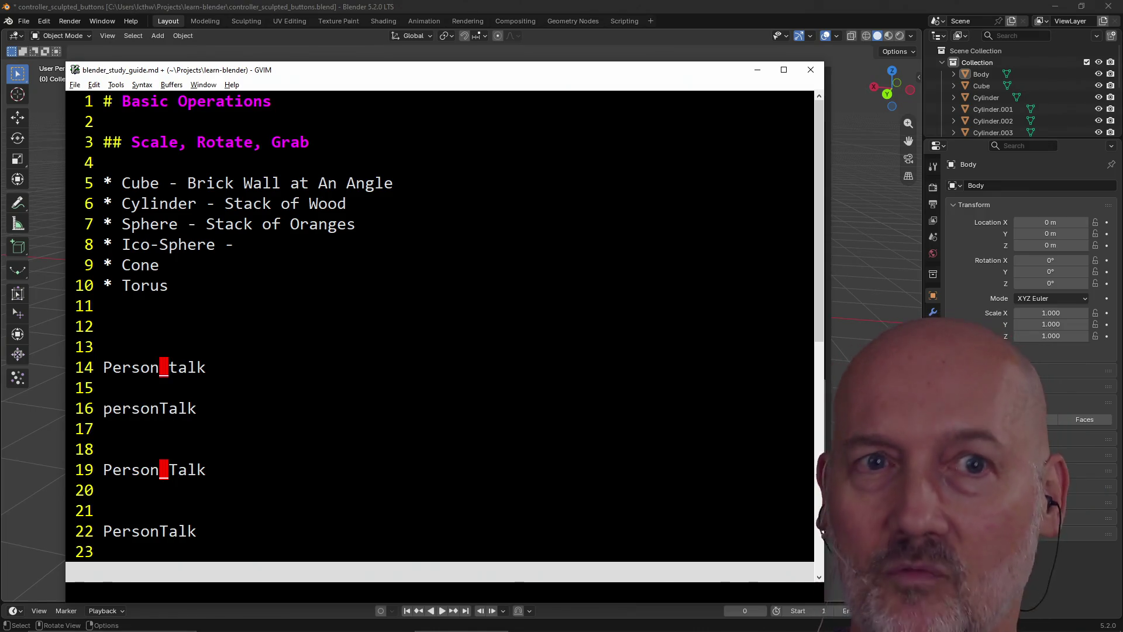
key(k)
key(k)
key(k)
key(h)
key(j)
key(j)
key(j)
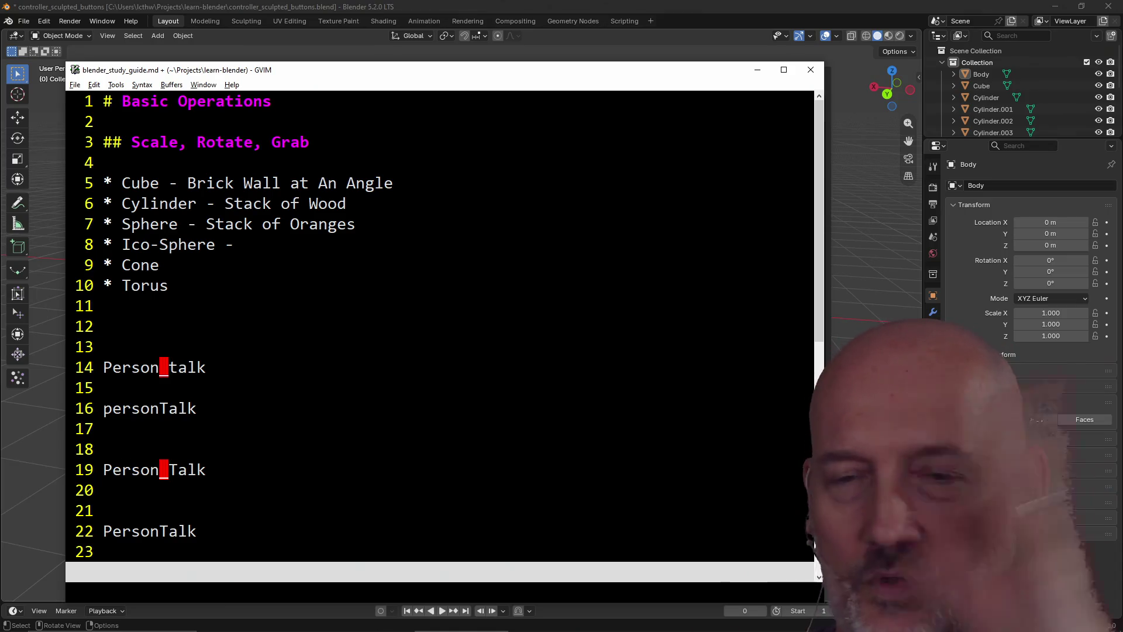
key(j)
key(k)
key(j)
key(j)
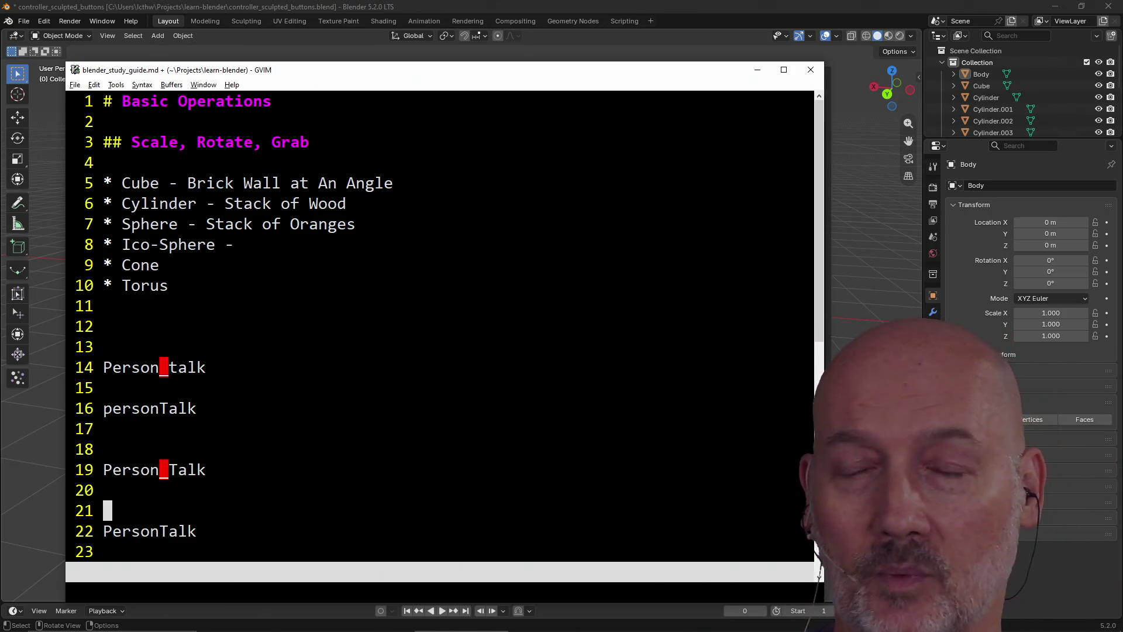
key(k)
key(k)
key(k)
key(k)
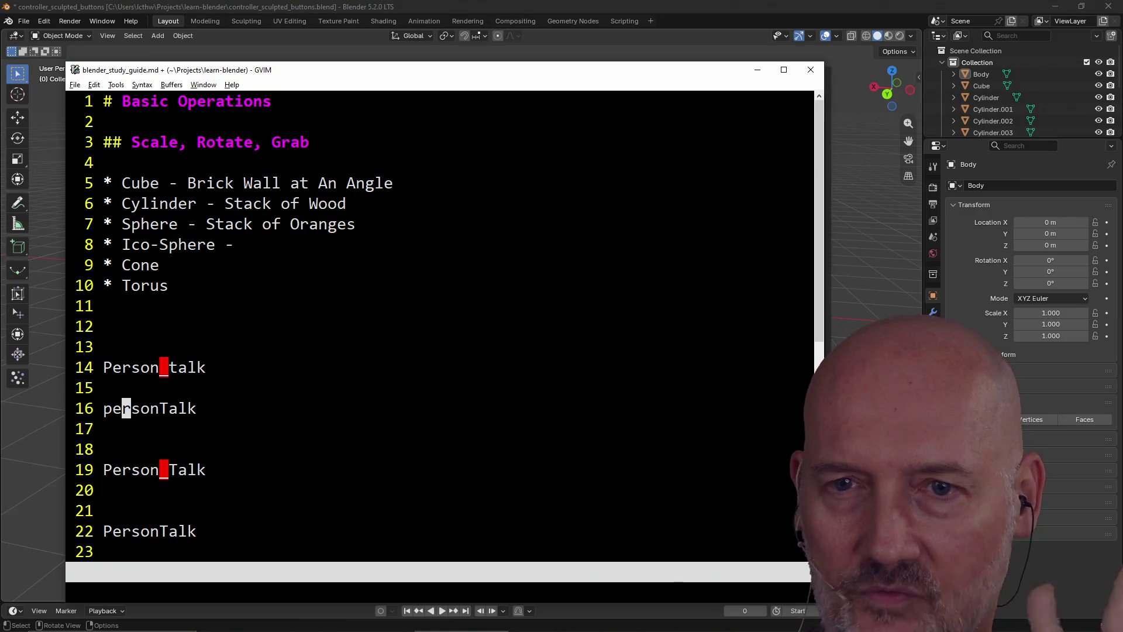
key(h)
key(h)
key(j)
key(j)
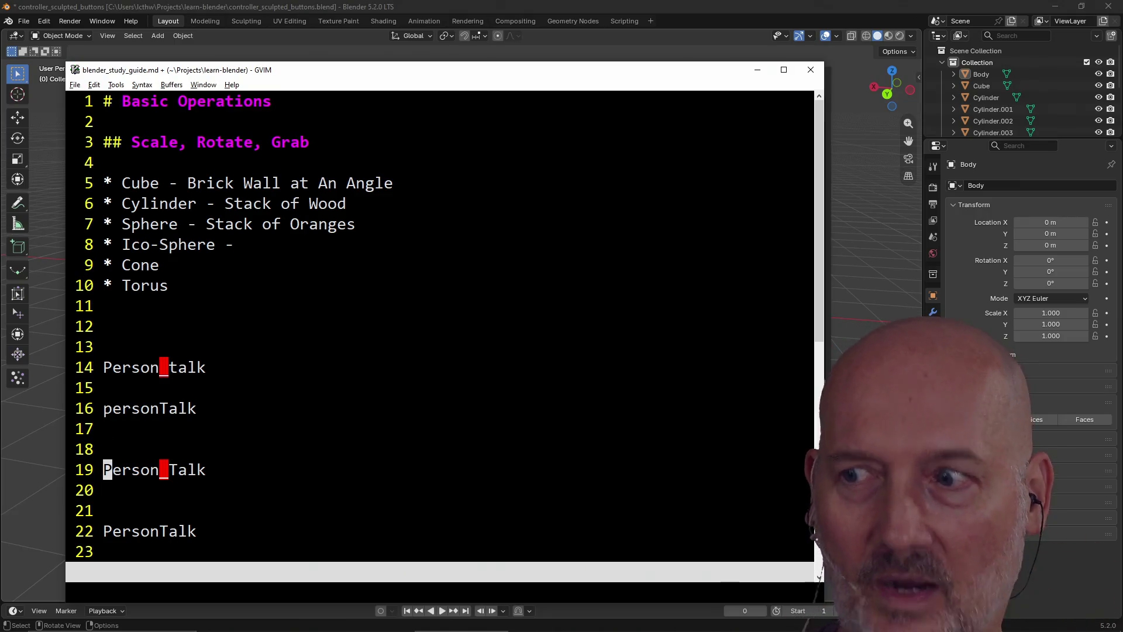
key(j)
key(j)
key(j)
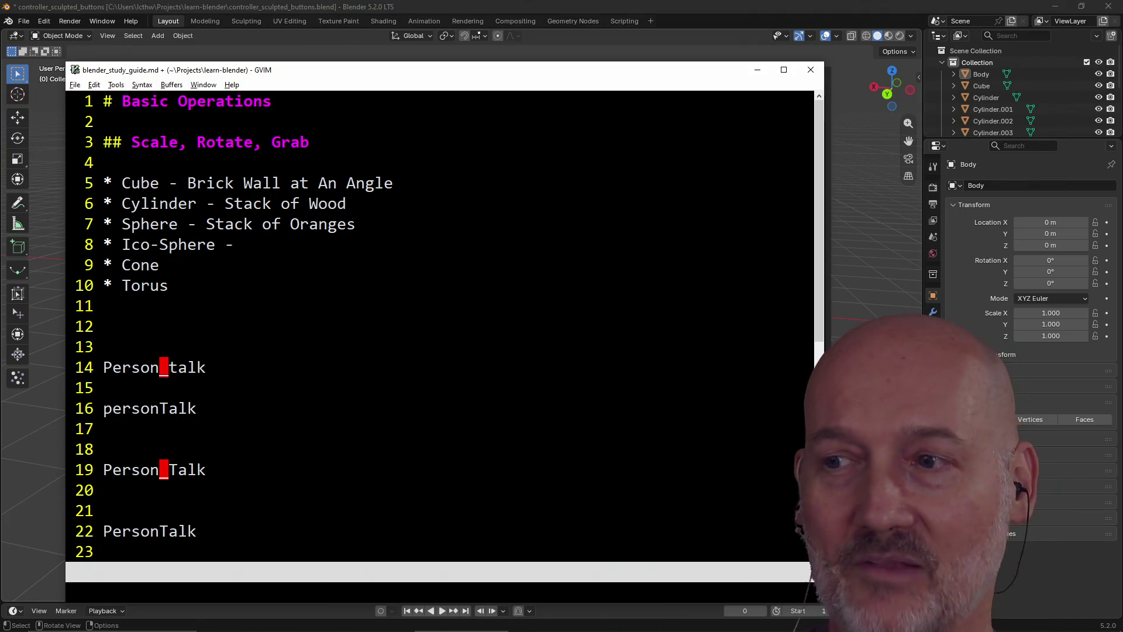
key(k)
key(k)
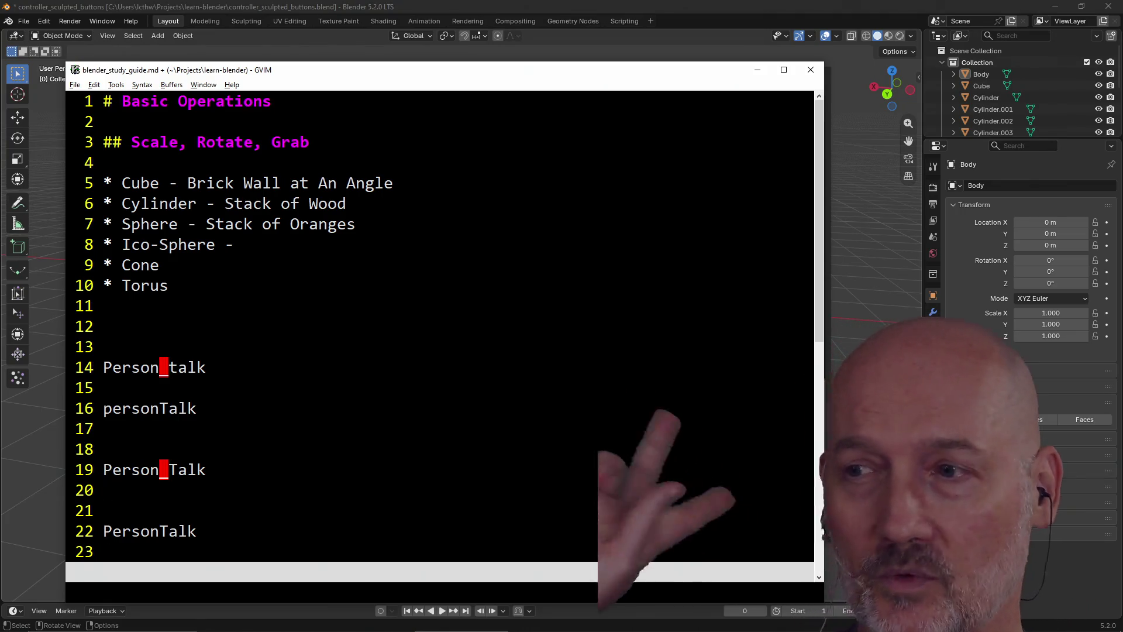
key(j)
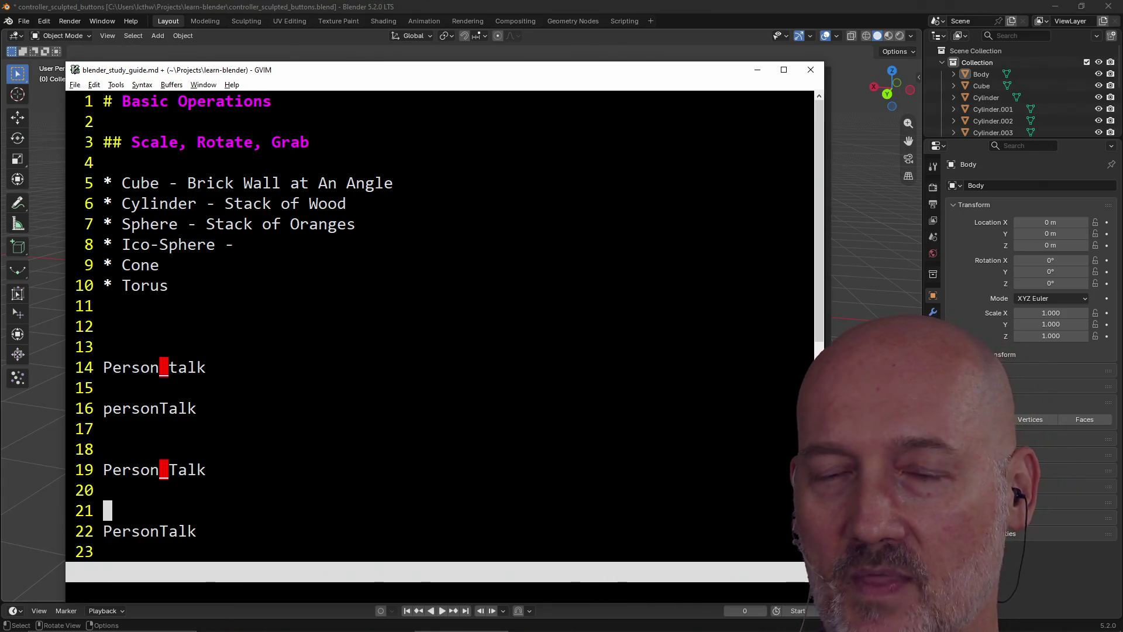
key(k)
key(k)
key(k)
key(k)
key(k)
key(k)
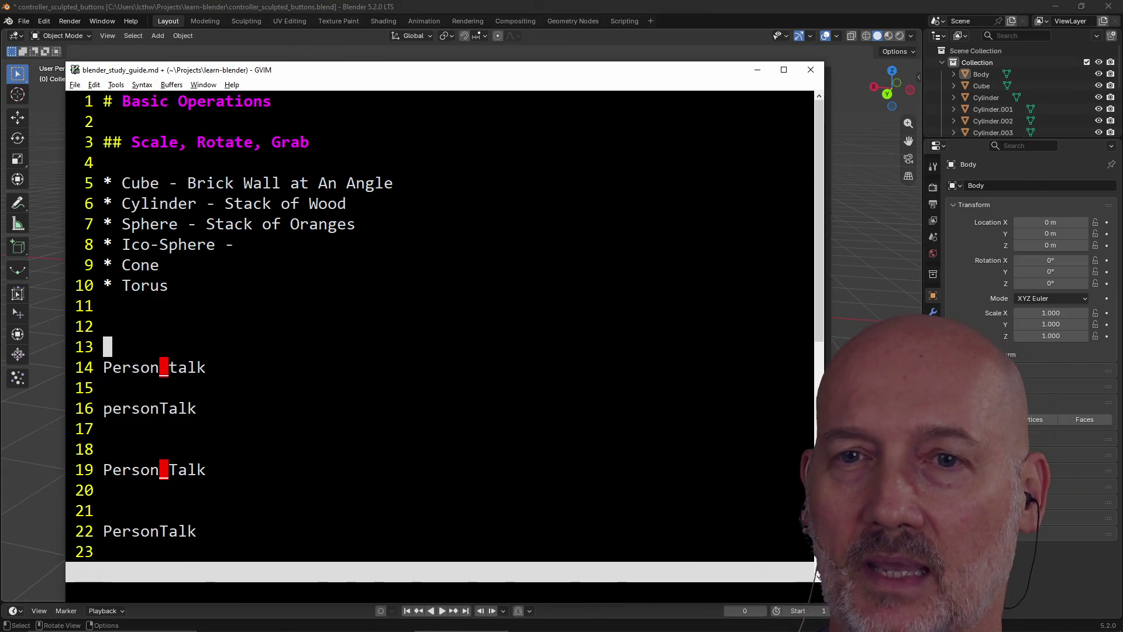
key(O)
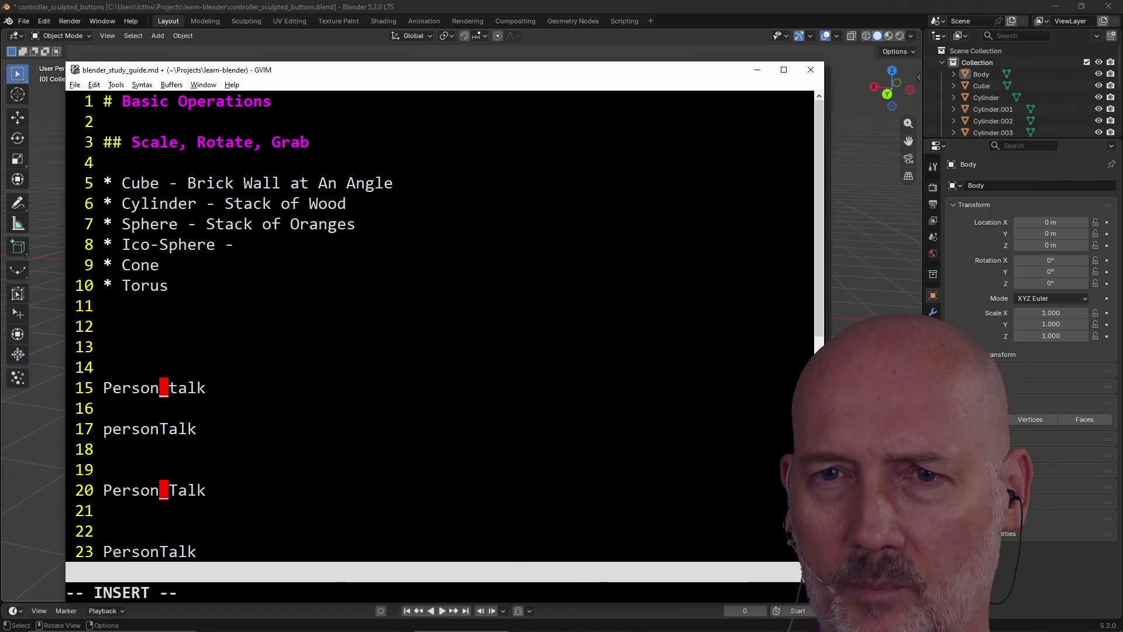
text(GL_)
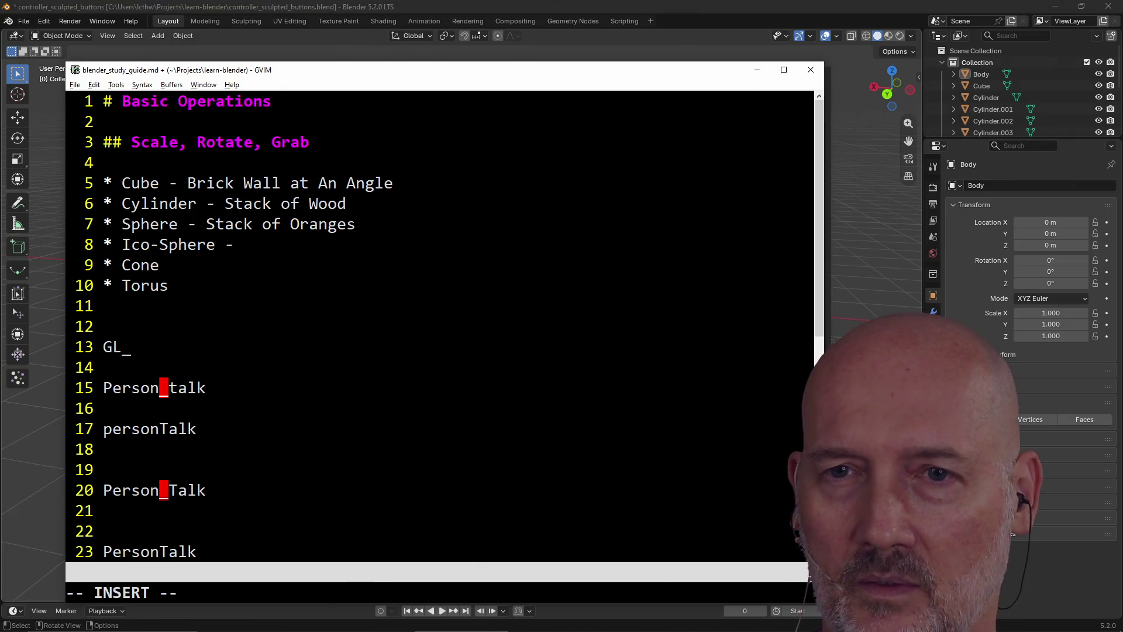
Add GL_THING naming examples on two new lines above the other examples
text(THING)
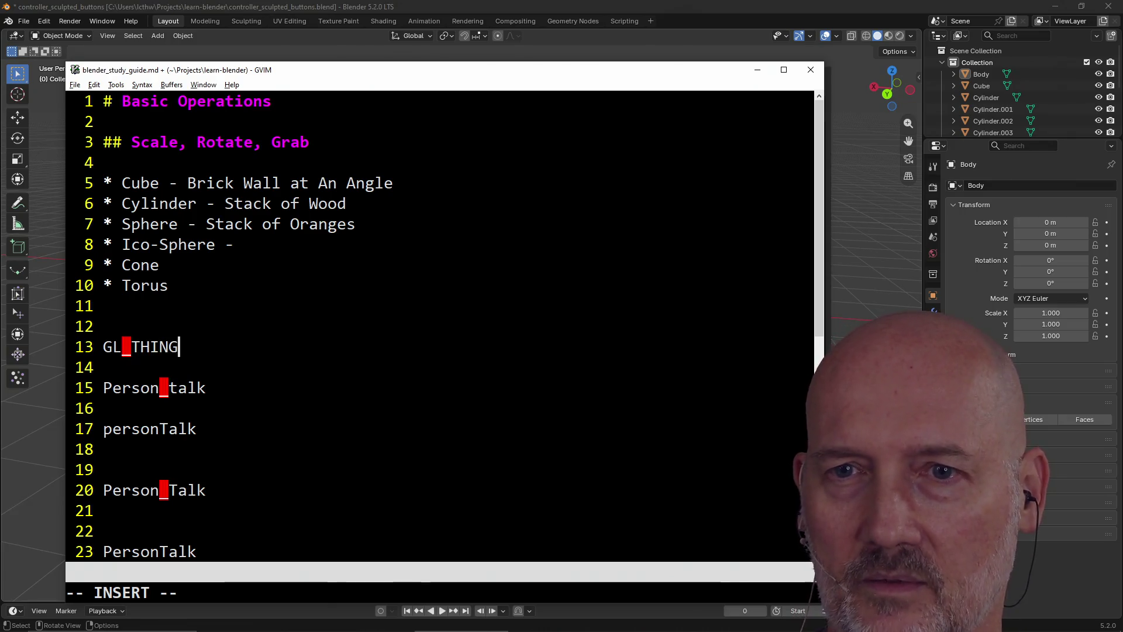
key(Return)
text(_TH)
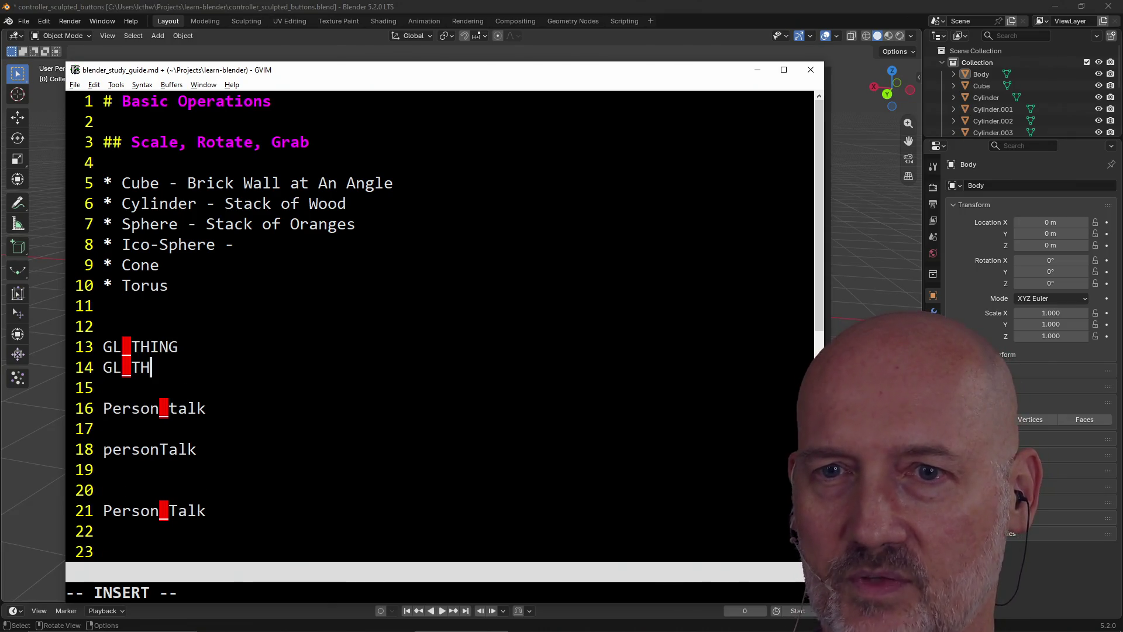
key(Escape)
key(k)
key(k)
key(j)
key(j)
key(j)
key(j)
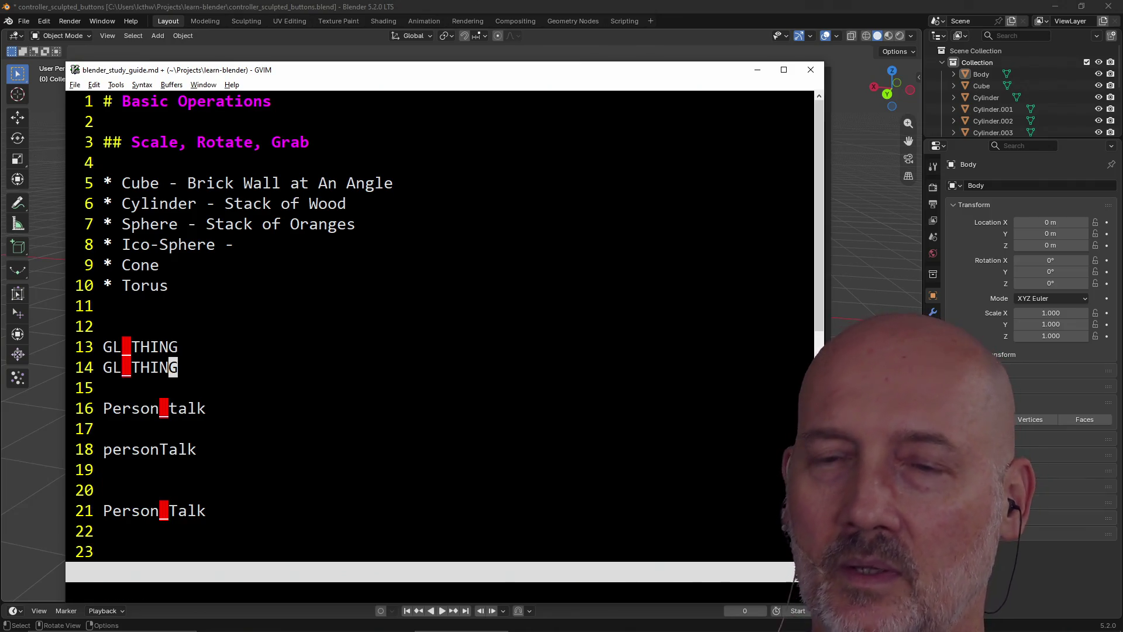
Rewrite the second GL_THING line with a lowercase gl_ prefix as glThing
key(0)
key(k)
key(d)
key(f)
key(underscore)
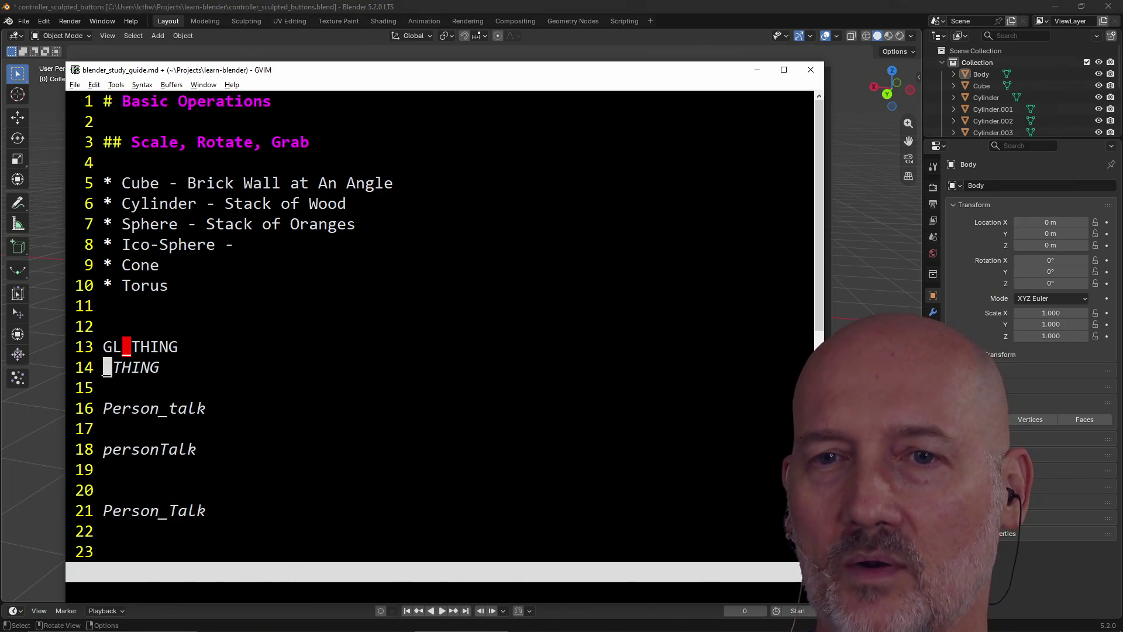
text(igl_)
key(Escape)
key(l)
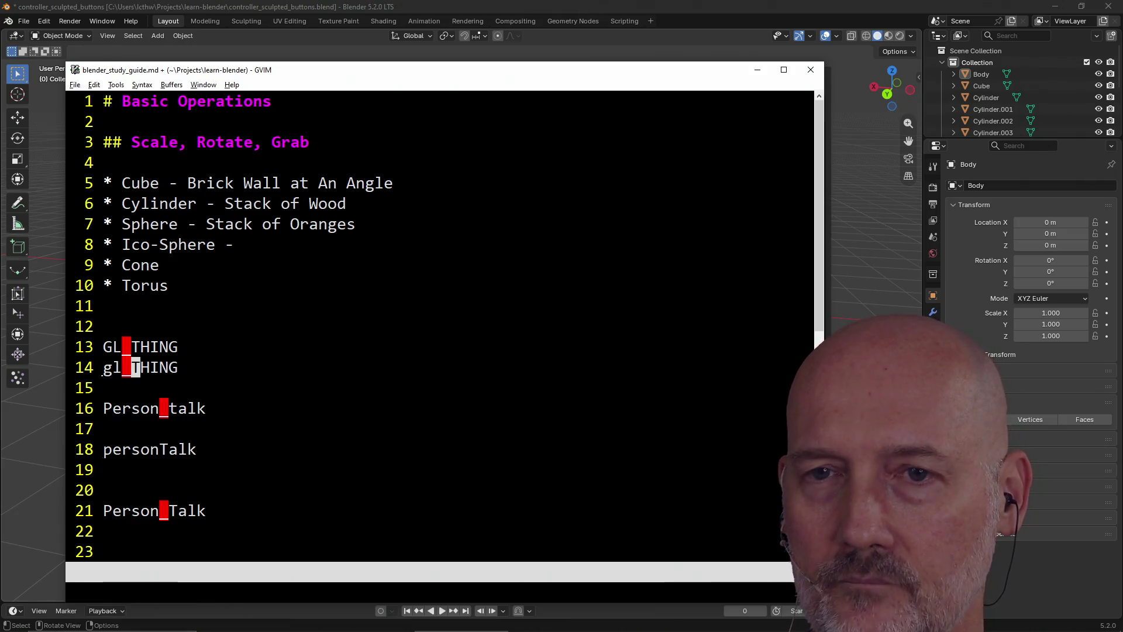
key(shift+c)
key(Escape)
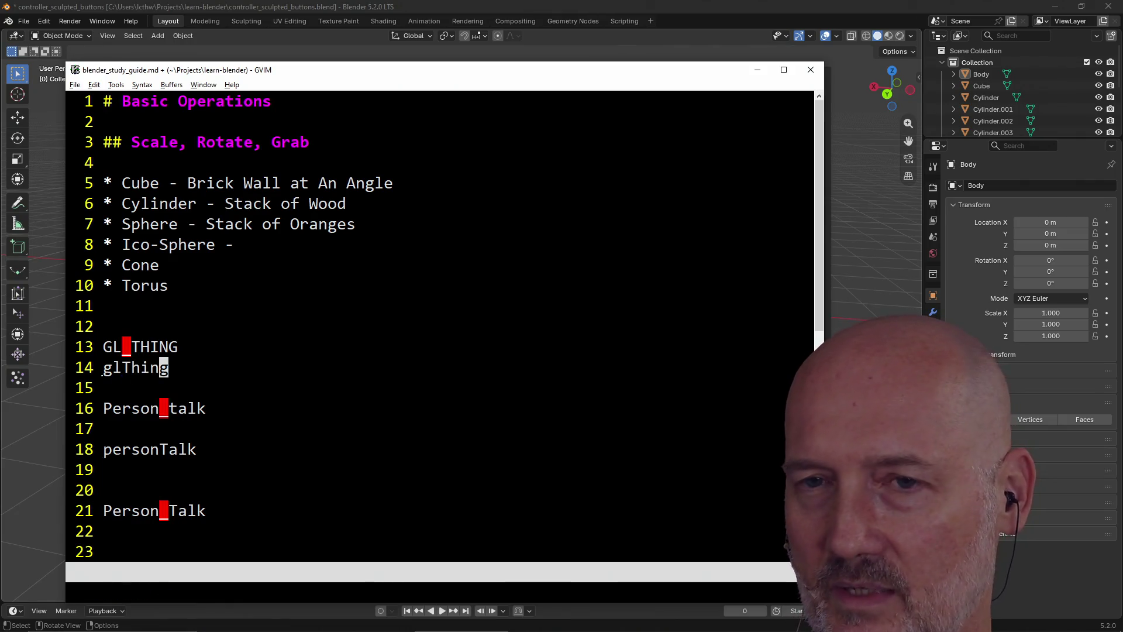
Prefix the first line with c to make cGL_THING
key(h)
key(h)
key(h)
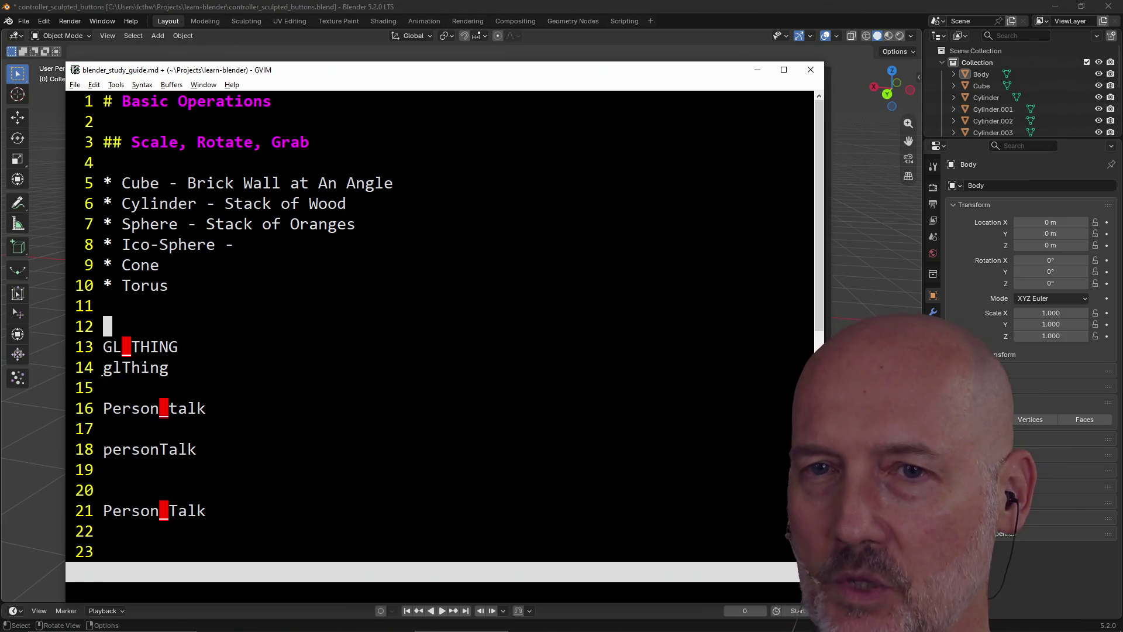
text(ic)
key(Escape)
key(j)
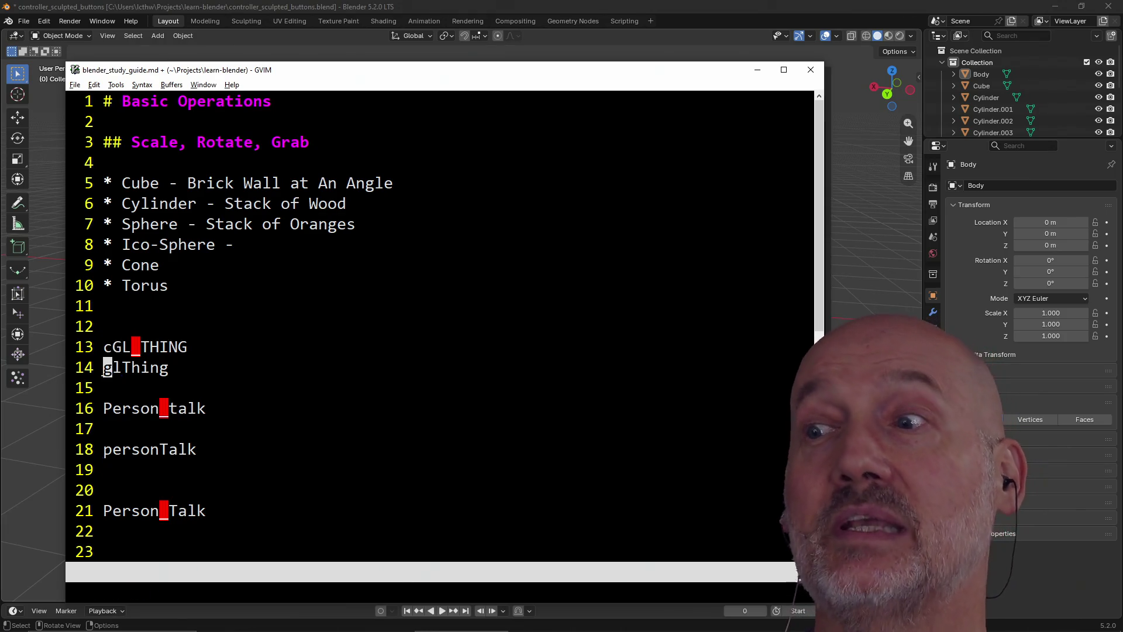
key(l)
key(l)
key(l)
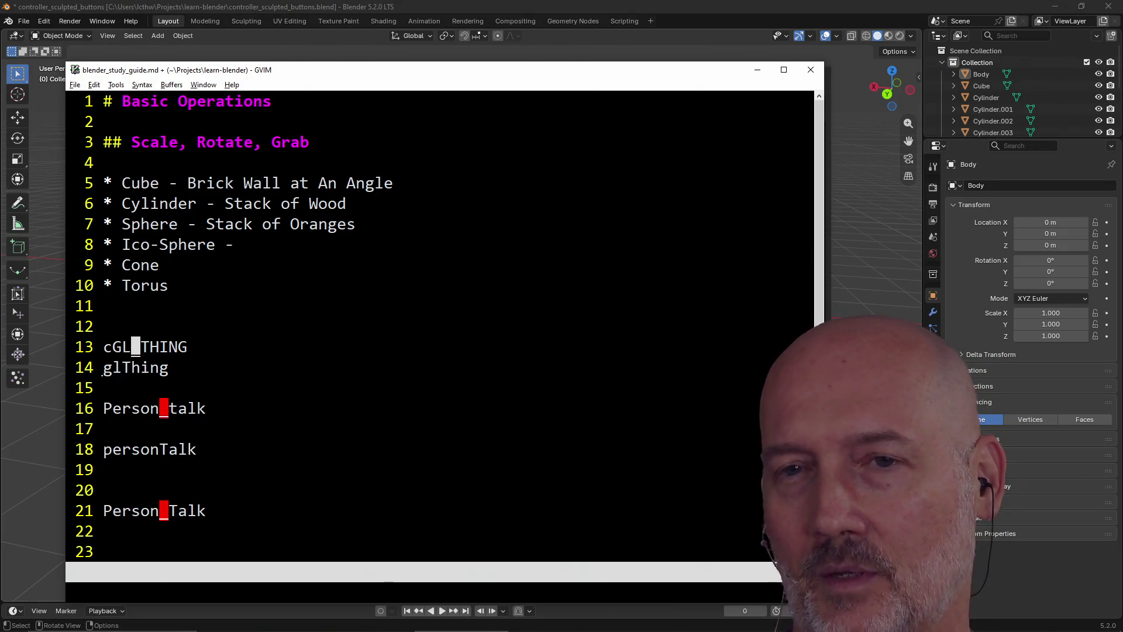
key(j)
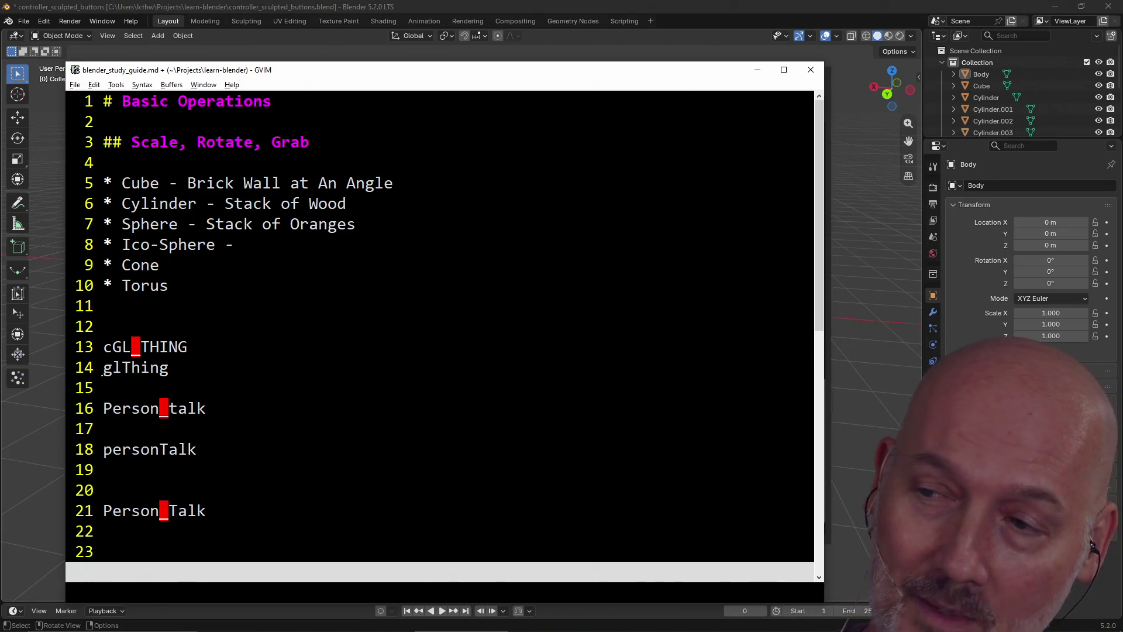
key(k)
key(j)
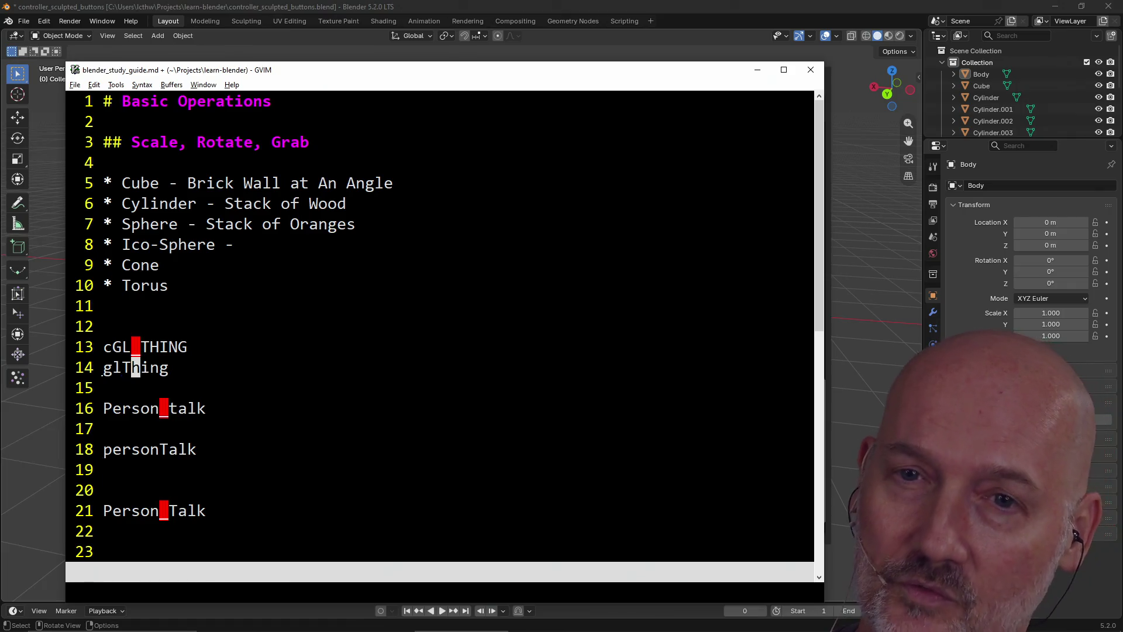
key(j)
key(k)
key(k)
Add a blank line below cGL_THING, then delete and restore its leading c
key(0)
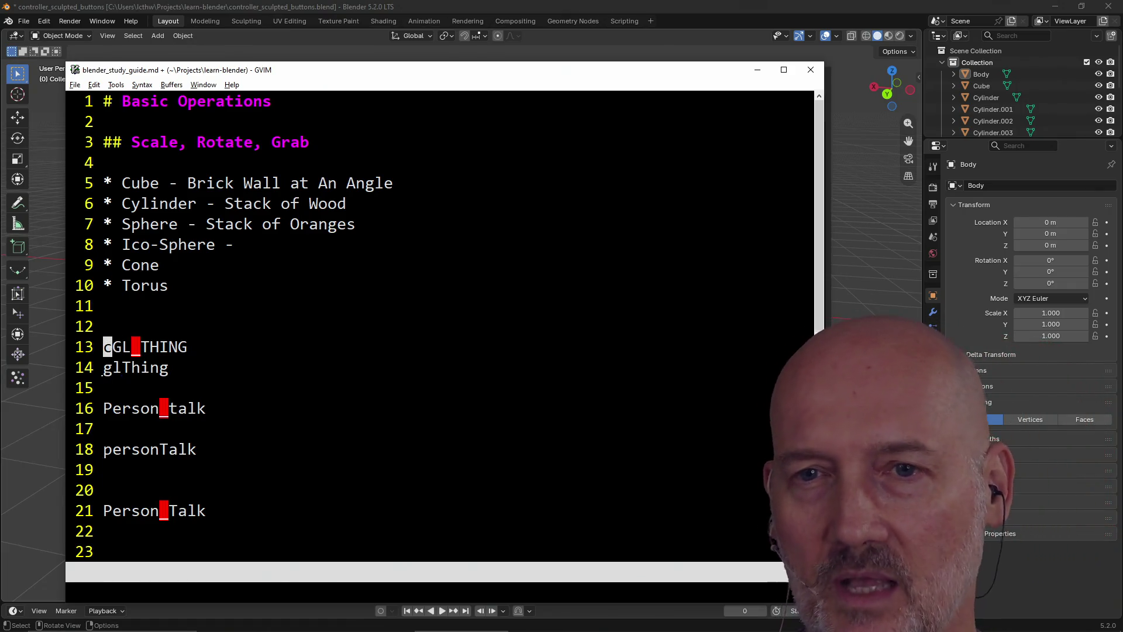
key(A)
key(Return)
key(Escape)
key(j)
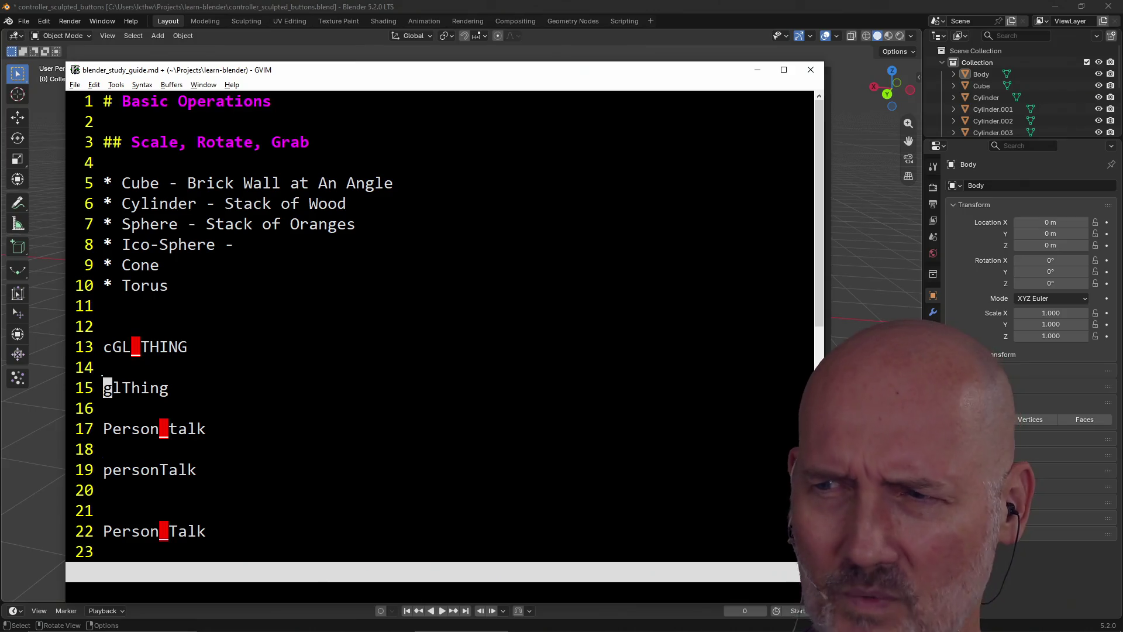
key(k)
key(k)
key(x)
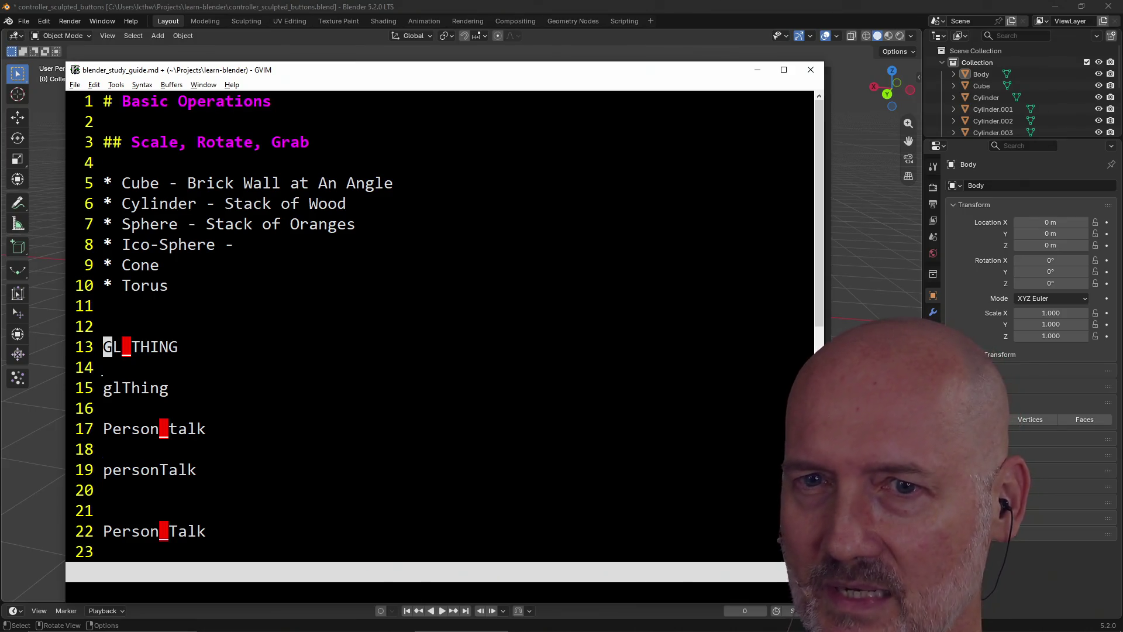
key(u)
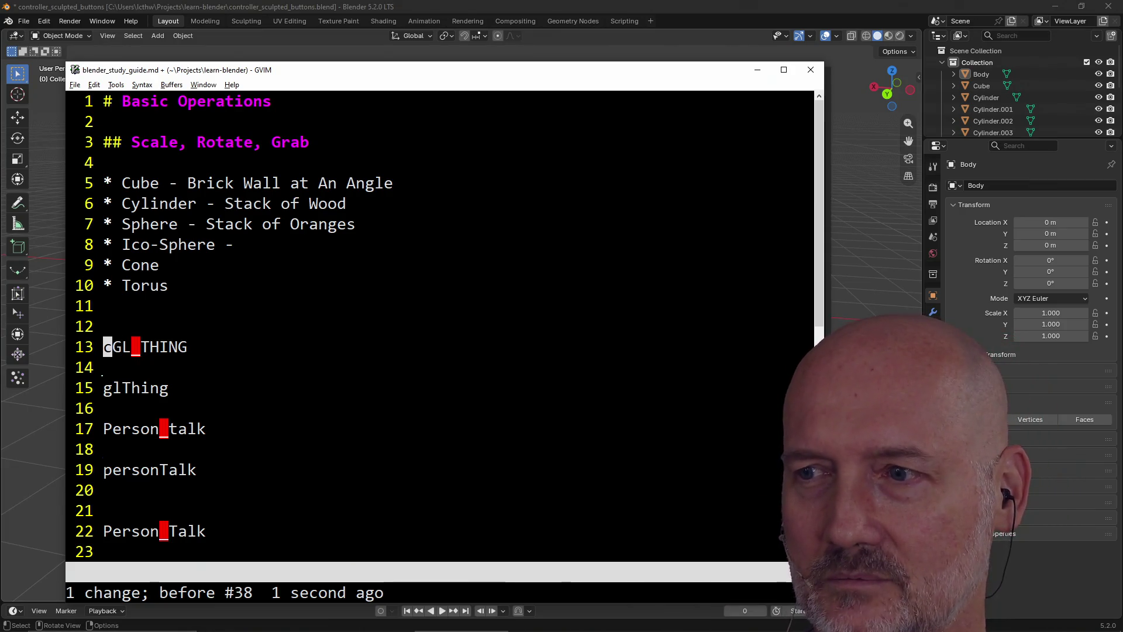
Delete example lines 12–21, save blender_study_guide.md with :w, and return to Blender
click(107, 367)
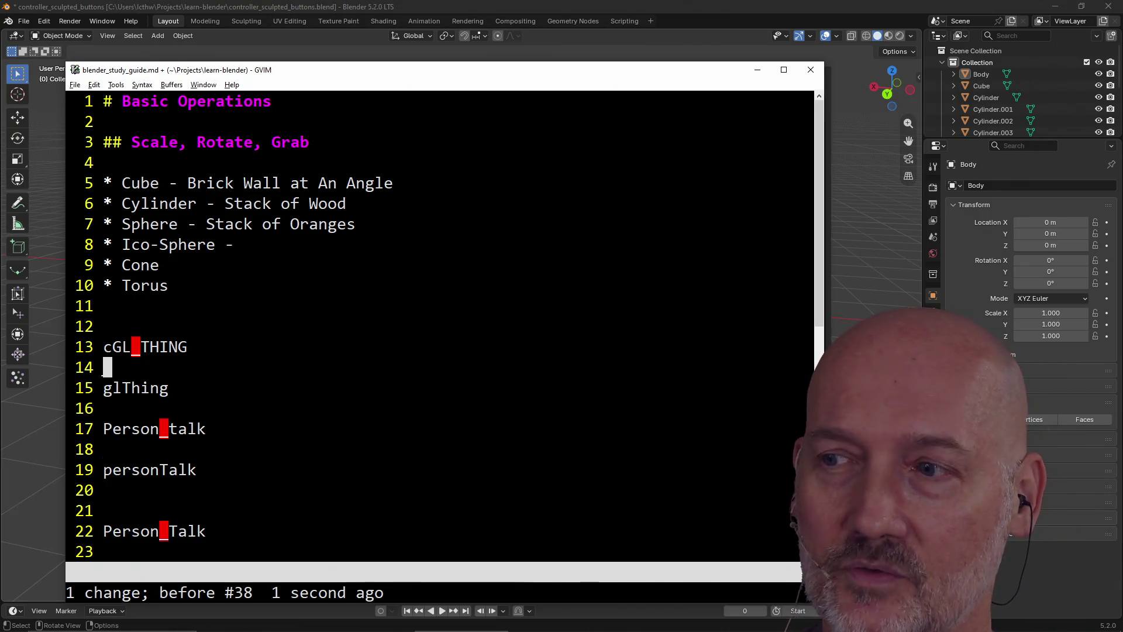
key(shift+v)
key(j)
key(j)
text(jd:w)
key(Return)
key(k)
key(d)
key(shift+g)
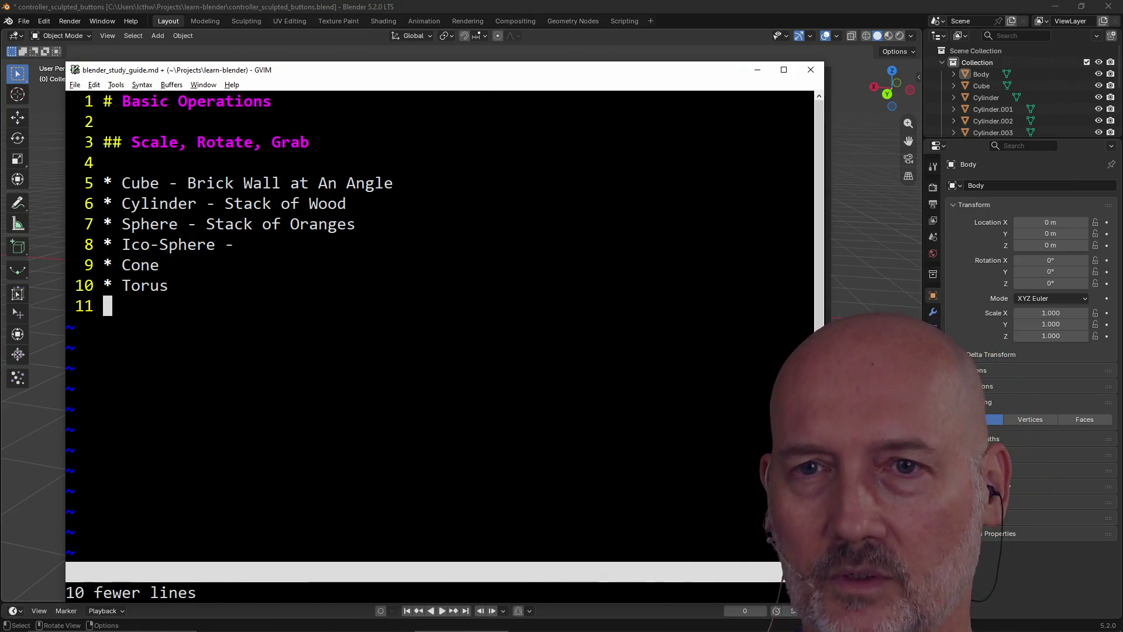
text(:wea)
key(Return)
text(:w)
key(Return)
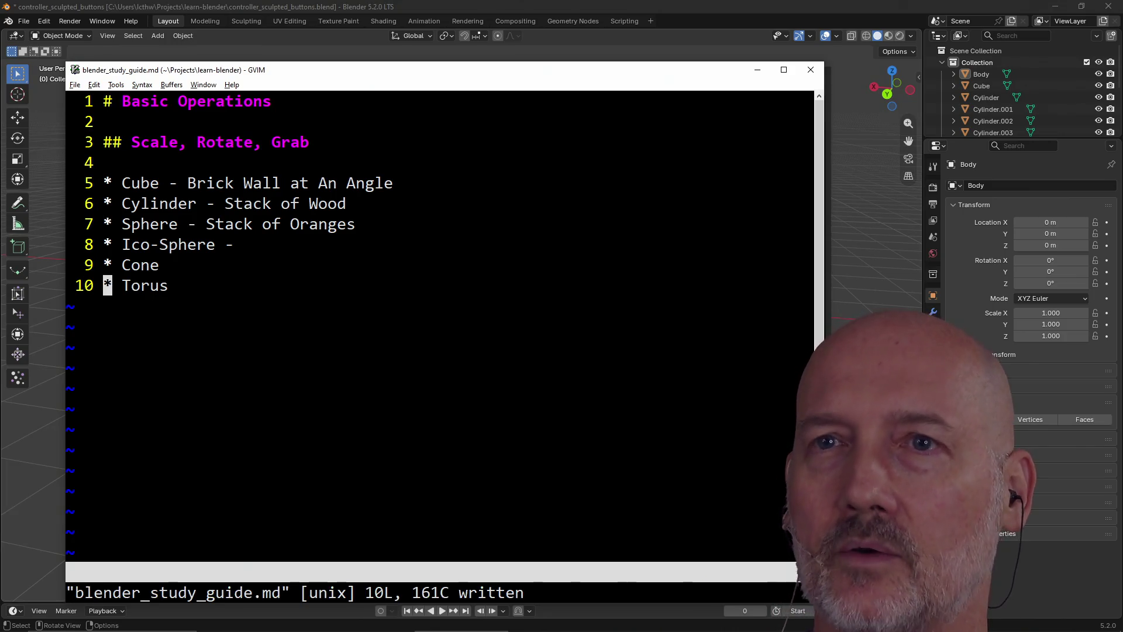
click(519, 19)
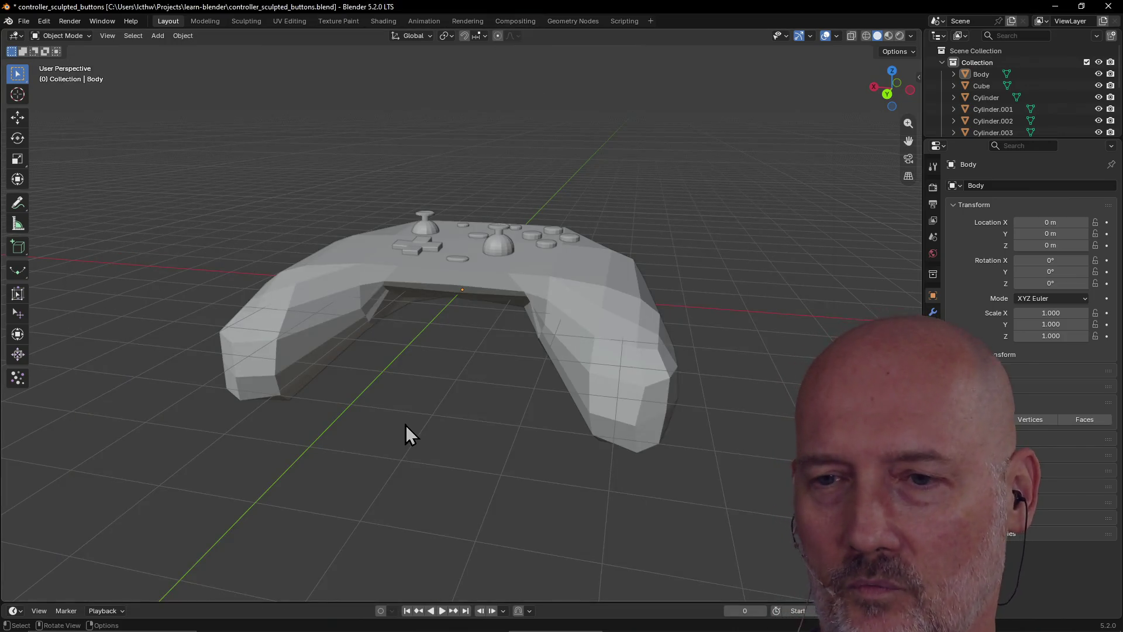
scroll(405, 425, up, 3)
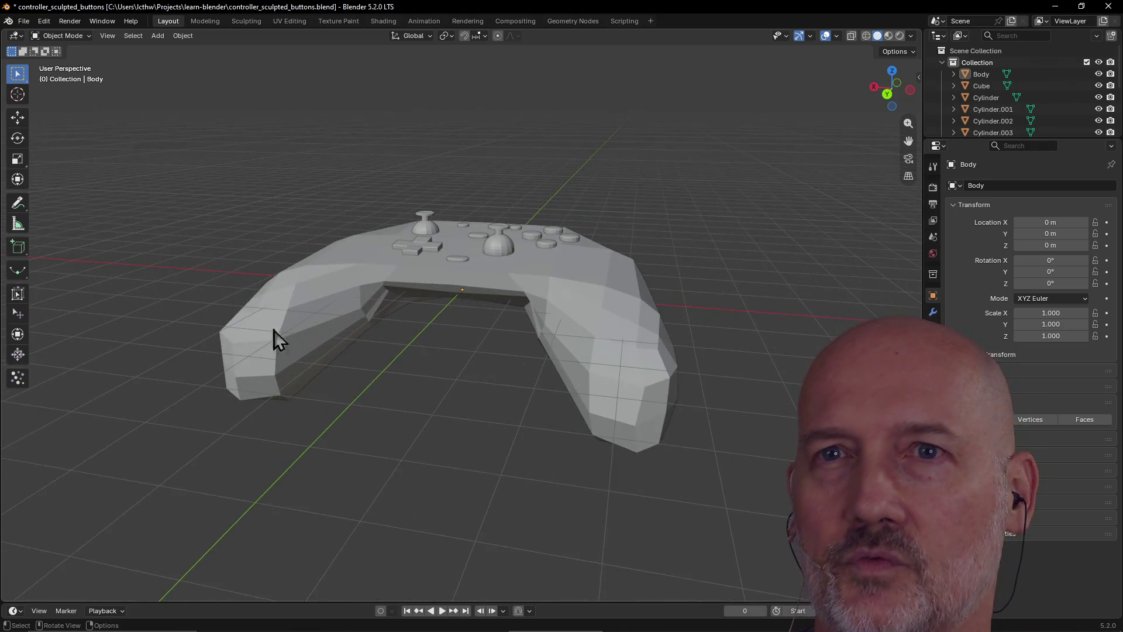
click(88, 36)
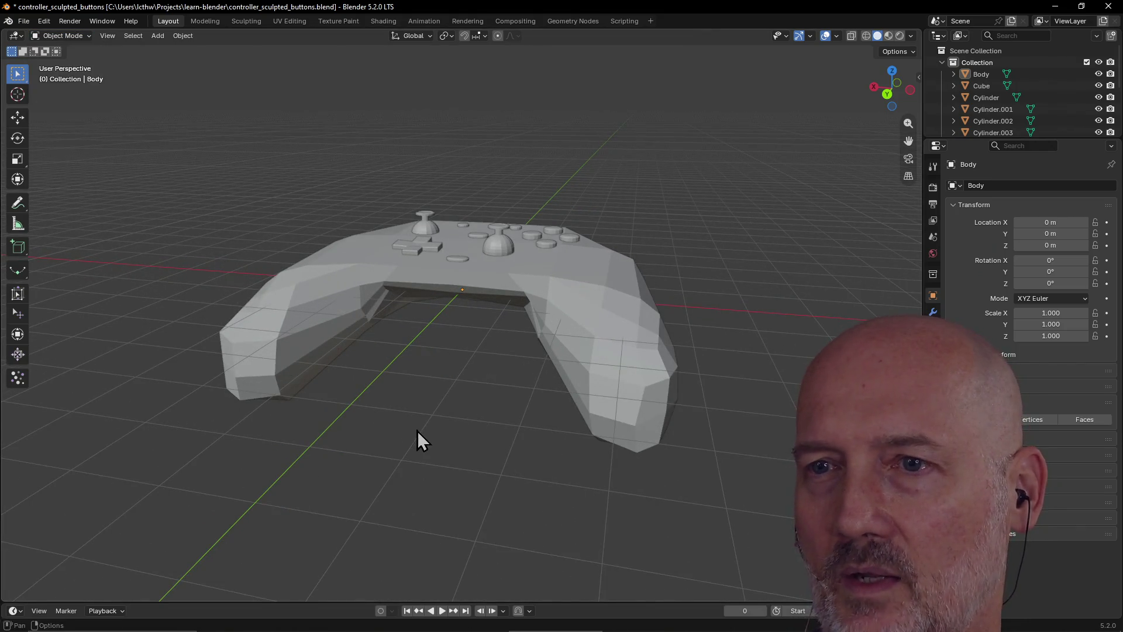
scroll(417, 430, down, 5)
scroll(416, 431, up, 2)
scroll(417, 432, up, 2)
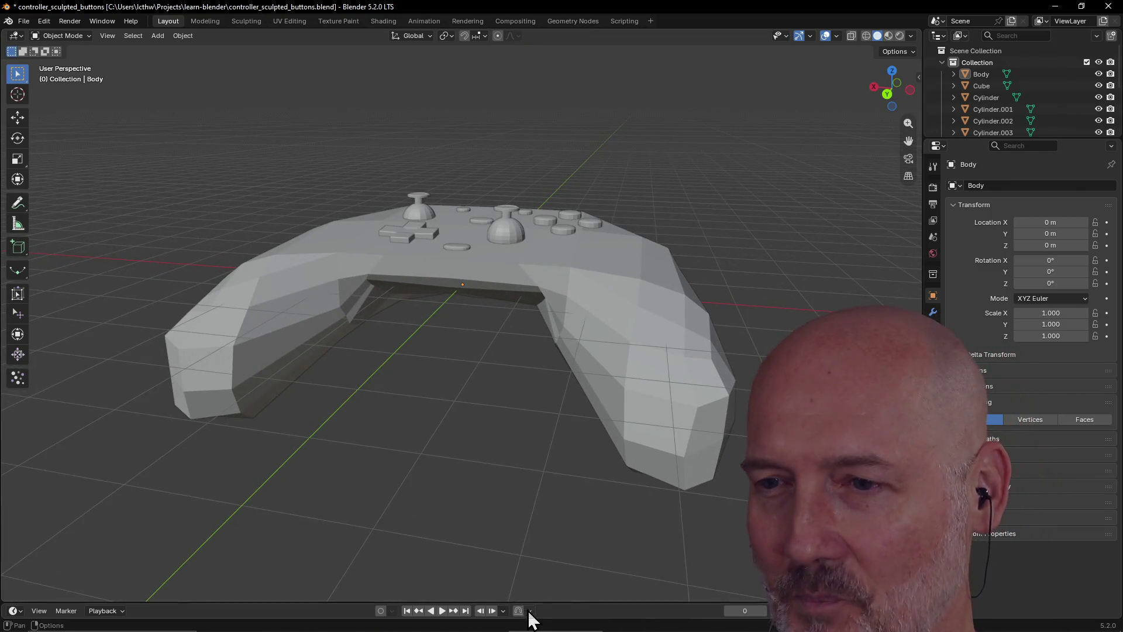
drag(540, 603, 559, 499)
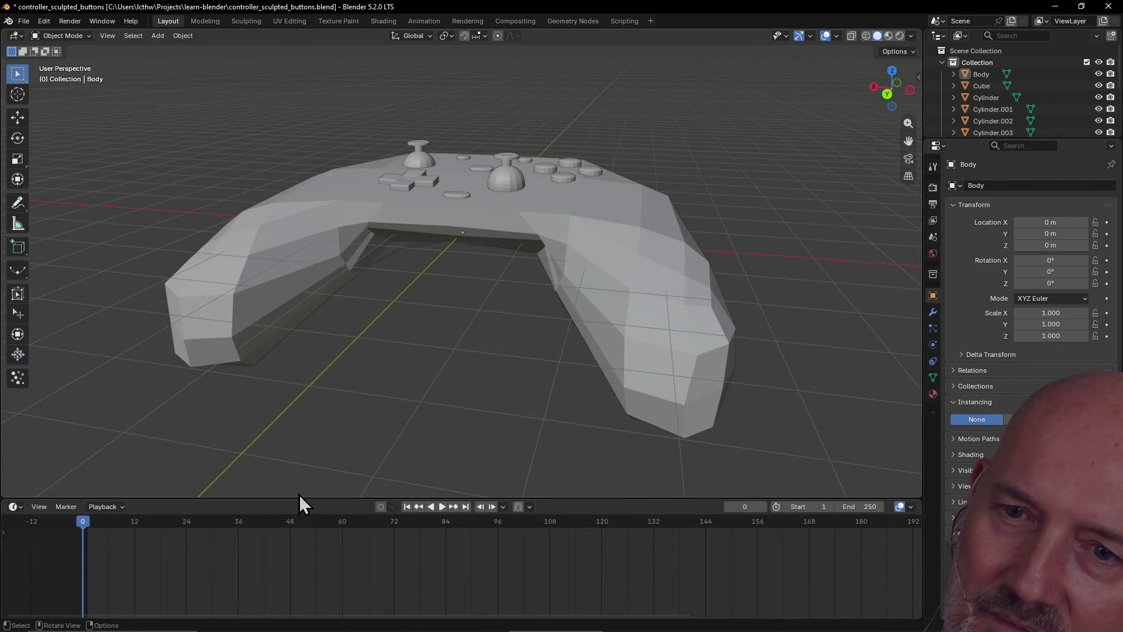
drag(299, 496, 301, 604)
click(647, 389)
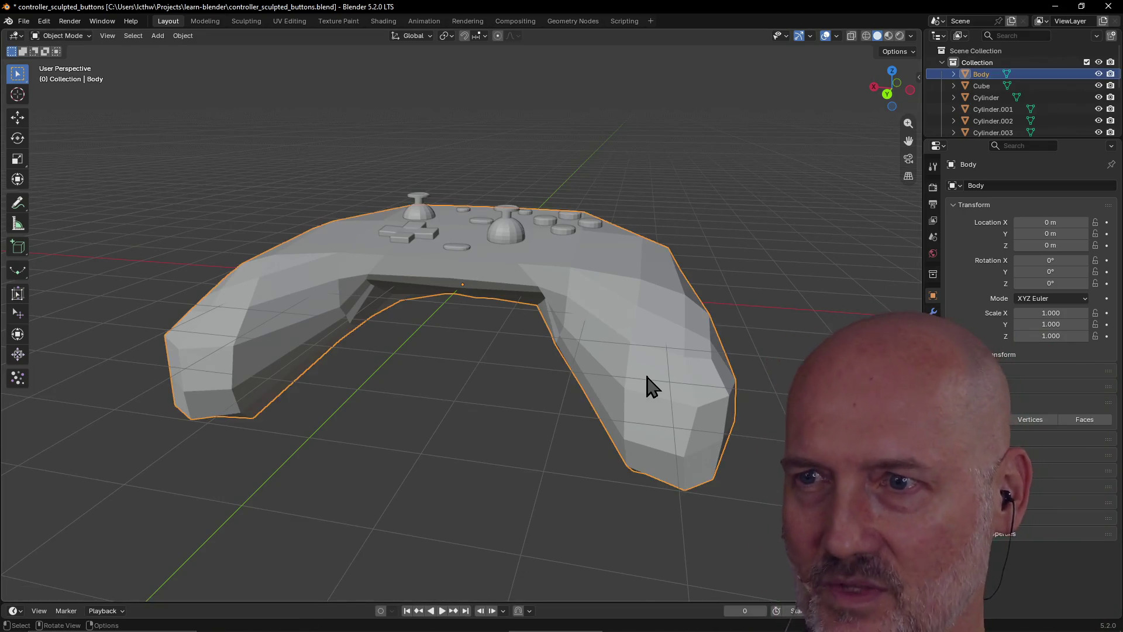
scroll(497, 399, down, 5)
mouse_move(452, 366)
middle_down()
mouse_move(322, 381)
mouse_move(339, 378)
middle_up()
click(338, 378)
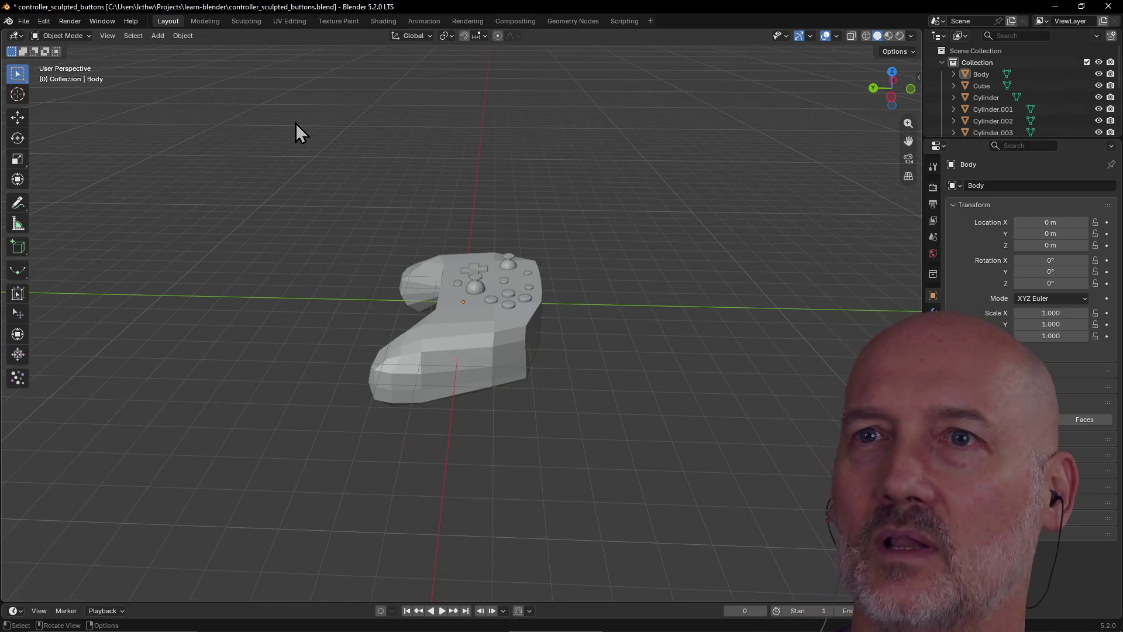
click(436, 26)
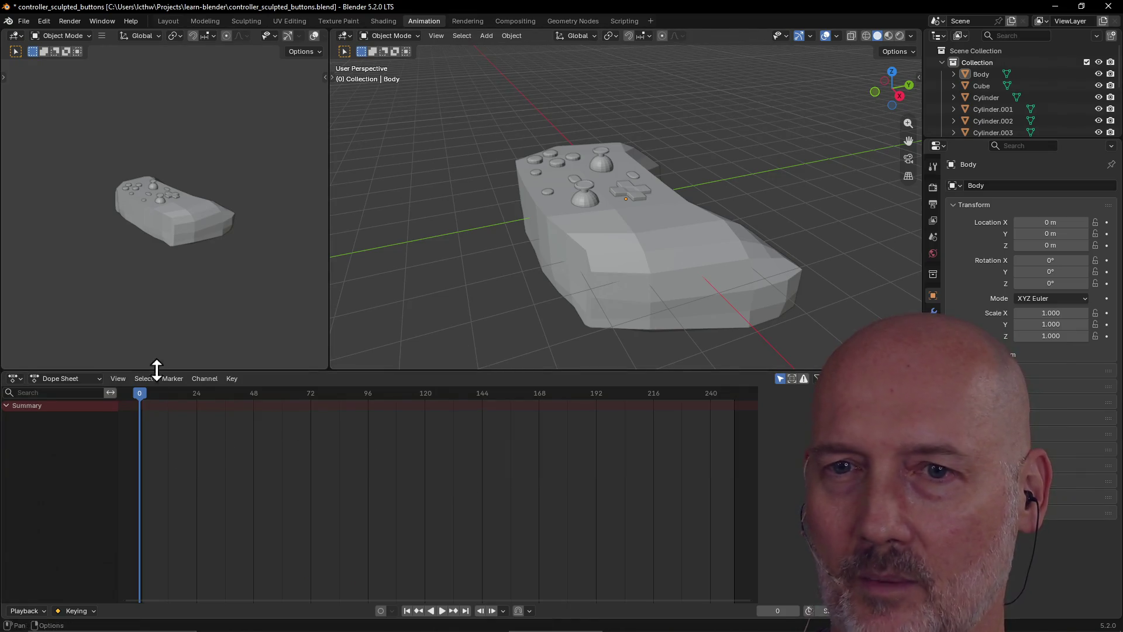
click(169, 21)
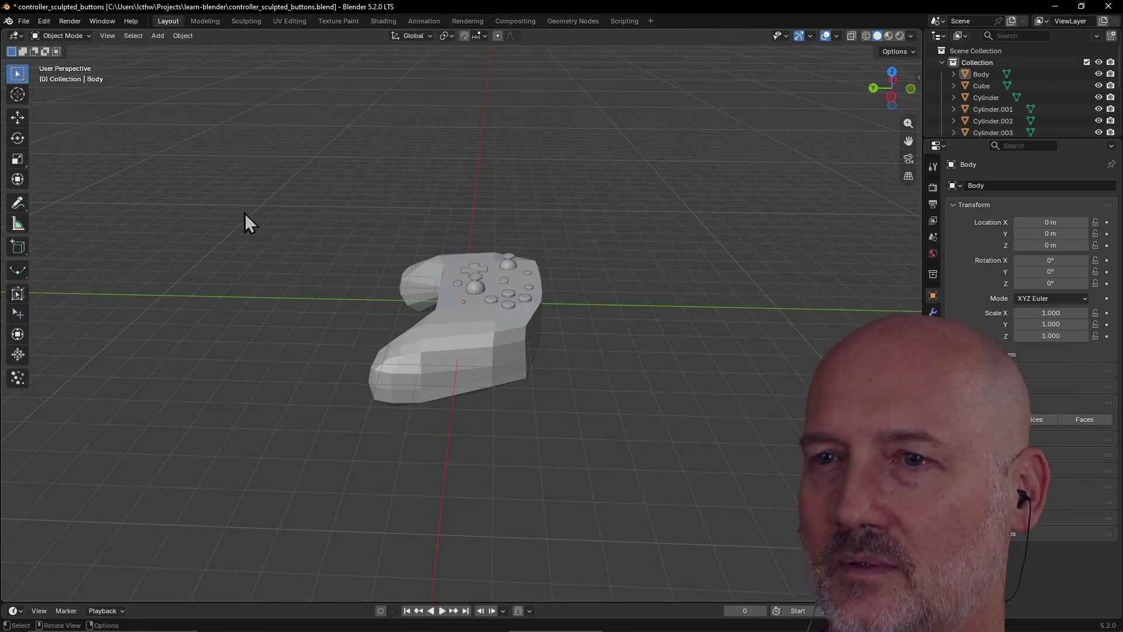
click(204, 21)
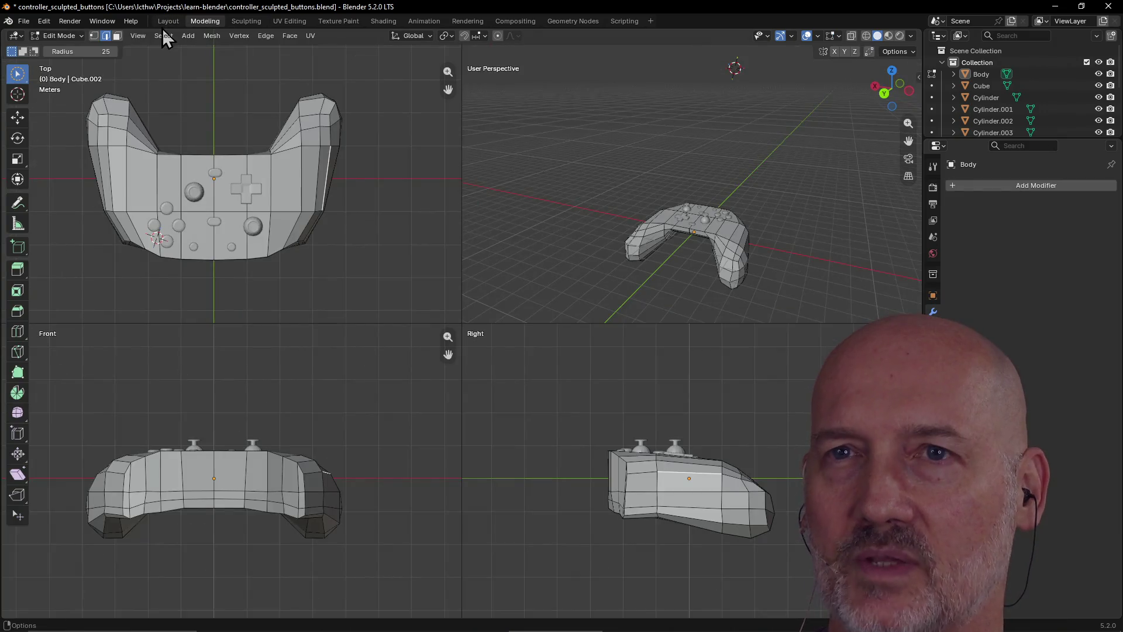
scroll(354, 211, up, 2)
scroll(407, 241, down, 2)
scroll(570, 266, up, 2)
scroll(667, 258, down, 2)
scroll(667, 258, up, 2)
scroll(667, 260, down, 2)
mouse_move(667, 262)
middle_down()
mouse_move(629, 289)
mouse_move(889, 285)
mouse_move(644, 268)
mouse_move(609, 251)
mouse_move(634, 306)
middle_up()
scroll(627, 283, up, 5)
scroll(725, 265, up, 3)
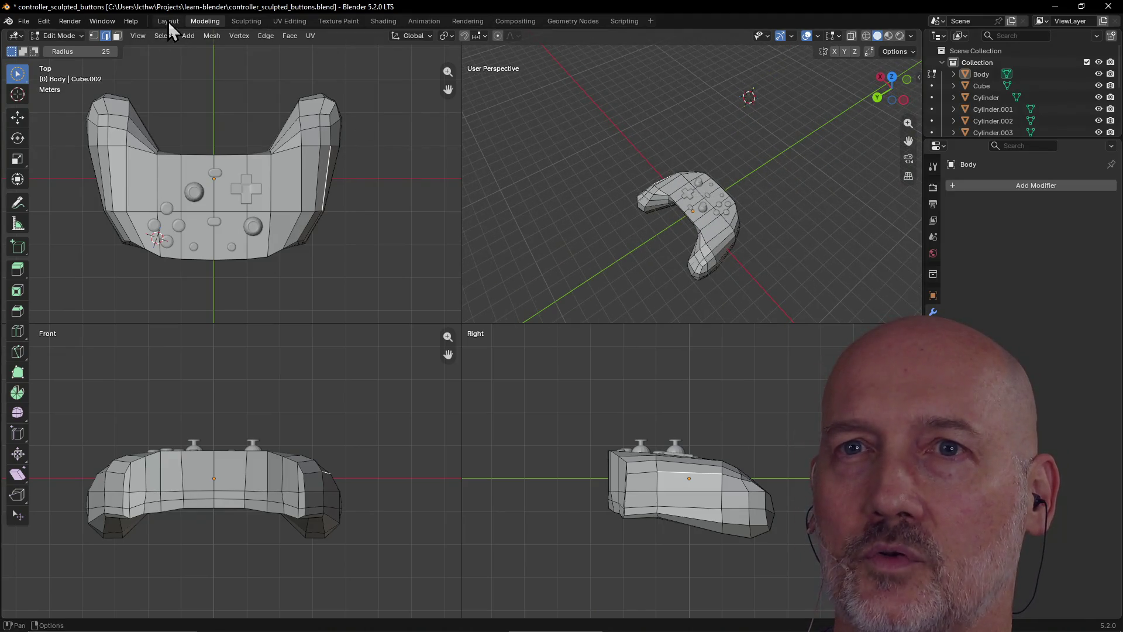
click(169, 21)
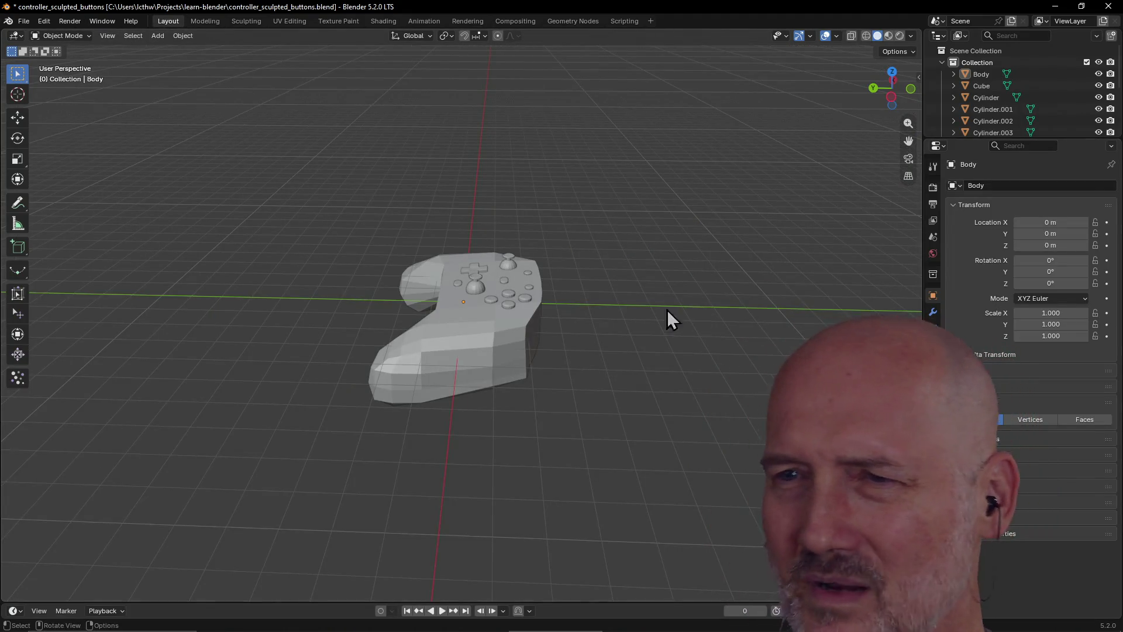
middle_drag(566, 370, 638, 374)
mouse_move(348, 609)
mouse_down()
mouse_move(325, 545)
mouse_move(275, 486)
mouse_up()
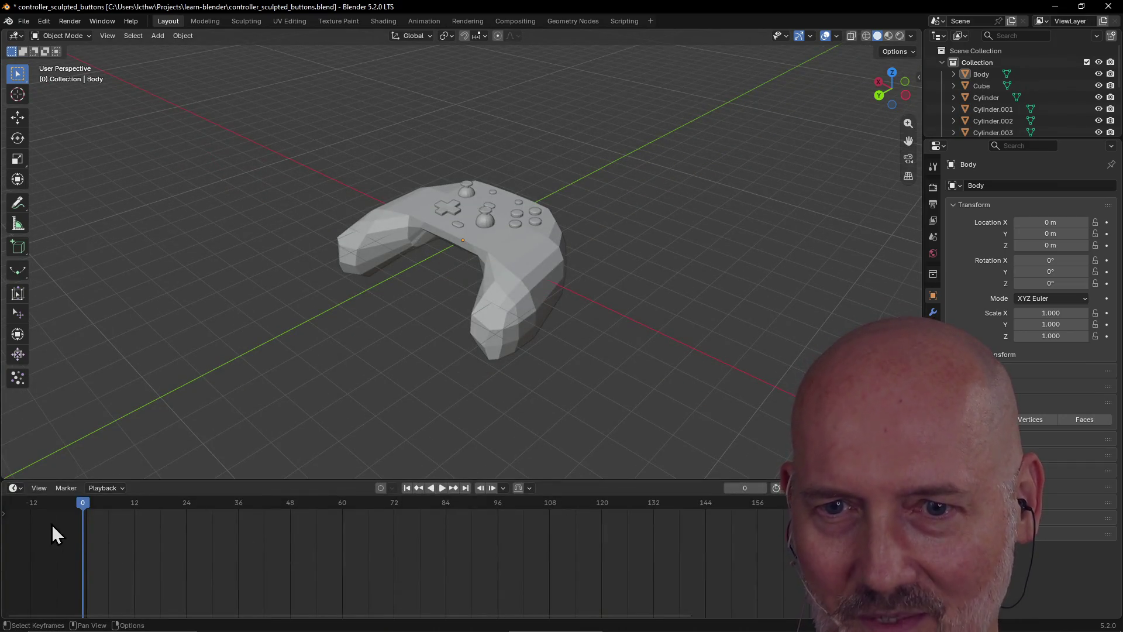
drag(180, 481, 171, 568)
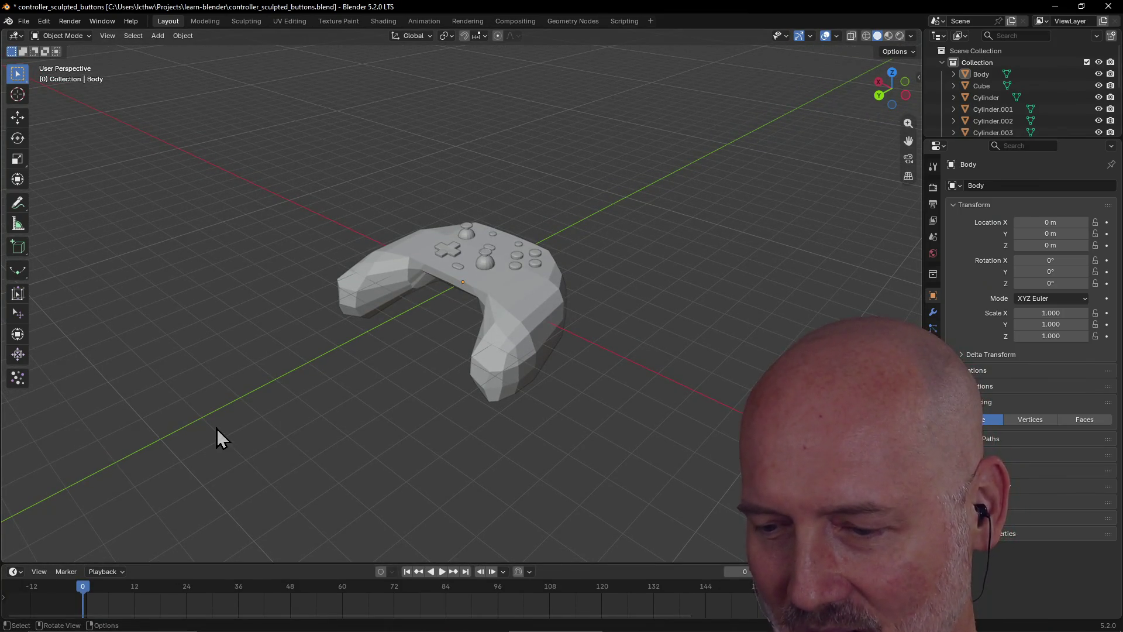
scroll(258, 413, down, 2)
scroll(258, 413, up, 3)
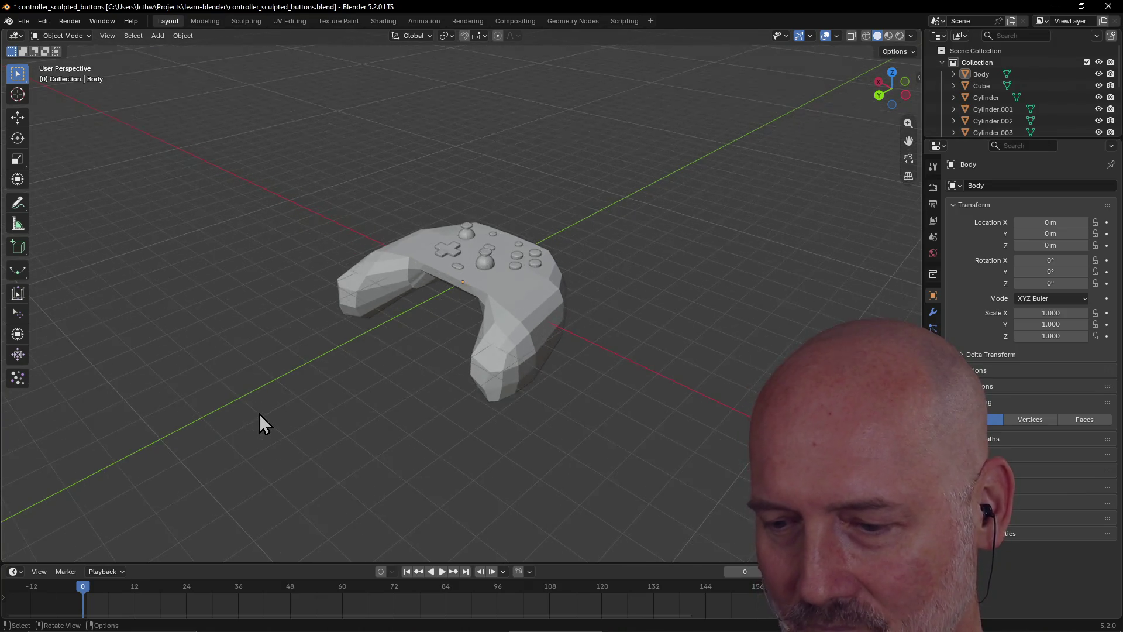
scroll(310, 406, up, 2)
mouse_move(310, 405)
middle_down()
mouse_move(339, 387)
mouse_move(266, 388)
mouse_move(313, 398)
middle_up()
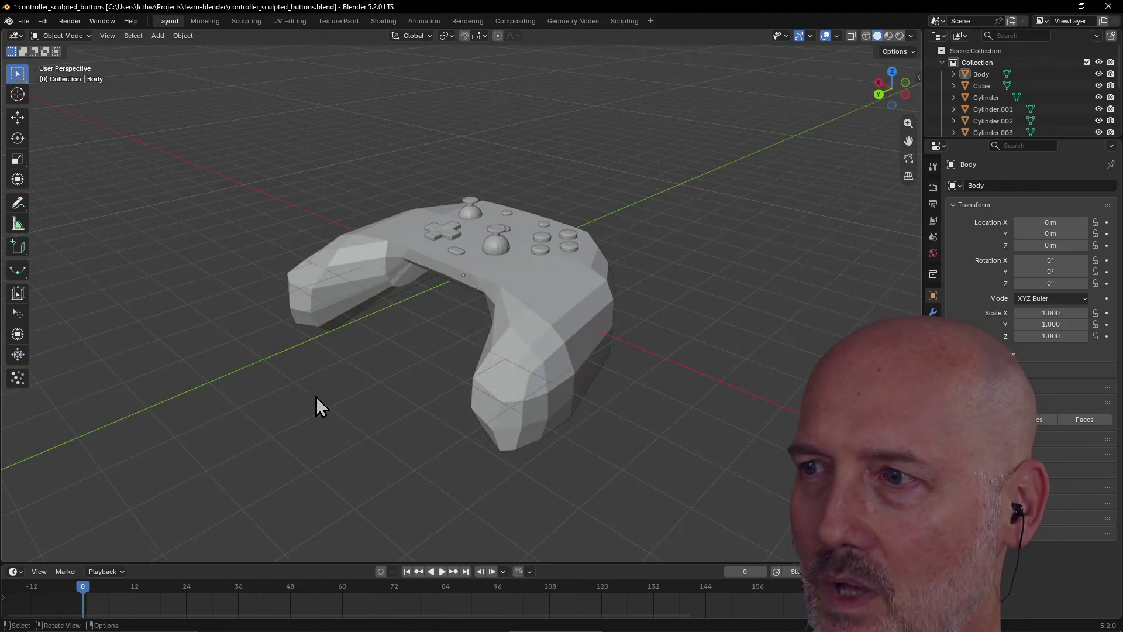
mouse_move(390, 361)
middle_down()
mouse_move(281, 375)
mouse_move(381, 368)
middle_up()
click(408, 345)
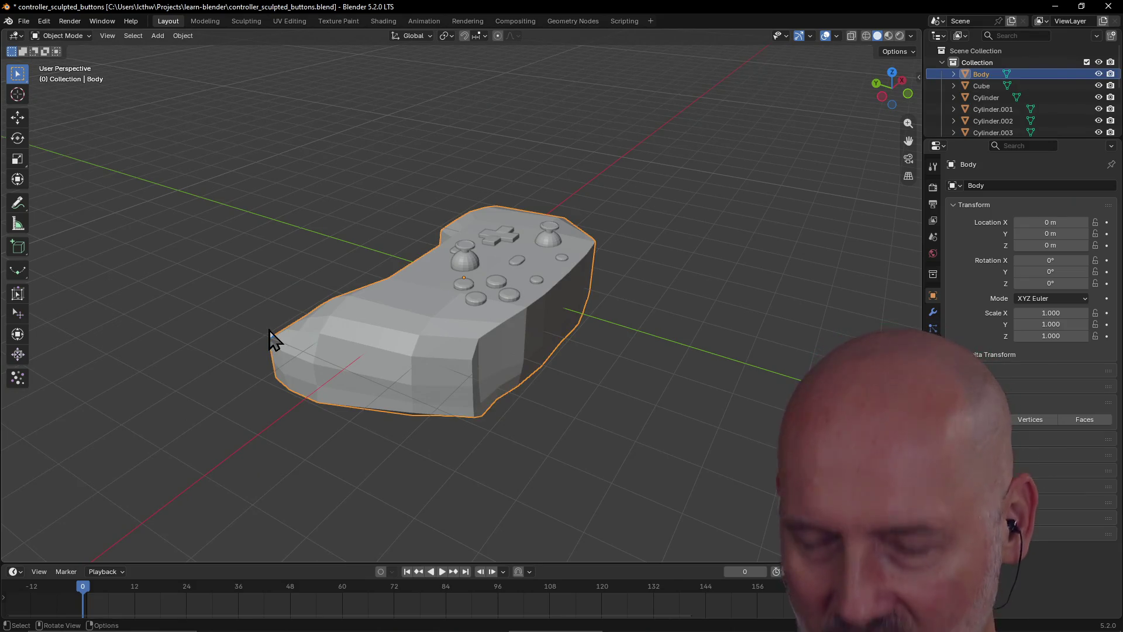
click(208, 22)
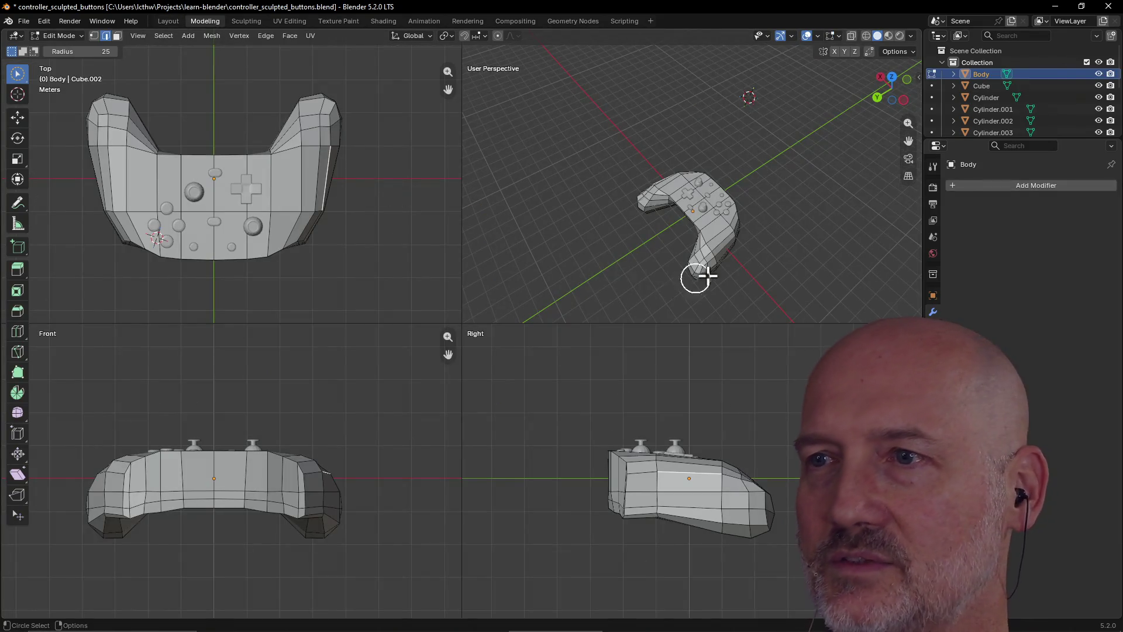
drag(707, 278, 714, 251)
click(174, 20)
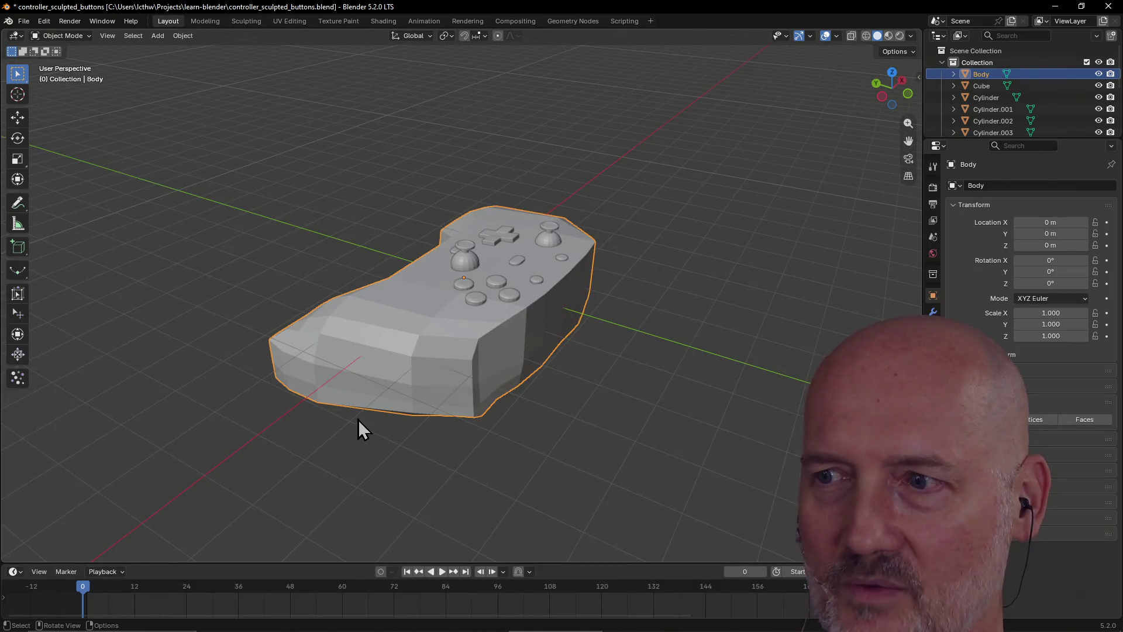
mouse_move(358, 420)
middle_down()
mouse_move(410, 406)
mouse_move(390, 416)
middle_up()
key(alt+Tab)
key(Tab)
key(shift+Tab)
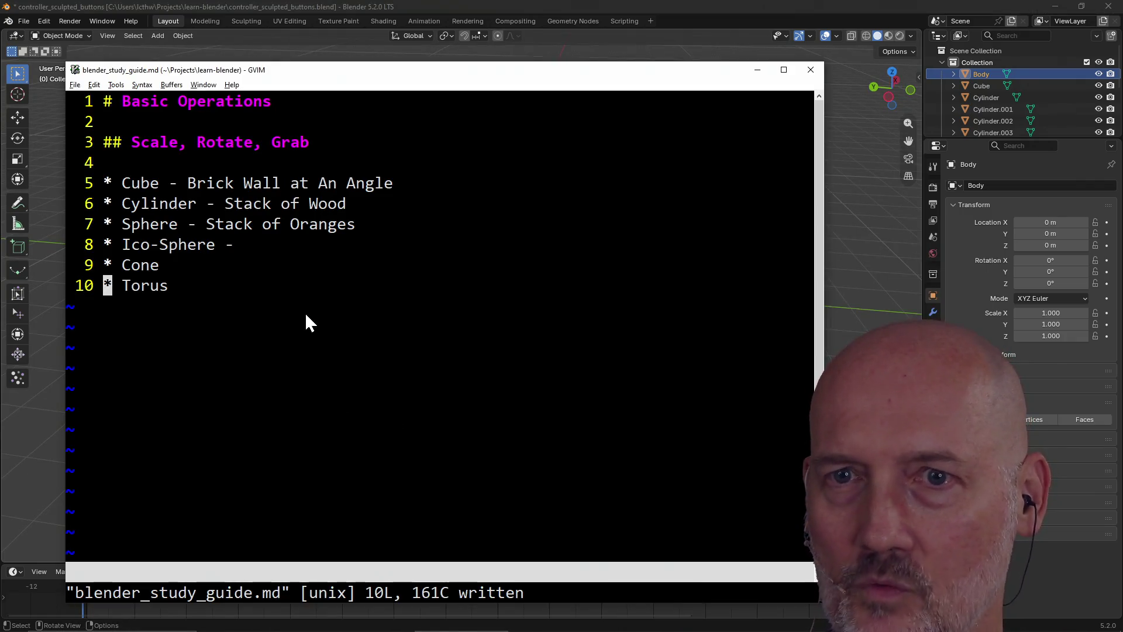
key(alt+Tab)
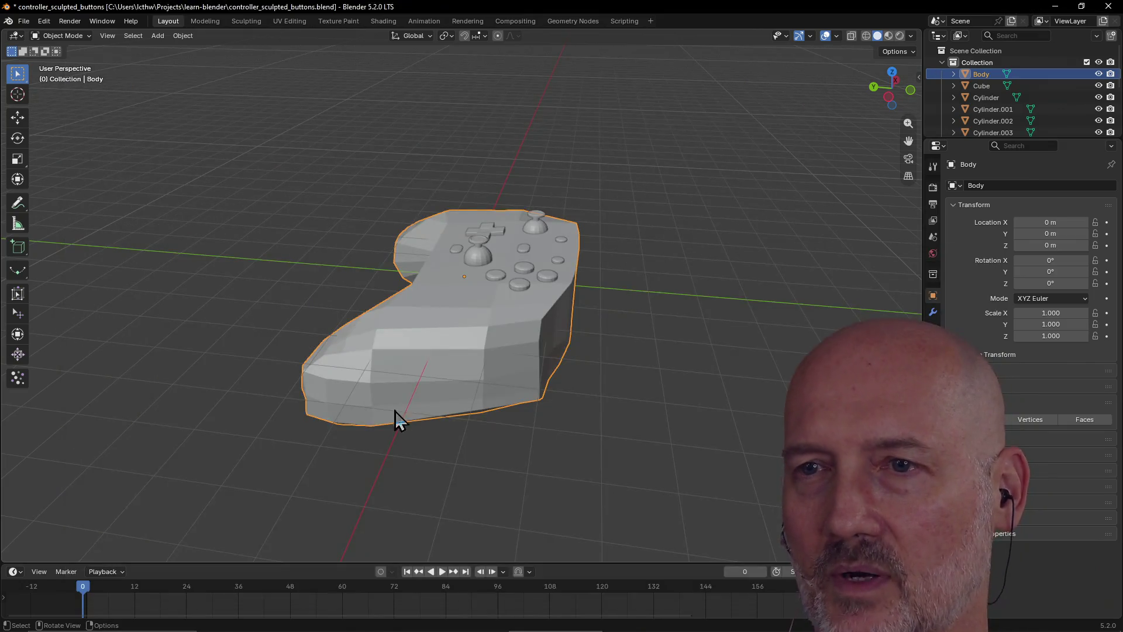
click(377, 471)
mouse_move(378, 470)
middle_down()
mouse_move(262, 481)
mouse_move(380, 423)
mouse_move(404, 434)
mouse_move(321, 408)
mouse_move(346, 375)
middle_up()
click(644, 344)
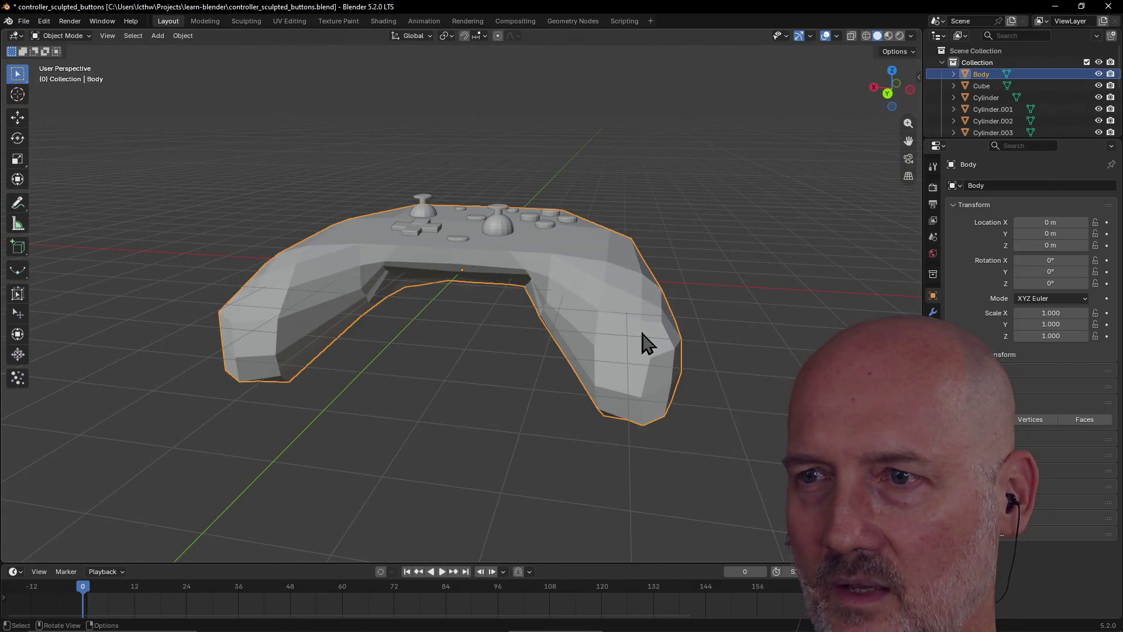
click(433, 381)
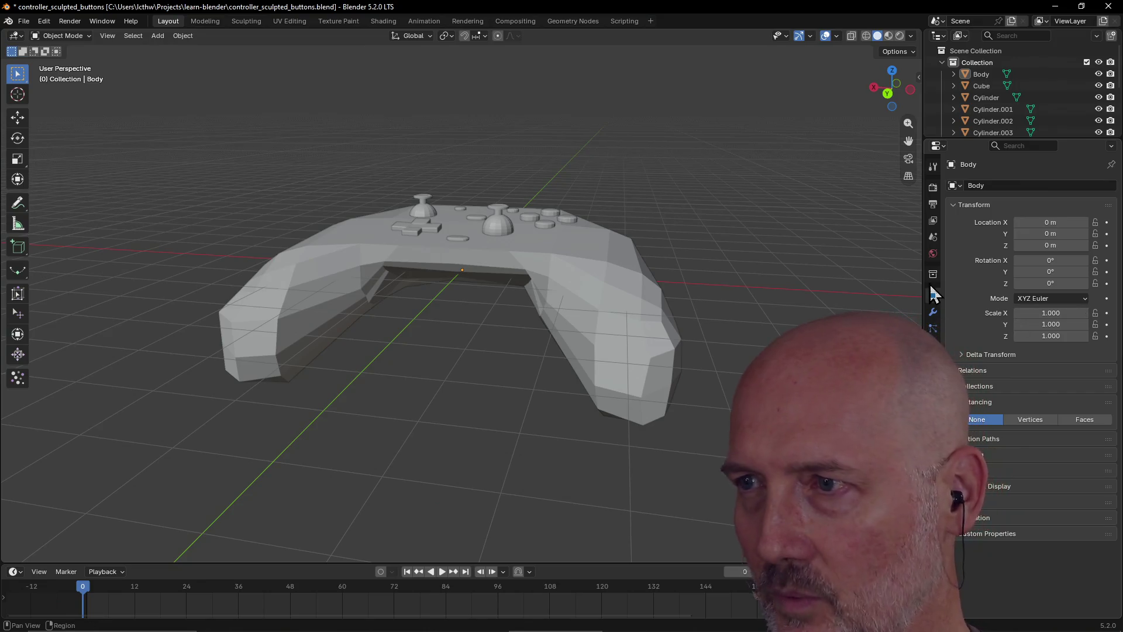
drag(278, 565, 104, 591)
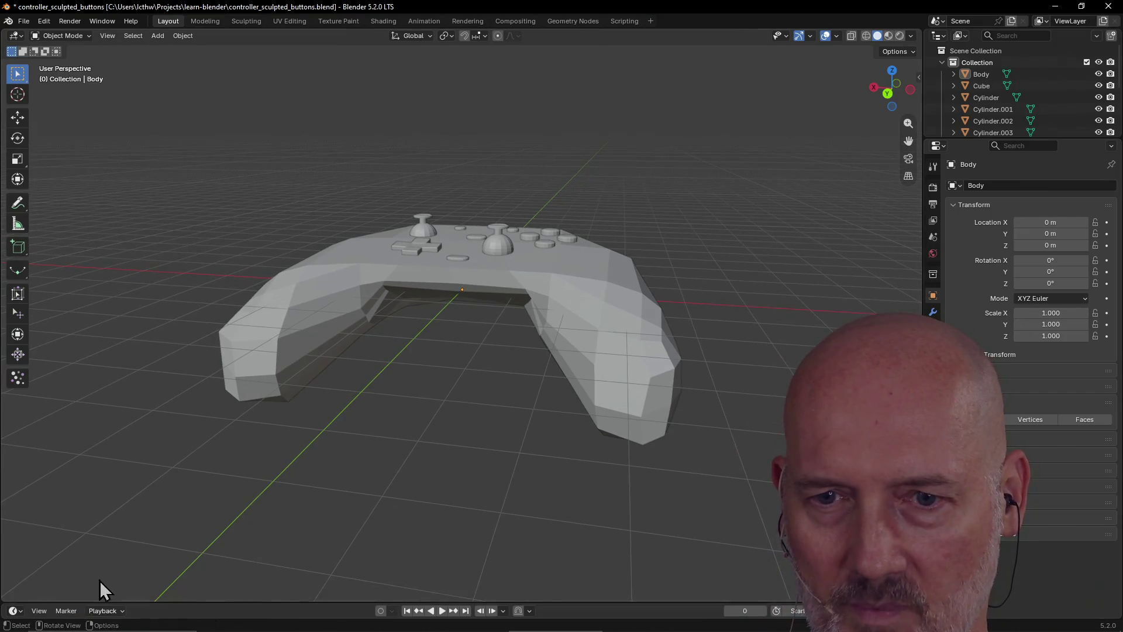
mouse_move(179, 605)
mouse_down()
mouse_move(188, 564)
mouse_move(200, 577)
mouse_up()
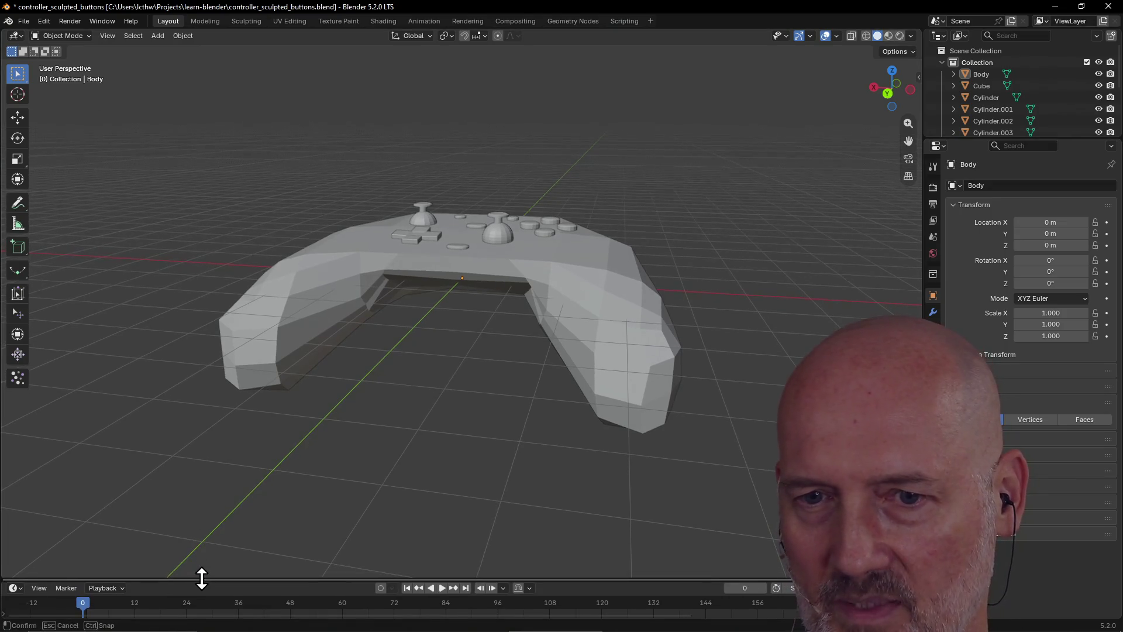
scroll(376, 444, down, 4)
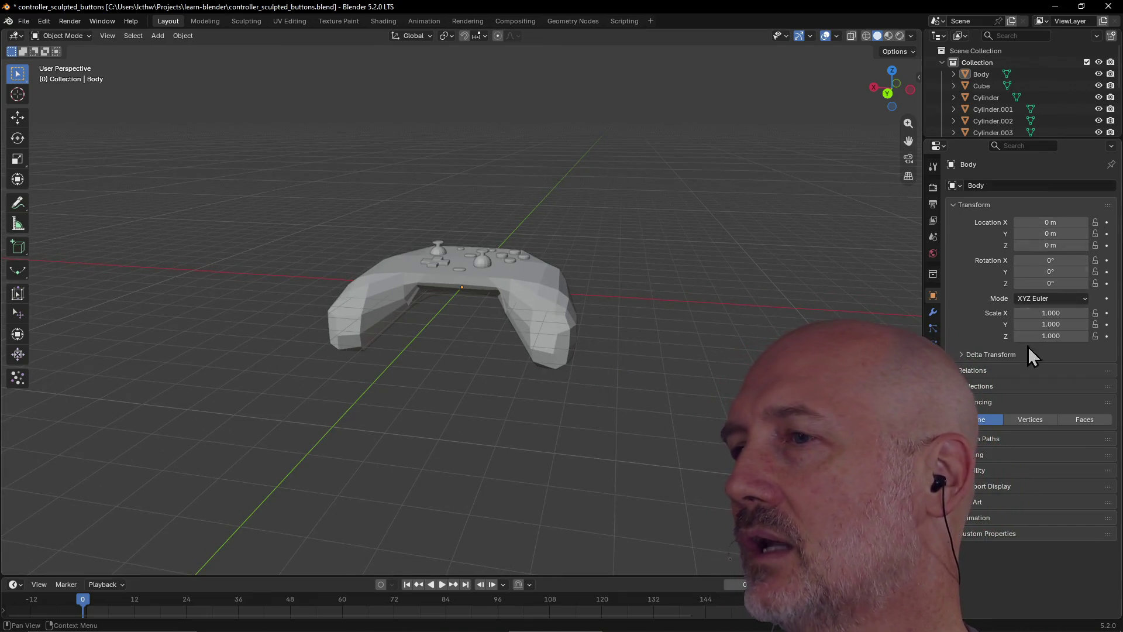
scroll(420, 405, up, 3)
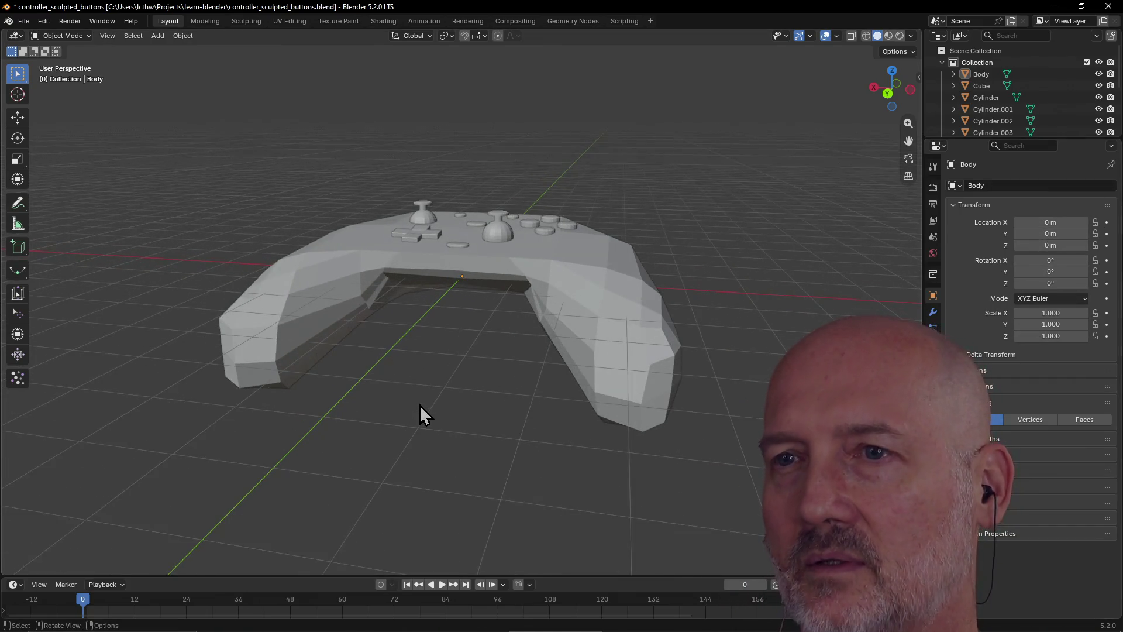
click(423, 22)
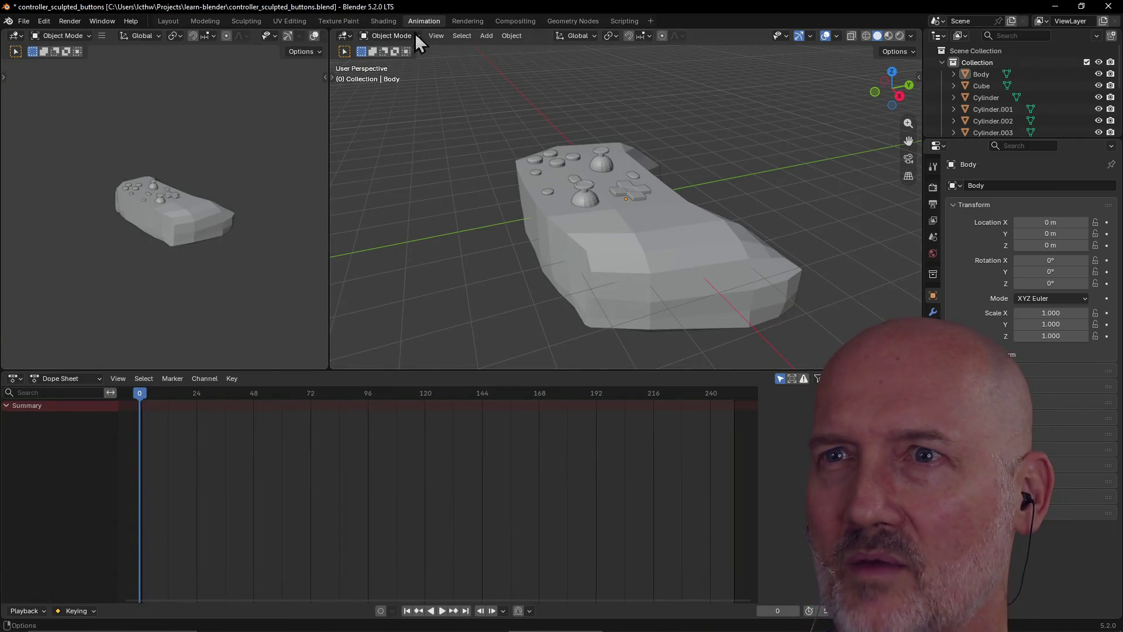
drag(412, 371, 412, 411)
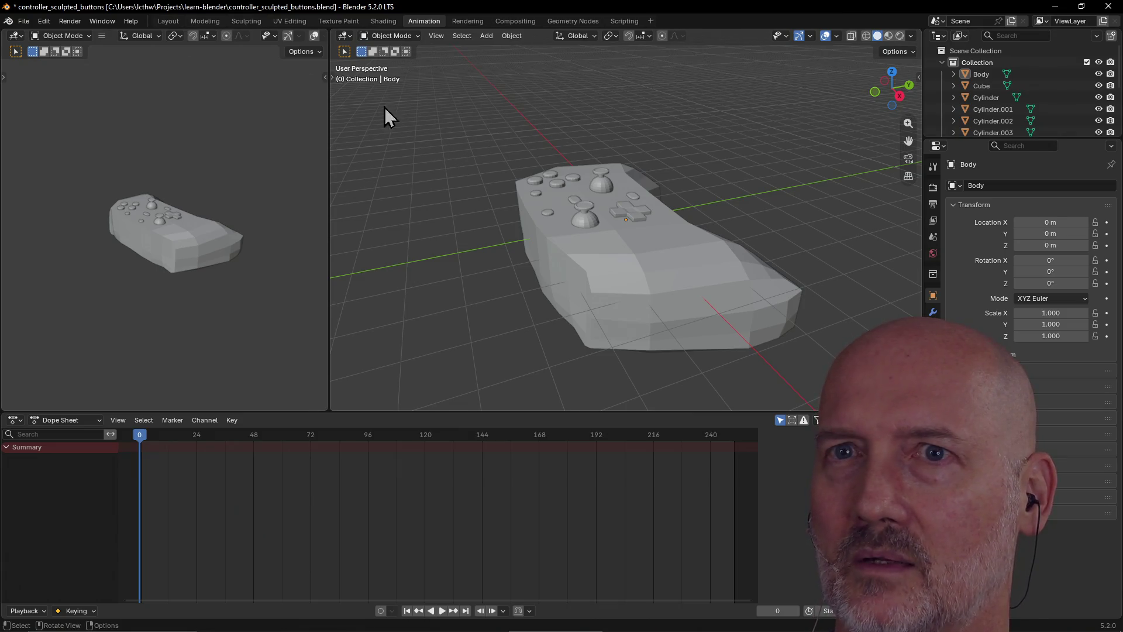
click(159, 22)
mouse_move(254, 132)
middle_down()
mouse_move(279, 181)
mouse_move(275, 170)
middle_up()
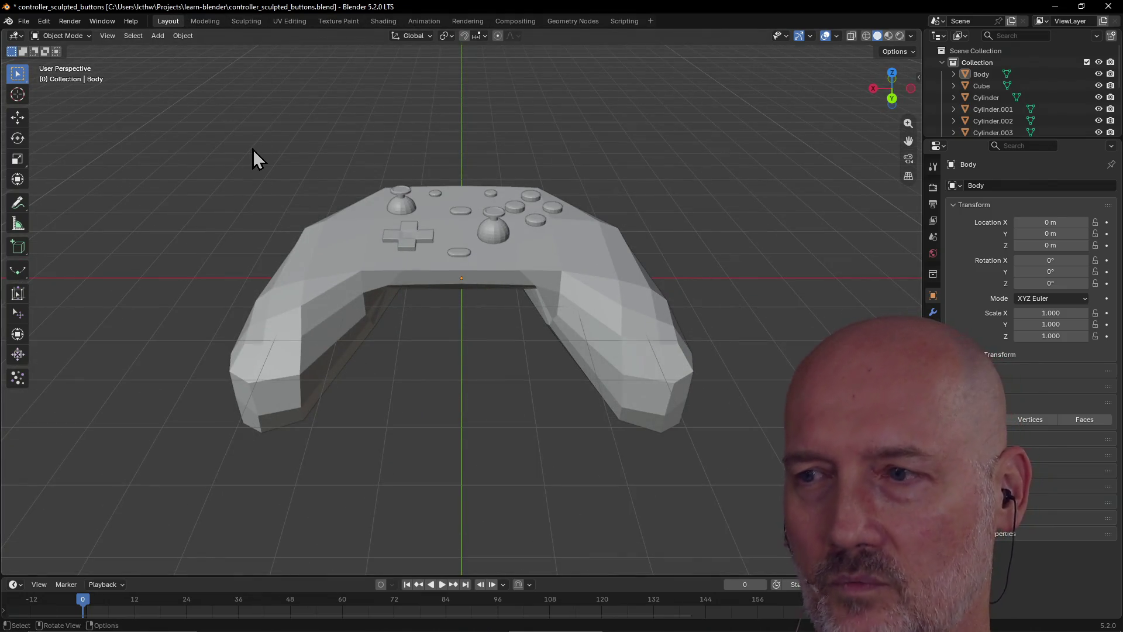
click(430, 23)
mouse_move(392, 288)
middle_down()
mouse_move(431, 296)
mouse_move(564, 282)
mouse_move(363, 244)
mouse_move(539, 280)
mouse_move(476, 290)
mouse_move(460, 128)
middle_up()
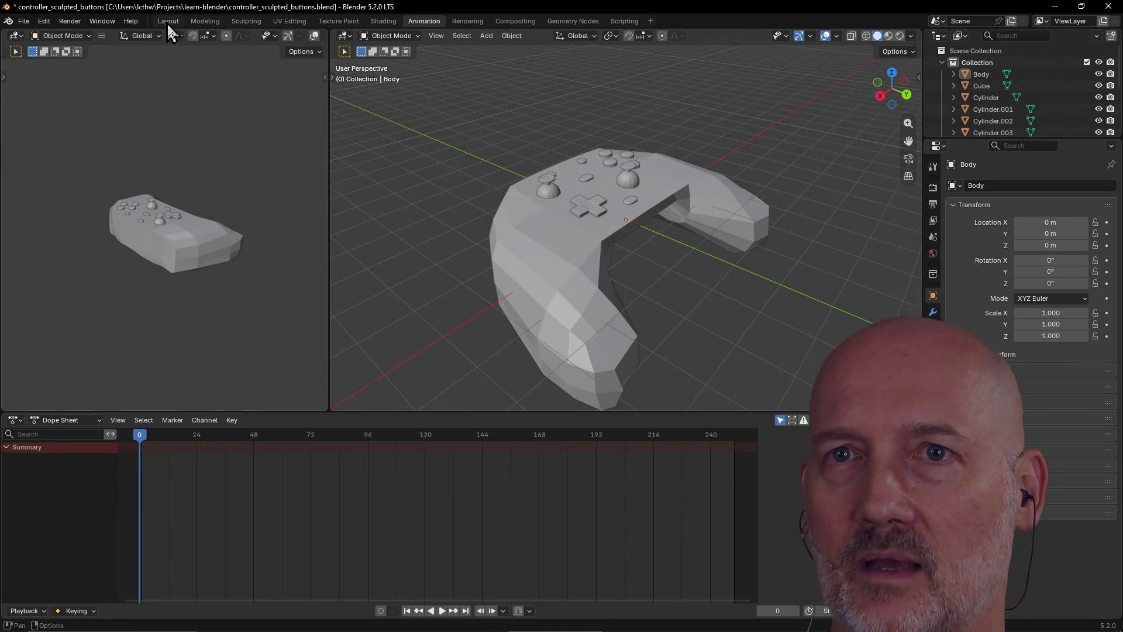
click(168, 24)
mouse_move(352, 177)
middle_down()
mouse_move(431, 167)
mouse_move(275, 11)
middle_up()
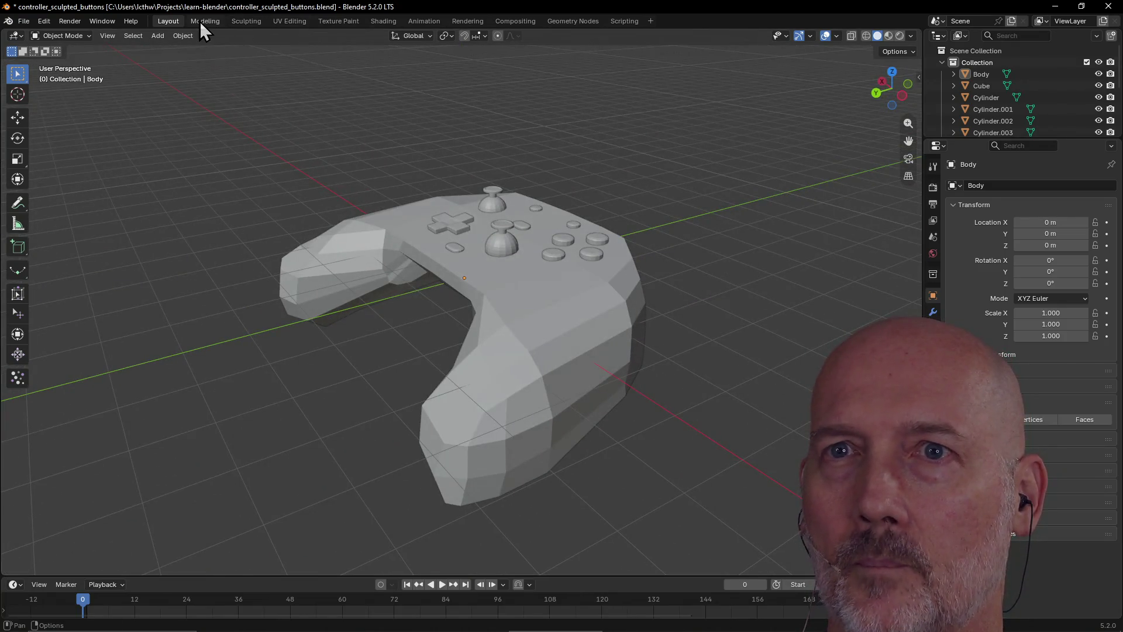
Inspect the controller in the Modeling and Sculpting workspaces, orbiting to a top-front view
click(204, 21)
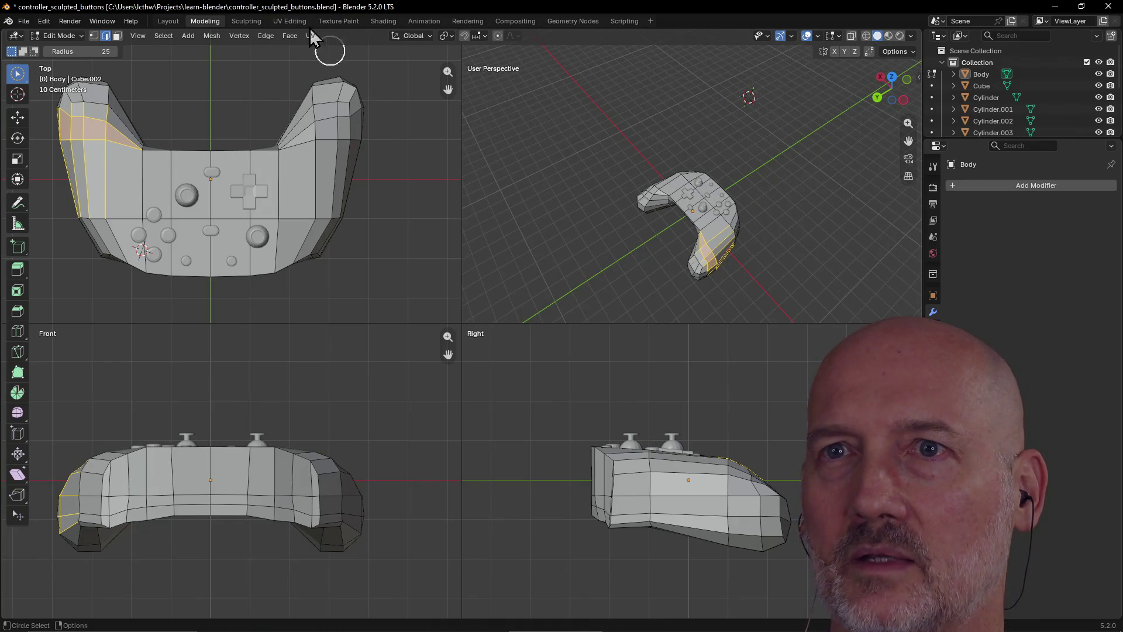
click(263, 22)
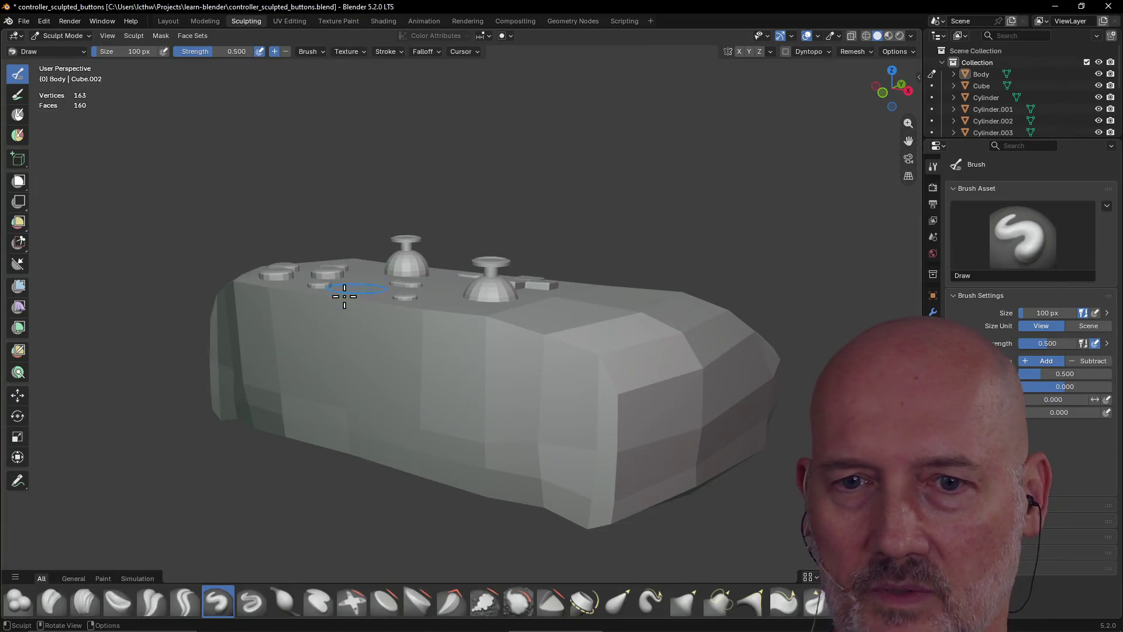
mouse_move(347, 295)
middle_down()
mouse_move(408, 334)
mouse_move(303, 309)
mouse_move(447, 286)
middle_up()
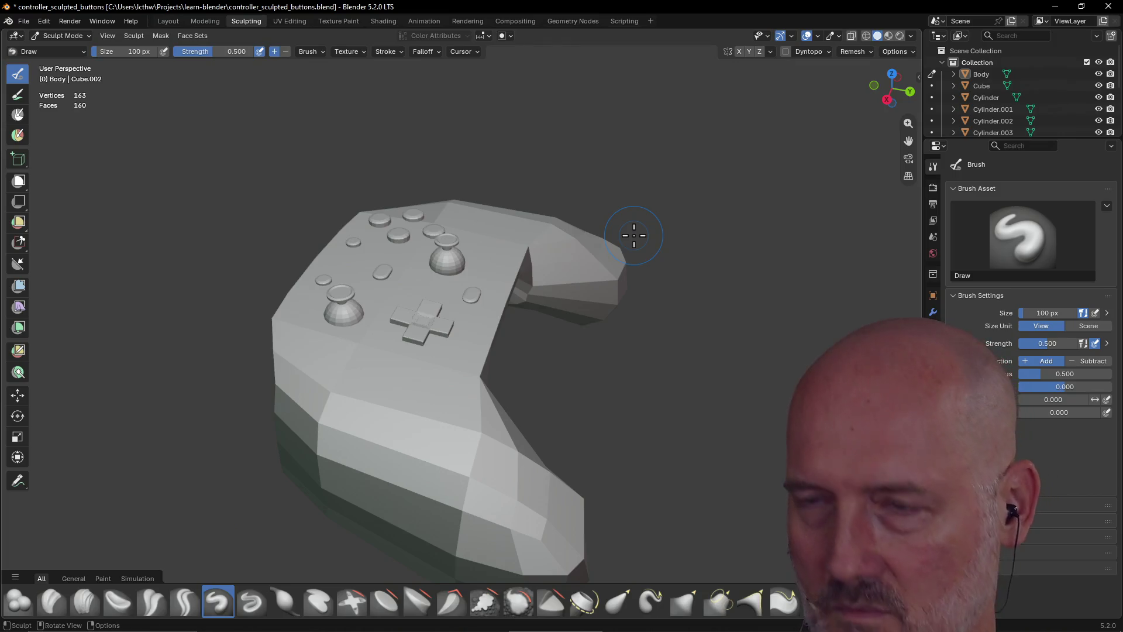
Back in Layout, select then deselect Body, orbit the controller, and open the File menu
click(175, 23)
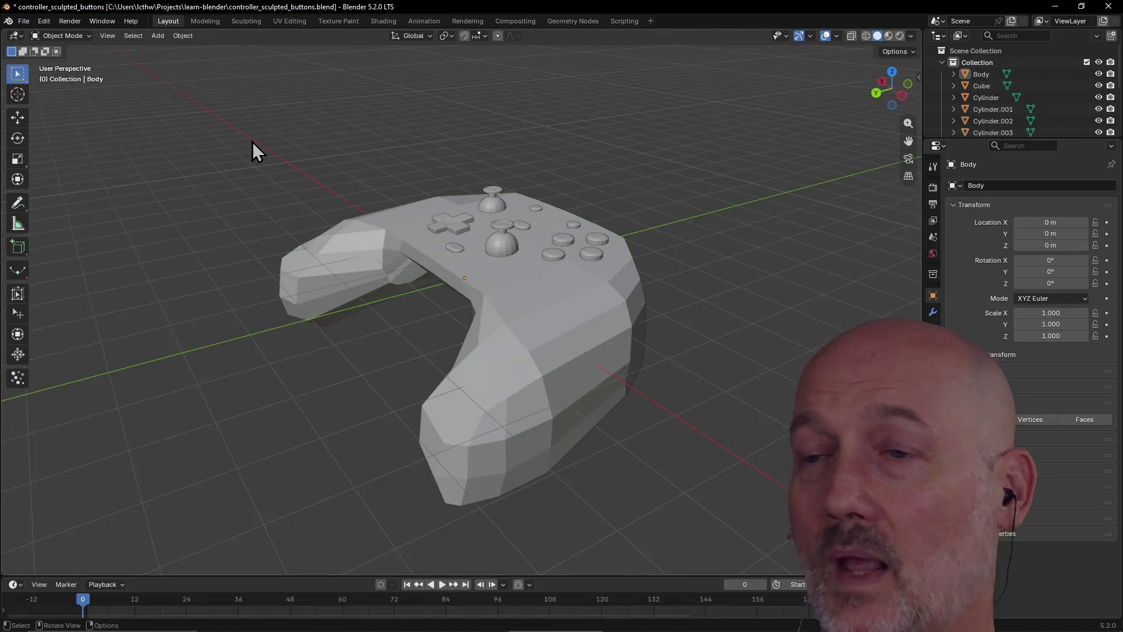
mouse_move(251, 141)
middle_down()
mouse_move(457, 281)
mouse_move(548, 307)
mouse_move(389, 291)
mouse_move(293, 296)
mouse_move(488, 303)
middle_up()
click(605, 328)
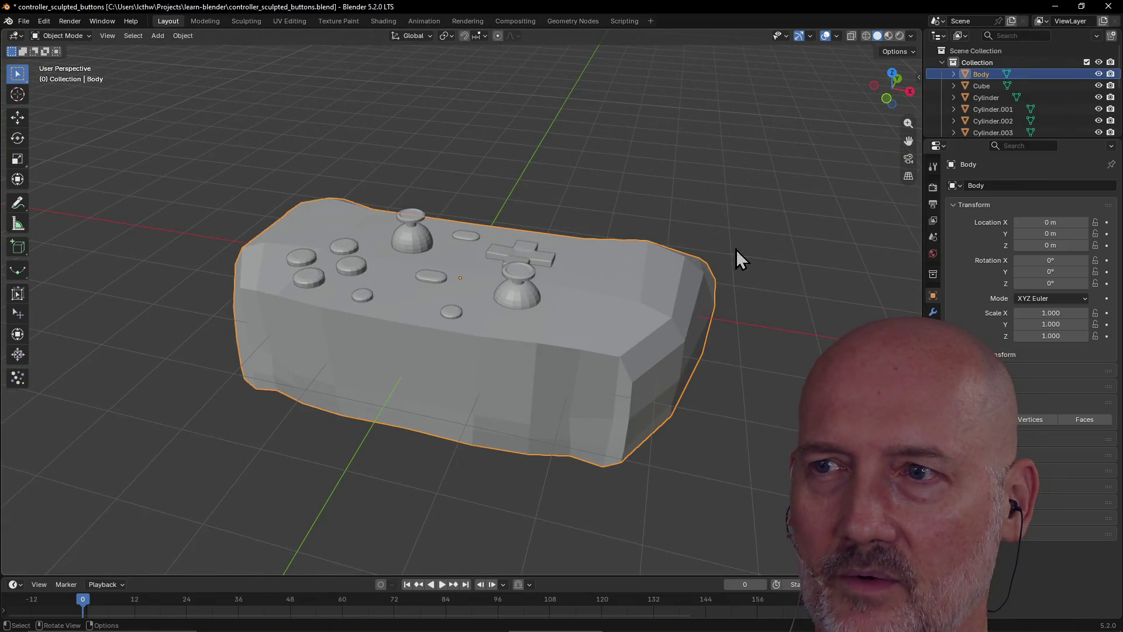
click(721, 214)
mouse_move(722, 214)
middle_down()
mouse_move(476, 225)
mouse_move(512, 214)
mouse_move(477, 326)
mouse_move(584, 301)
mouse_move(420, 309)
mouse_move(689, 293)
mouse_move(426, 359)
mouse_move(437, 367)
mouse_move(264, 388)
mouse_move(601, 388)
mouse_move(431, 389)
mouse_move(489, 359)
mouse_move(437, 371)
mouse_move(438, 381)
mouse_move(339, 391)
mouse_move(430, 355)
mouse_move(462, 319)
mouse_move(622, 289)
mouse_move(689, 258)
mouse_move(561, 251)
mouse_move(514, 339)
mouse_move(665, 280)
mouse_move(766, 316)
mouse_move(657, 314)
mouse_move(652, 351)
middle_up()
mouse_move(473, 373)
middle_down()
mouse_move(519, 368)
mouse_move(427, 379)
mouse_move(474, 237)
mouse_move(464, 346)
middle_up()
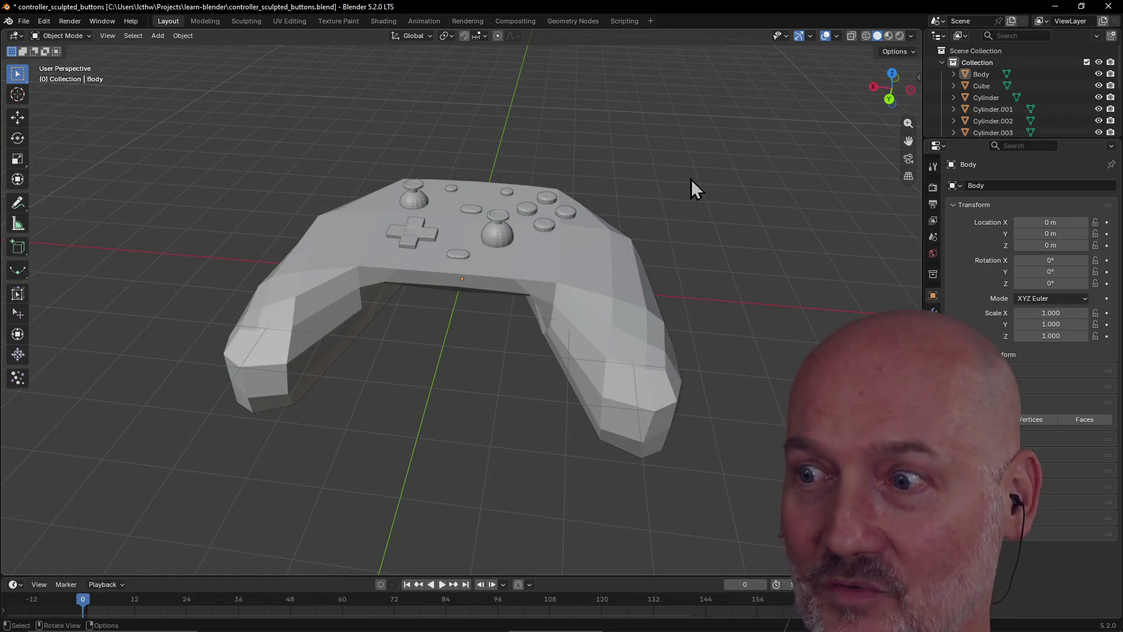
scroll(483, 399, down, 1)
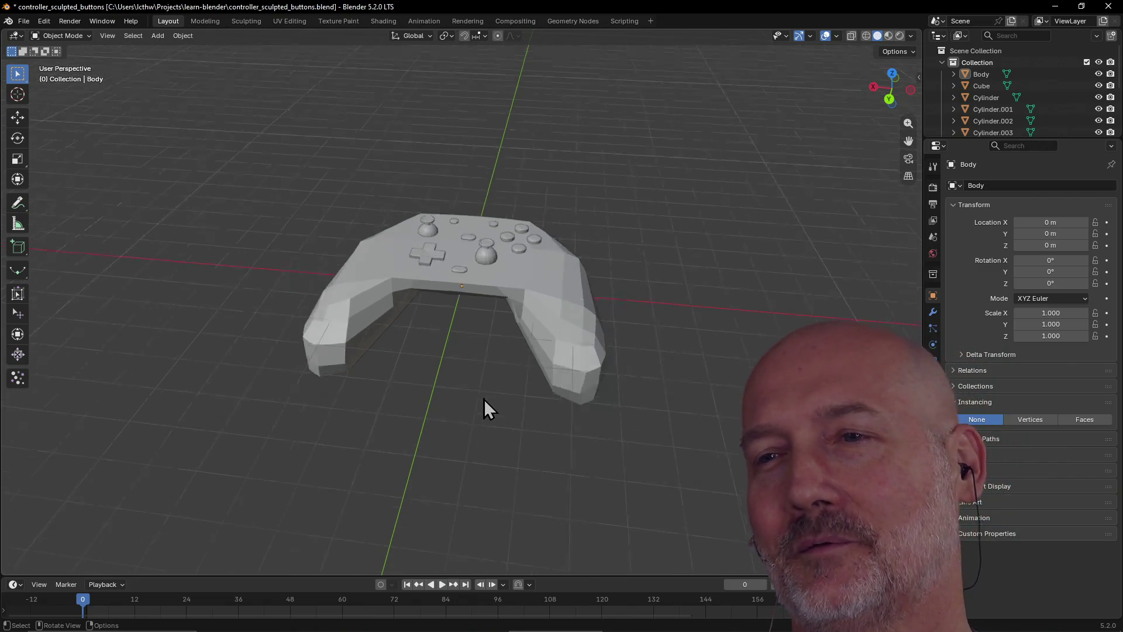
mouse_move(464, 406)
middle_down()
mouse_move(563, 368)
mouse_move(349, 406)
mouse_move(419, 363)
middle_up()
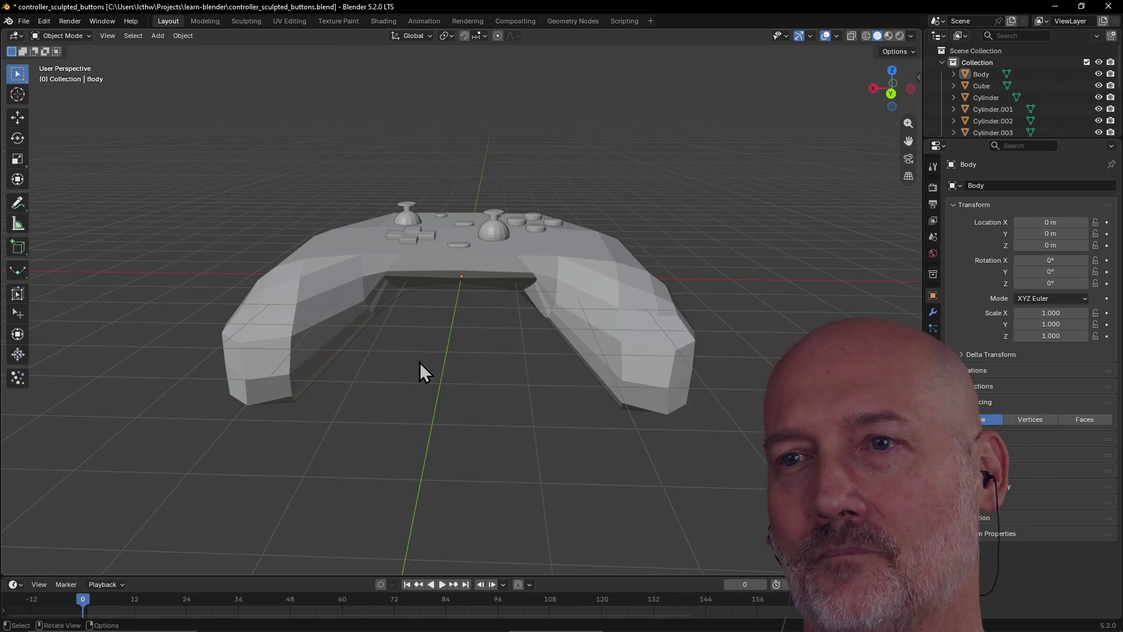
click(23, 21)
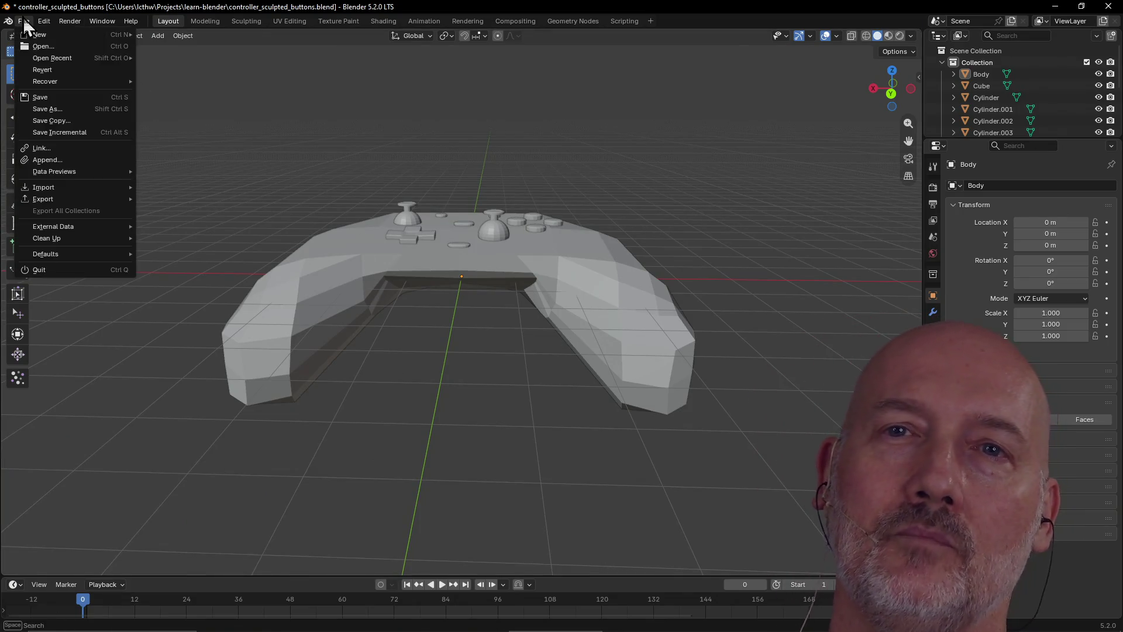
Open recent basic_shapes.blend, saving the controller's changes, then select and deselect the sphere
mouse_move(52, 86)
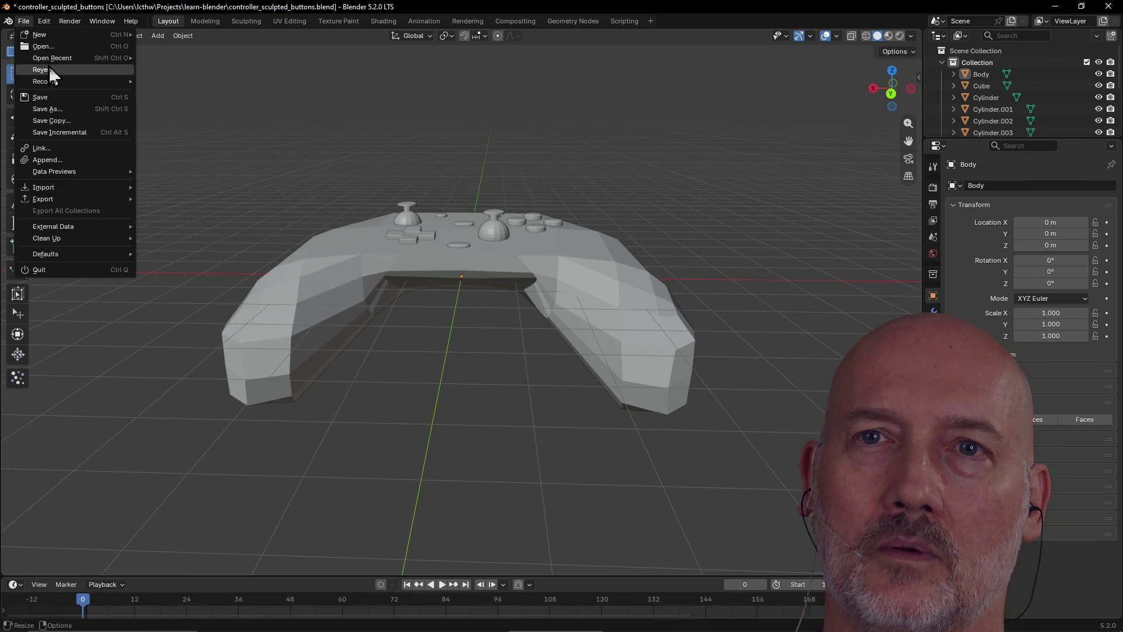
mouse_move(48, 61)
click(172, 82)
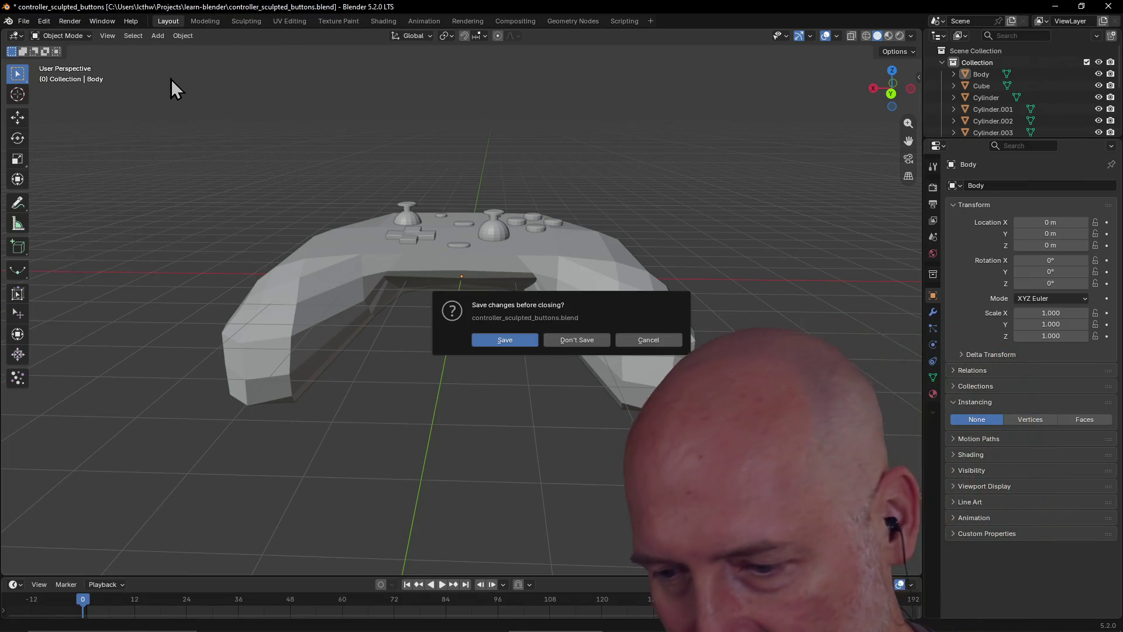
click(503, 339)
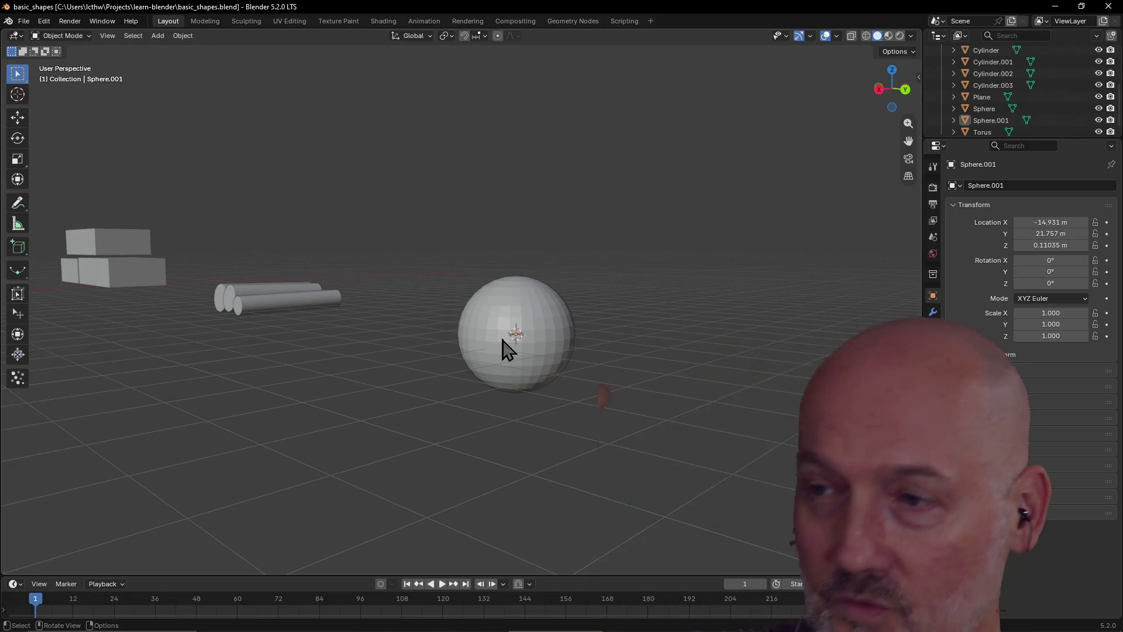
click(509, 344)
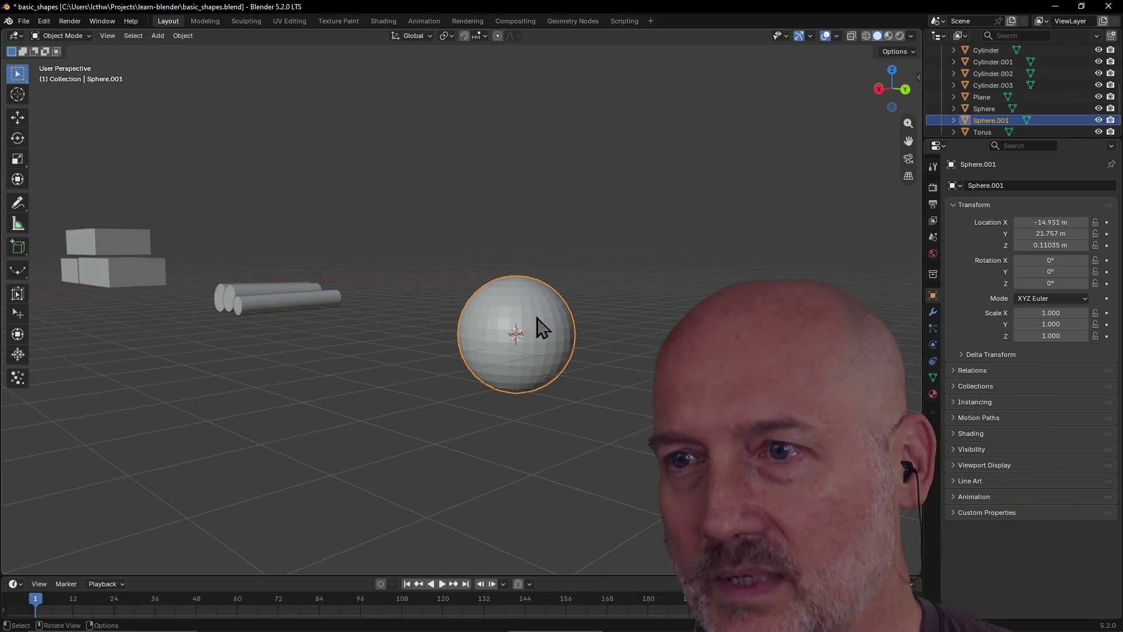
click(394, 369)
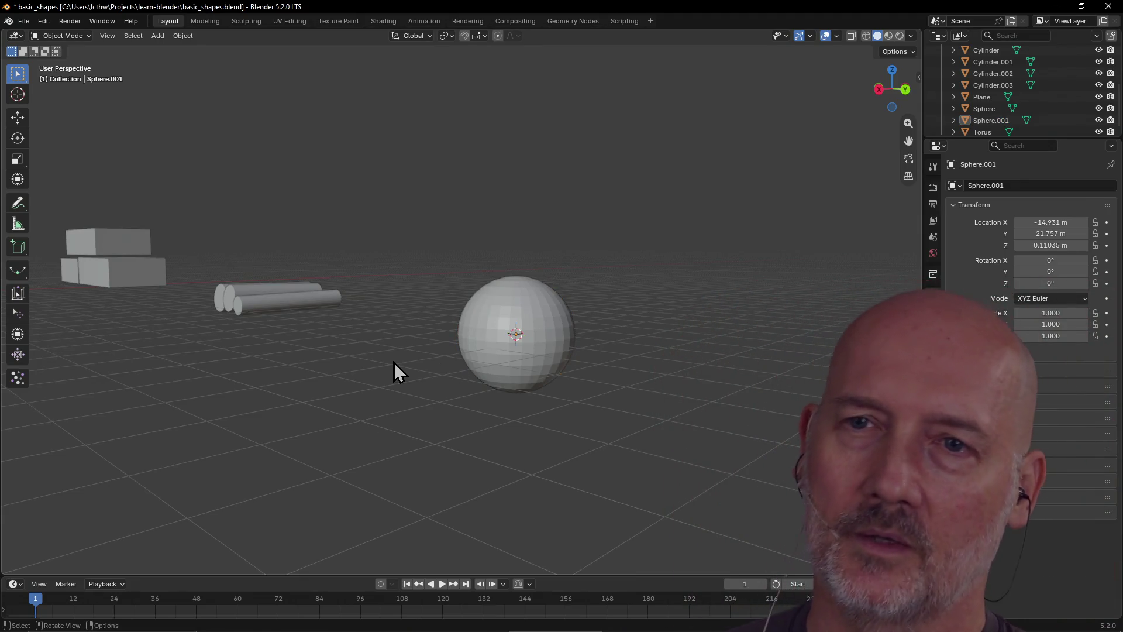
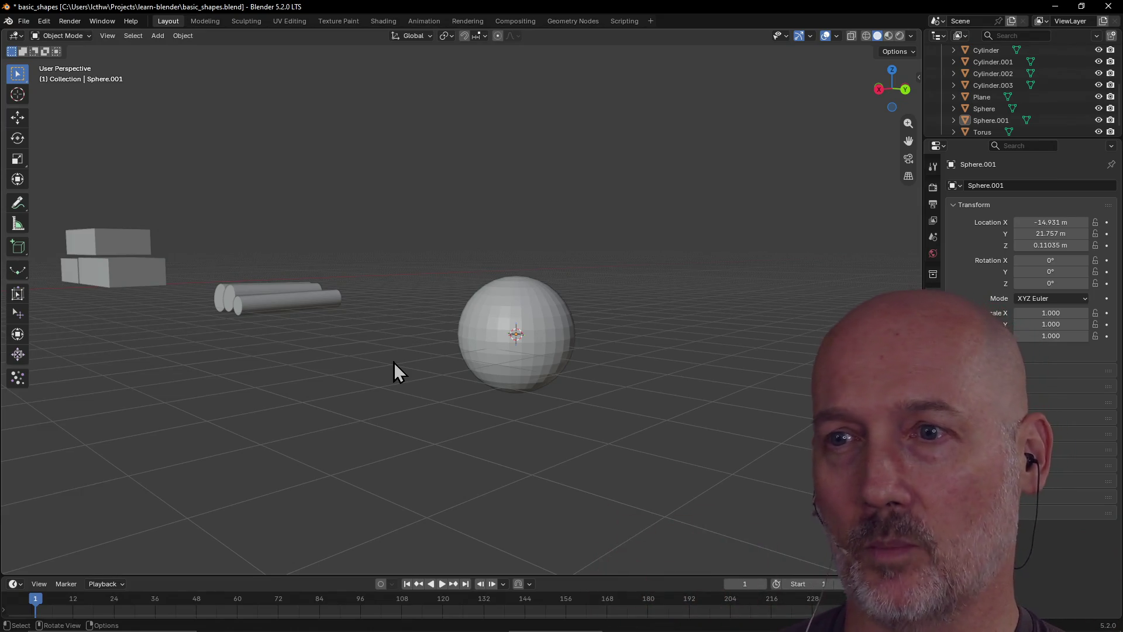
Frame the view on the lone sphere and orbit so the boxes show behind it
click(535, 293)
key(KP_Decimal)
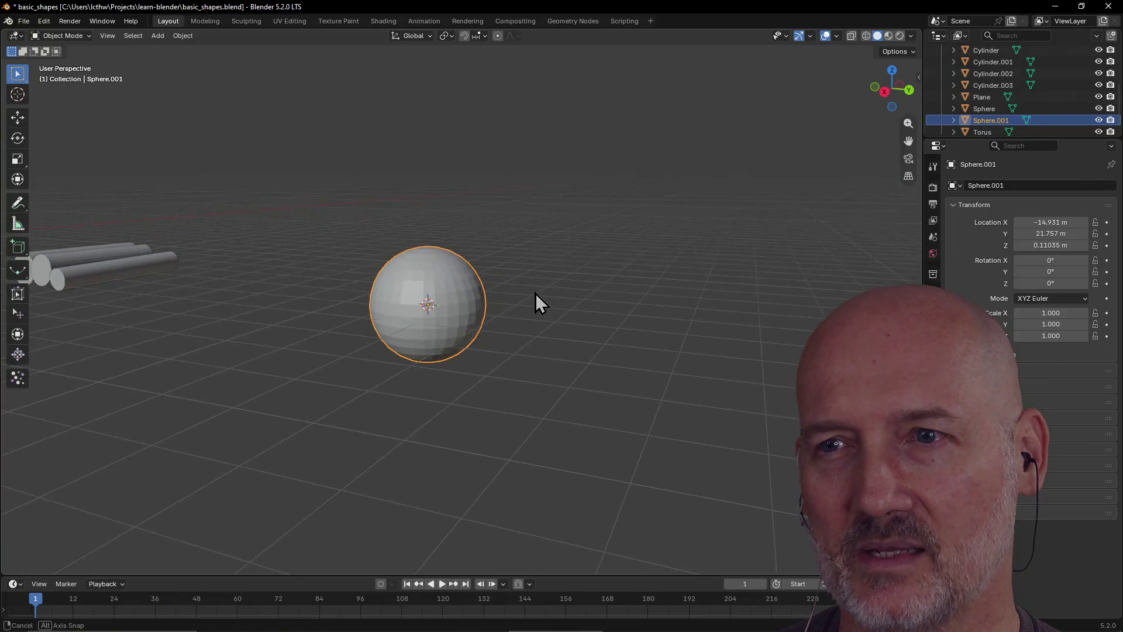
mouse_move(535, 292)
middle_down()
mouse_move(495, 294)
mouse_move(419, 333)
mouse_move(462, 377)
mouse_move(405, 375)
mouse_move(420, 348)
mouse_move(396, 377)
mouse_move(461, 330)
mouse_move(542, 321)
middle_up()
click(395, 358)
scroll(461, 329, down, 3)
click(434, 279)
scroll(434, 279, up, 3)
middle_drag(434, 279, 374, 266)
key(grave)
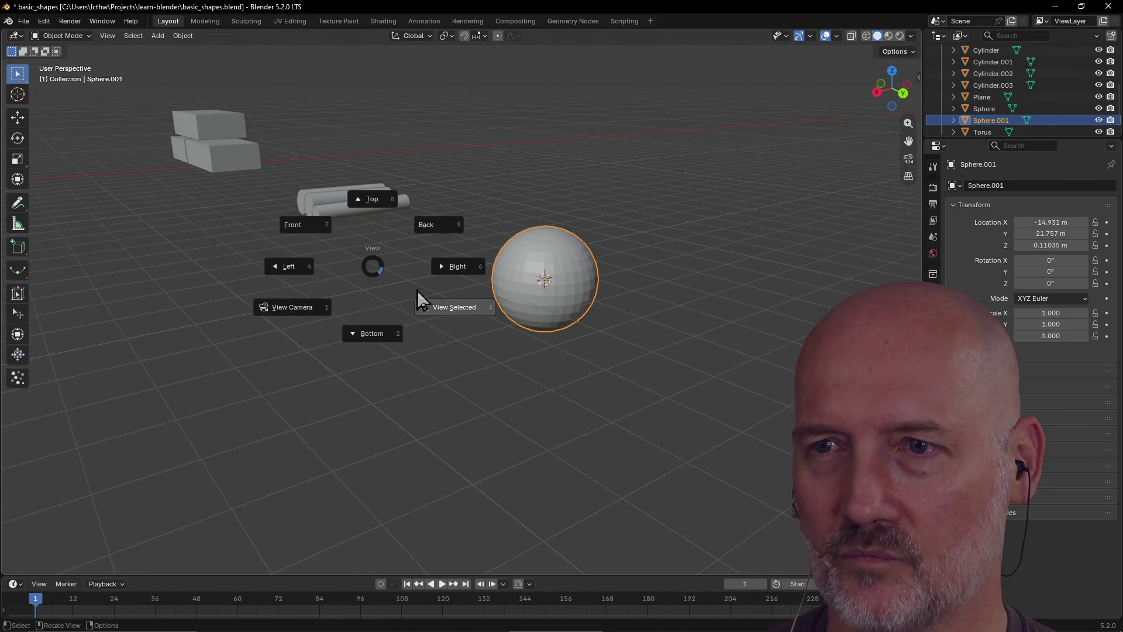
click(440, 304)
mouse_move(444, 311)
middle_down()
mouse_move(549, 297)
mouse_move(338, 310)
mouse_move(421, 301)
mouse_move(424, 360)
middle_up()
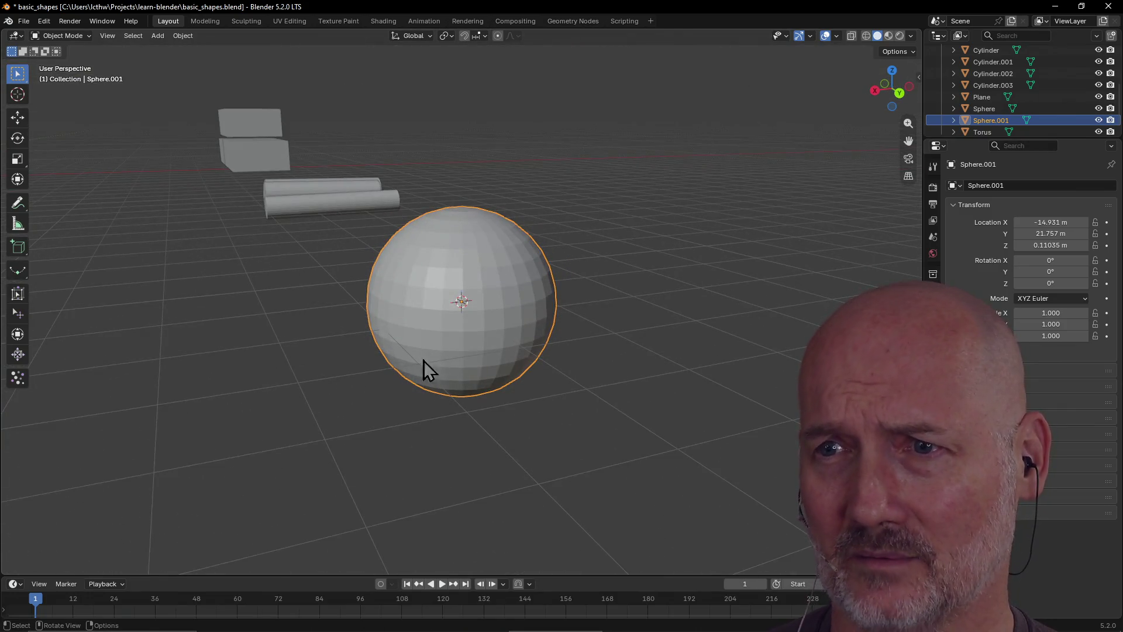
click(299, 394)
Frame the front log and orbit for a close look at the log stack
click(325, 214)
mouse_move(394, 233)
middle_down()
mouse_move(255, 238)
mouse_move(449, 293)
mouse_move(460, 228)
mouse_move(384, 246)
mouse_move(376, 230)
mouse_move(531, 236)
mouse_move(396, 230)
mouse_move(427, 224)
mouse_move(339, 209)
middle_up()
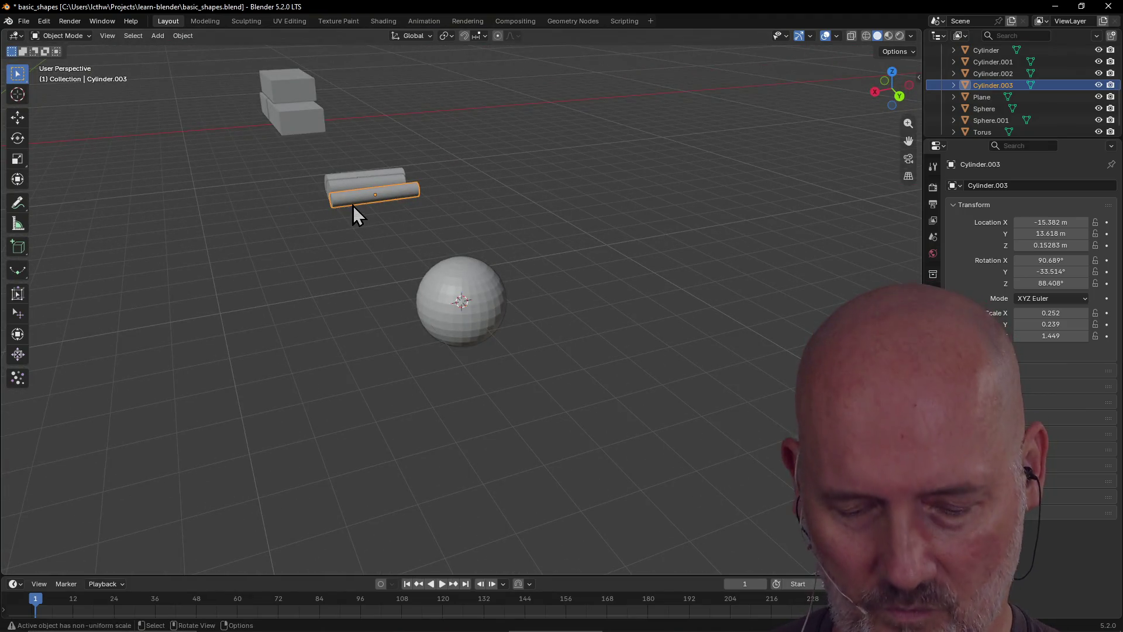
key(grave)
click(440, 246)
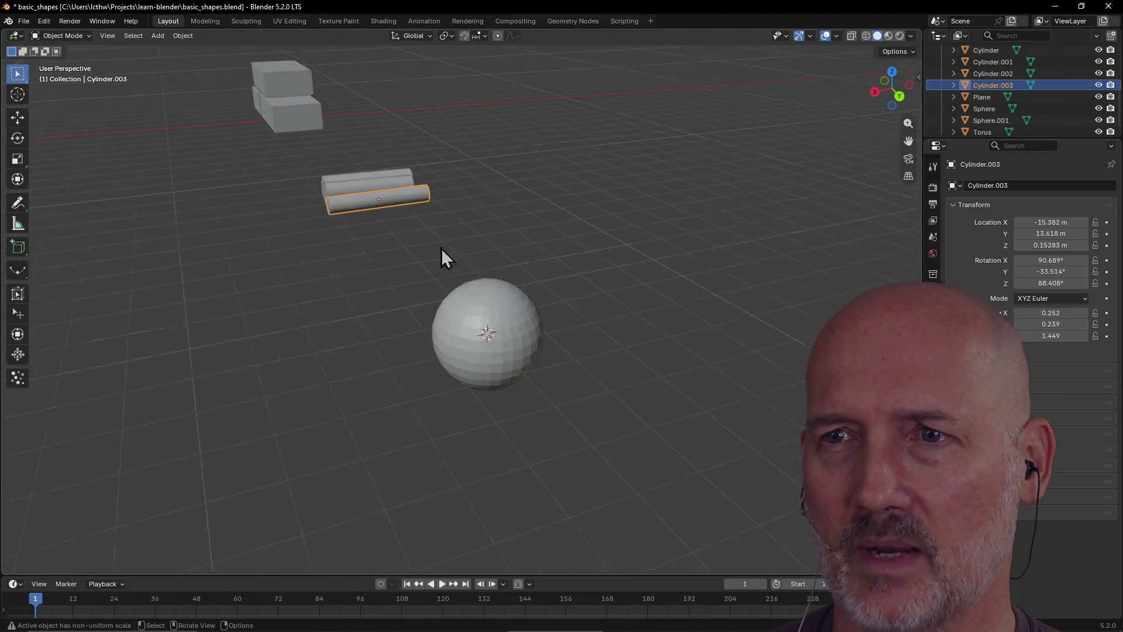
click(585, 303)
mouse_move(708, 173)
middle_down()
mouse_move(675, 173)
mouse_move(739, 163)
mouse_move(651, 182)
middle_up()
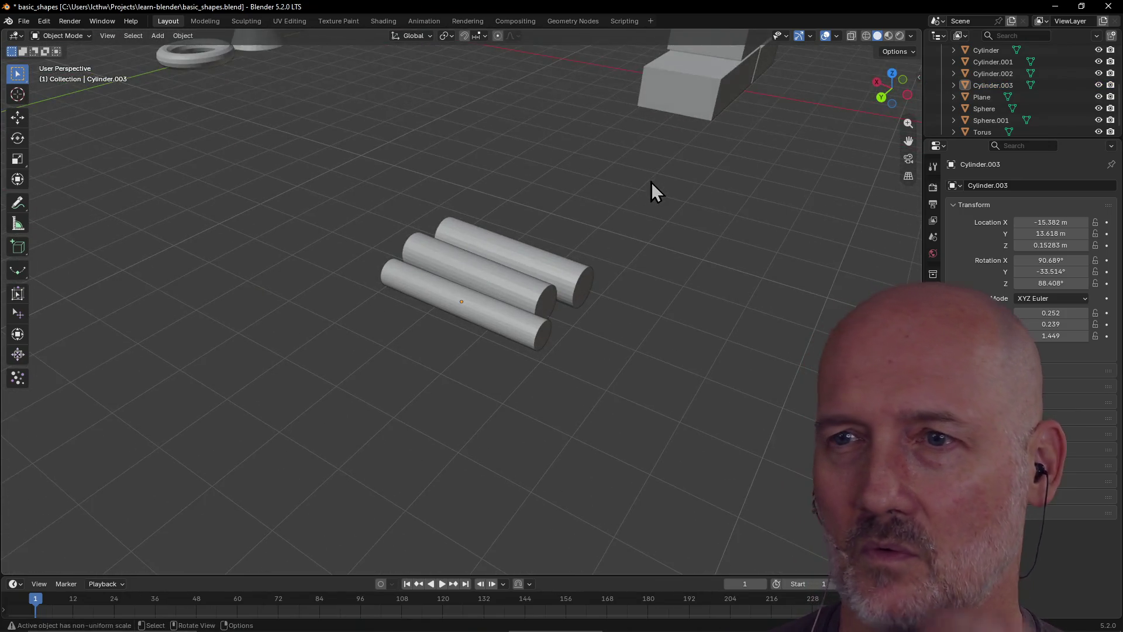
click(458, 312)
click(437, 404)
mouse_move(416, 338)
middle_down()
mouse_move(476, 293)
mouse_move(496, 331)
mouse_move(496, 378)
middle_up()
Reframe on the sphere and orbit to side views revealing the other shapes
click(496, 377)
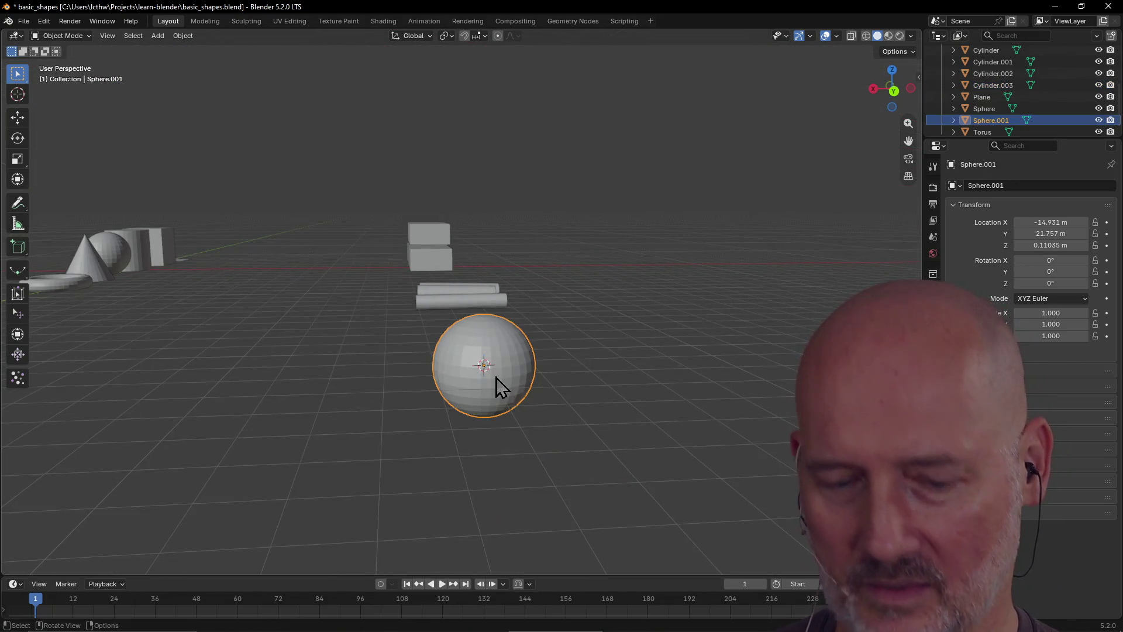
key(grave)
click(554, 419)
mouse_move(483, 351)
middle_down()
mouse_move(456, 404)
mouse_move(555, 297)
mouse_move(558, 434)
middle_up()
scroll(574, 302, down, 5)
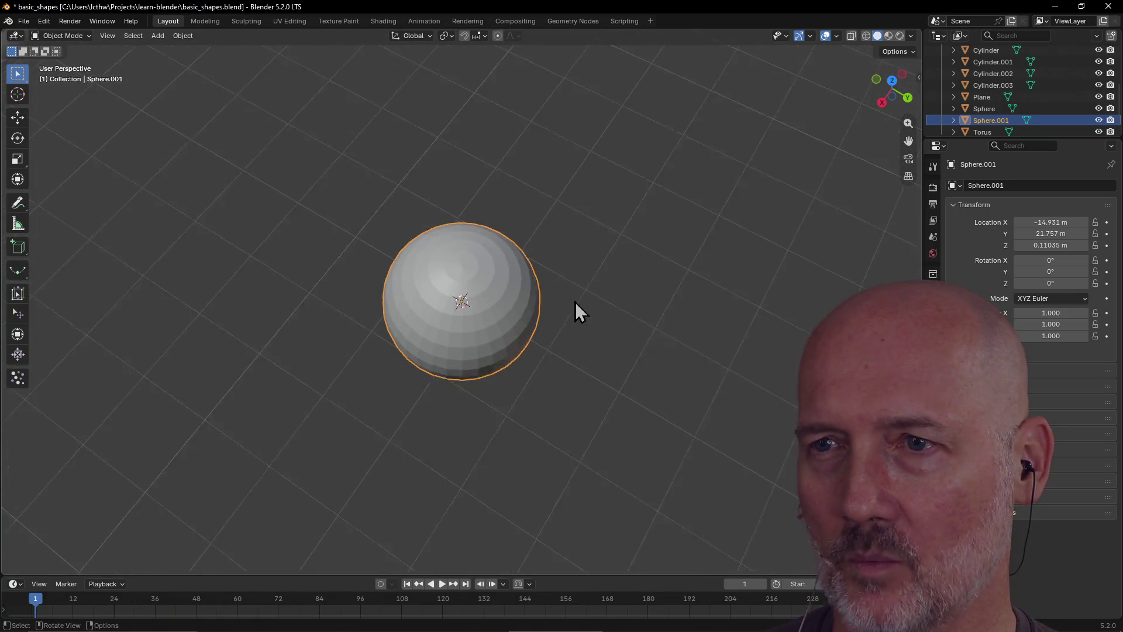
mouse_move(542, 286)
middle_down()
mouse_move(434, 173)
mouse_move(549, 293)
mouse_move(429, 269)
mouse_move(415, 251)
mouse_move(255, 251)
mouse_move(872, 250)
middle_up()
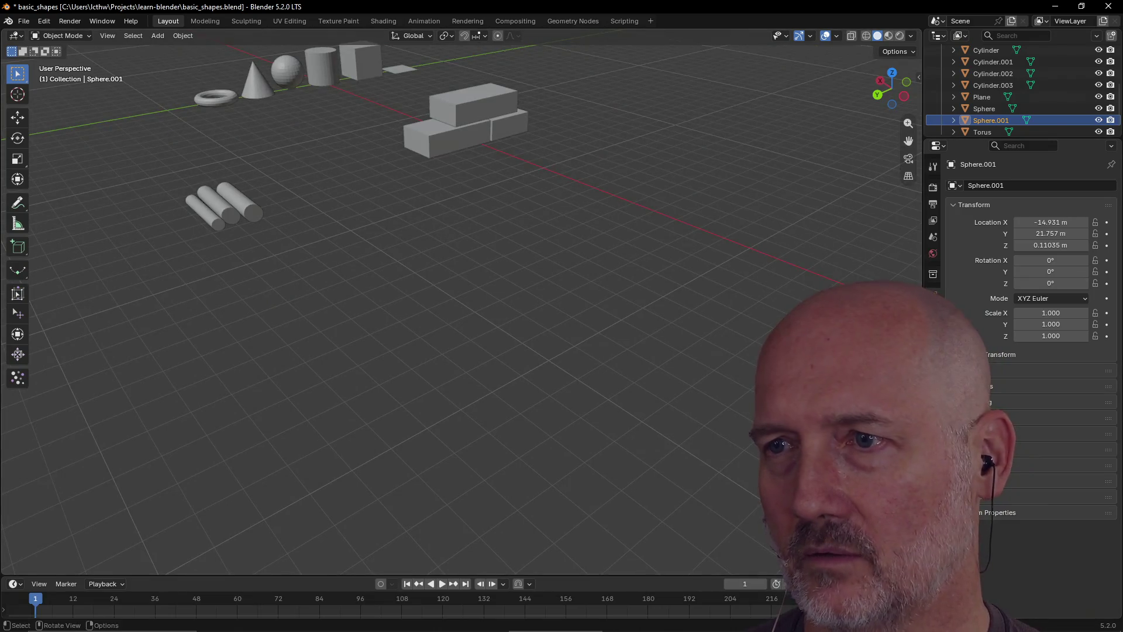
mouse_move(391, 290)
middle_down()
mouse_move(472, 289)
mouse_move(444, 330)
mouse_move(272, 282)
mouse_move(327, 257)
middle_up()
click(393, 221)
key(grave)
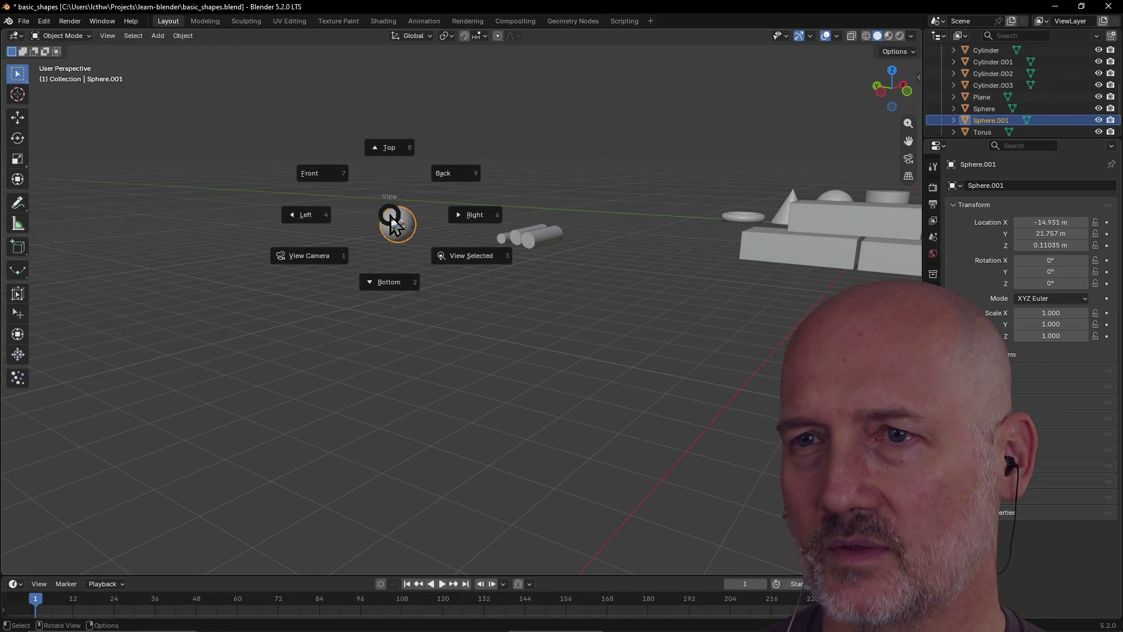
click(478, 388)
scroll(500, 367, down, 4)
mouse_move(499, 367)
middle_down()
mouse_move(658, 348)
mouse_move(684, 370)
mouse_move(608, 240)
mouse_move(303, 259)
mouse_move(444, 209)
mouse_move(373, 205)
mouse_move(465, 161)
middle_up()
scroll(465, 161, up, 4)
Orbit to a low, level view of the scene
drag(208, 575, 205, 451)
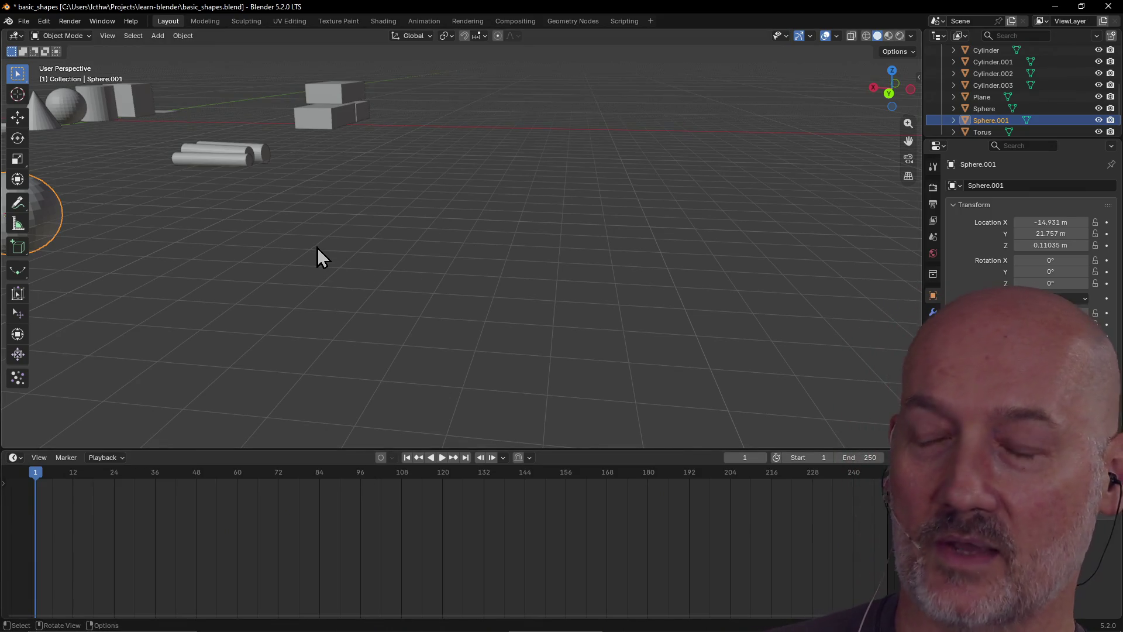
scroll(317, 247, down, 2)
mouse_move(317, 248)
middle_down()
mouse_move(254, 250)
mouse_move(248, 222)
middle_up()
scroll(250, 227, up, 3)
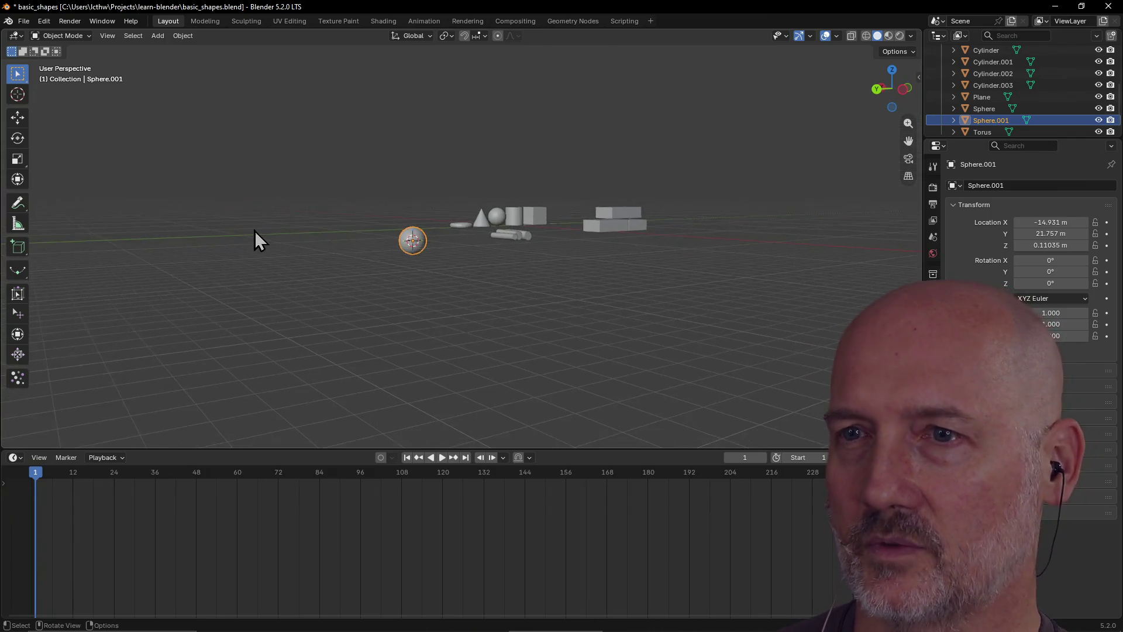
scroll(255, 224, up, 3)
scroll(299, 240, up, 2)
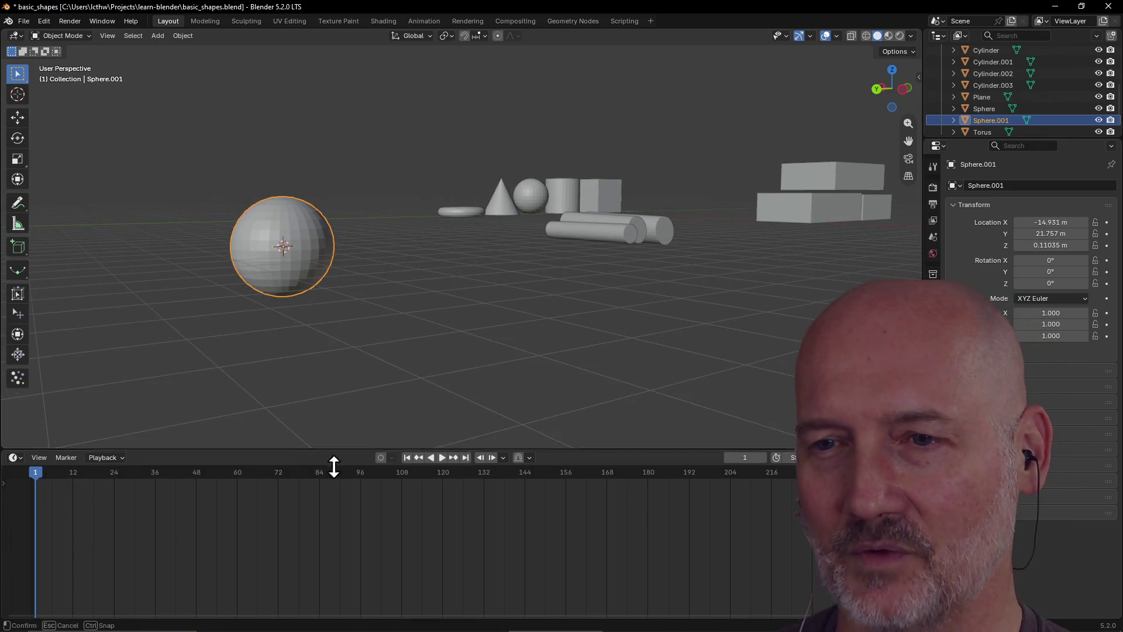
Collapse the timeline to just its header and reframe the enlarged view on the sphere
drag(335, 450, 335, 557)
mouse_move(335, 417)
middle_down()
mouse_move(388, 475)
mouse_move(384, 442)
mouse_move(191, 312)
mouse_move(196, 285)
mouse_move(301, 255)
middle_up()
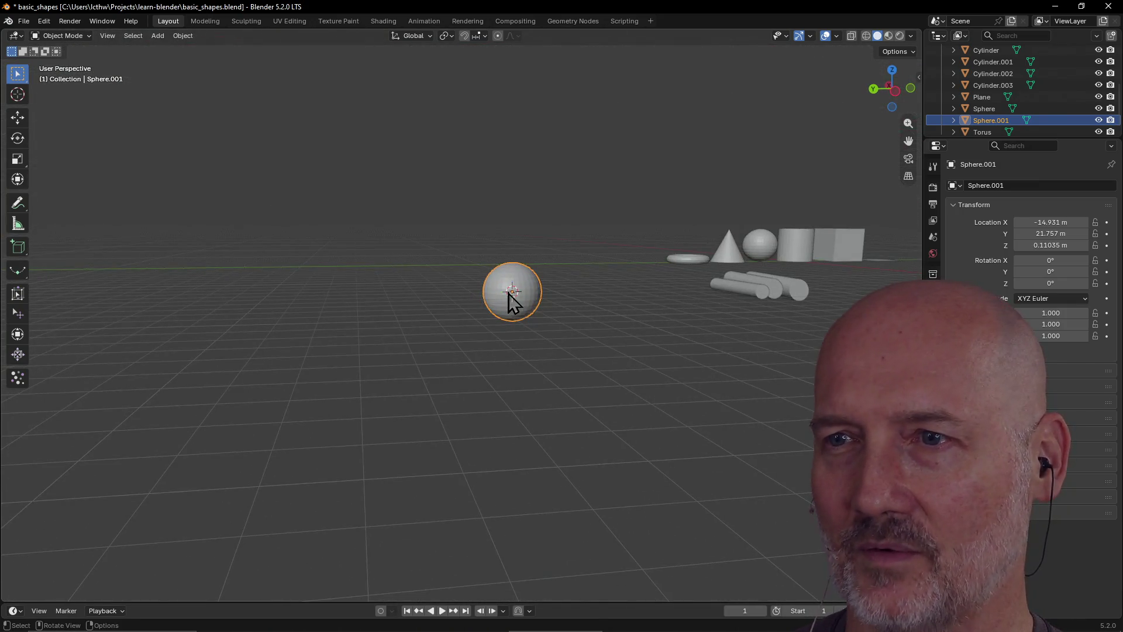
key(grave)
click(554, 336)
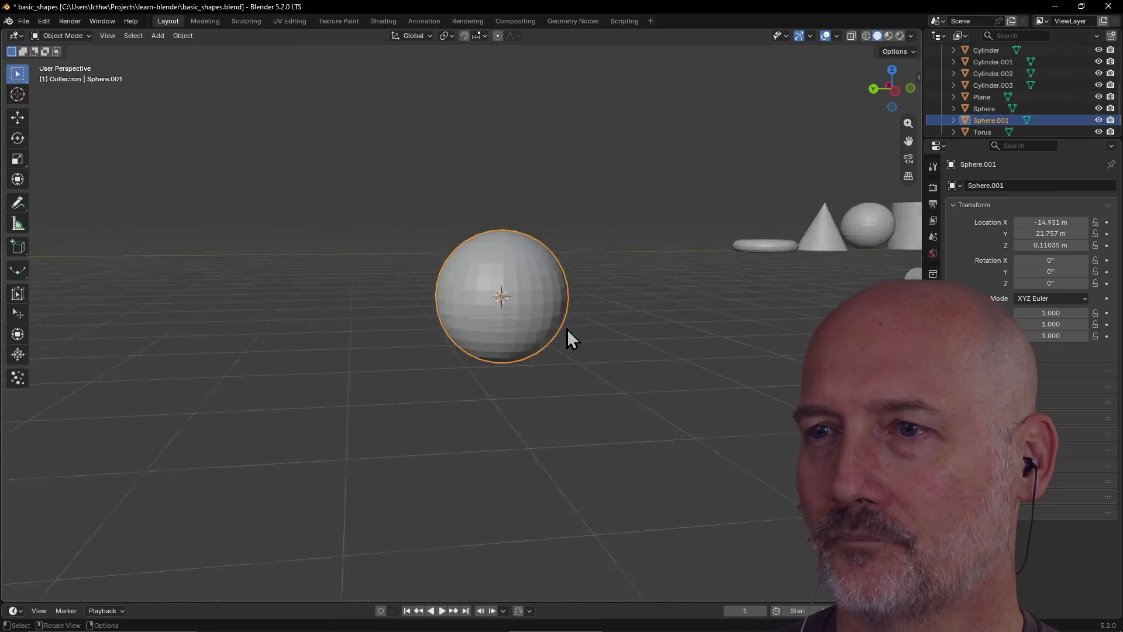
mouse_move(566, 304)
middle_down()
mouse_move(777, 339)
mouse_move(619, 310)
mouse_move(447, 302)
mouse_move(501, 281)
mouse_move(547, 301)
mouse_move(471, 296)
mouse_move(784, 311)
mouse_move(484, 277)
mouse_move(546, 306)
mouse_move(592, 276)
mouse_move(553, 269)
mouse_move(651, 269)
mouse_move(557, 274)
mouse_move(629, 256)
mouse_move(481, 296)
mouse_move(474, 284)
mouse_move(556, 255)
middle_up()
Orbit so the logs and boxes swing left, then deselect the sphere
scroll(556, 256, down, 3)
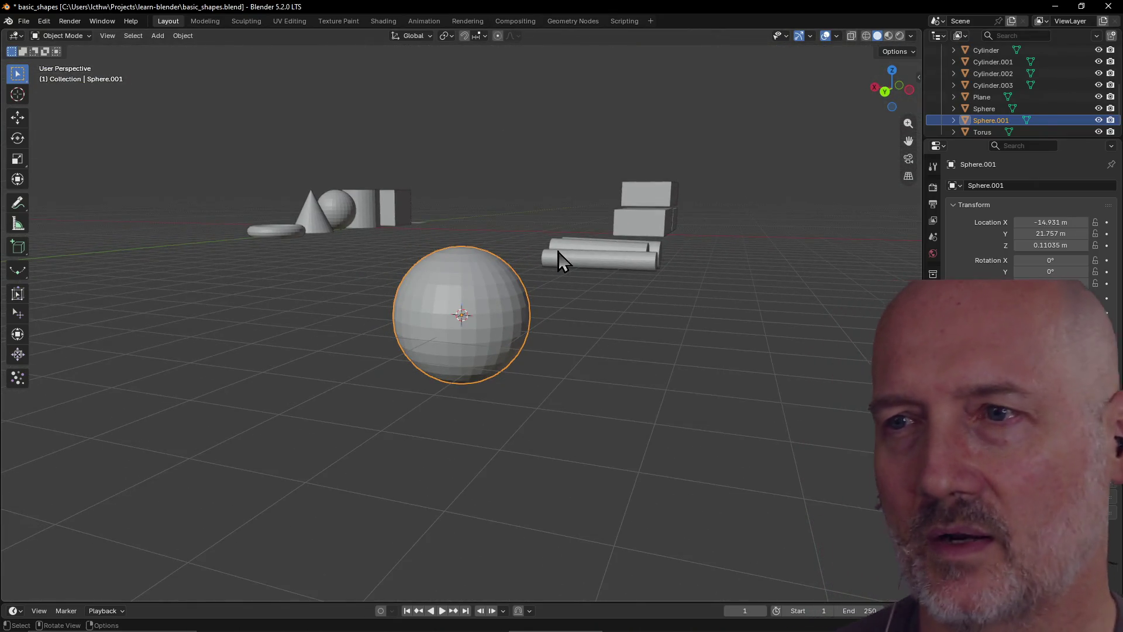
mouse_move(622, 281)
middle_down()
mouse_move(677, 316)
mouse_move(717, 268)
mouse_move(586, 302)
mouse_move(656, 285)
mouse_move(565, 271)
mouse_move(630, 297)
mouse_move(673, 296)
middle_up()
click(672, 296)
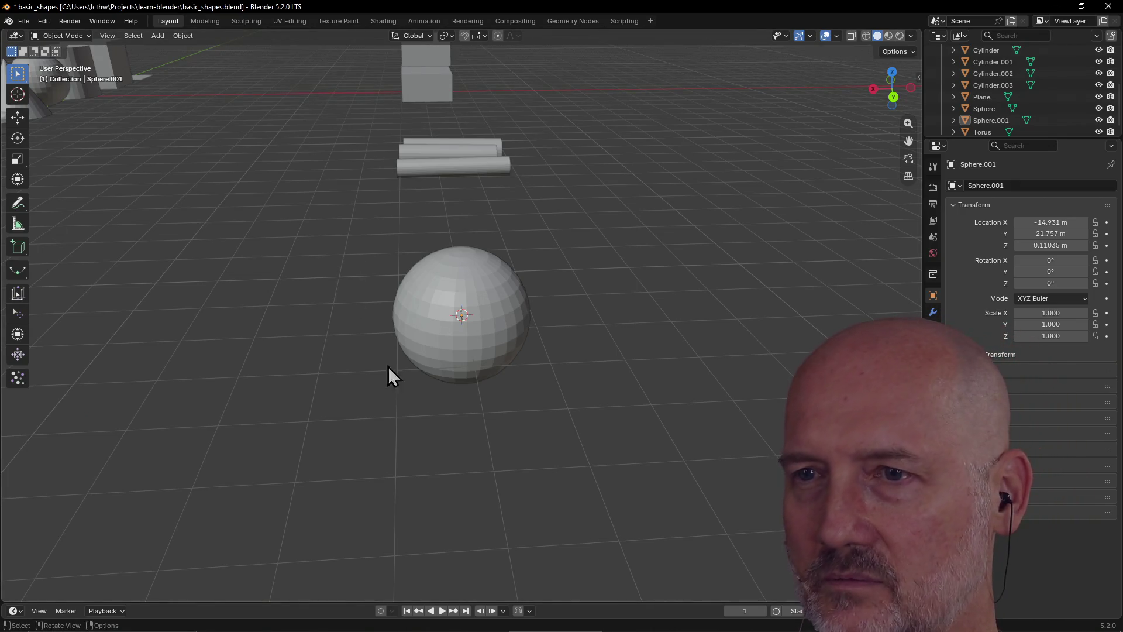
scroll(472, 373, down, 3)
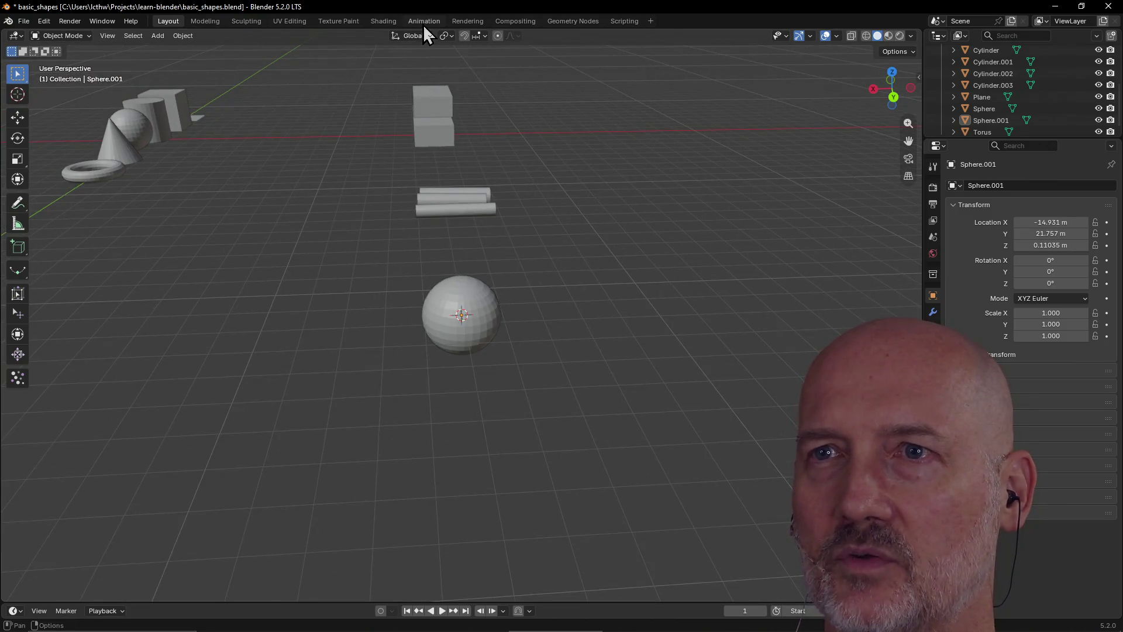
Switch to the Animation workspace and back to Layout, then orbit around the sphere
click(423, 24)
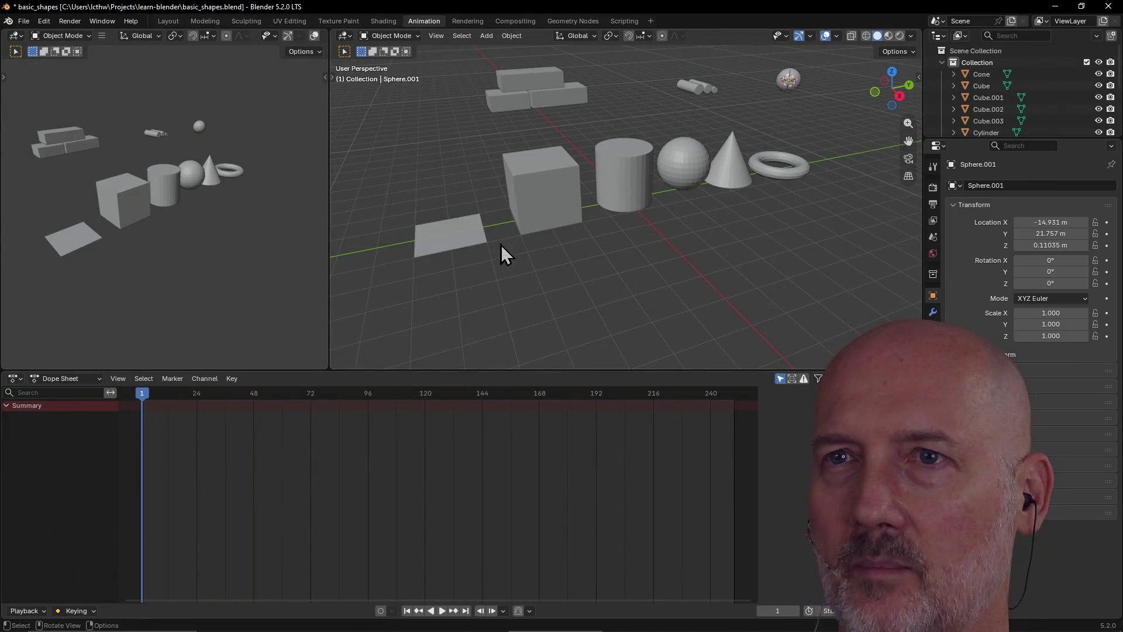
click(166, 22)
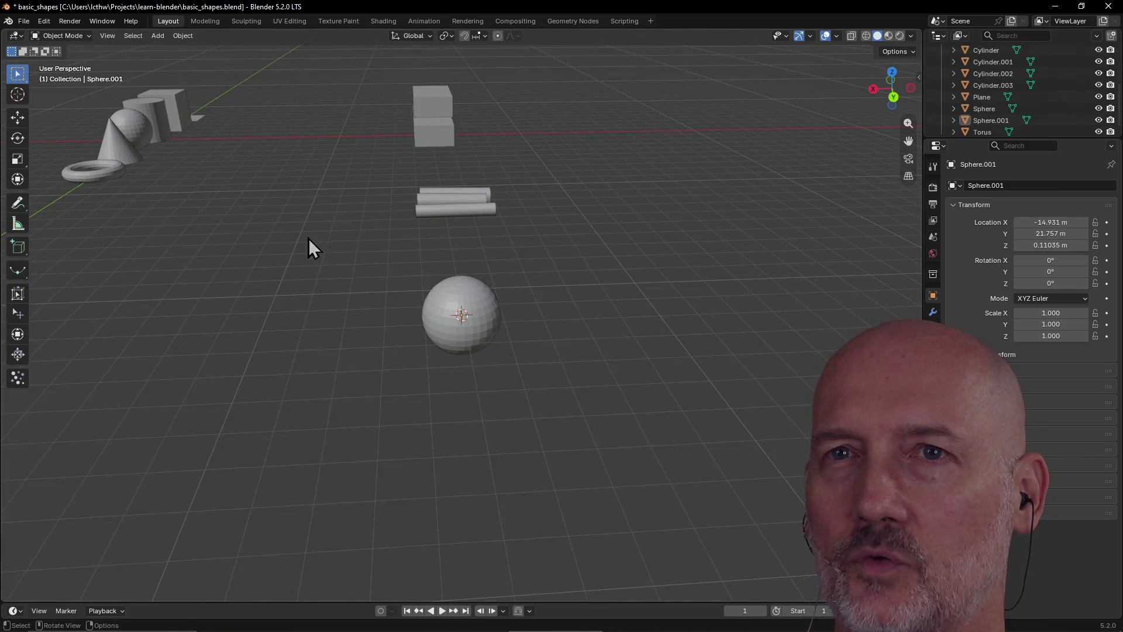
scroll(394, 317, down, 3)
scroll(395, 318, up, 8)
mouse_move(394, 322)
middle_down()
mouse_move(467, 294)
mouse_move(357, 339)
mouse_move(439, 288)
mouse_move(348, 314)
mouse_move(391, 313)
mouse_move(359, 334)
mouse_move(433, 283)
mouse_move(290, 272)
mouse_move(553, 314)
middle_up()
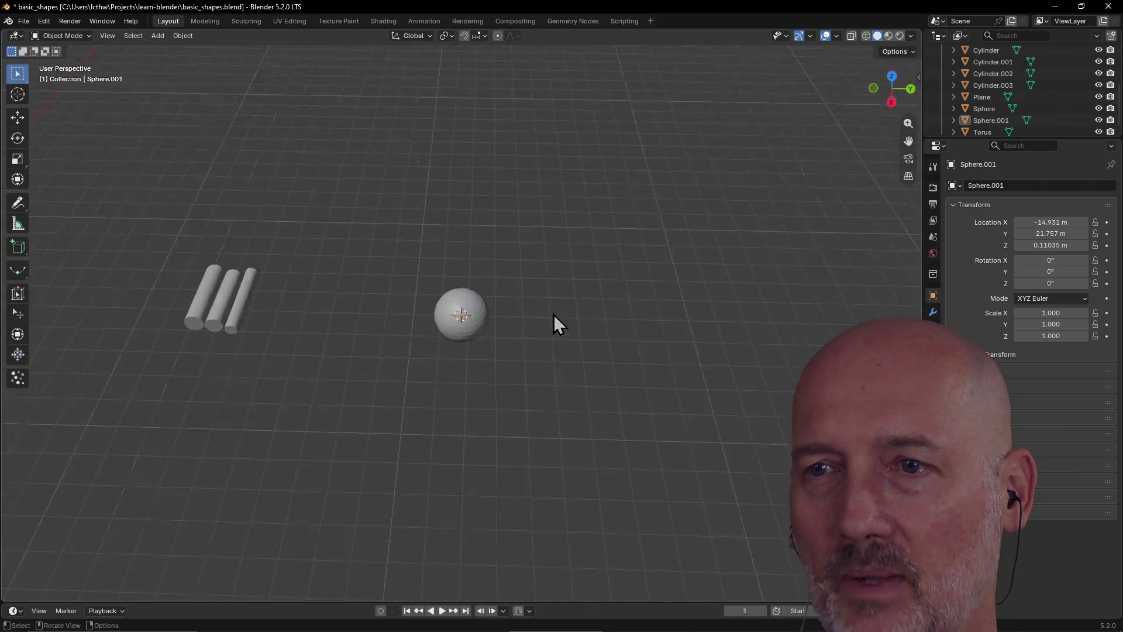
scroll(553, 314, up, 4)
Select the sphere, tilt the view to see the logs at an angle, and save basic_shapes.blend
click(478, 315)
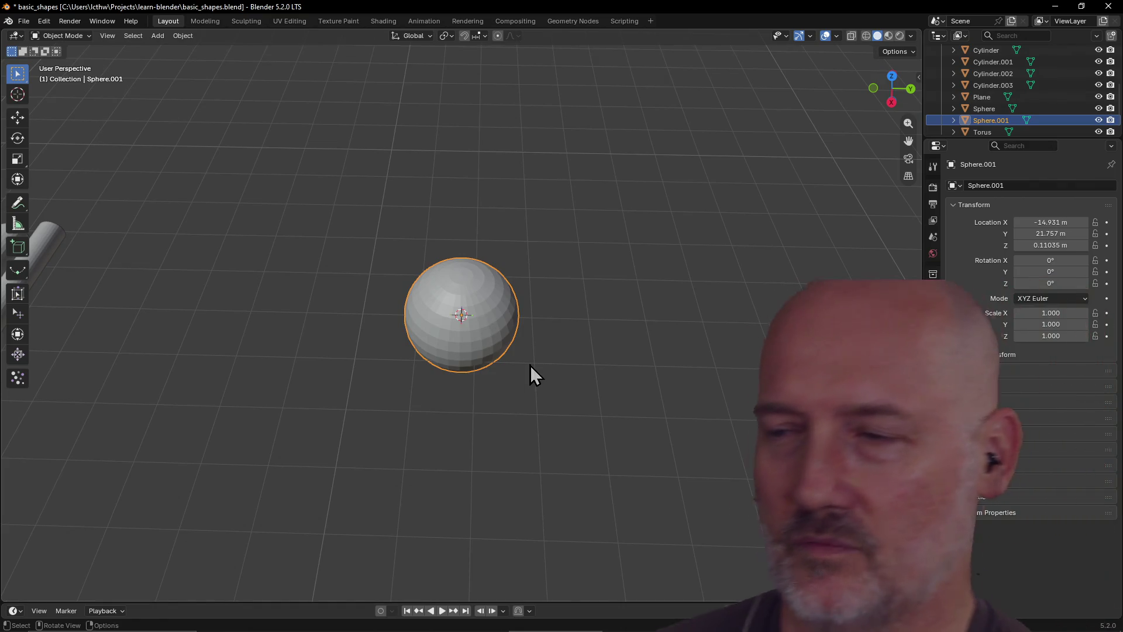
scroll(530, 365, up, 1)
scroll(530, 365, down, 3)
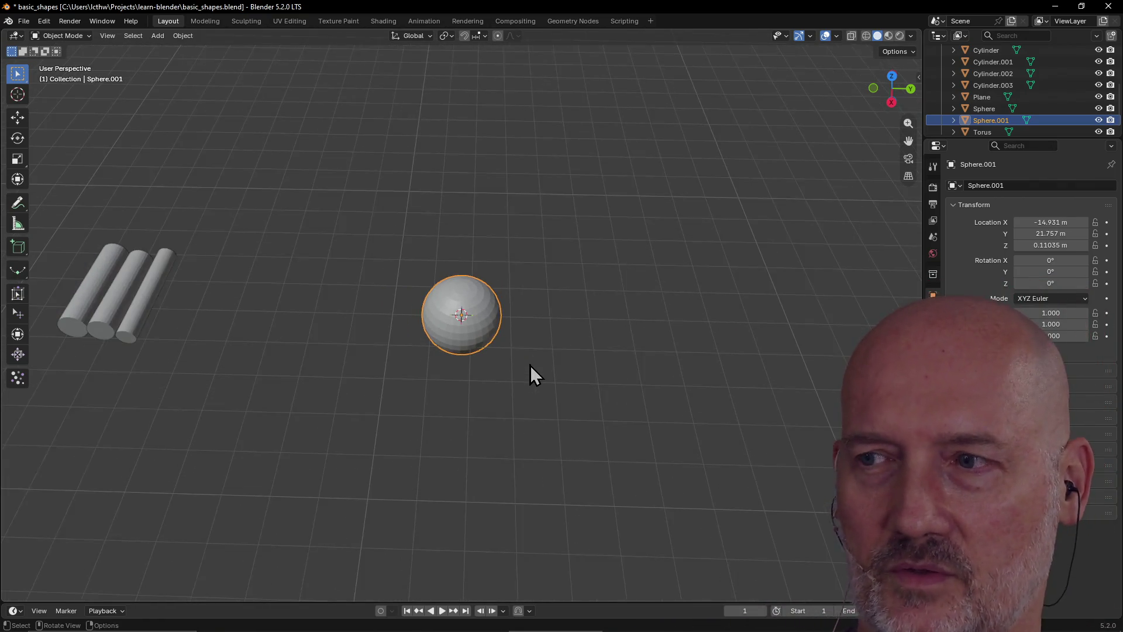
middle_drag(530, 365, 517, 338)
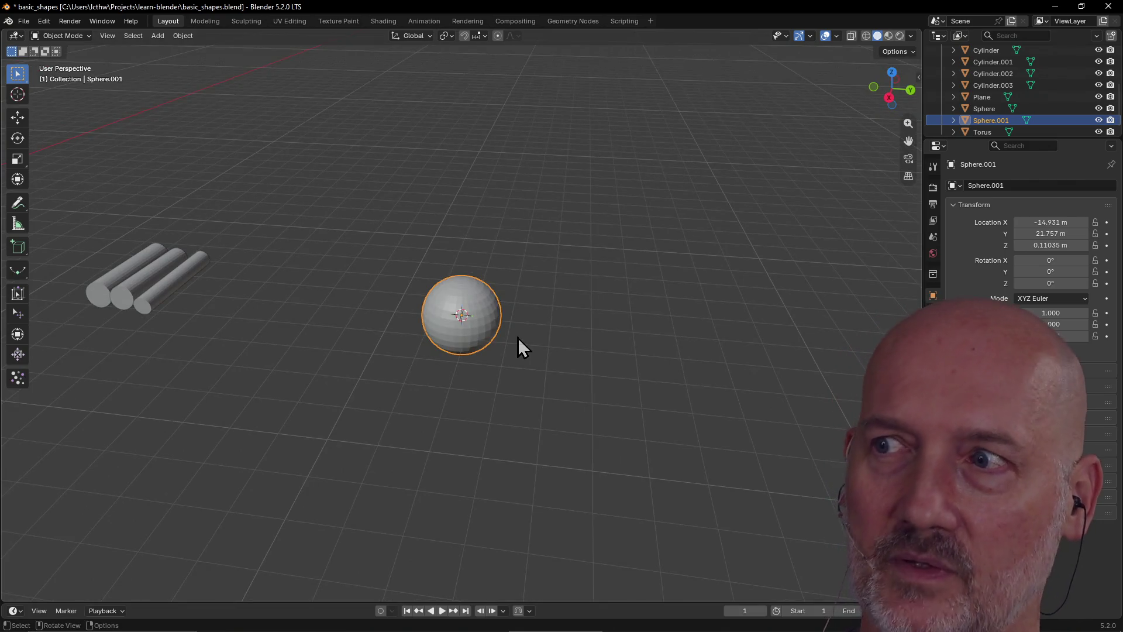
scroll(517, 339, up, 5)
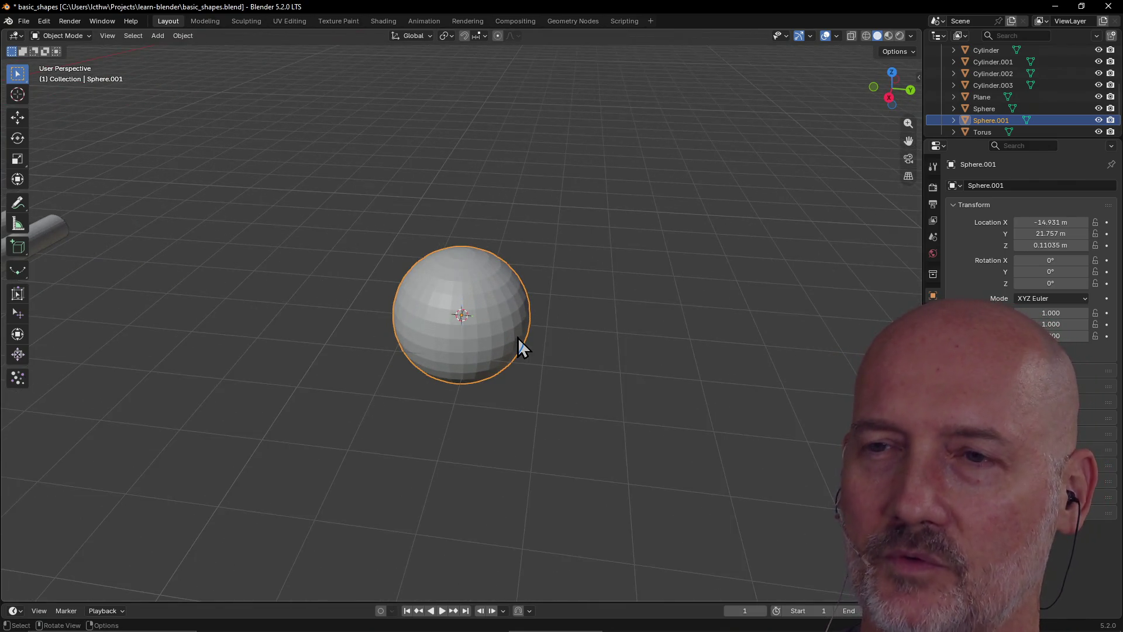
scroll(518, 338, down, 4)
mouse_move(518, 327)
middle_down()
mouse_move(275, 334)
mouse_move(572, 323)
mouse_move(402, 336)
mouse_move(536, 328)
mouse_move(503, 311)
middle_up()
scroll(409, 326, up, 2)
scroll(536, 328, up, 2)
scroll(536, 328, down, 3)
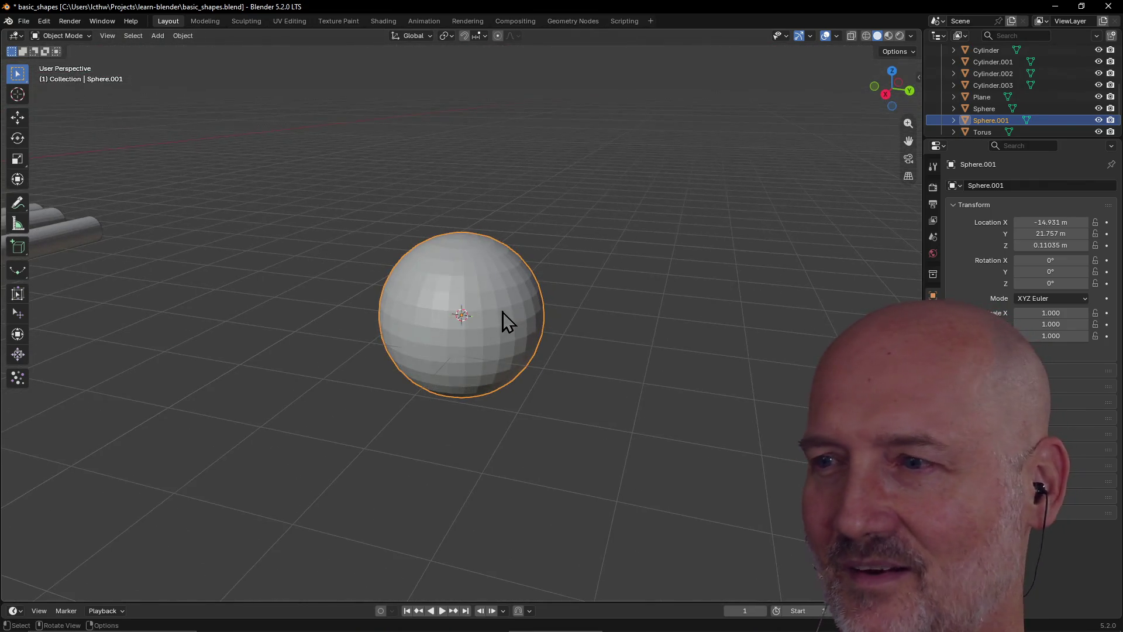
scroll(503, 311, up, 3)
scroll(501, 311, down, 2)
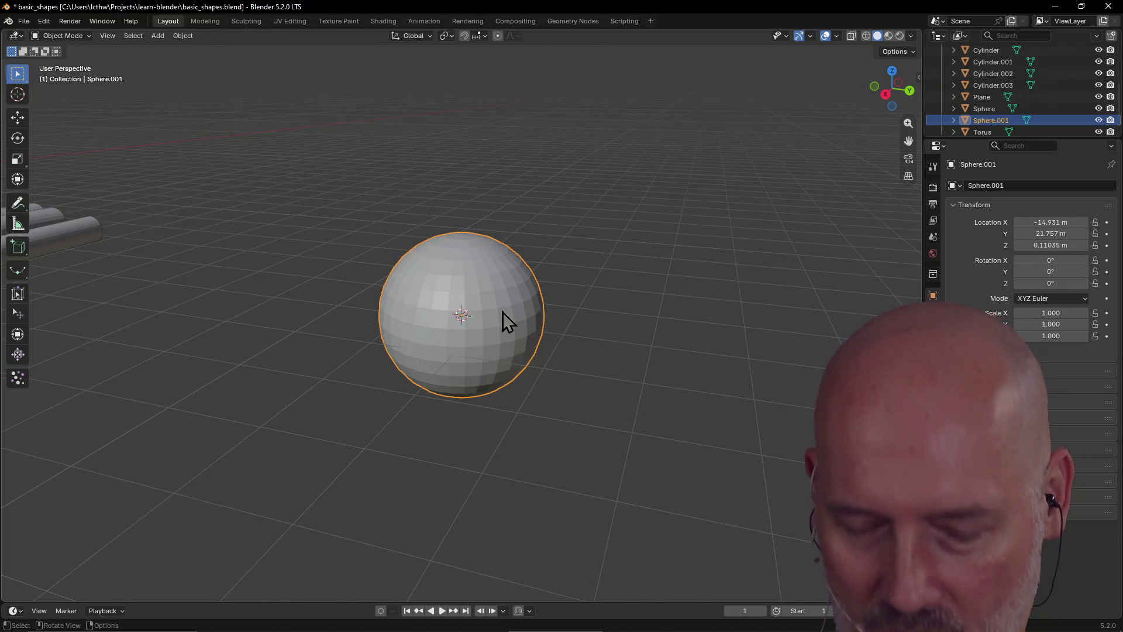
key(ctrl+s)
Drop the Ico-Sphere line, extend the Cone entry, save blender_study_guide.md with :wa, and return to Blender
key(alt+Tab)
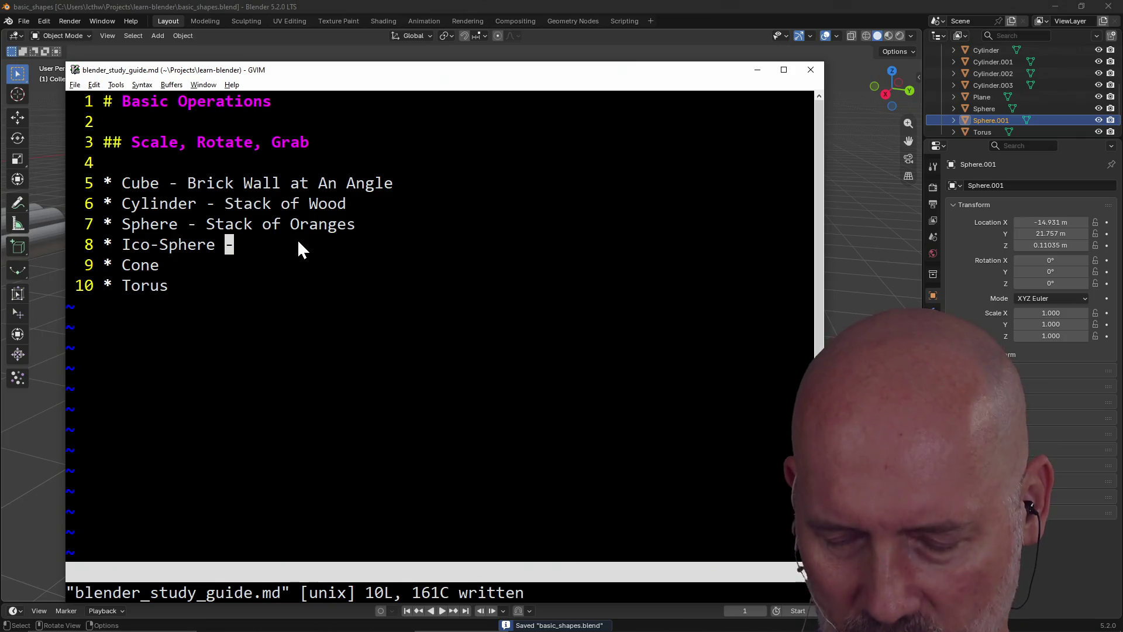
key(d)
key(d)
key(A)
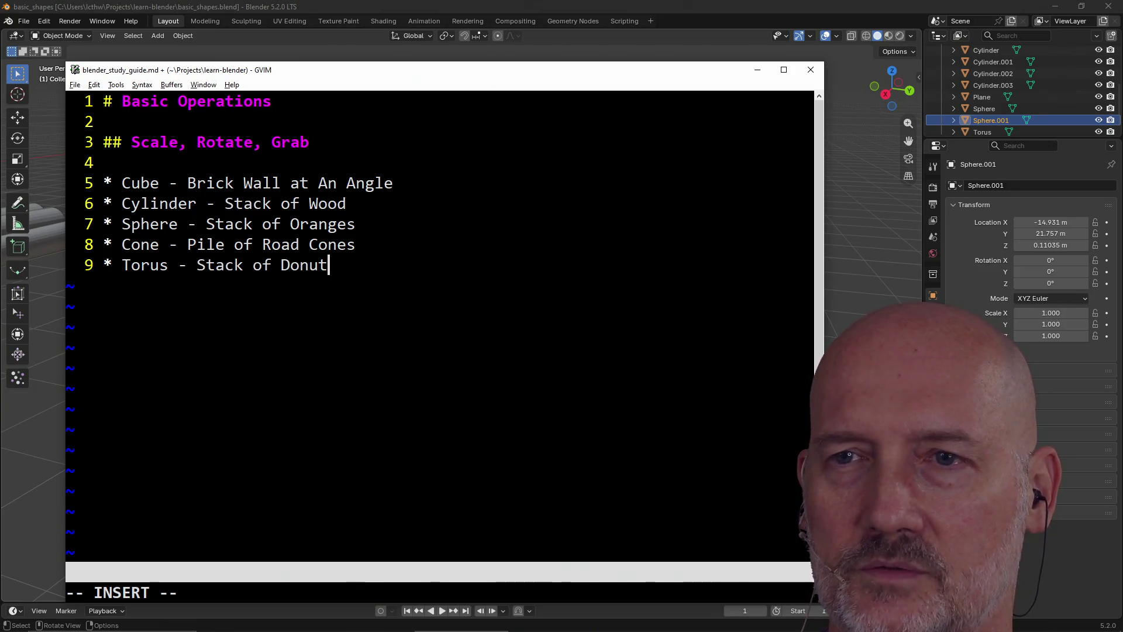
key(Return)
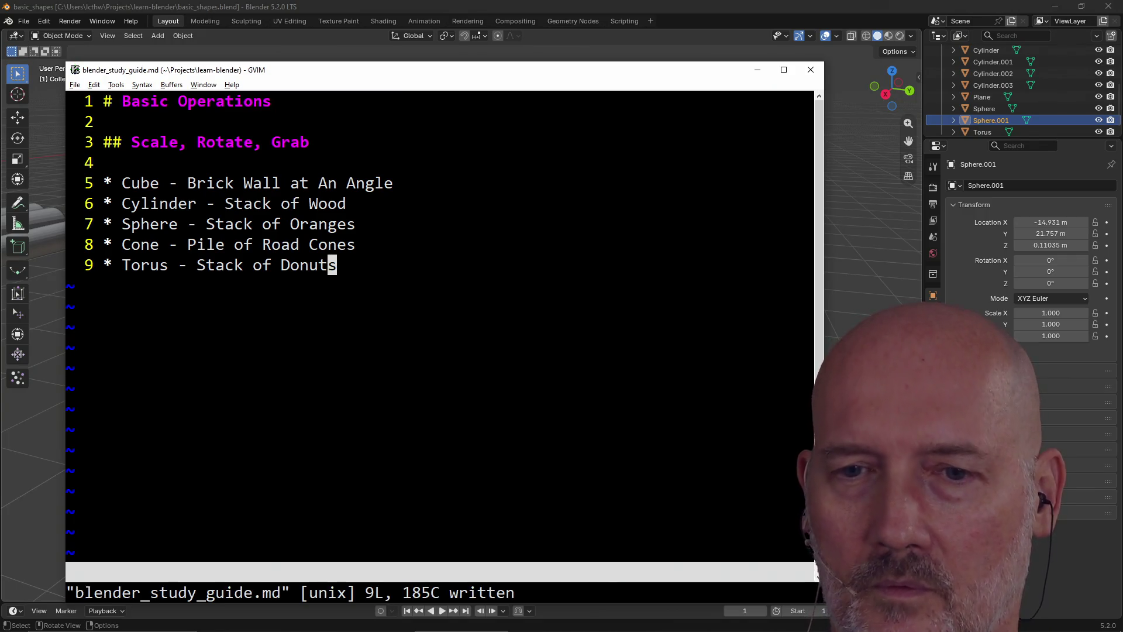
key(alt+Tab)
scroll(463, 315, down, 6)
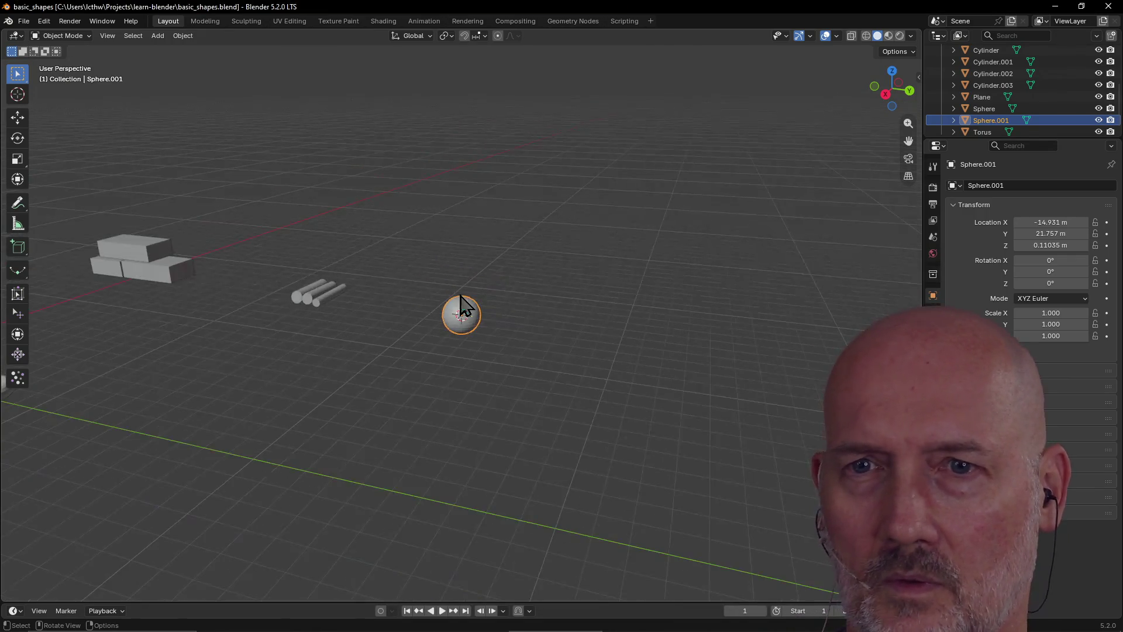
Scale Sphere.001 down to 0.314 on every axis
mouse_move(445, 307)
middle_down()
mouse_move(269, 279)
mouse_move(469, 321)
mouse_move(511, 297)
mouse_move(488, 291)
middle_up()
scroll(511, 297, up, 8)
scroll(511, 297, up, 2)
key(s)
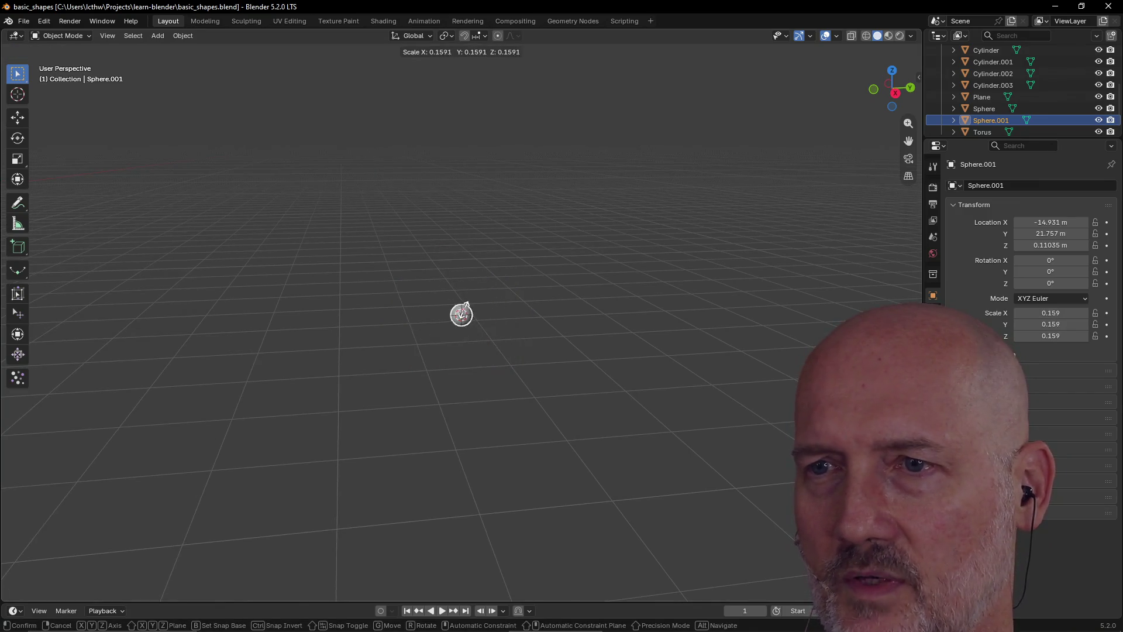
click(466, 310)
scroll(466, 315, up, 2)
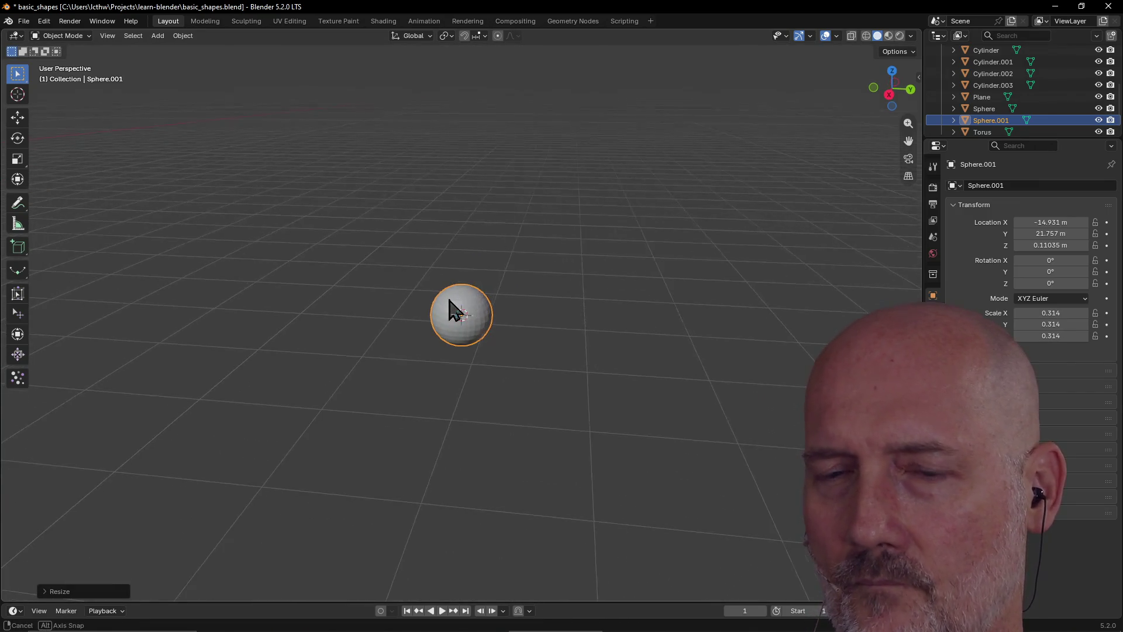
middle_drag(443, 310, 440, 315)
Briefly resize the timeline, reselect the small sphere, and orbit until the logs appear
mouse_move(231, 602)
mouse_down()
mouse_move(233, 575)
mouse_move(234, 587)
mouse_up()
mouse_move(234, 586)
mouse_down()
mouse_move(236, 574)
mouse_move(237, 614)
mouse_up()
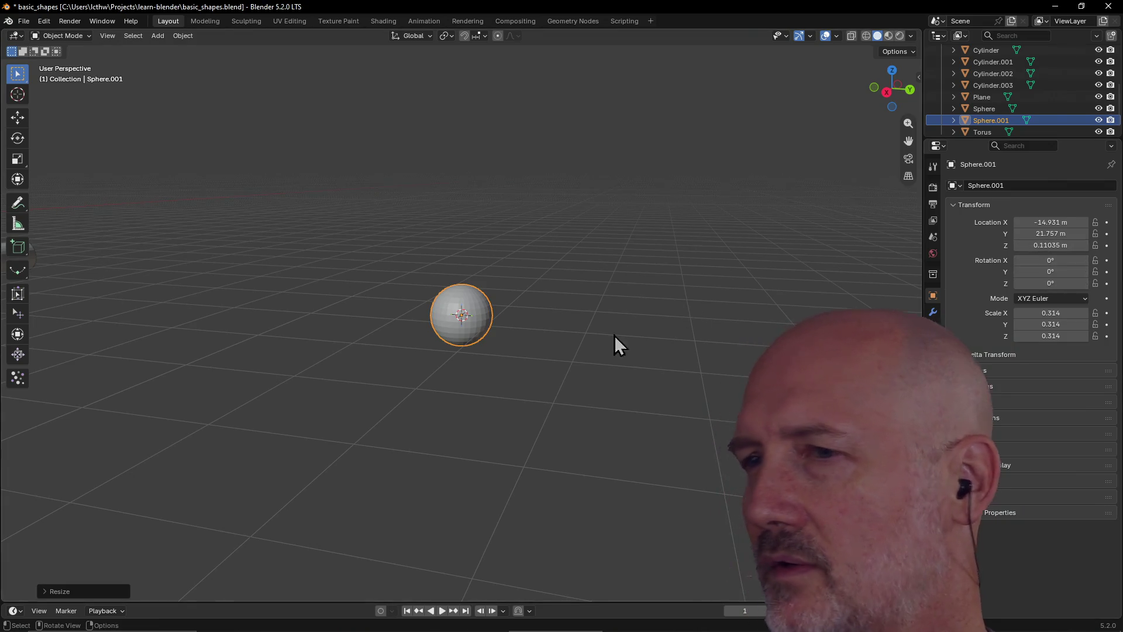
click(481, 320)
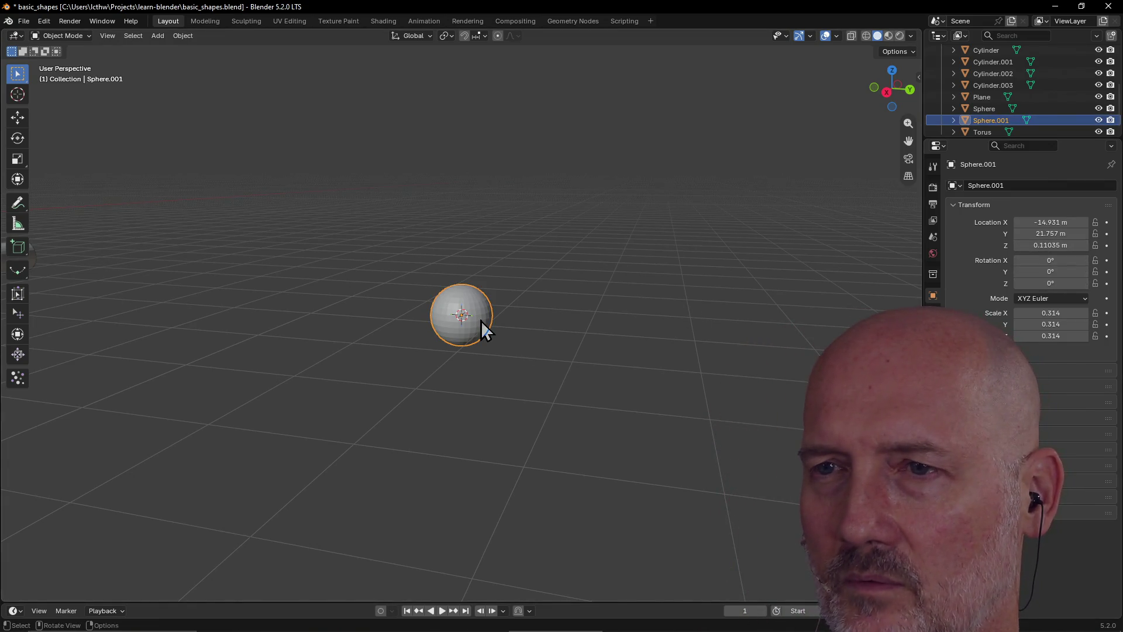
scroll(481, 321, up, 5)
mouse_move(480, 321)
middle_down()
mouse_move(370, 350)
mouse_move(397, 354)
middle_up()
scroll(407, 352, up, 2)
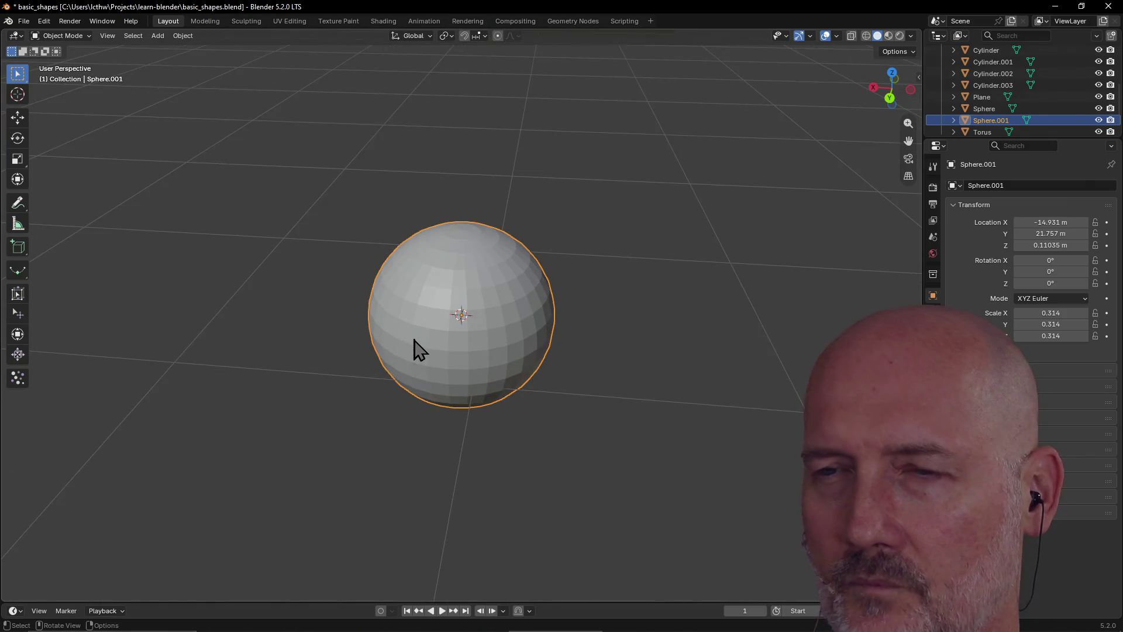
scroll(414, 339, down, 2)
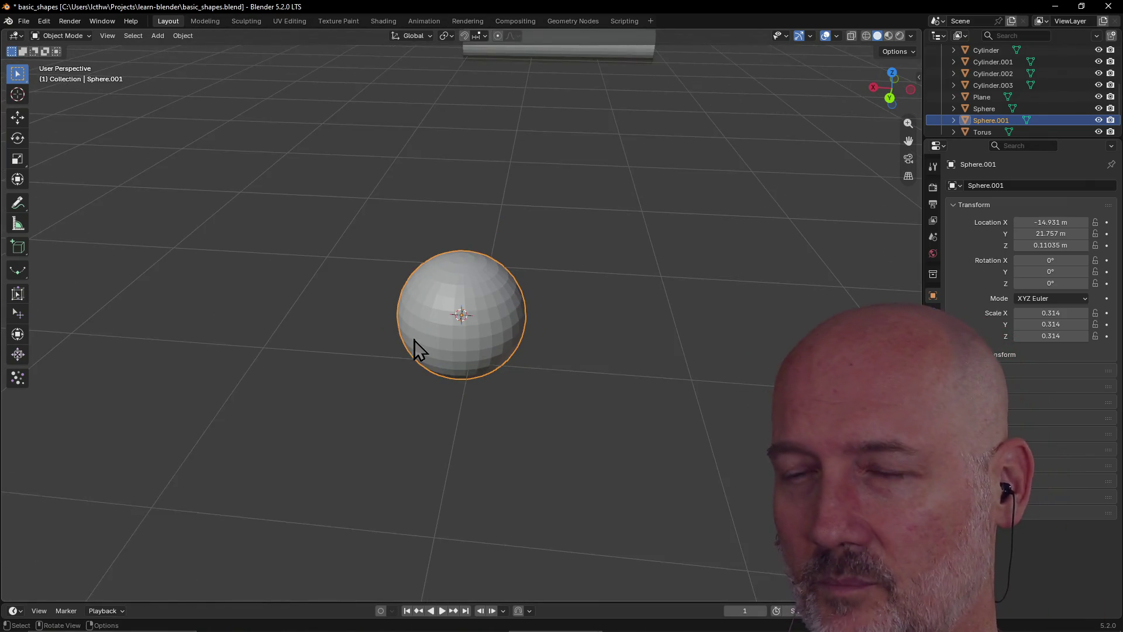
middle_drag(413, 339, 489, 332)
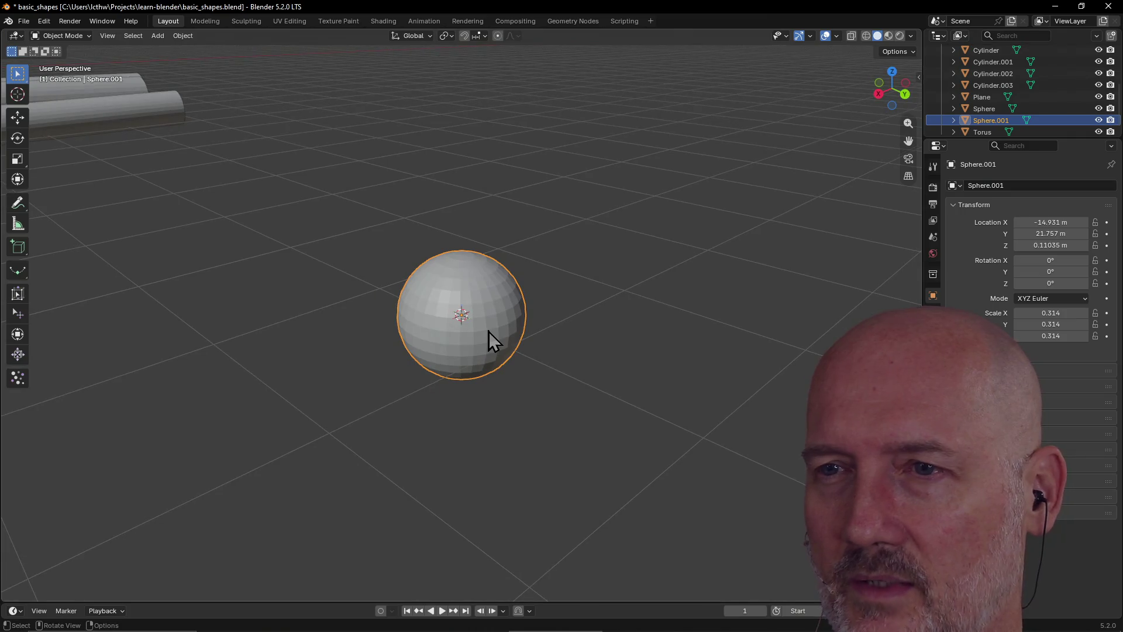
scroll(489, 331, up, 3)
scroll(489, 331, down, 2)
mouse_move(488, 331)
middle_down()
mouse_move(583, 316)
mouse_move(534, 332)
mouse_move(501, 329)
mouse_move(528, 321)
mouse_move(484, 322)
mouse_move(589, 316)
mouse_move(532, 325)
middle_up()
scroll(535, 317, down, 4)
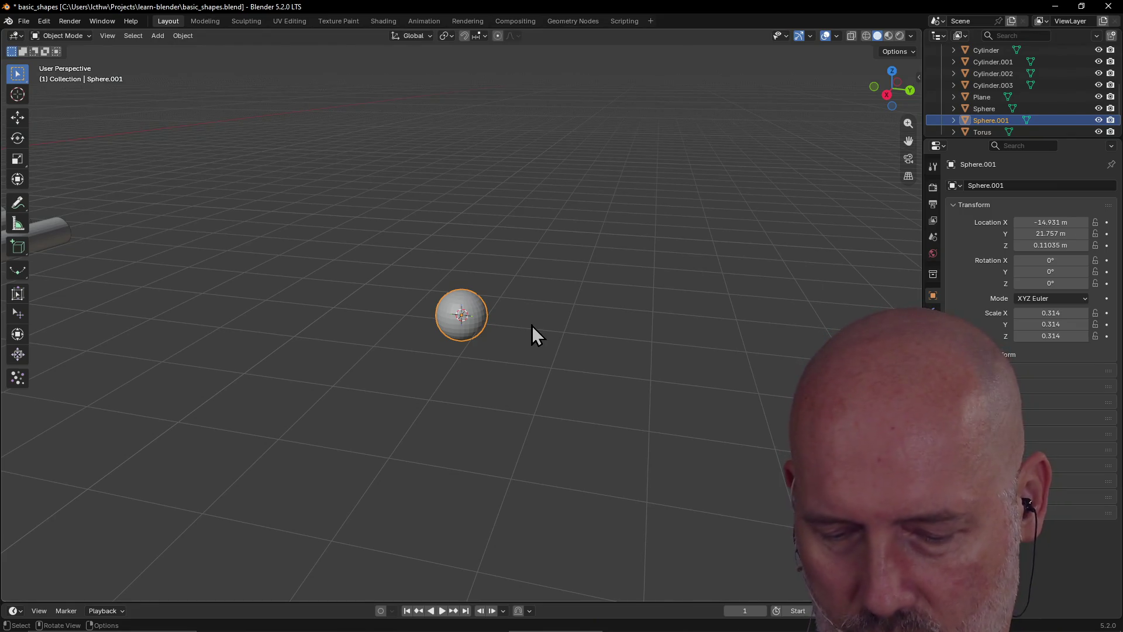
Add a UV sphere and scale it to 0.313
key(shift+a)
mouse_move(532, 325)
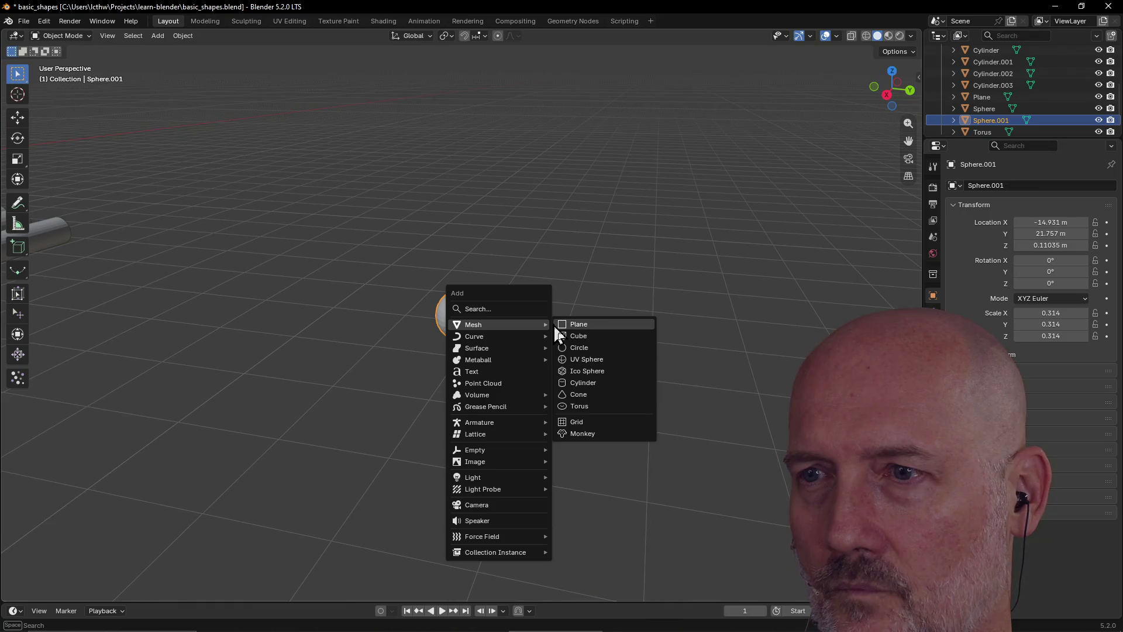
click(567, 357)
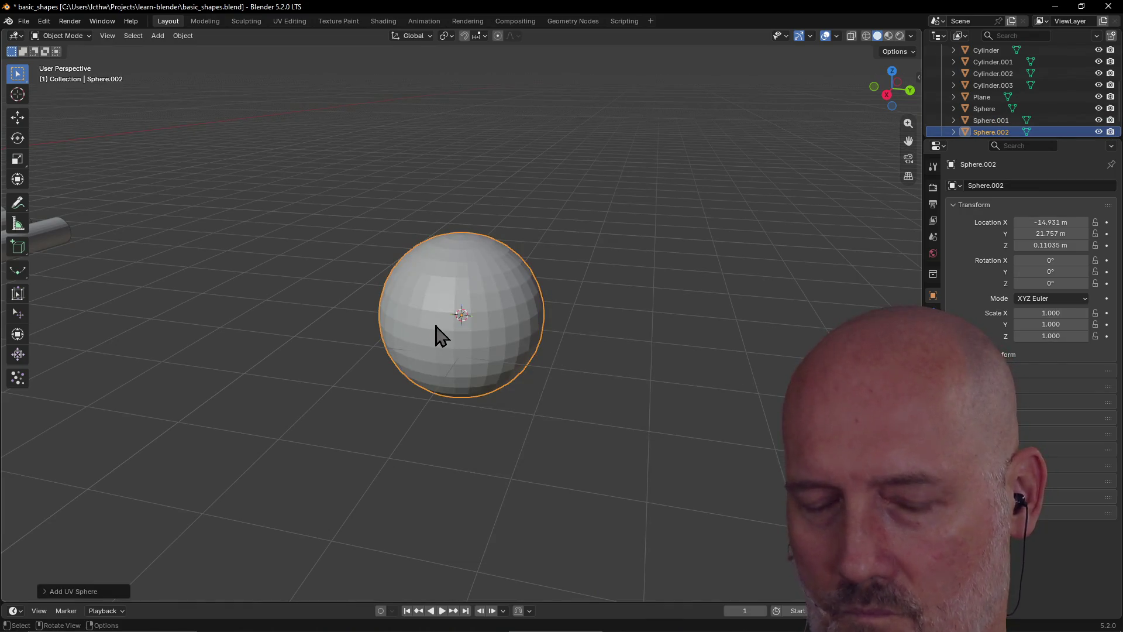
key(g)
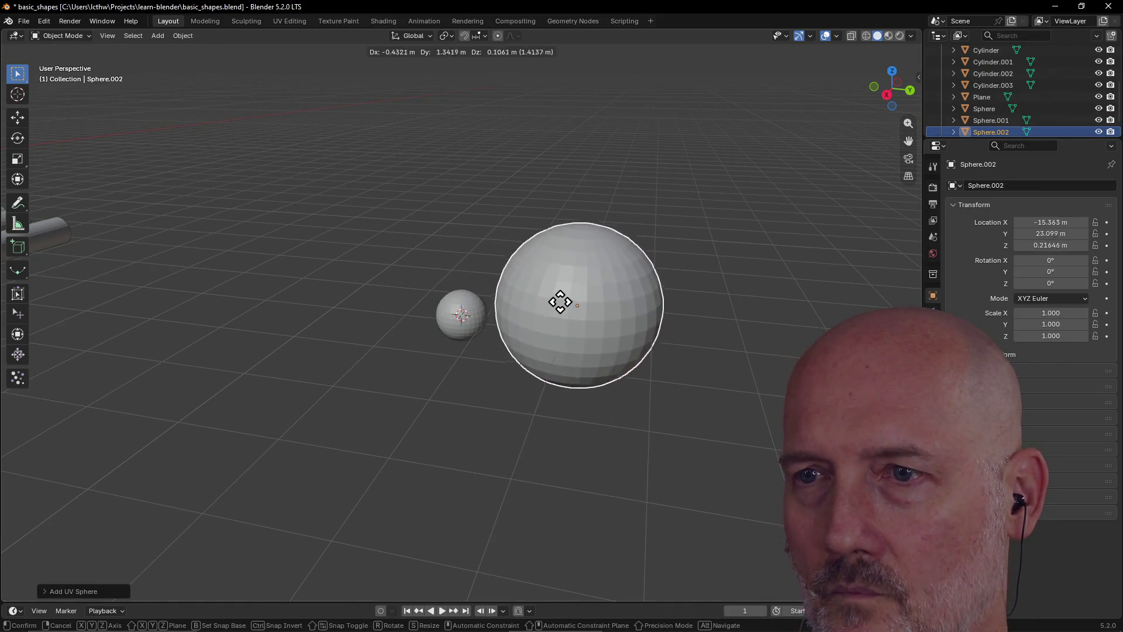
click(561, 302)
mouse_move(559, 311)
middle_down()
mouse_move(441, 359)
mouse_move(493, 335)
middle_up()
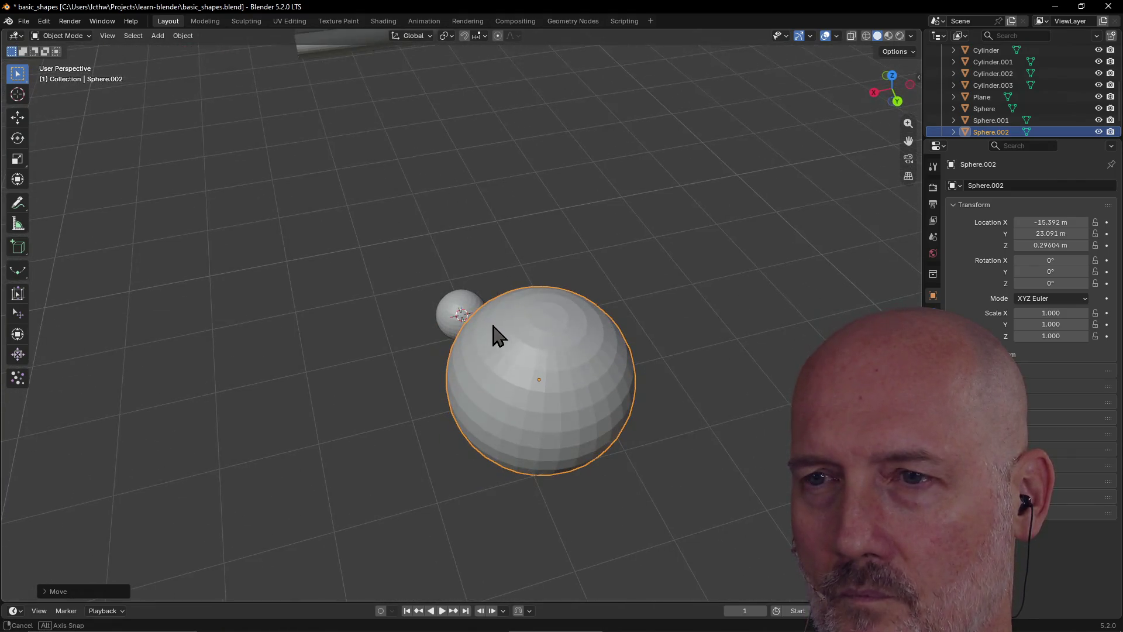
key(s)
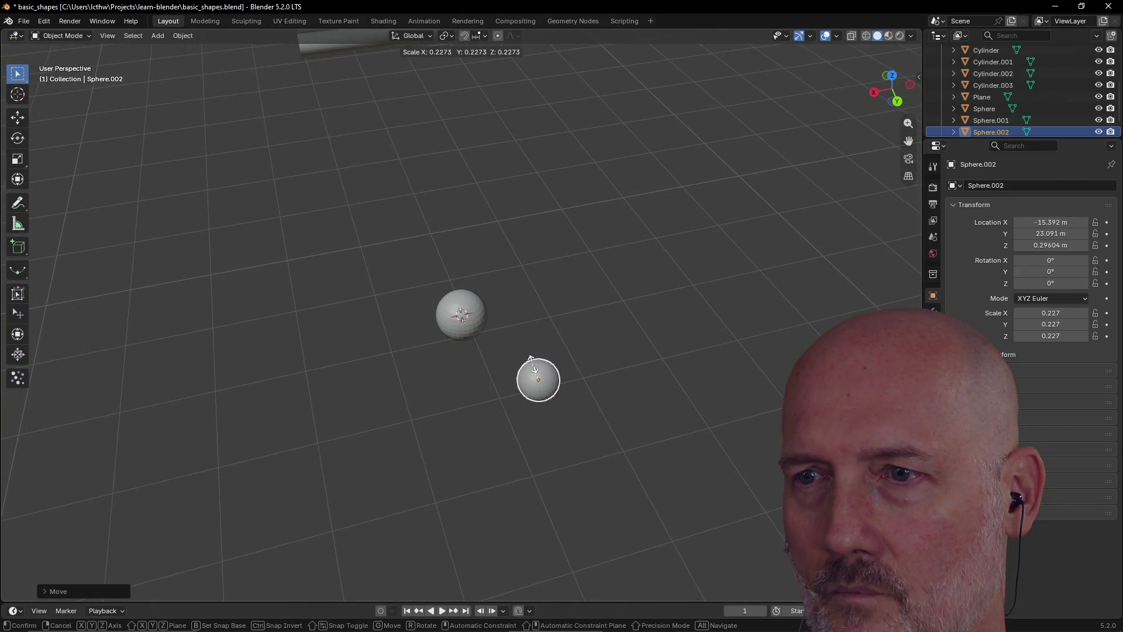
click(524, 364)
Move the new sphere toward Sphere.001 and adjust both spheres' heights along Z
key(g)
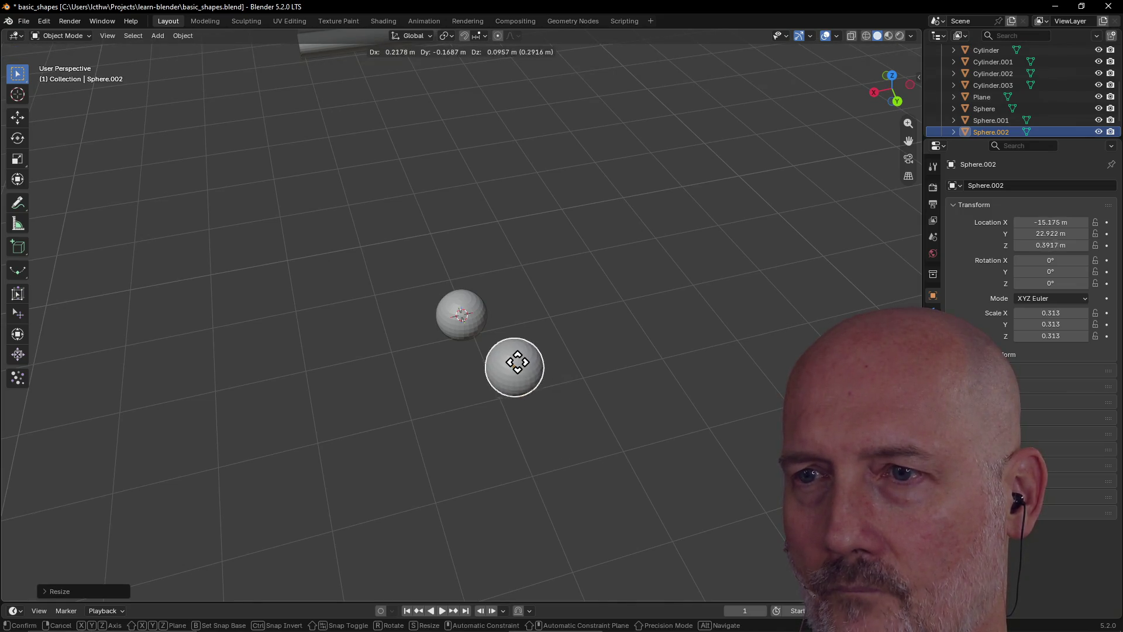
click(505, 354)
middle_drag(506, 356, 611, 328)
scroll(612, 327, up, 4)
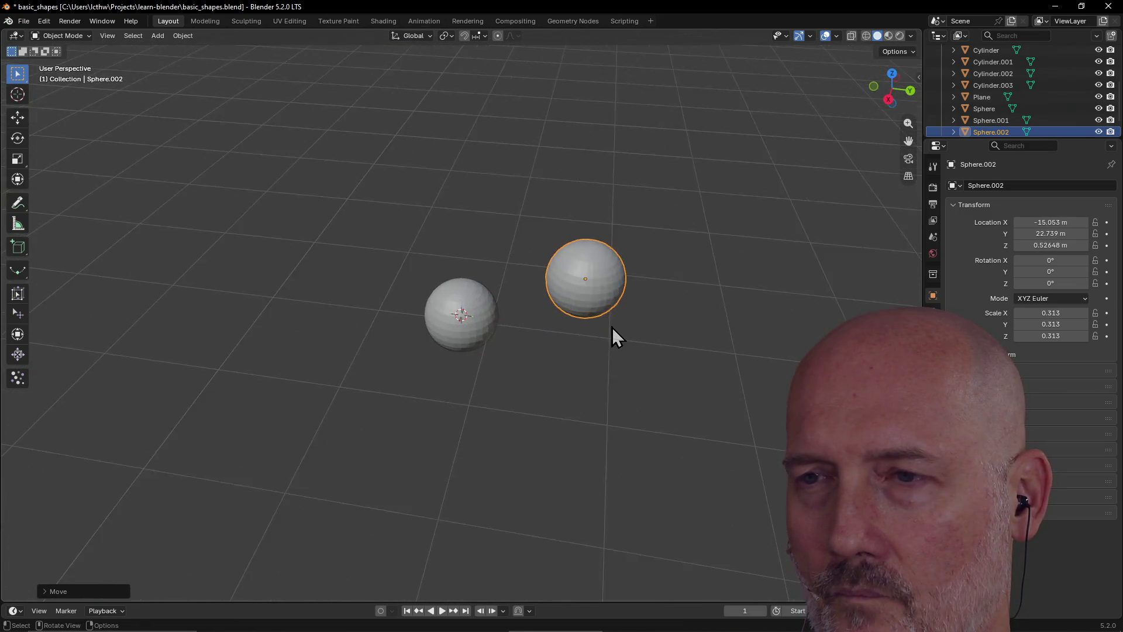
key(g)
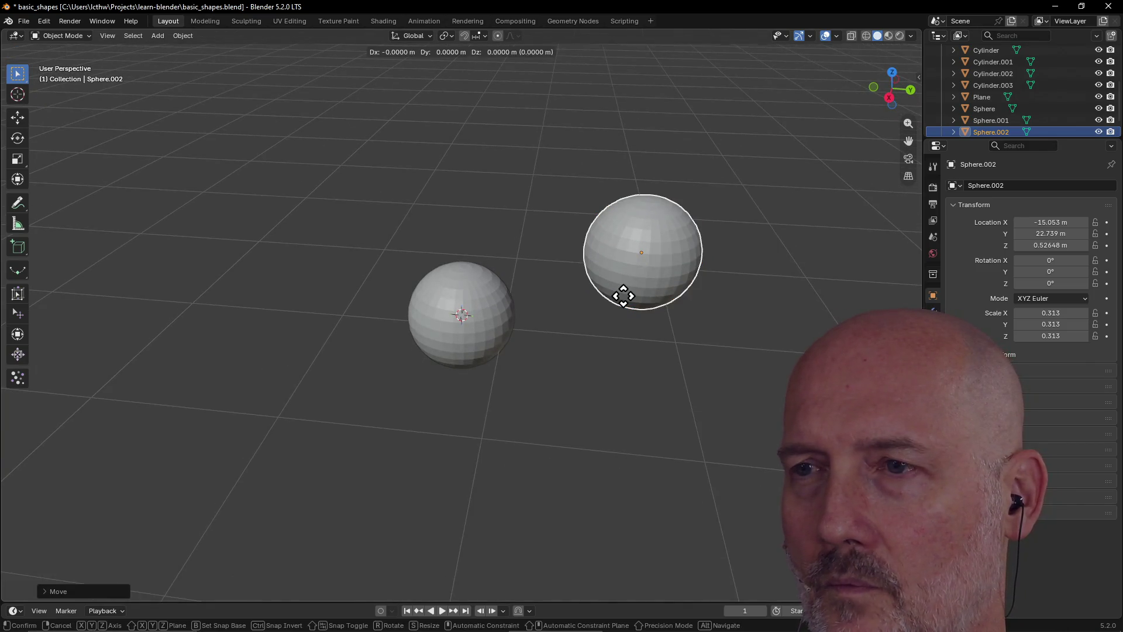
key(z)
click(621, 361)
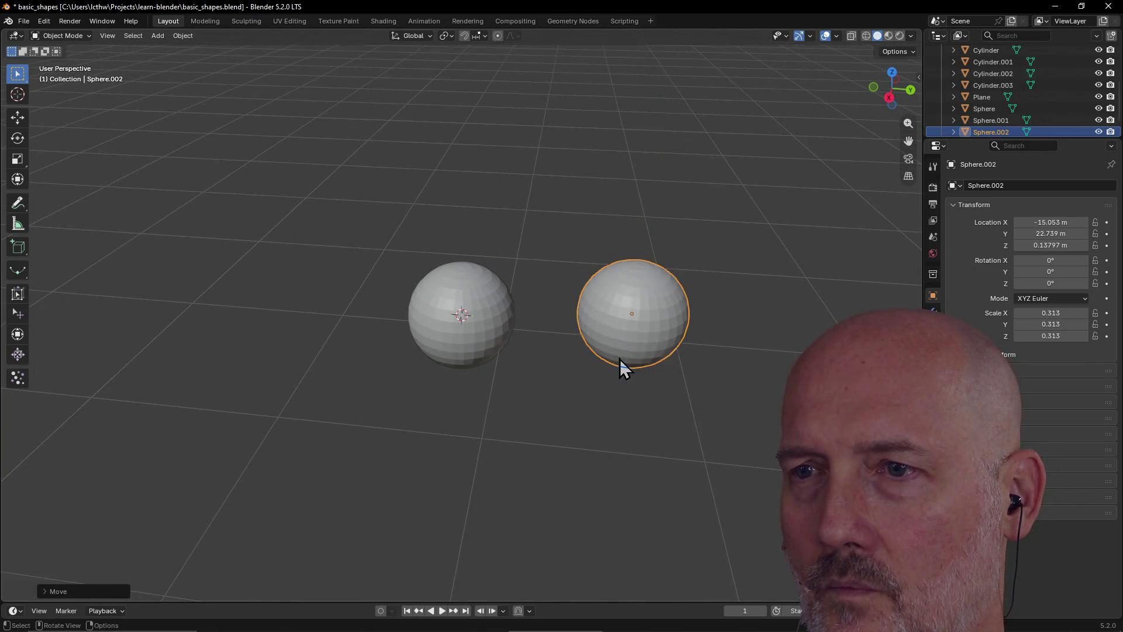
click(461, 358)
key(g)
key(z)
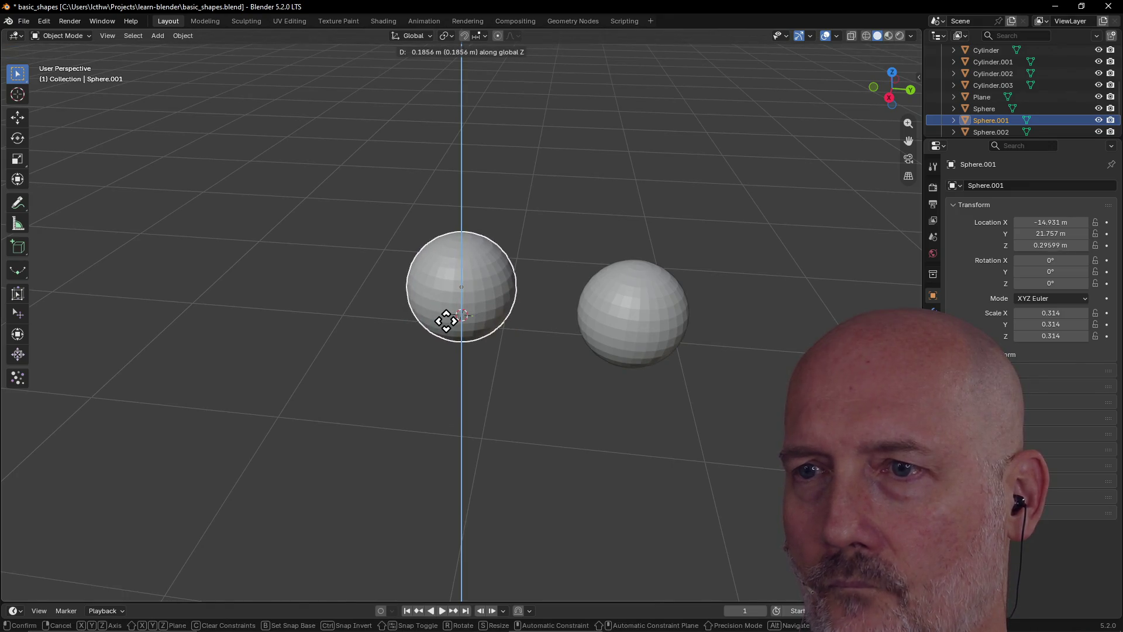
click(488, 338)
Nudge Sphere.002 along Z, X and Y to rest beside Sphere.001 at X -15.222, Y 22.377, Z 0.20815 m
click(650, 336)
key(g)
key(z)
click(618, 323)
key(g)
key(x)
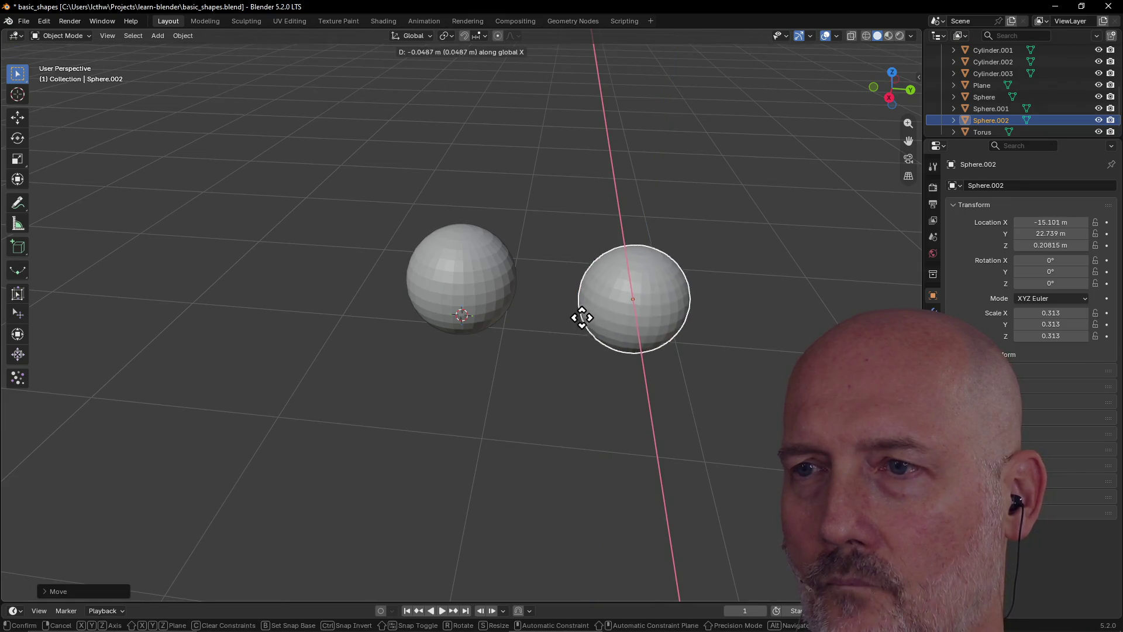
click(570, 314)
key(g)
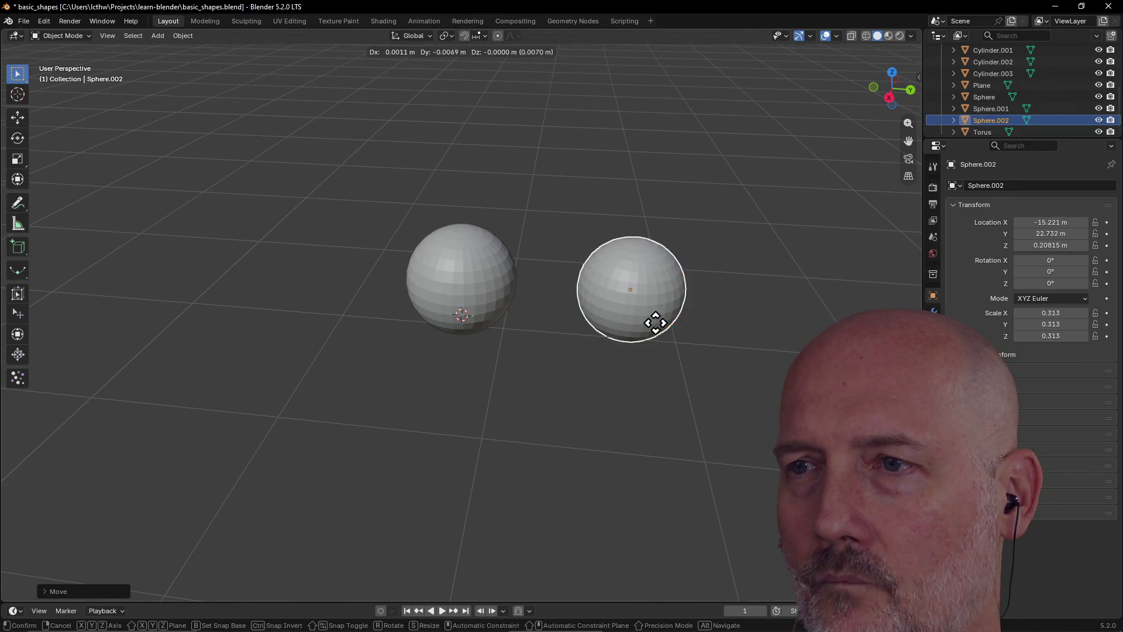
key(y)
click(596, 319)
mouse_move(690, 280)
middle_down()
mouse_move(570, 280)
mouse_move(698, 254)
mouse_move(676, 276)
middle_up()
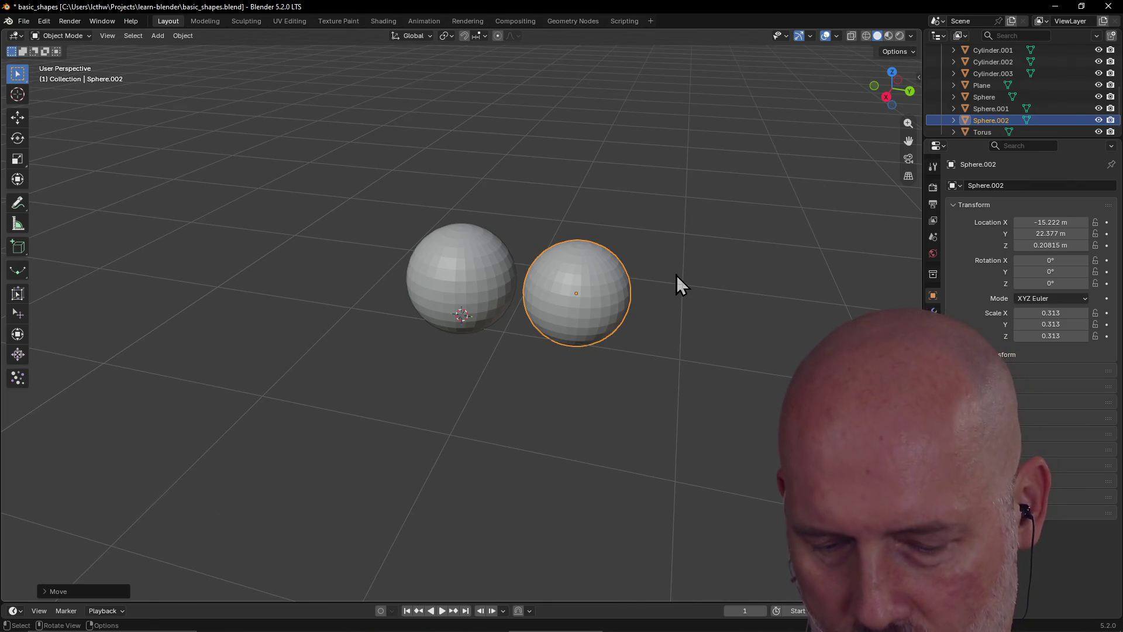
key(shift+a)
Add a third UV sphere and slide it along Y toward the other spheres
mouse_move(669, 282)
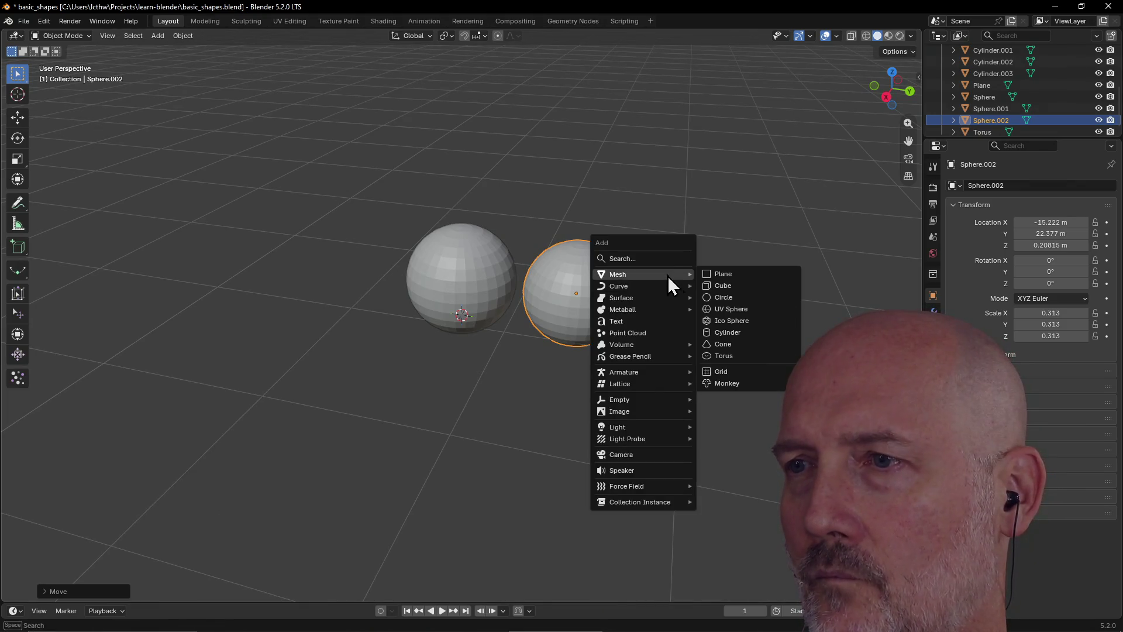
click(754, 313)
scroll(573, 331, down, 4)
mouse_move(573, 331)
middle_down()
mouse_move(743, 335)
mouse_move(486, 315)
middle_up()
key(g)
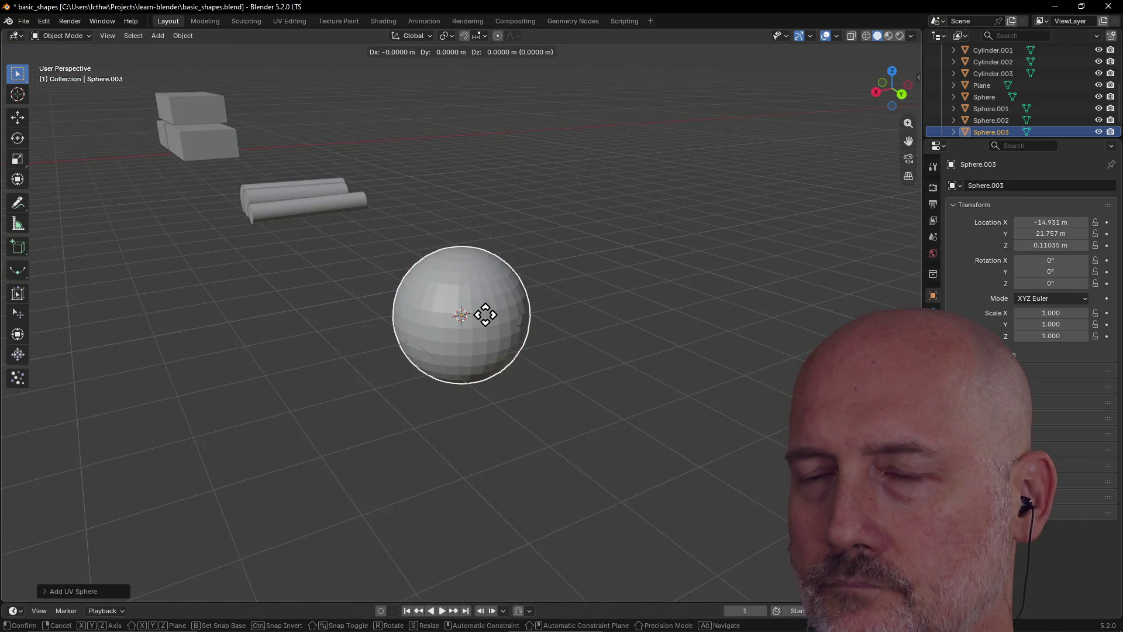
key(y)
click(620, 350)
Shrink the third sphere to about 0.335 scale and set it atop the two base spheres
mouse_move(622, 351)
middle_down()
mouse_move(629, 395)
mouse_move(644, 391)
middle_up()
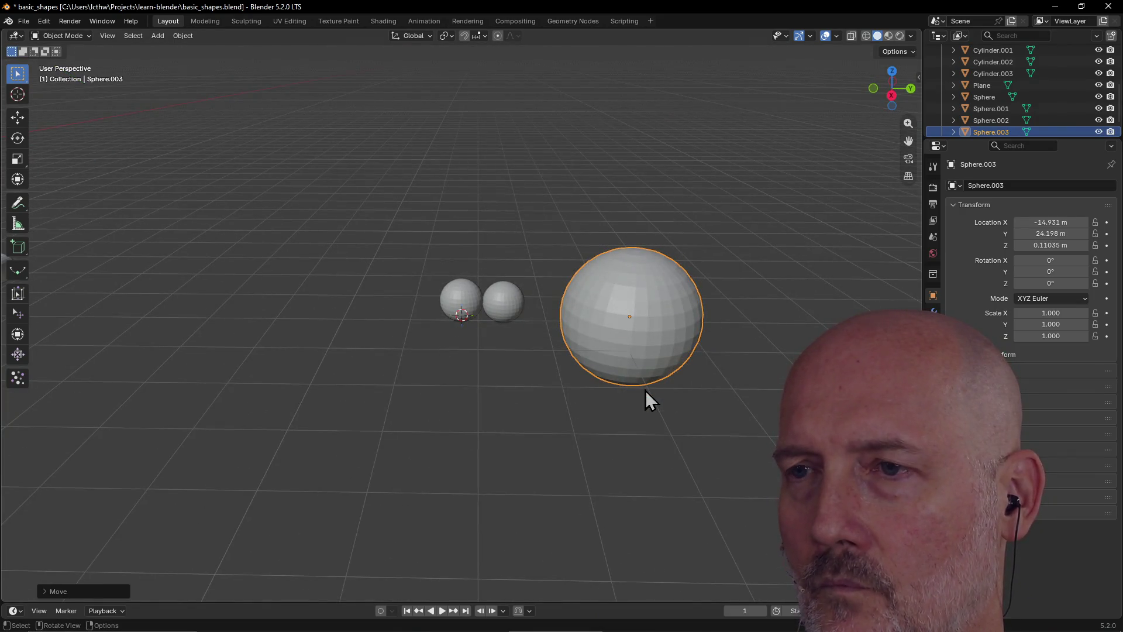
key(s)
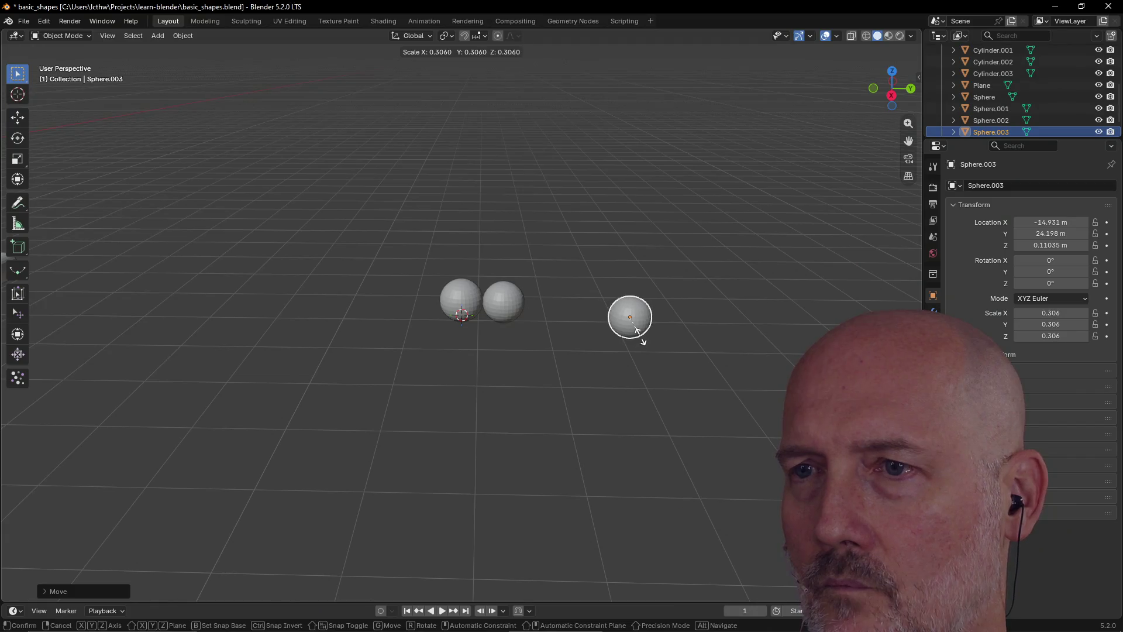
click(642, 347)
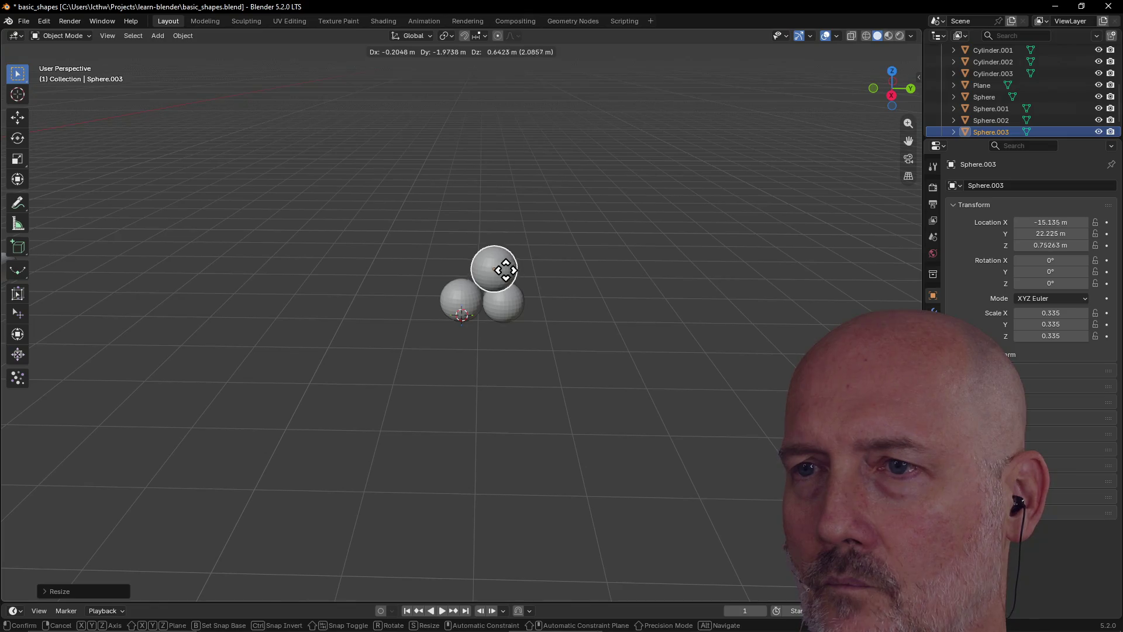
click(498, 268)
mouse_move(498, 267)
middle_down()
mouse_move(336, 287)
mouse_move(529, 258)
mouse_move(459, 261)
mouse_move(519, 244)
middle_up()
scroll(336, 285, up, 3)
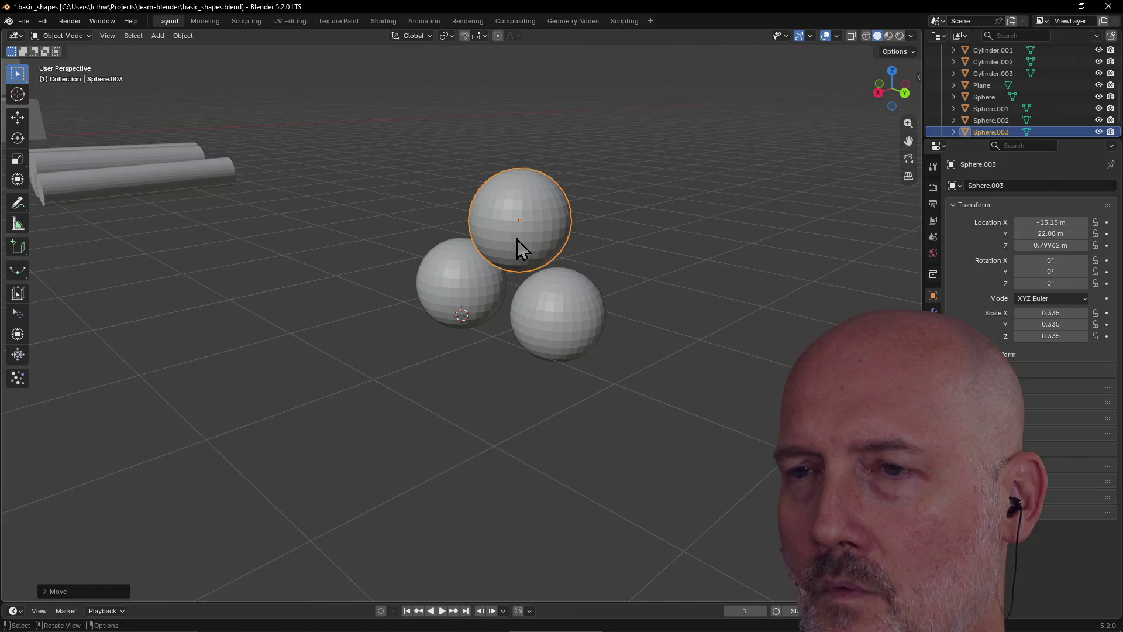
Nudge Sphere.003 so it rests snugly at Z 0.78525 m, keeping it rather than deleting it
key(x)
click(551, 240)
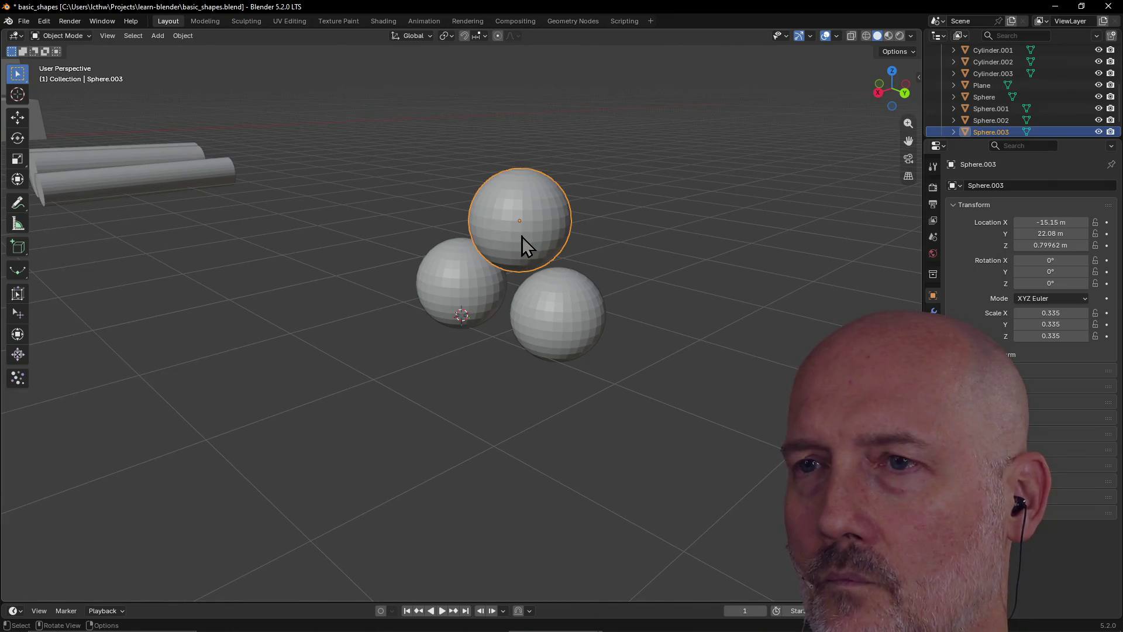
key(g)
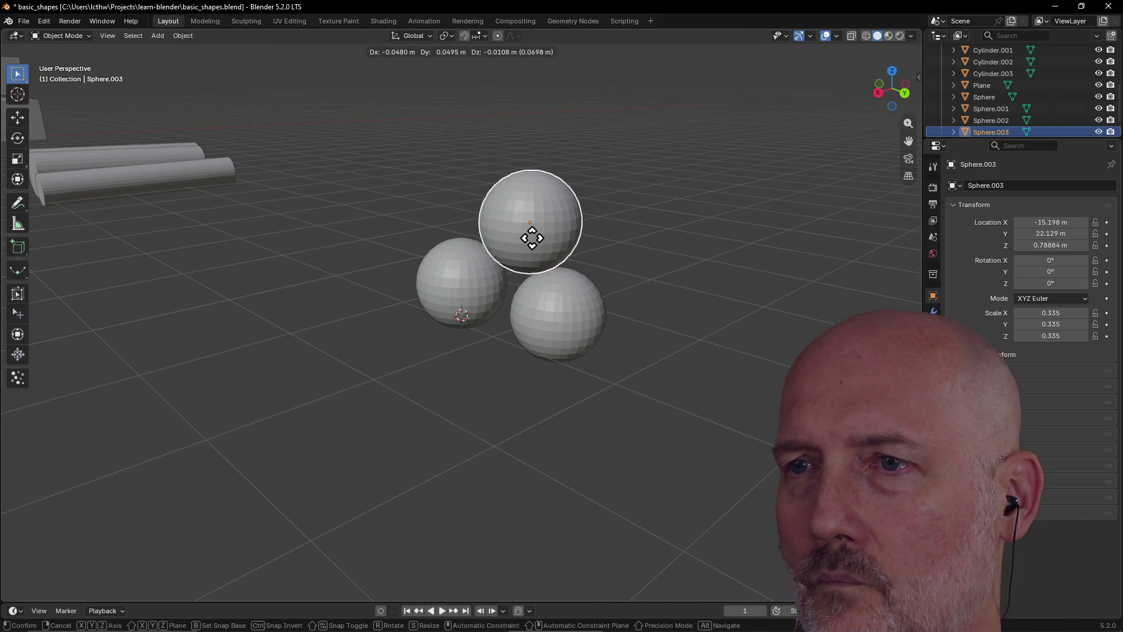
click(530, 237)
mouse_move(528, 237)
middle_down()
mouse_move(398, 247)
mouse_move(258, 233)
mouse_move(301, 228)
mouse_move(286, 281)
middle_up()
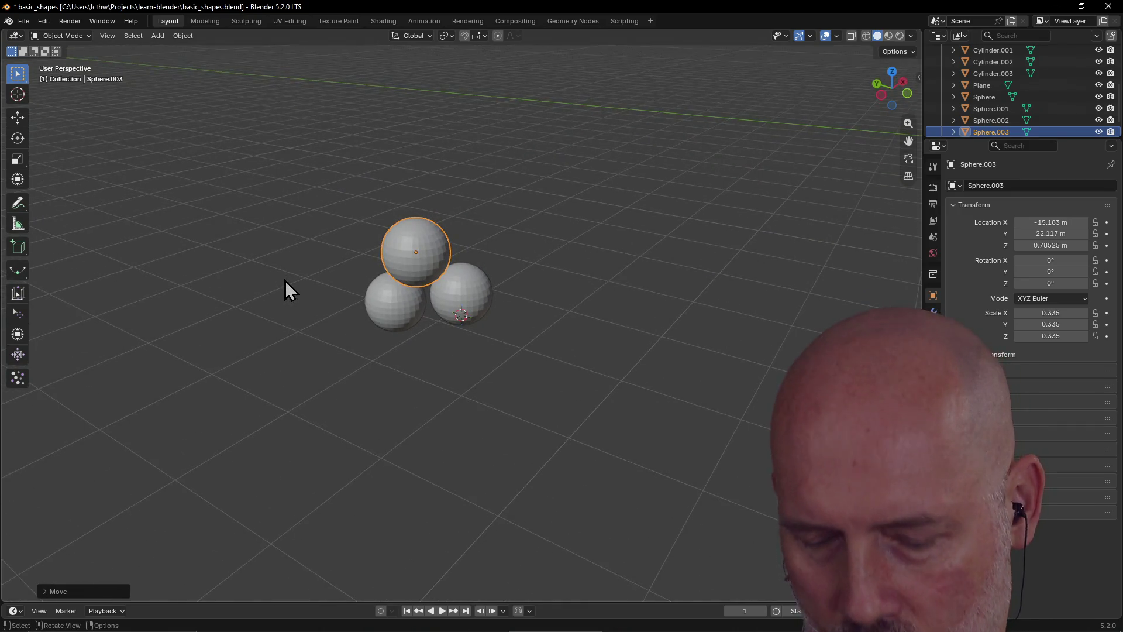
key(shift+a)
Add a new UV sphere away from the pile and shrink it to 0.382 scale
mouse_move(250, 292)
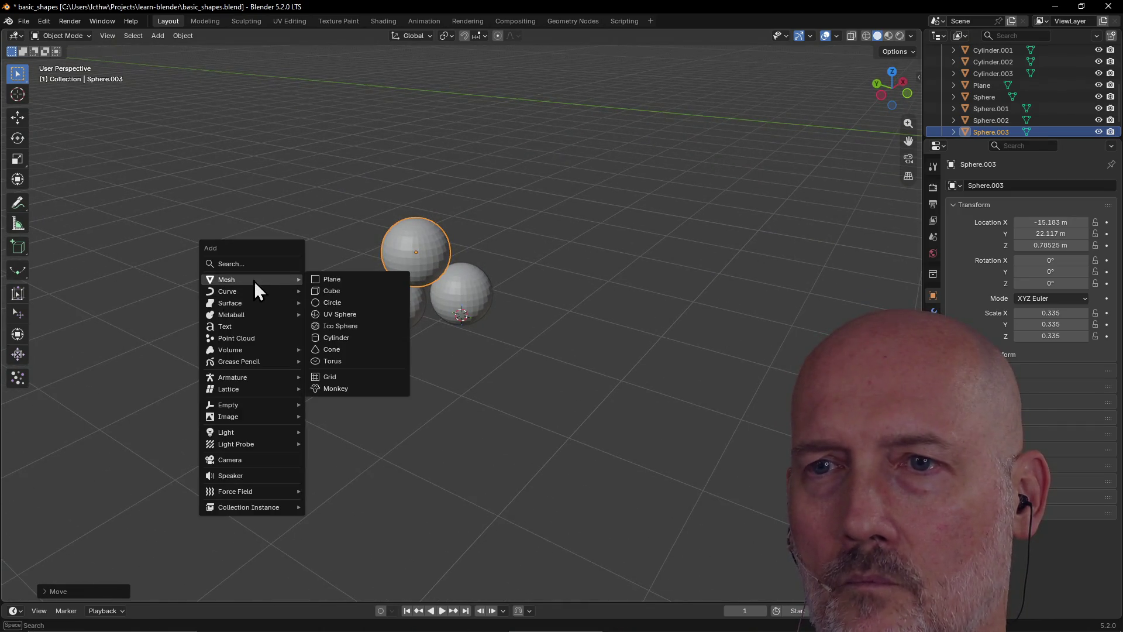
click(328, 315)
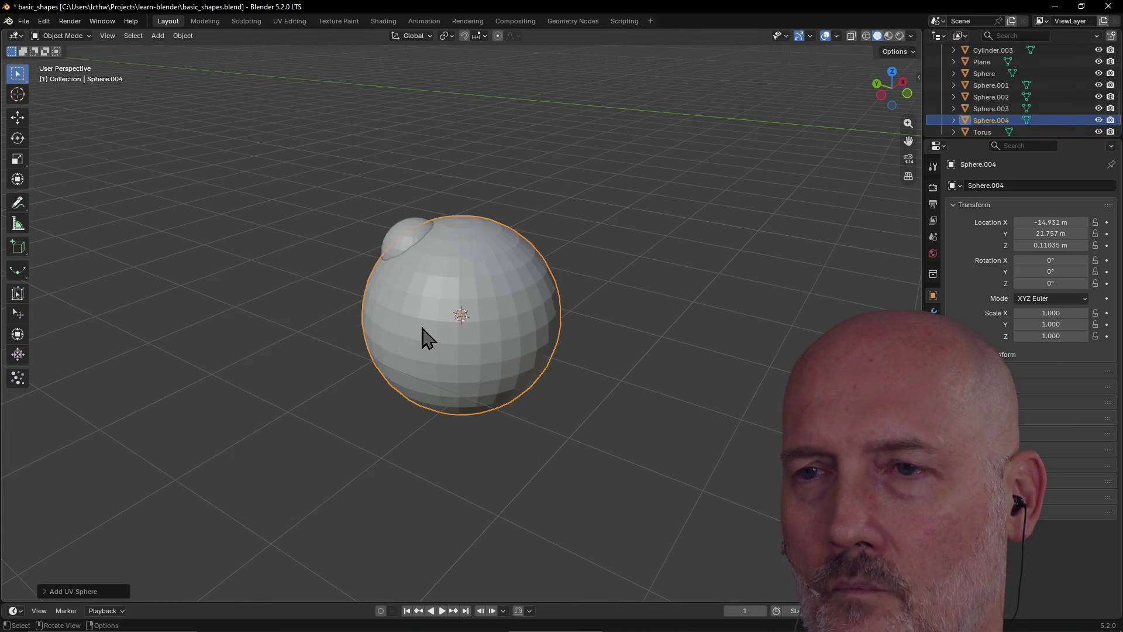
key(g)
click(565, 409)
middle_drag(568, 410, 607, 398)
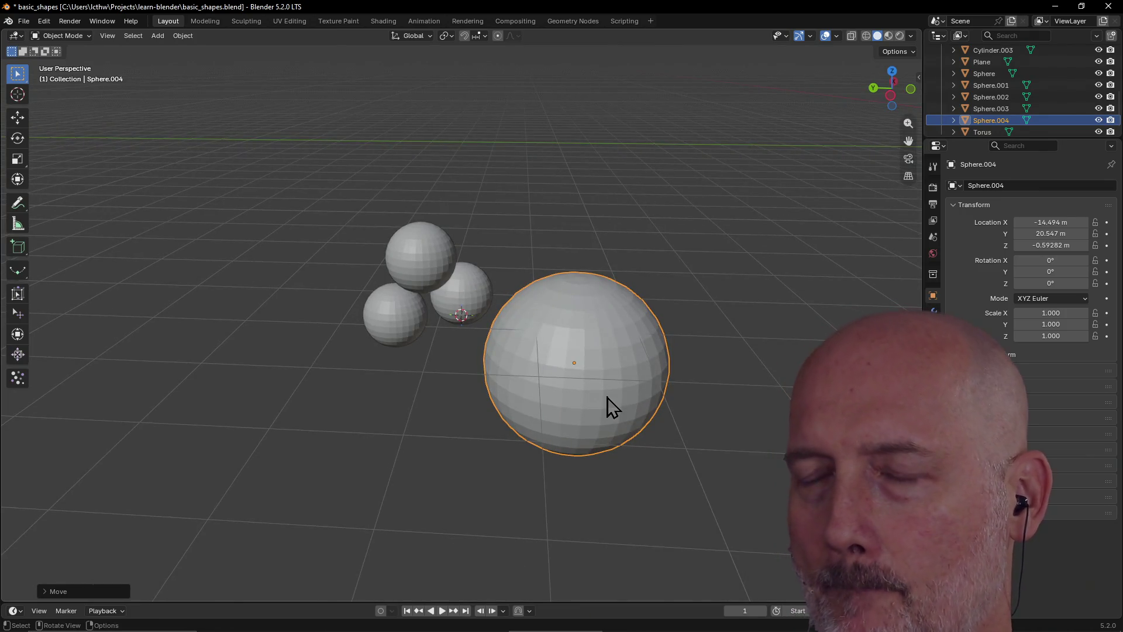
key(s)
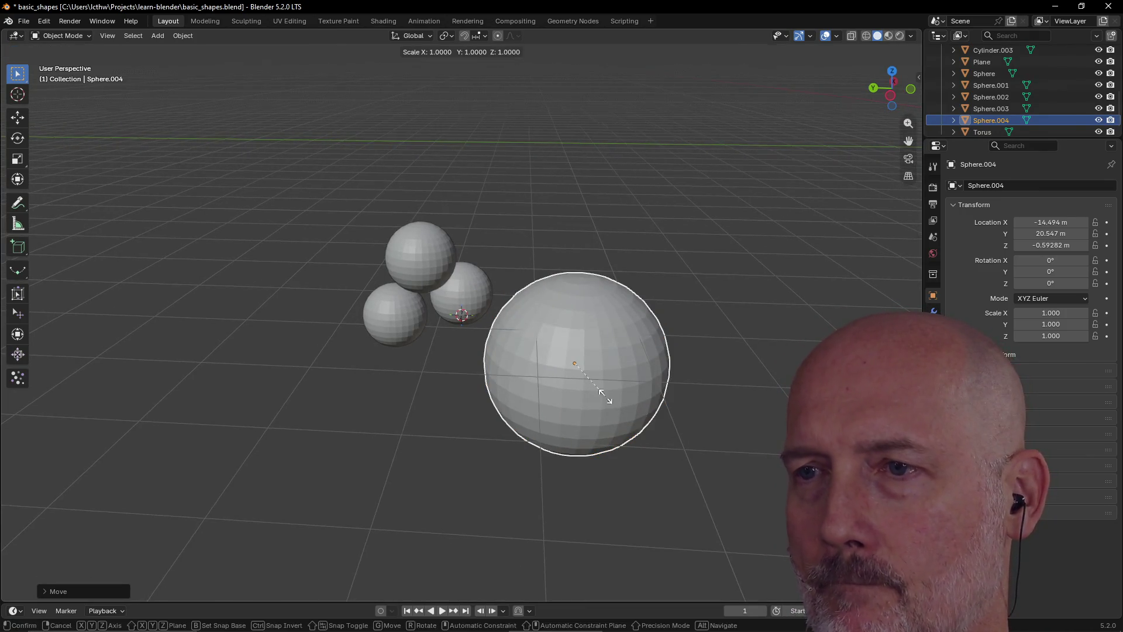
click(582, 376)
Raise the new sphere vertically off the ground, keeping it after the delete prompts
key(g)
key(z)
click(591, 290)
mouse_move(591, 291)
middle_down()
mouse_move(528, 266)
mouse_move(546, 275)
middle_up()
key(x)
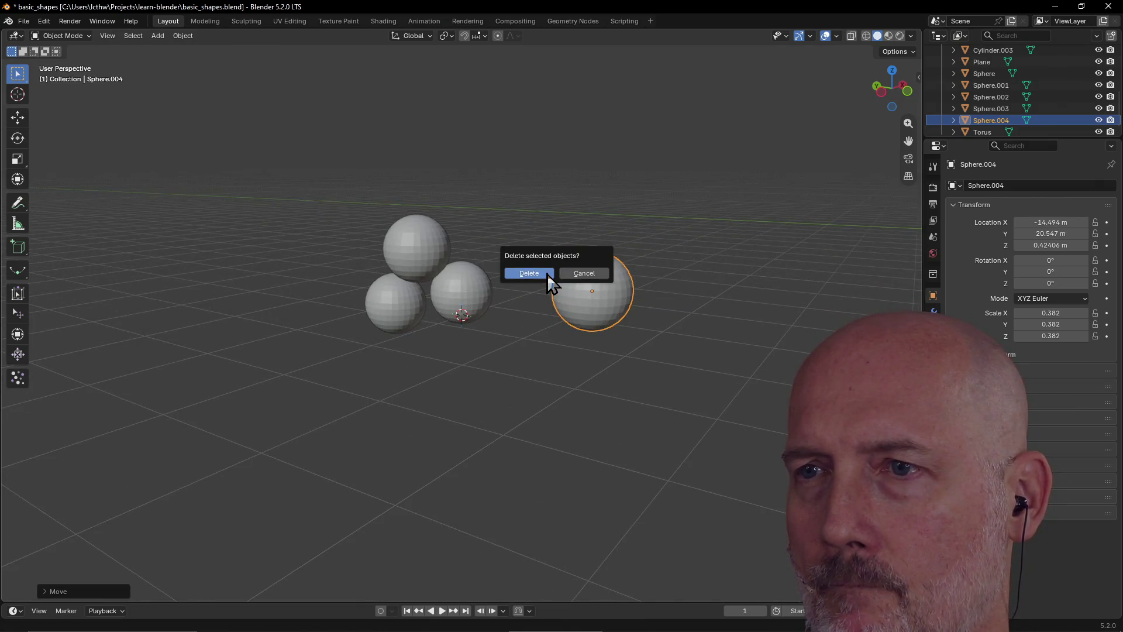
click(582, 273)
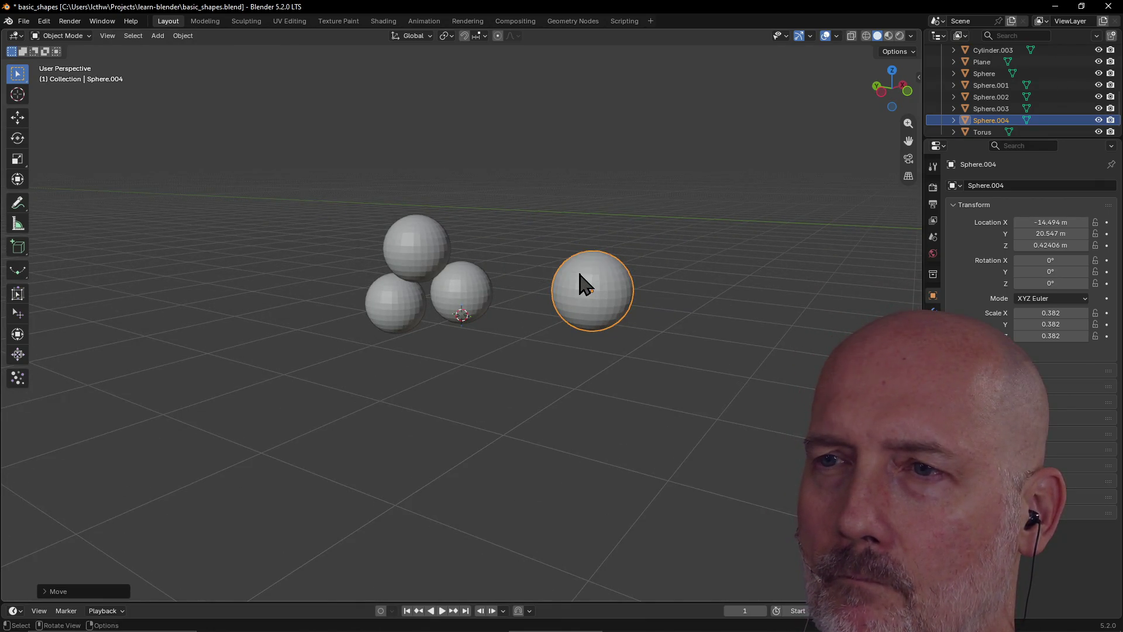
key(x)
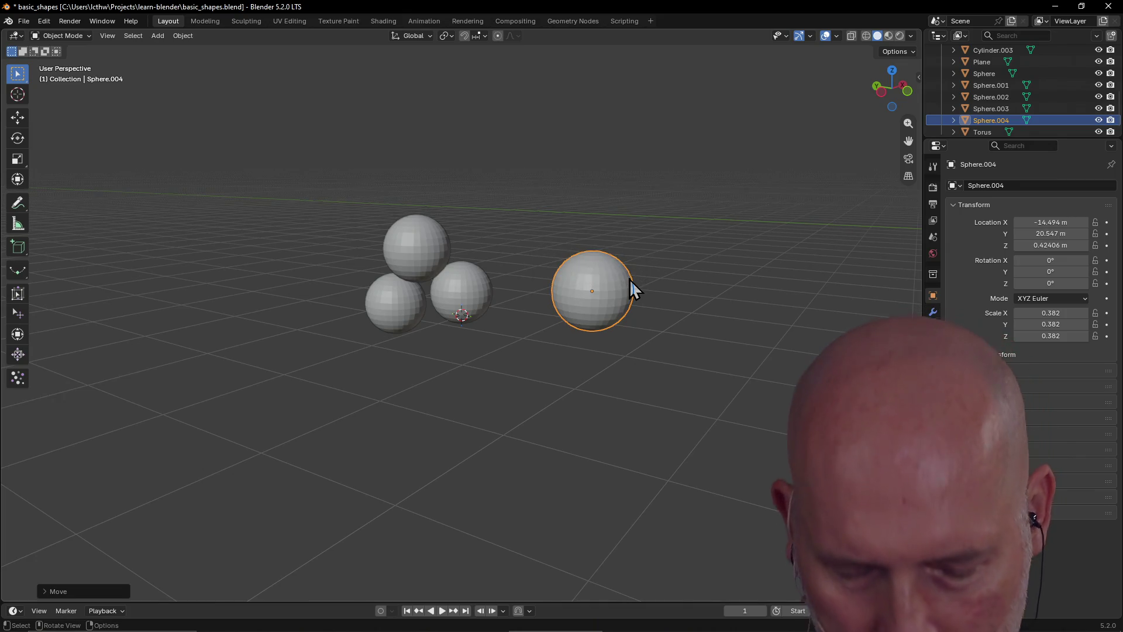
key(x)
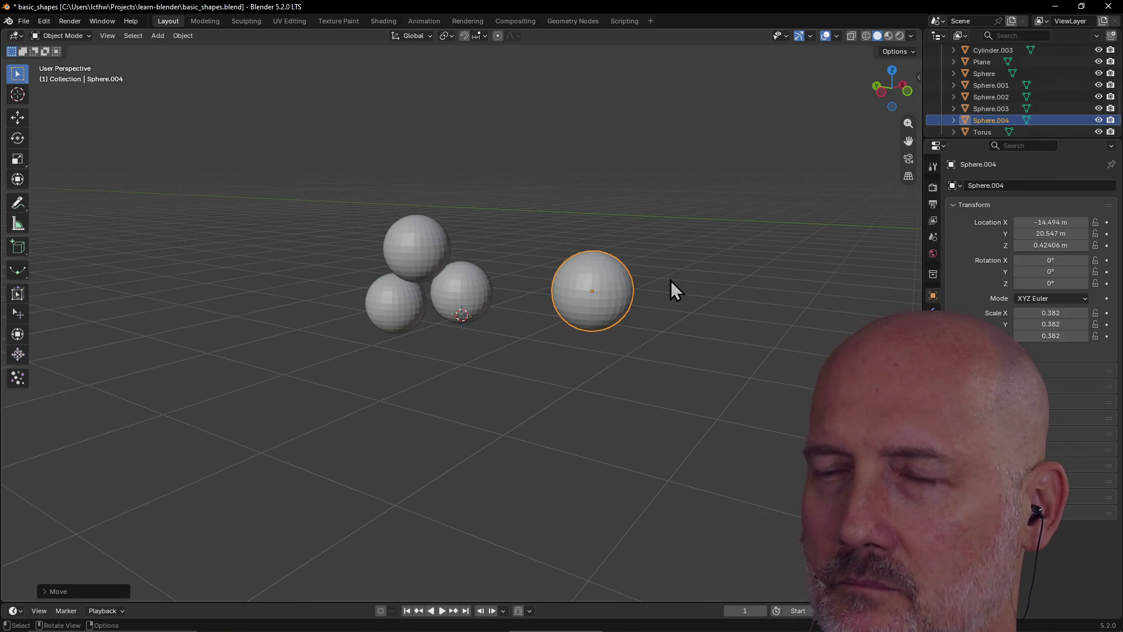
Move the new sphere next to the other spheres, further left and higher
key(g)
click(493, 296)
mouse_move(494, 296)
middle_down()
mouse_move(345, 328)
mouse_move(426, 351)
mouse_move(427, 370)
mouse_move(440, 349)
middle_up()
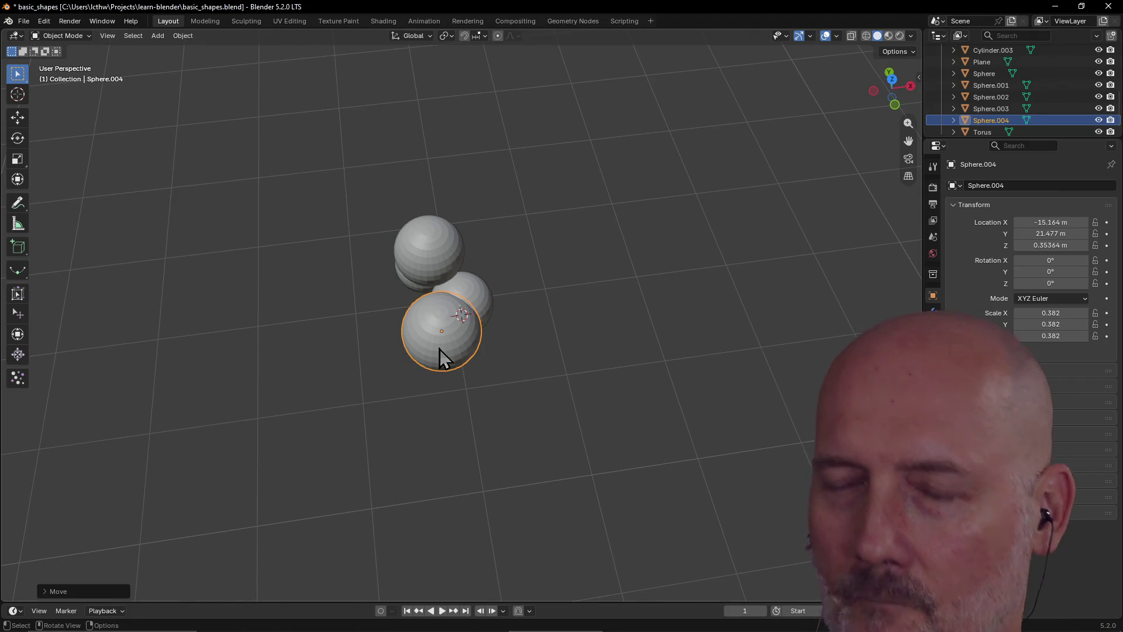
key(x)
click(476, 353)
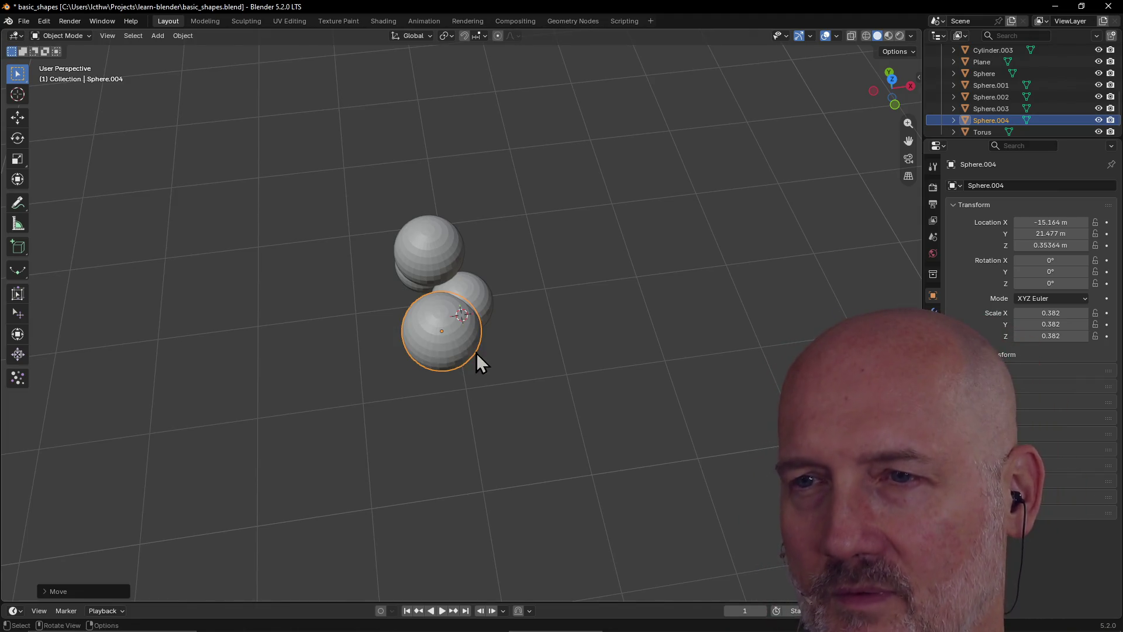
key(g)
click(386, 329)
mouse_move(385, 321)
middle_down()
mouse_move(499, 268)
mouse_move(538, 267)
mouse_move(534, 253)
middle_up()
Shrink the new sphere to 0.279 scale and nudge it into position
key(s)
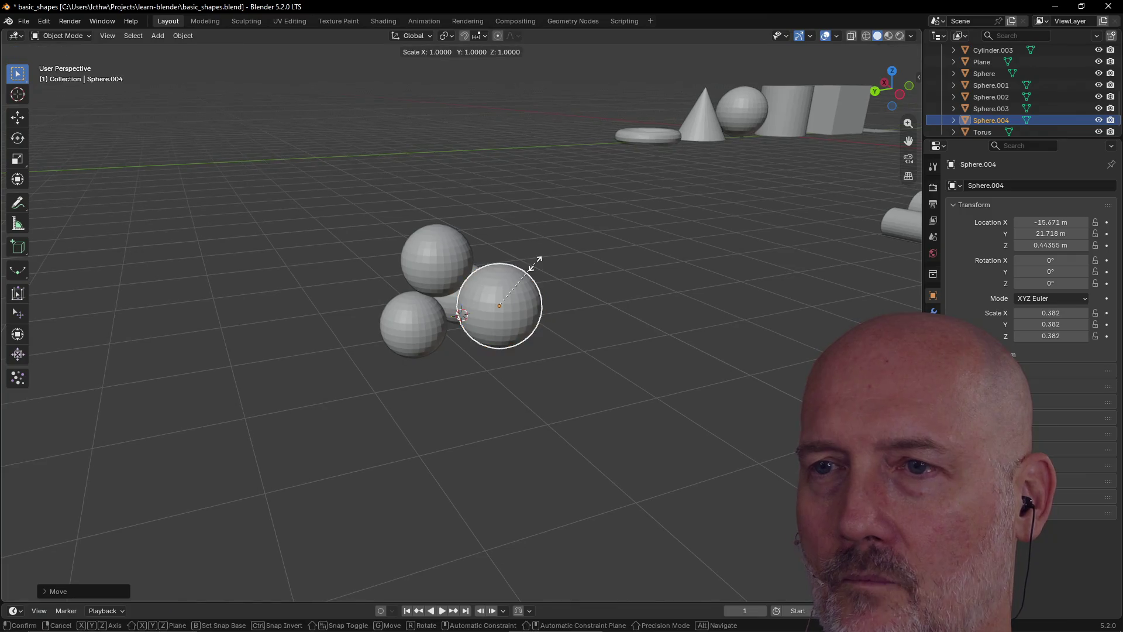
click(526, 274)
key(g)
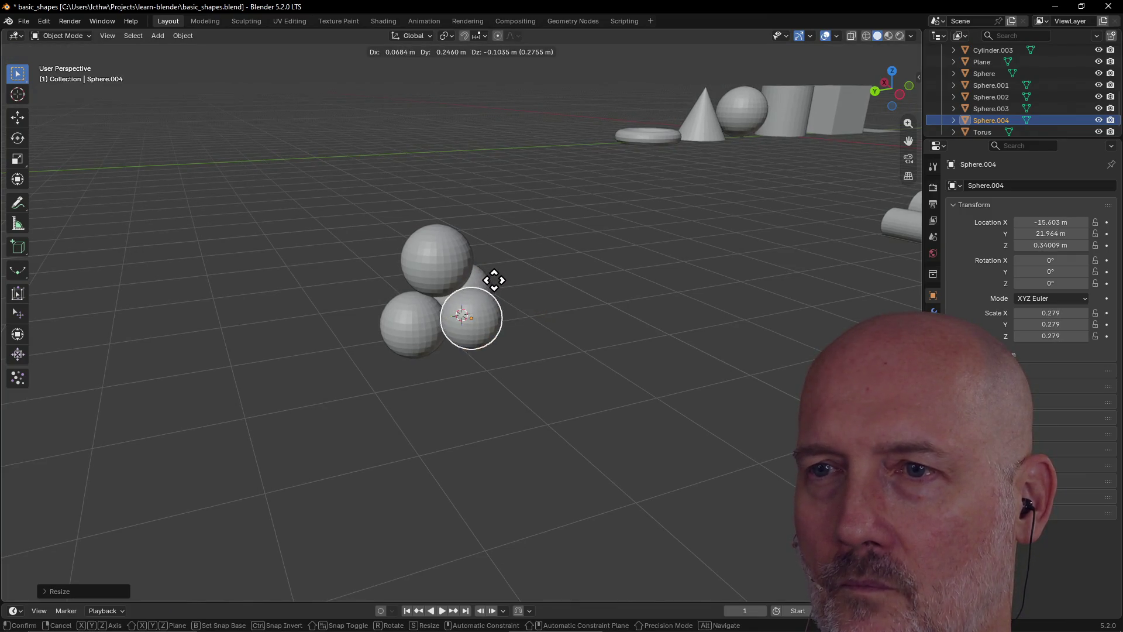
click(499, 288)
mouse_move(499, 288)
middle_down()
mouse_move(363, 302)
mouse_move(549, 296)
mouse_move(619, 253)
mouse_move(588, 246)
middle_up()
key(g)
click(388, 303)
scroll(619, 252, up, 4)
Tuck Sphere.004 at the front base along Y and Z, down to Z 0.20269 m
key(g)
key(y)
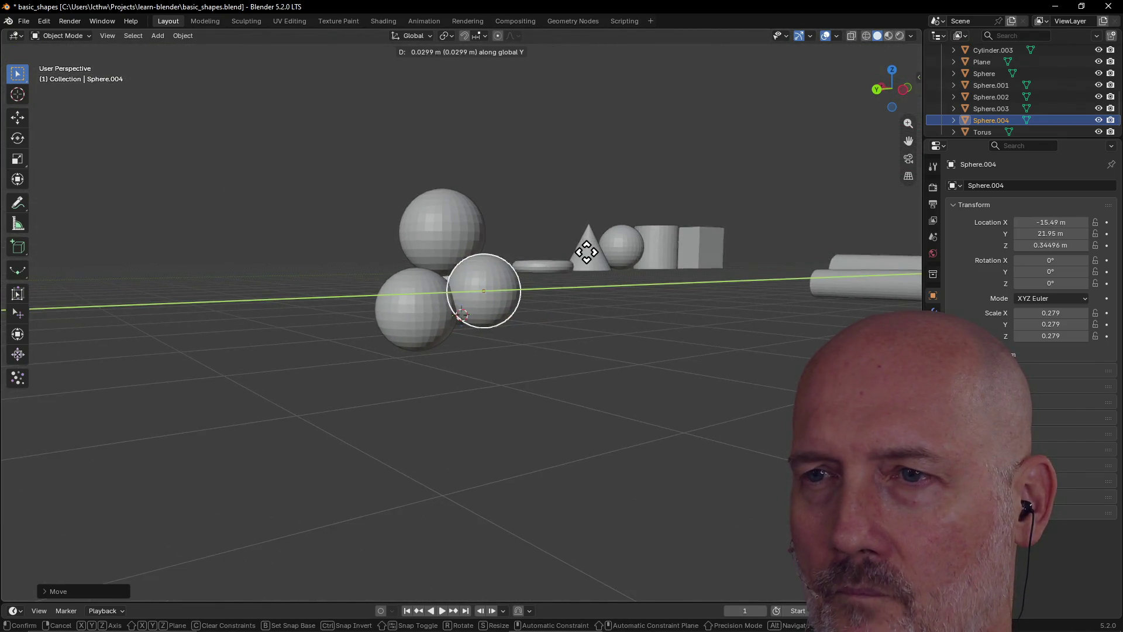
click(589, 249)
key(z)
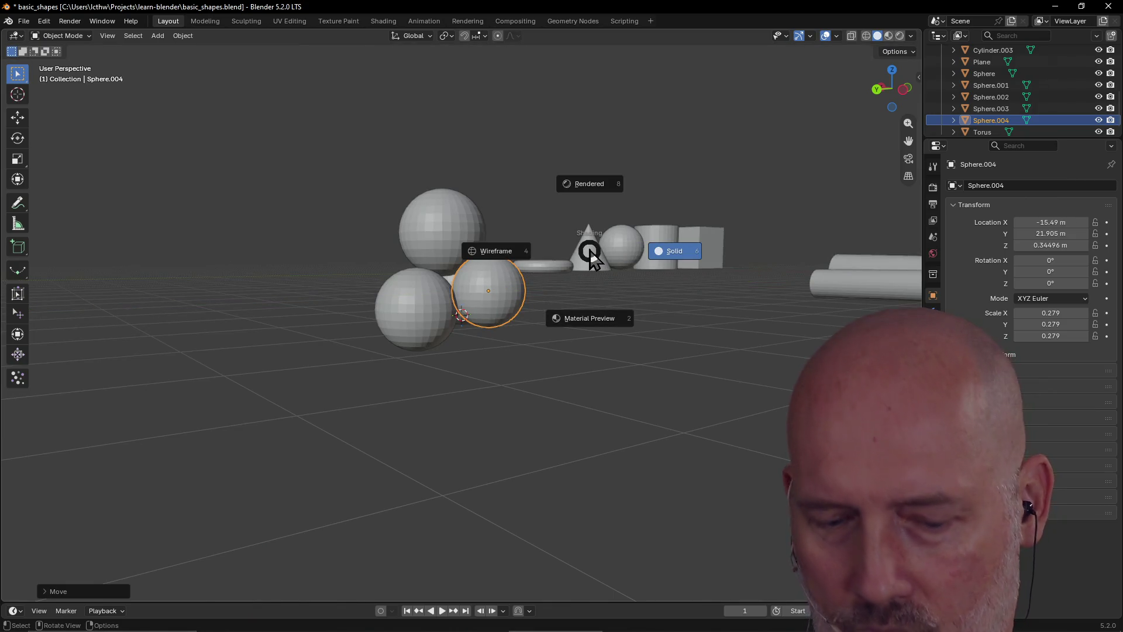
key(Escape)
key(g)
key(z)
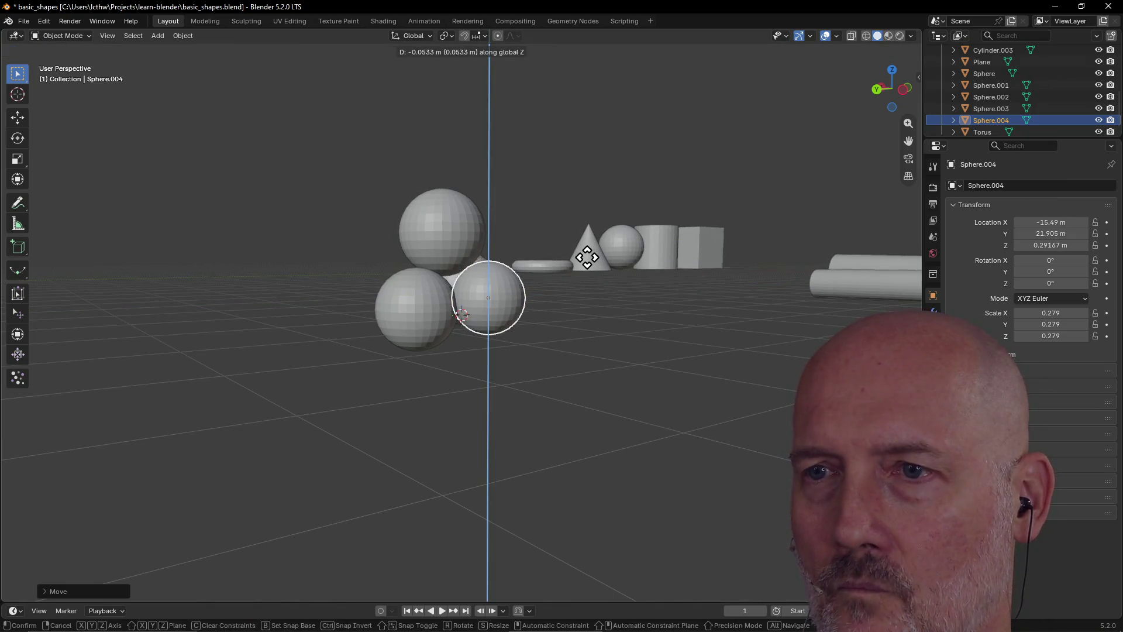
click(588, 268)
mouse_move(591, 267)
middle_down()
mouse_move(441, 296)
mouse_move(422, 313)
mouse_move(444, 310)
middle_up()
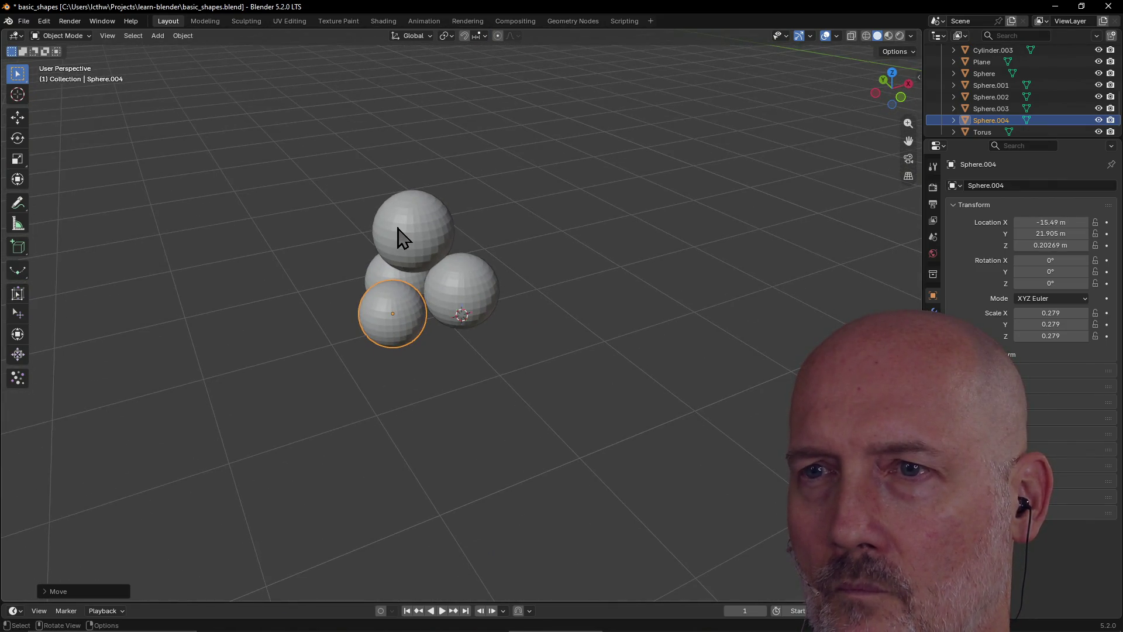
click(397, 229)
click(432, 231)
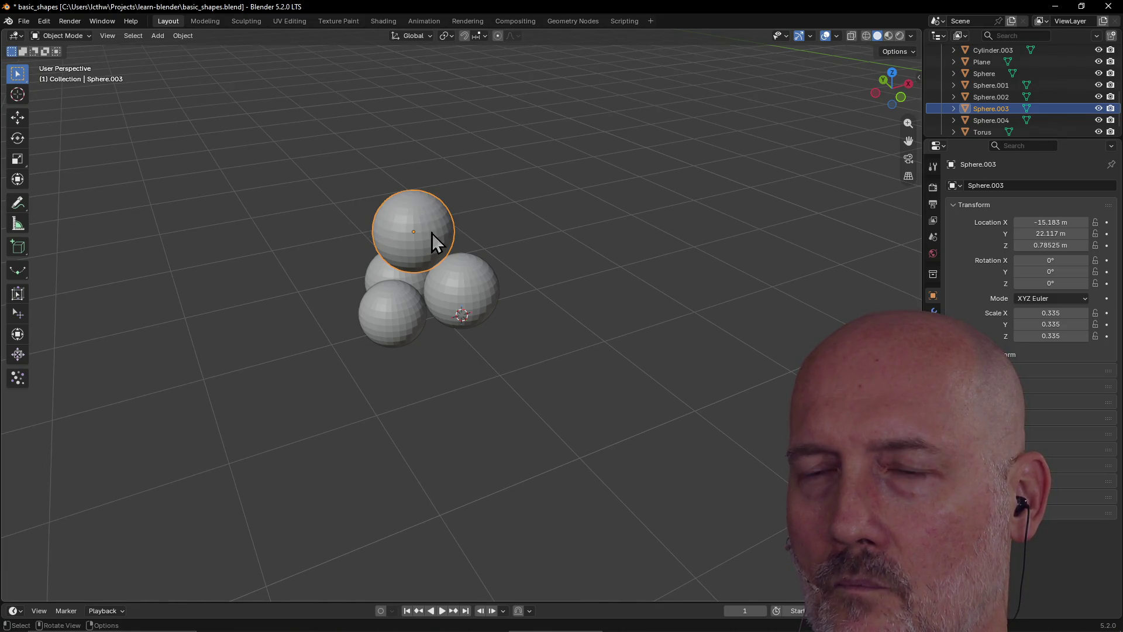
Lower the top sphere vertically, leaving its size unchanged
key(x)
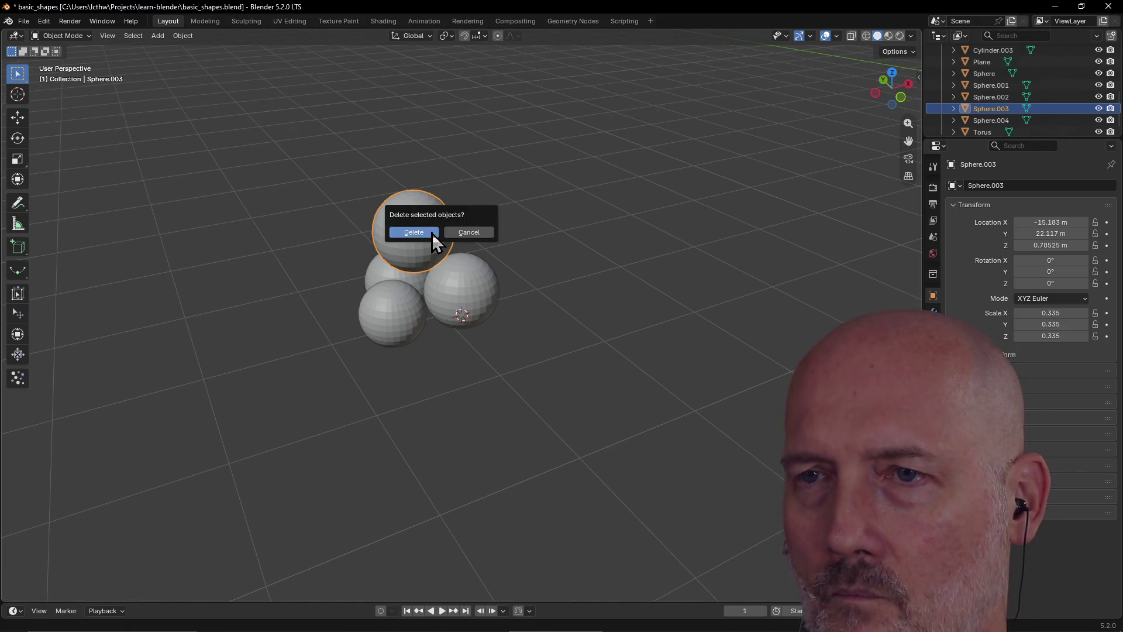
key(Escape)
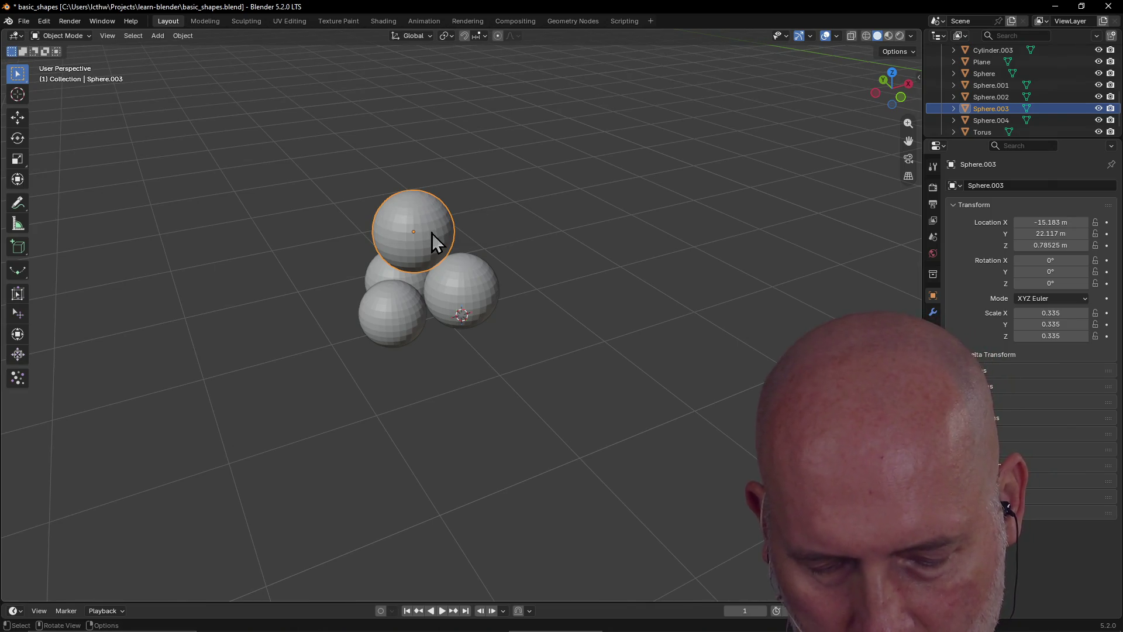
key(g)
key(z)
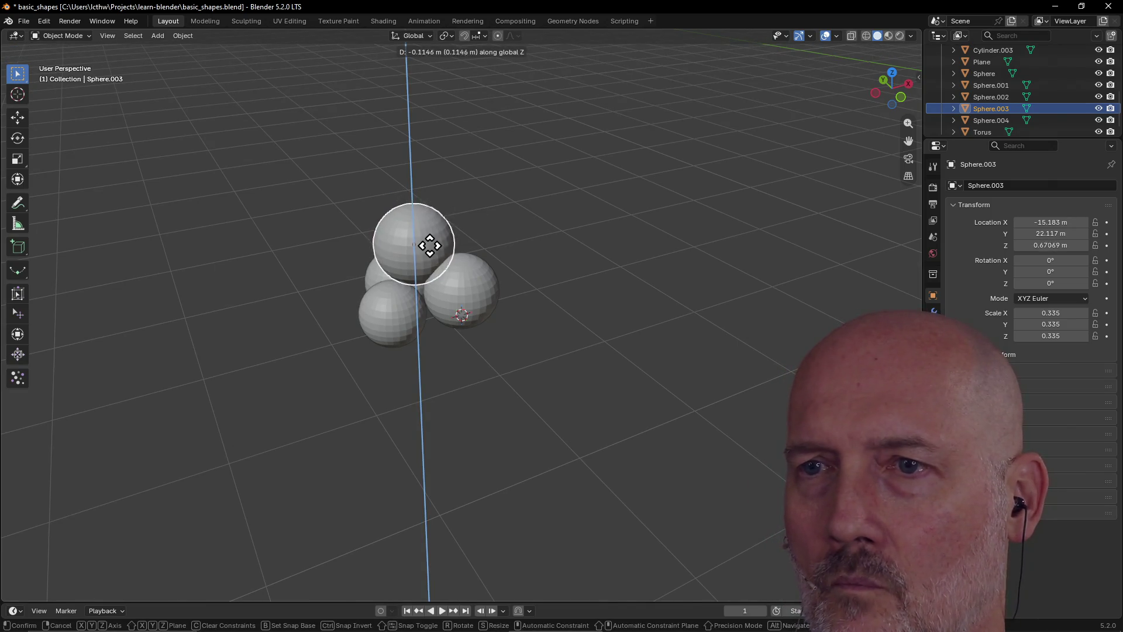
click(430, 245)
mouse_move(483, 231)
middle_down()
mouse_move(398, 238)
mouse_move(455, 252)
middle_up()
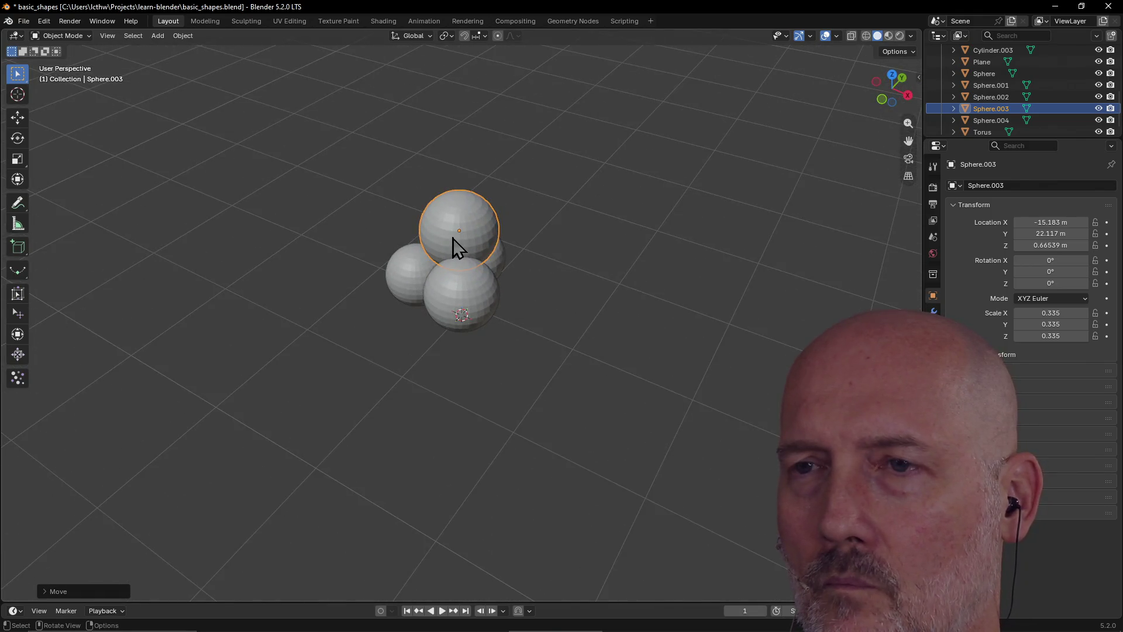
key(s)
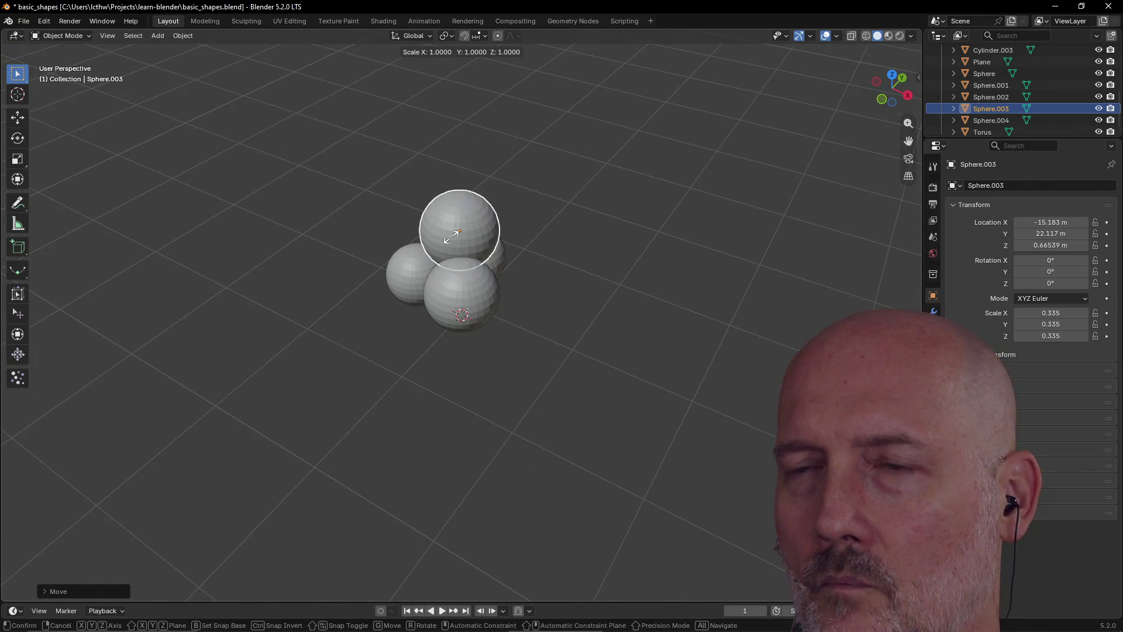
right_click(454, 237)
mouse_move(454, 237)
middle_down()
mouse_move(436, 233)
mouse_move(444, 258)
middle_up()
Lower the left base sphere to 0.228 m and shift it slightly
click(494, 351)
mouse_move(494, 351)
middle_down()
mouse_move(345, 298)
mouse_move(477, 336)
mouse_move(413, 270)
mouse_move(389, 314)
mouse_move(429, 311)
middle_up()
scroll(428, 311, up, 3)
click(457, 304)
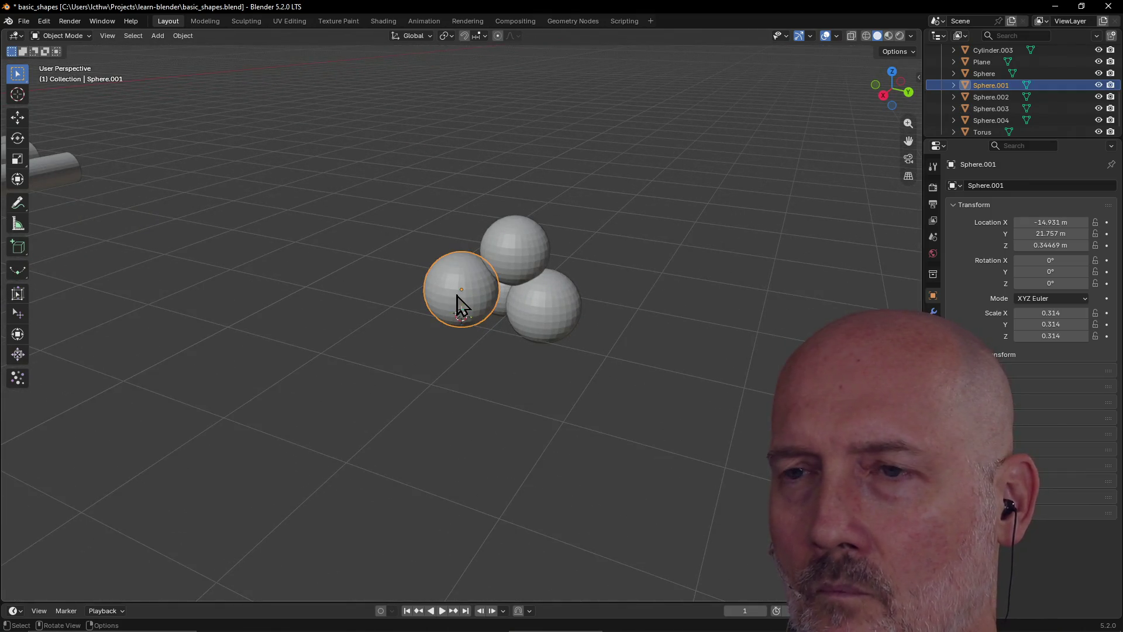
key(g)
key(z)
click(455, 310)
key(g)
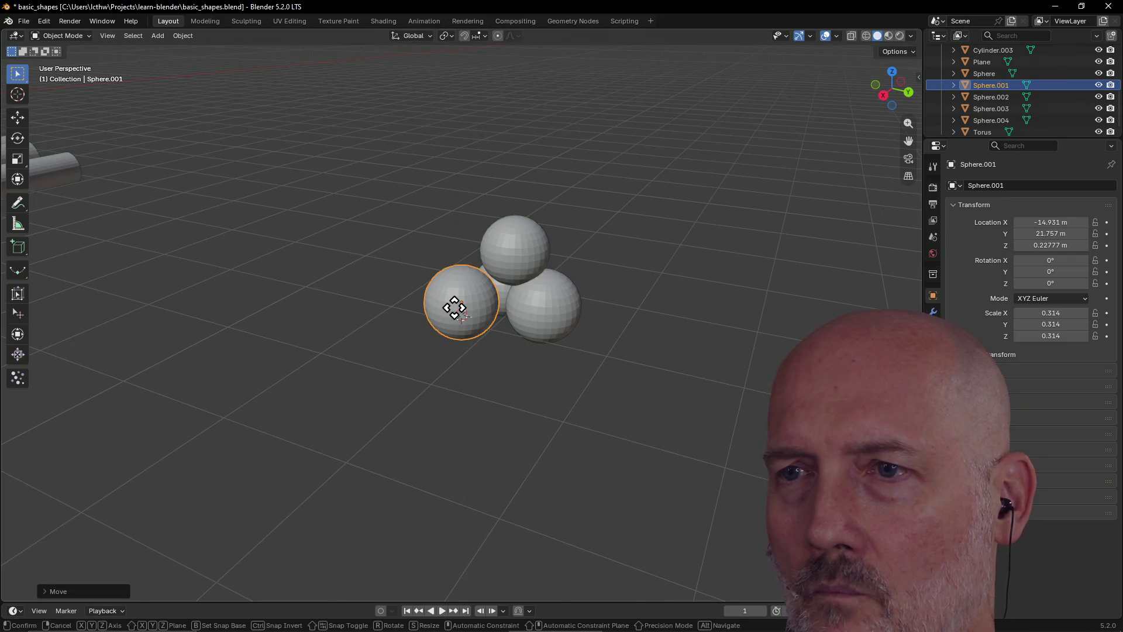
click(462, 316)
Add Plane.001 under the four-sphere pile
scroll(463, 316, down, 3)
mouse_move(463, 316)
middle_down()
mouse_move(543, 367)
mouse_move(773, 338)
mouse_move(539, 326)
middle_up()
scroll(639, 334, up, 4)
scroll(539, 327, down, 1)
scroll(537, 323, down, 1)
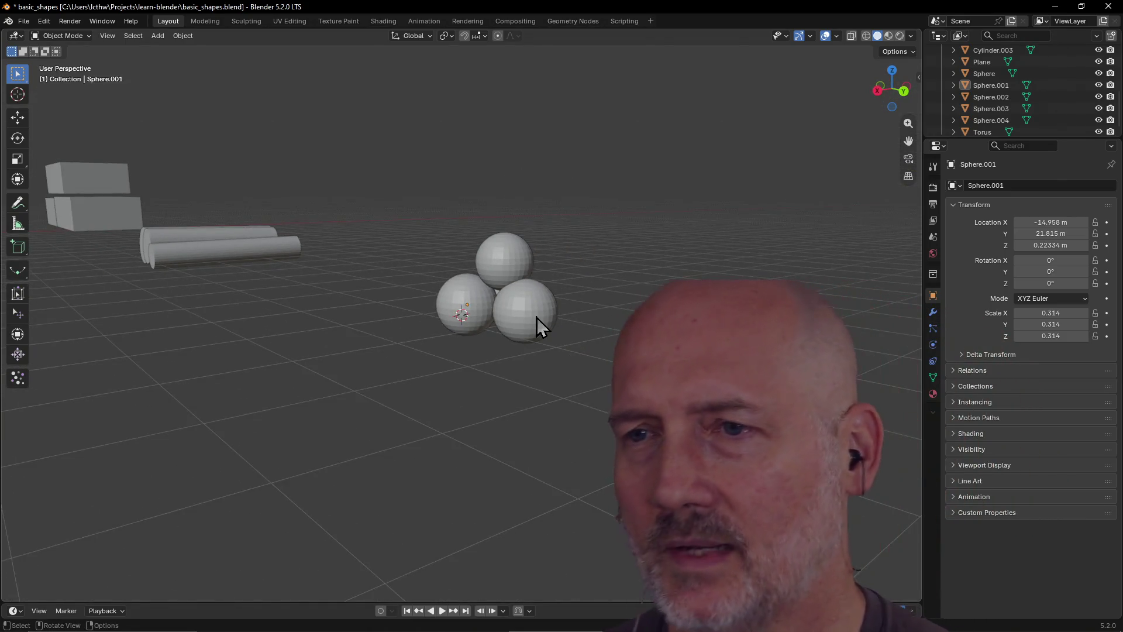
scroll(537, 323, down, 1)
mouse_move(581, 329)
middle_down()
mouse_move(556, 342)
mouse_move(598, 355)
mouse_move(627, 345)
mouse_move(243, 215)
mouse_move(406, 275)
mouse_move(401, 329)
mouse_move(440, 332)
mouse_move(430, 381)
mouse_move(294, 310)
mouse_move(306, 359)
mouse_move(405, 339)
middle_up()
key(shift+a)
mouse_move(405, 339)
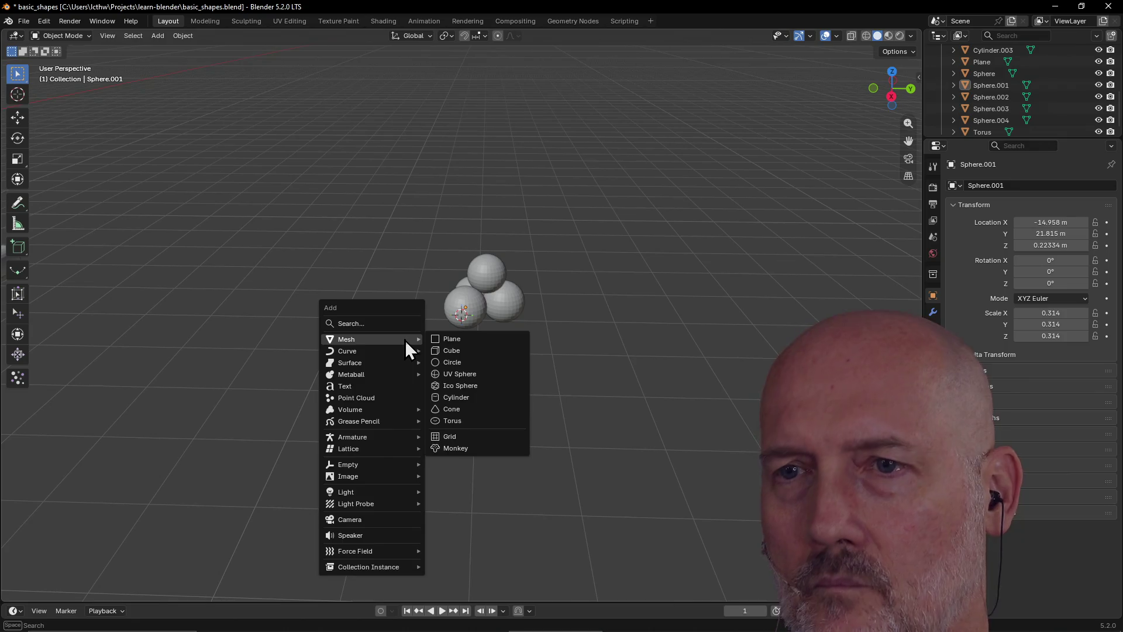
click(454, 339)
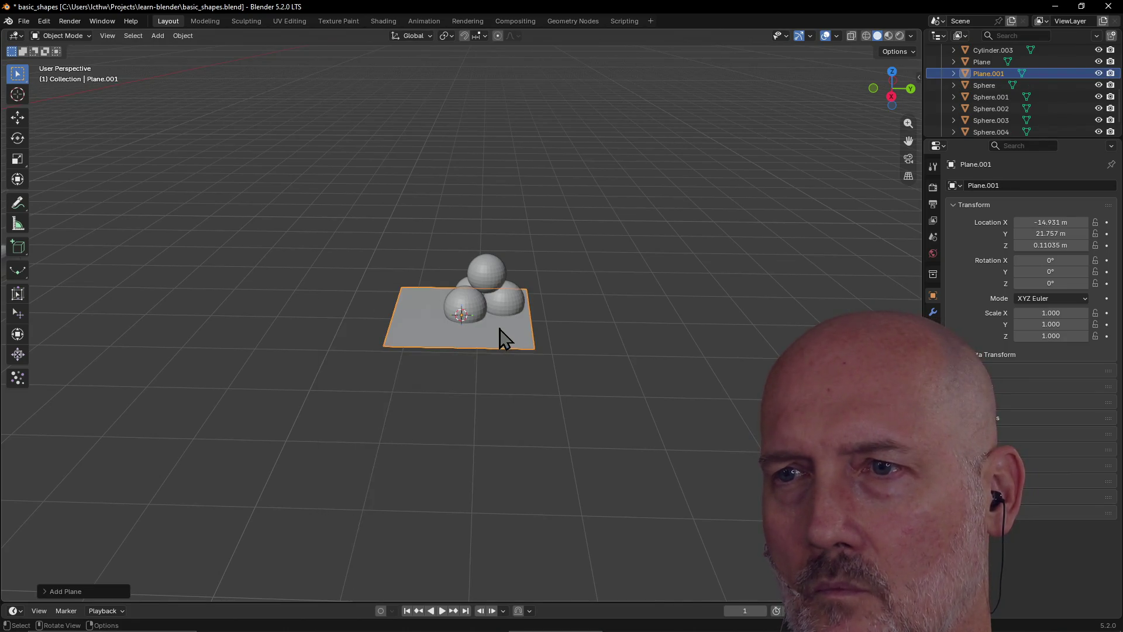
Slide the plane along Y and then X until it sits under the spheres
mouse_move(507, 342)
middle_down()
mouse_move(607, 353)
mouse_move(507, 339)
mouse_move(503, 367)
mouse_move(476, 366)
mouse_move(480, 386)
middle_up()
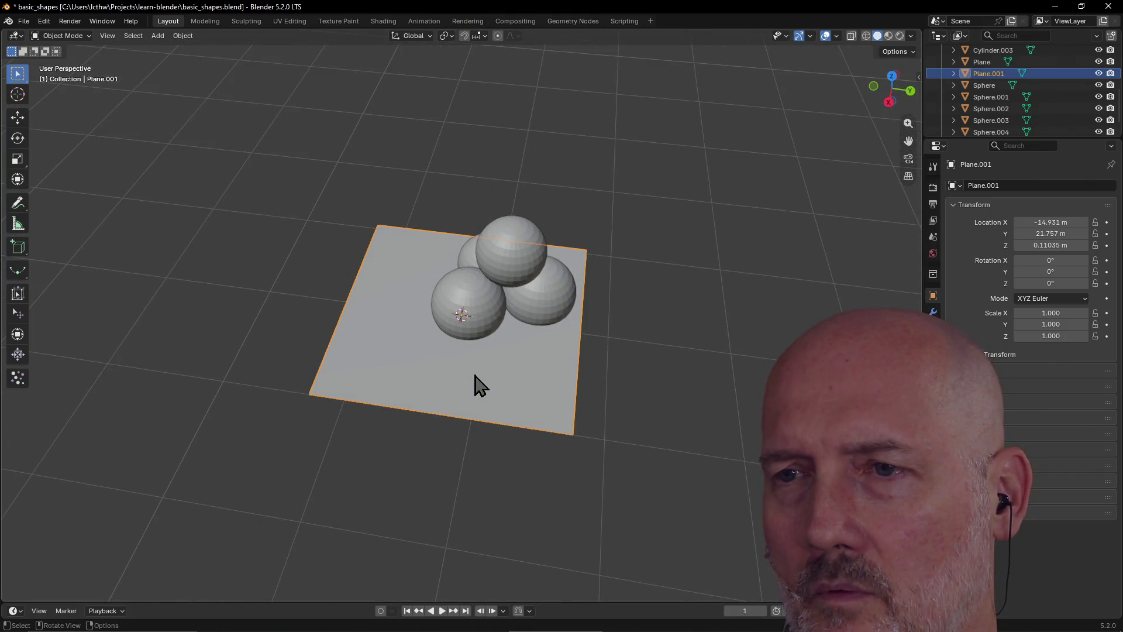
key(g)
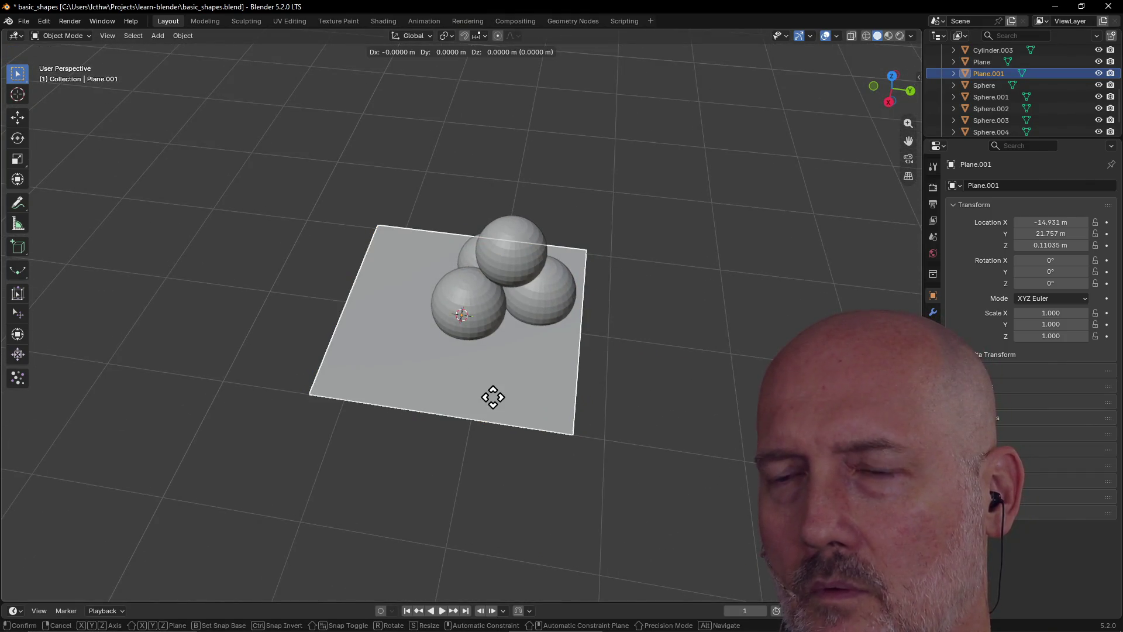
key(y)
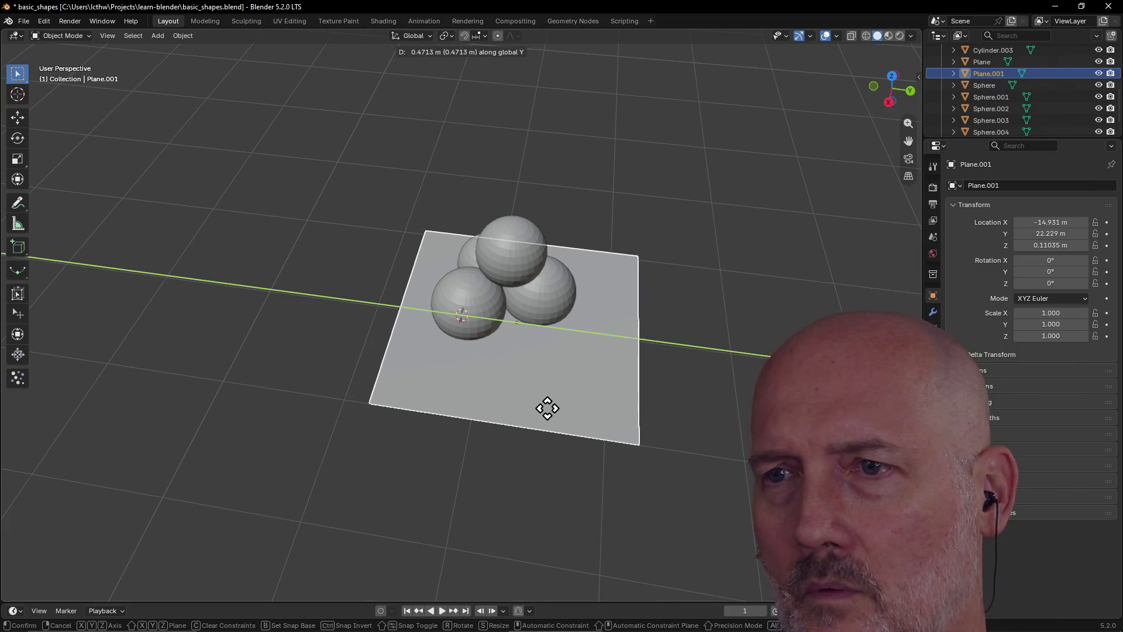
click(535, 406)
key(g)
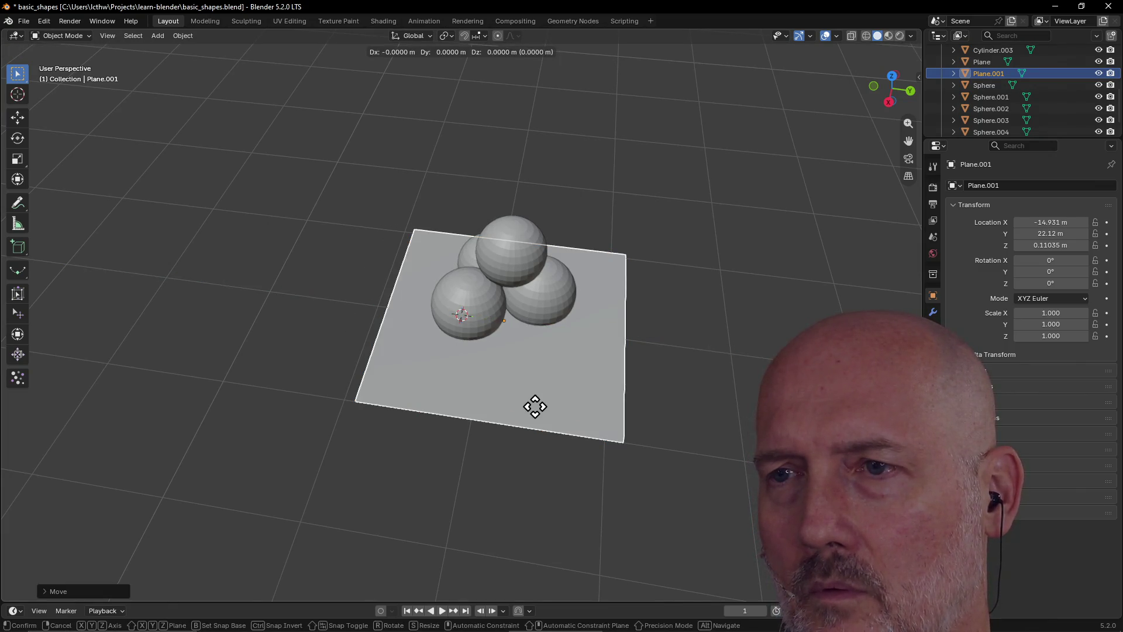
key(x)
click(541, 381)
Keep the plane at Z 0.11035 m and switch to the four-view quad layout
click(501, 435)
mouse_move(501, 436)
middle_down()
mouse_move(567, 392)
mouse_move(606, 348)
mouse_move(636, 337)
mouse_move(537, 356)
middle_up()
click(537, 356)
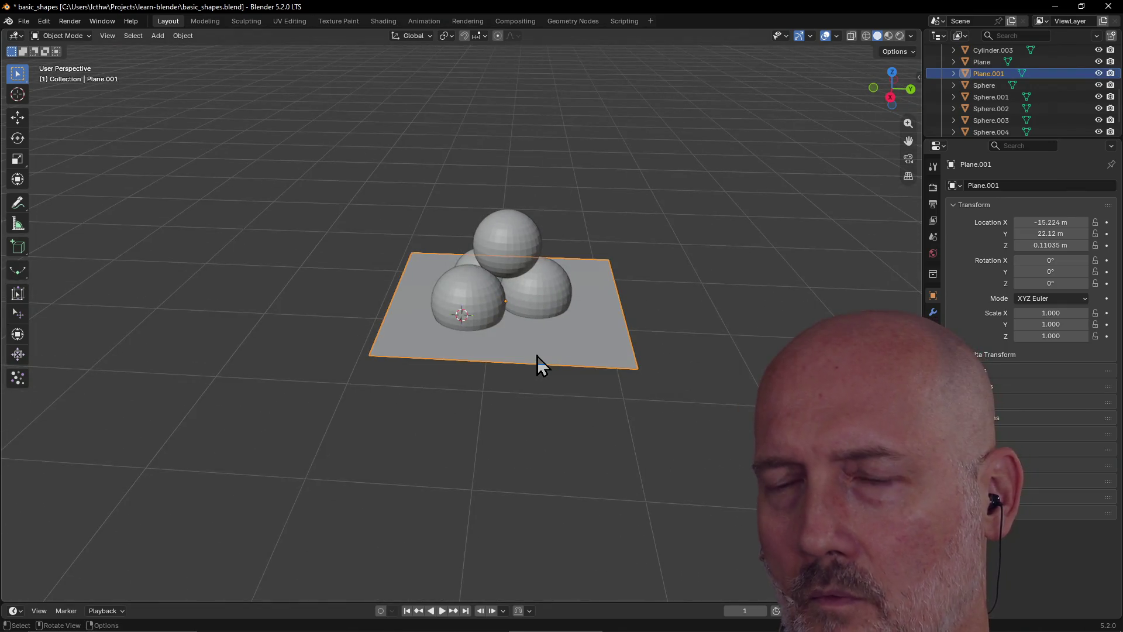
key(g)
key(z)
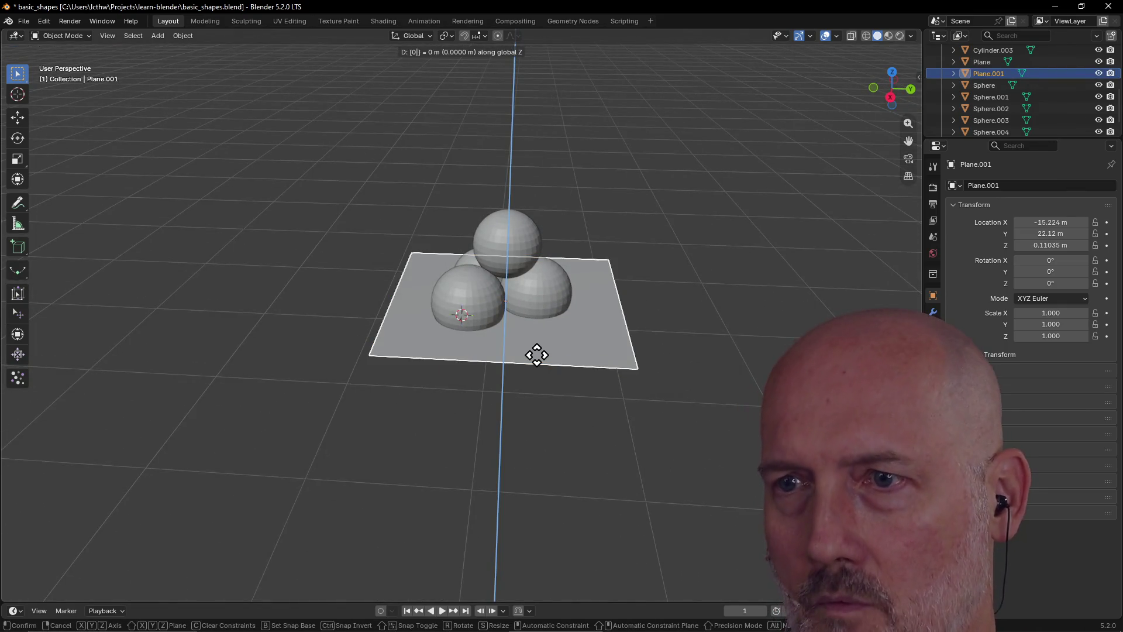
click(536, 353)
mouse_move(536, 355)
middle_down()
mouse_move(584, 313)
mouse_move(599, 349)
mouse_move(549, 336)
middle_up()
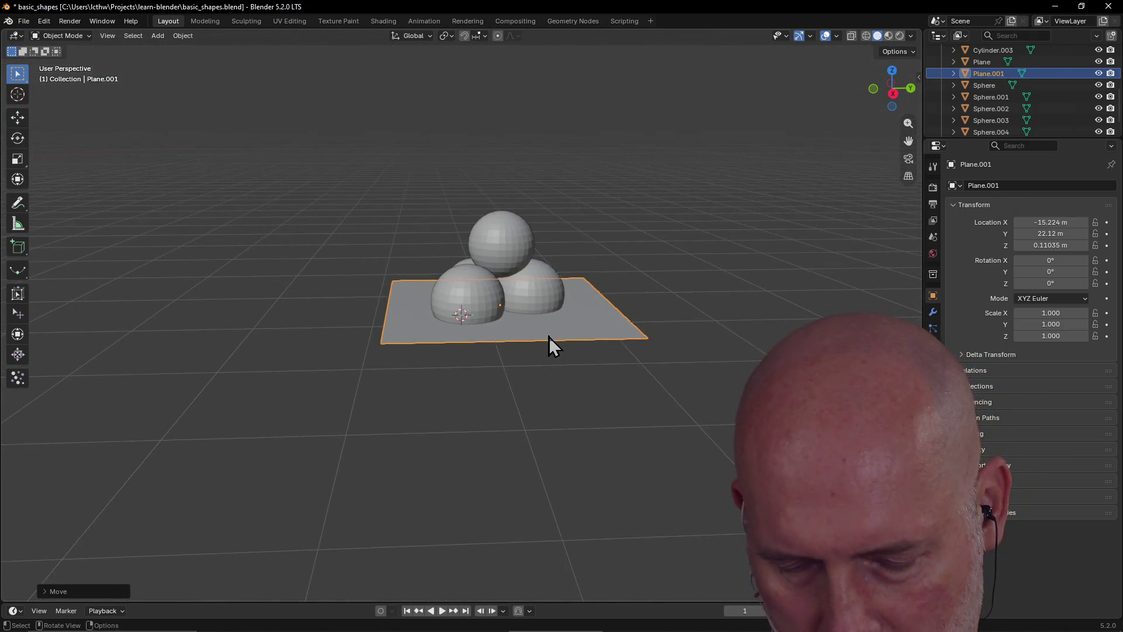
key(ctrl+alt+q)
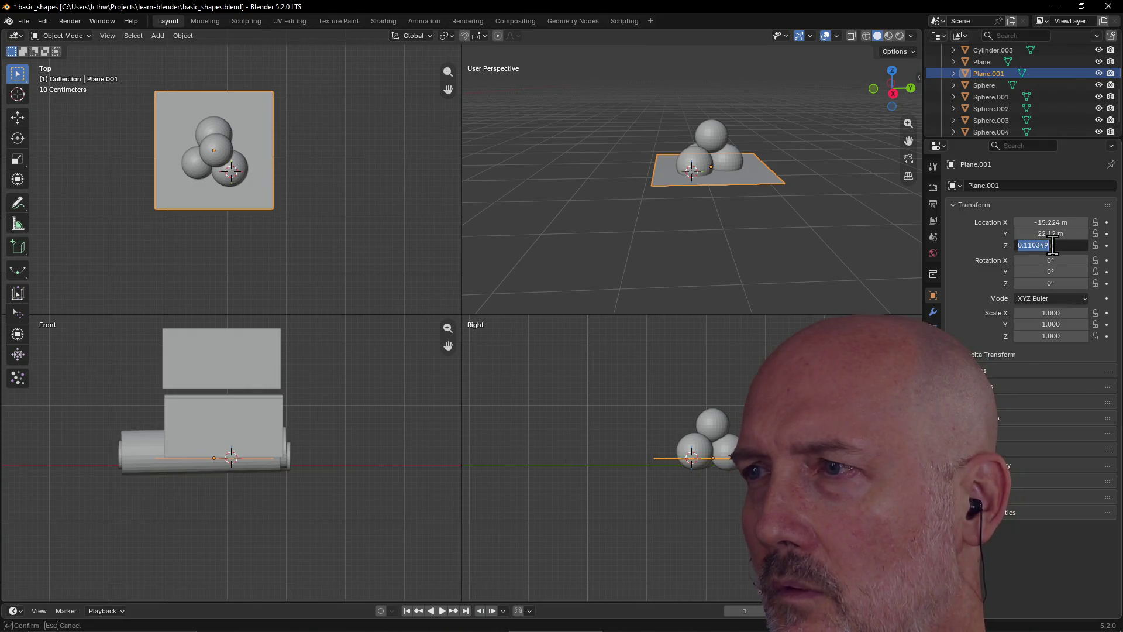
Set Plane.001's Location Z to 0 m and return to a single perspective view
text(0)
key(Return)
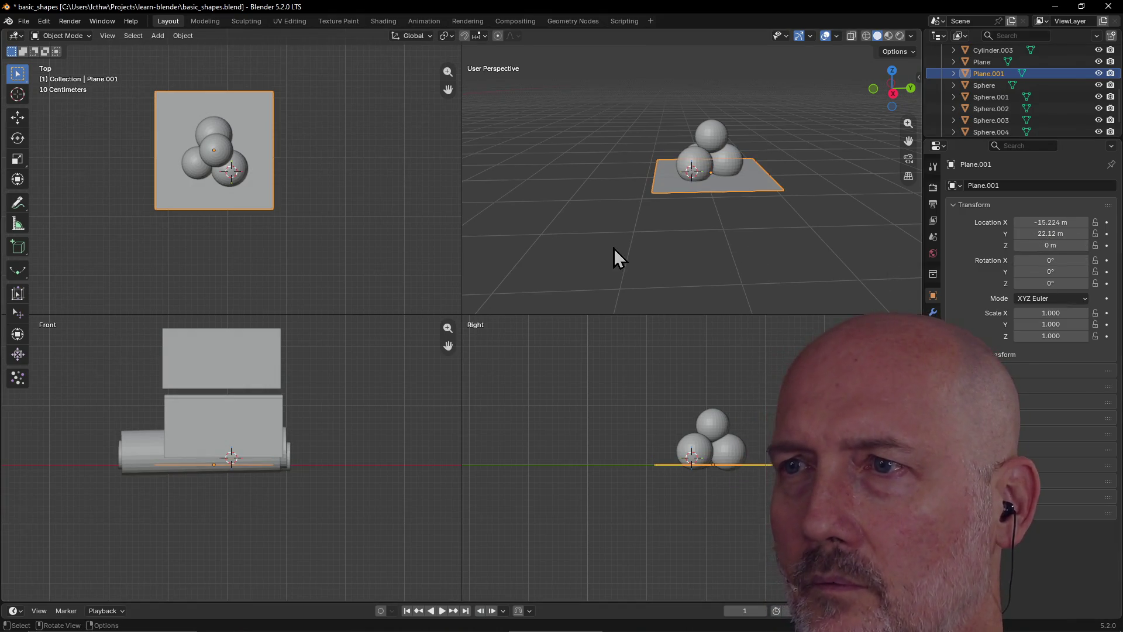
click(613, 246)
mouse_move(613, 244)
middle_down()
mouse_move(547, 278)
mouse_move(487, 265)
mouse_move(550, 248)
mouse_move(605, 268)
mouse_move(659, 263)
middle_up()
key(ctrl+alt+q)
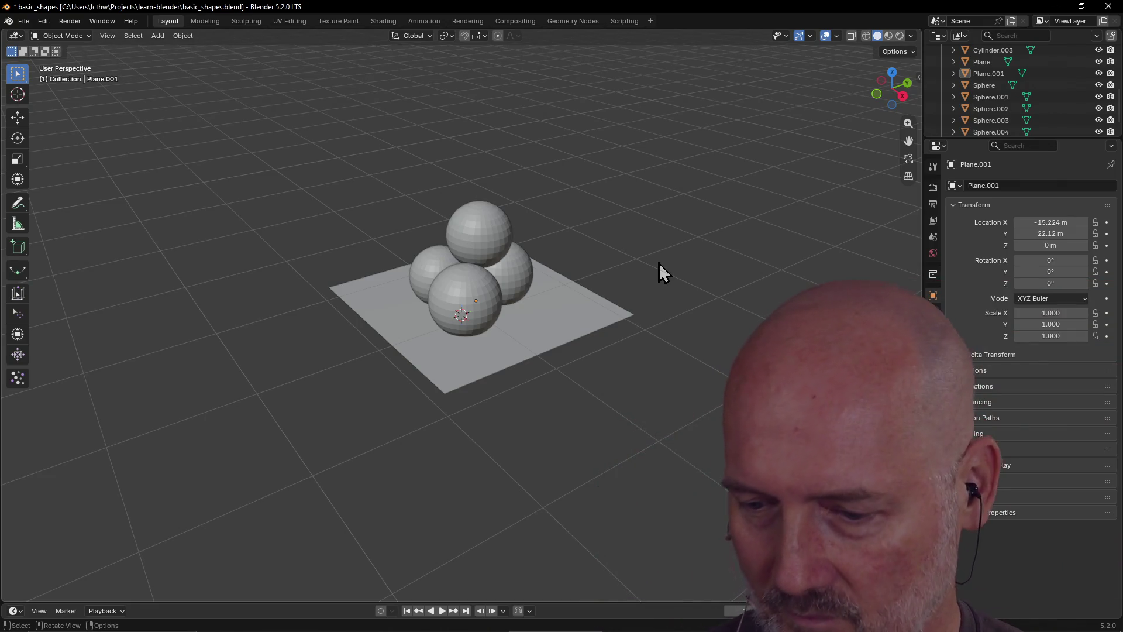
key(alt)
Switch to Firefox showing the Anvil Level Design Quick Start docs and select its address
key(alt+Tab)
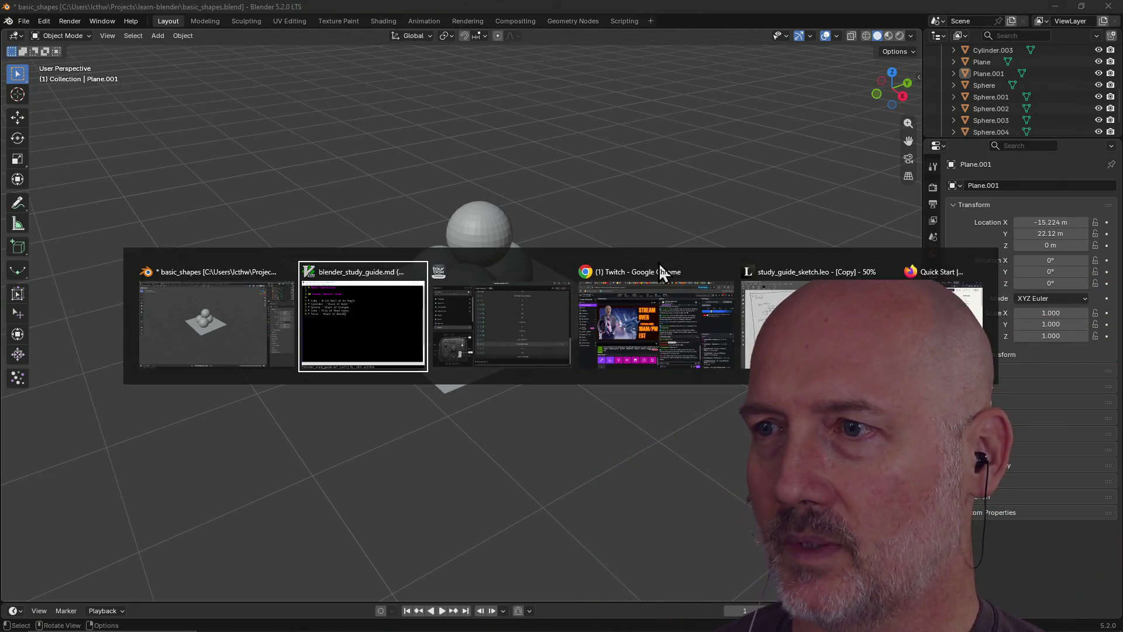
key(Tab)
key(Tab)
key(Tab)
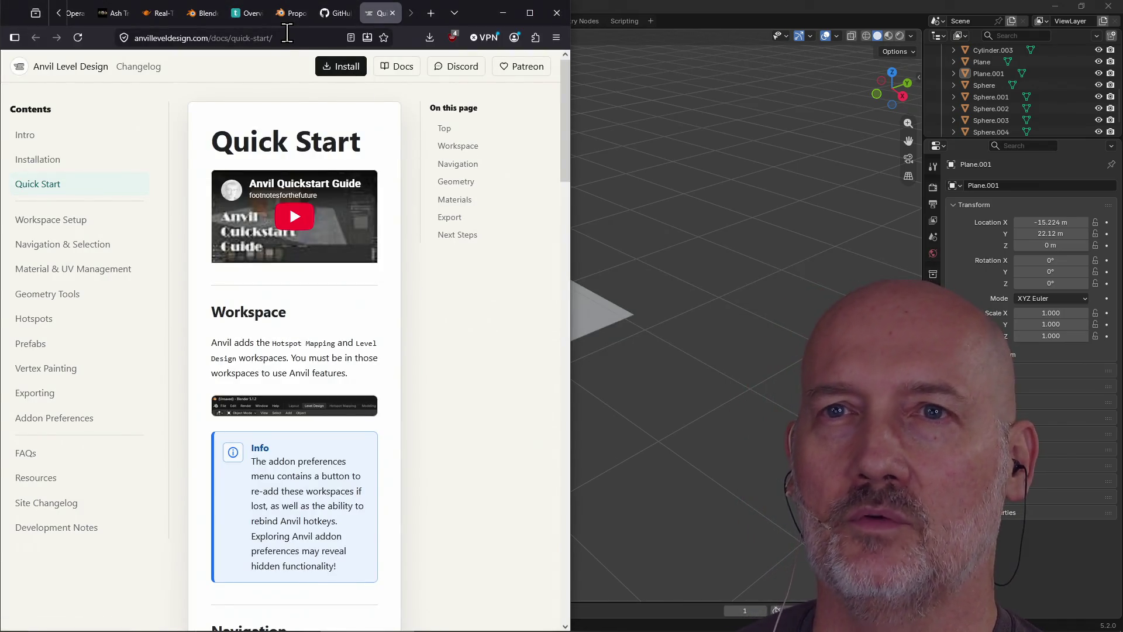
click(295, 35)
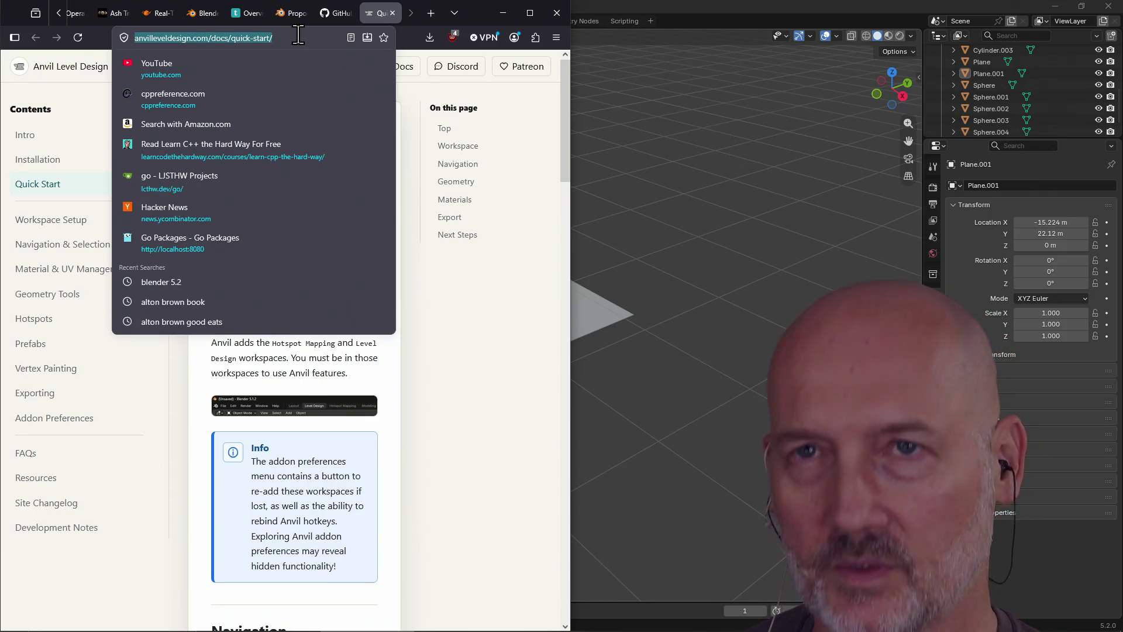
click(473, 327)
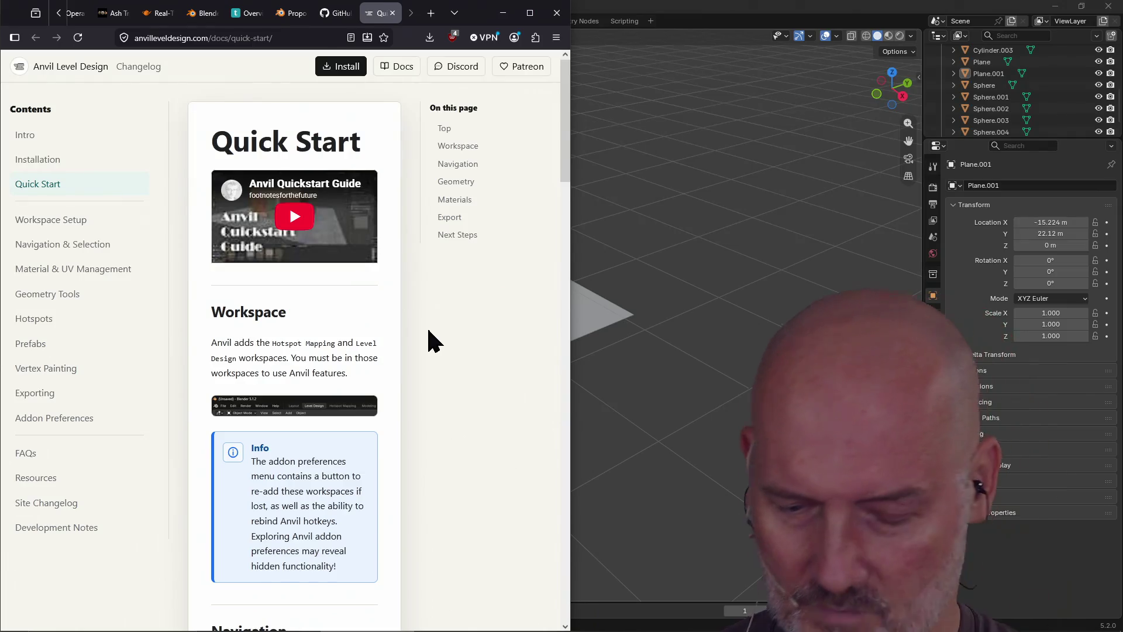
key(ctrl+t)
Search Google for 'blender pixel renderer' and open the Pixel Art Renderer product page
text(blender.stackexchange.com/)
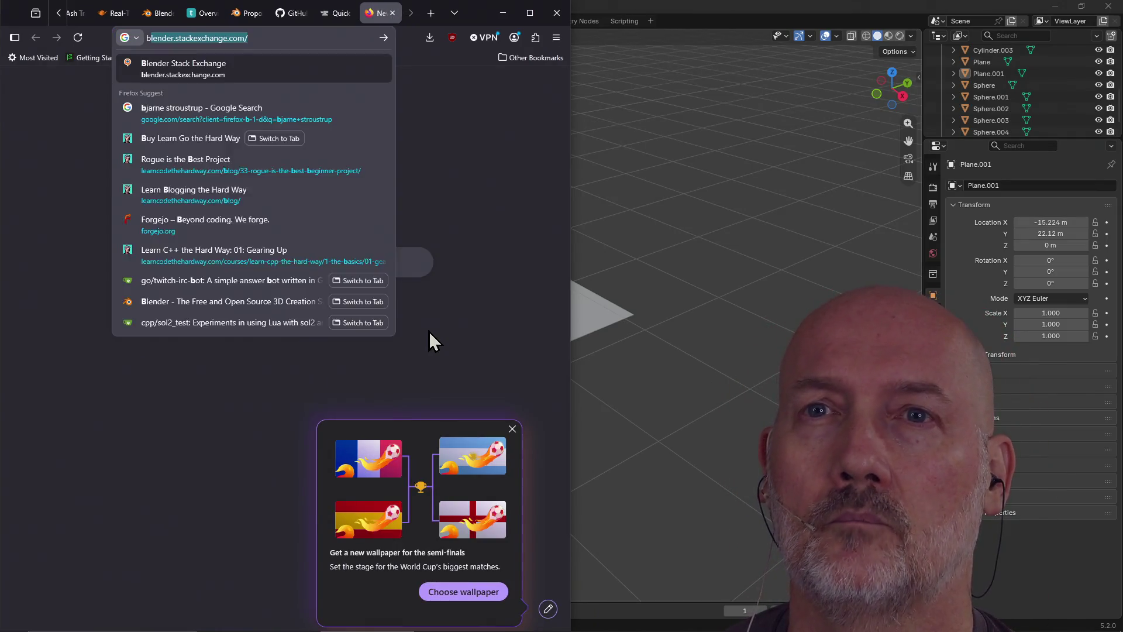
text( pixel rende)
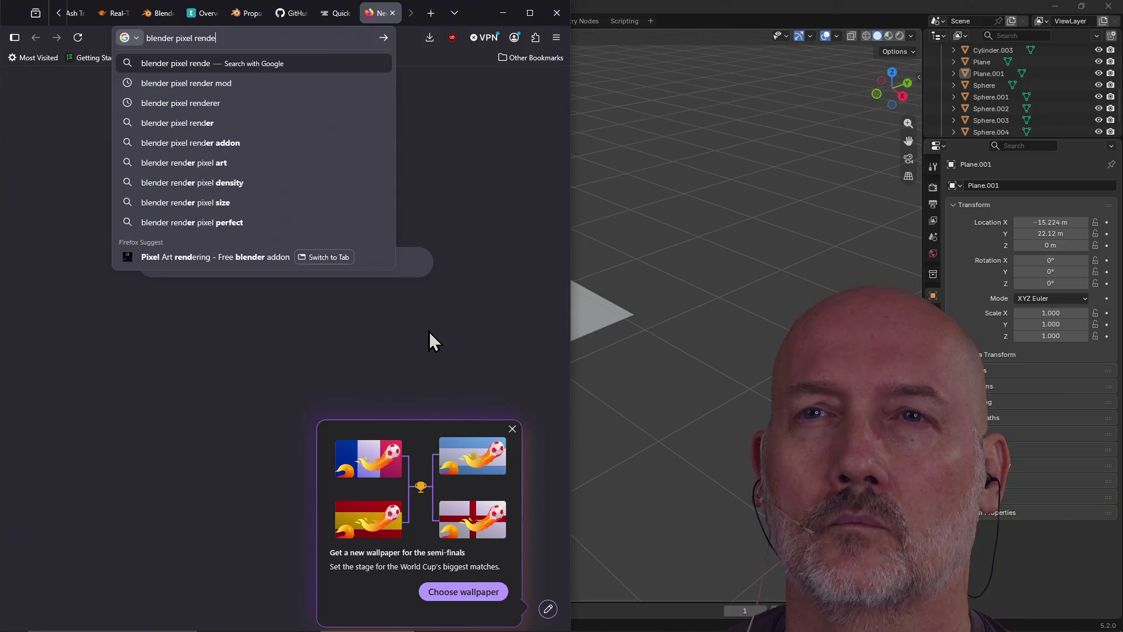
text(rer)
key(Return)
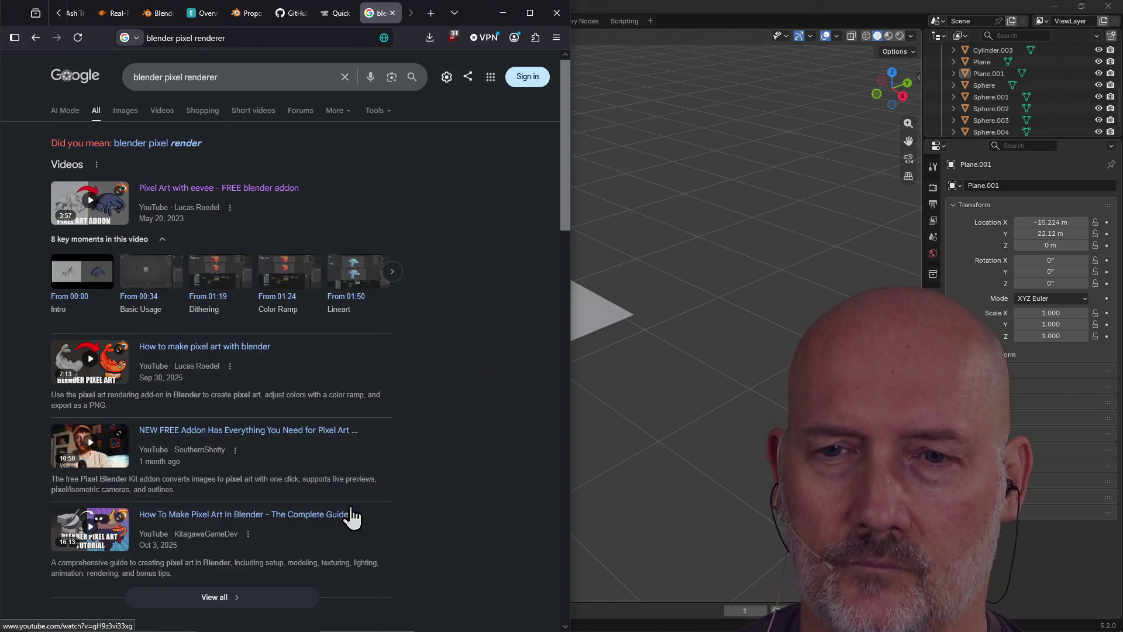
scroll(355, 504, down, 4)
click(94, 434)
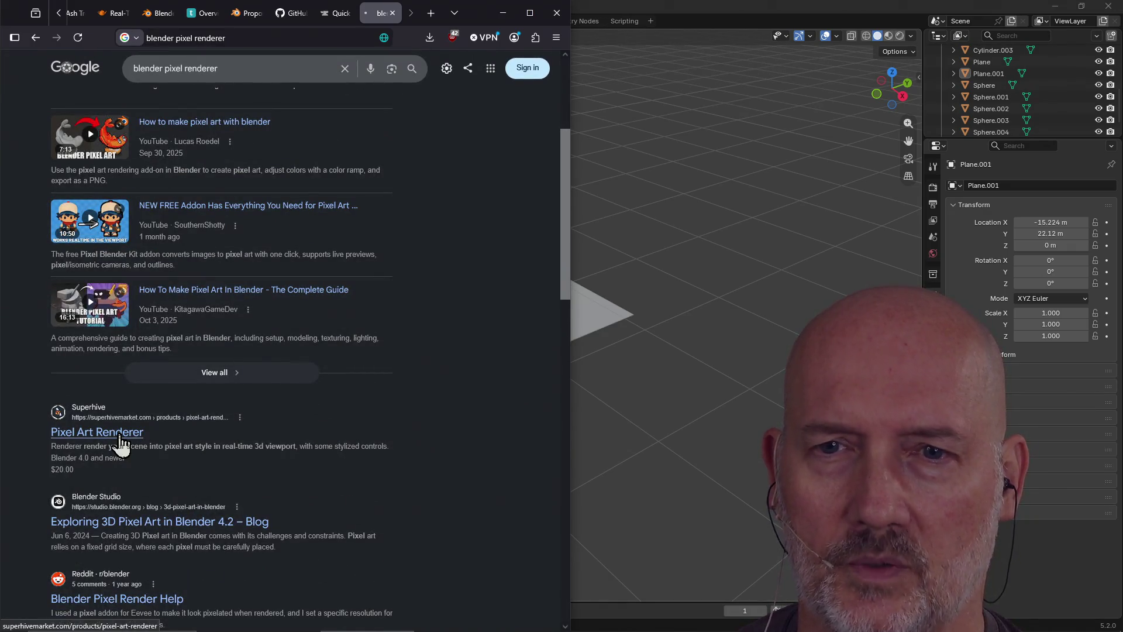
Browse the Pixel Art Renderer page, close its tab and return to Blender
scroll(307, 348, down, 15)
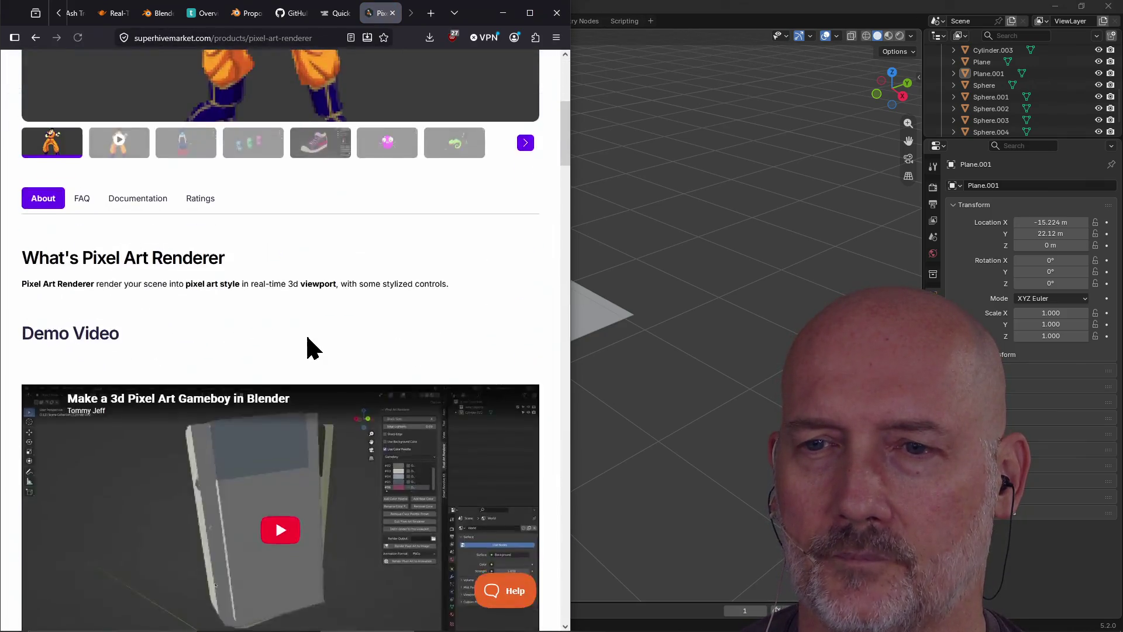
scroll(309, 340, down, 5)
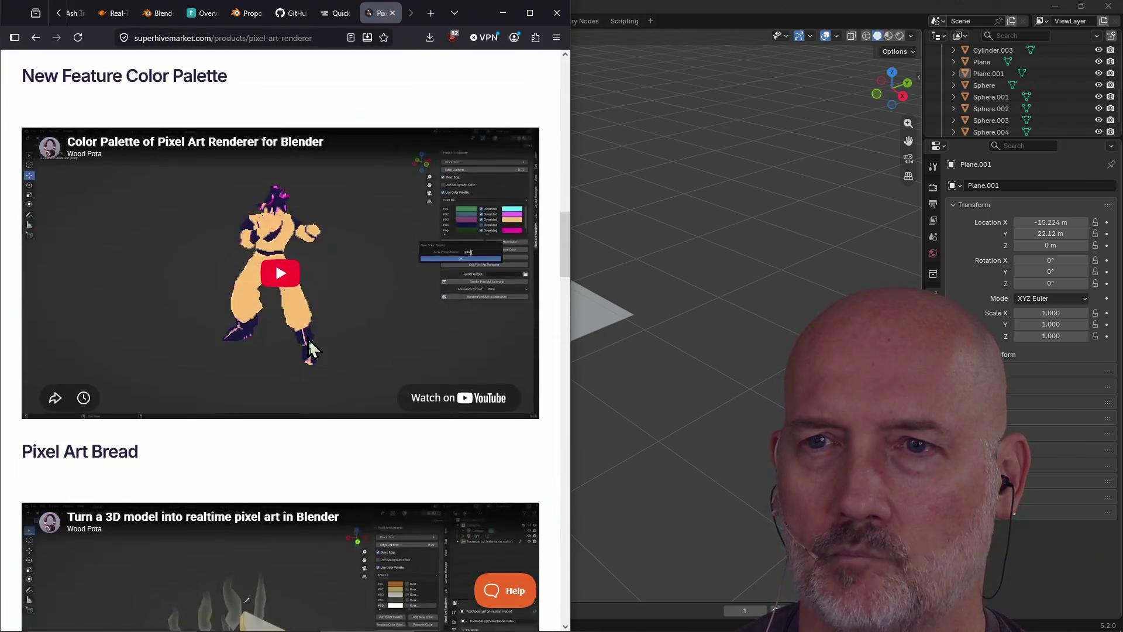
scroll(305, 348, down, 6)
scroll(241, 267, down, 3)
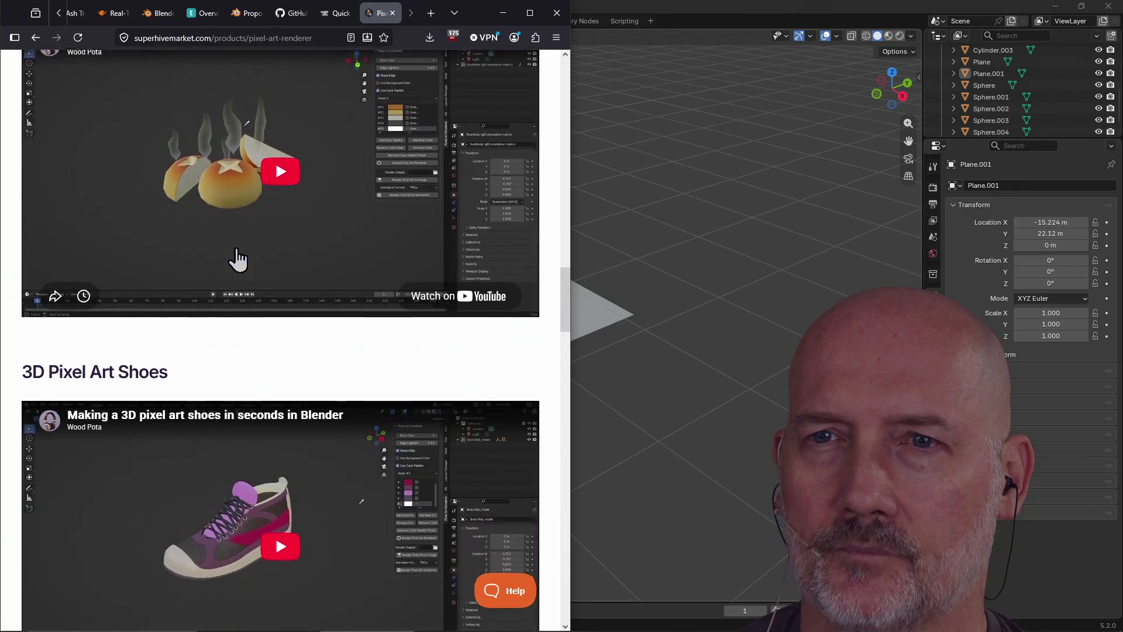
scroll(224, 389, down, 6)
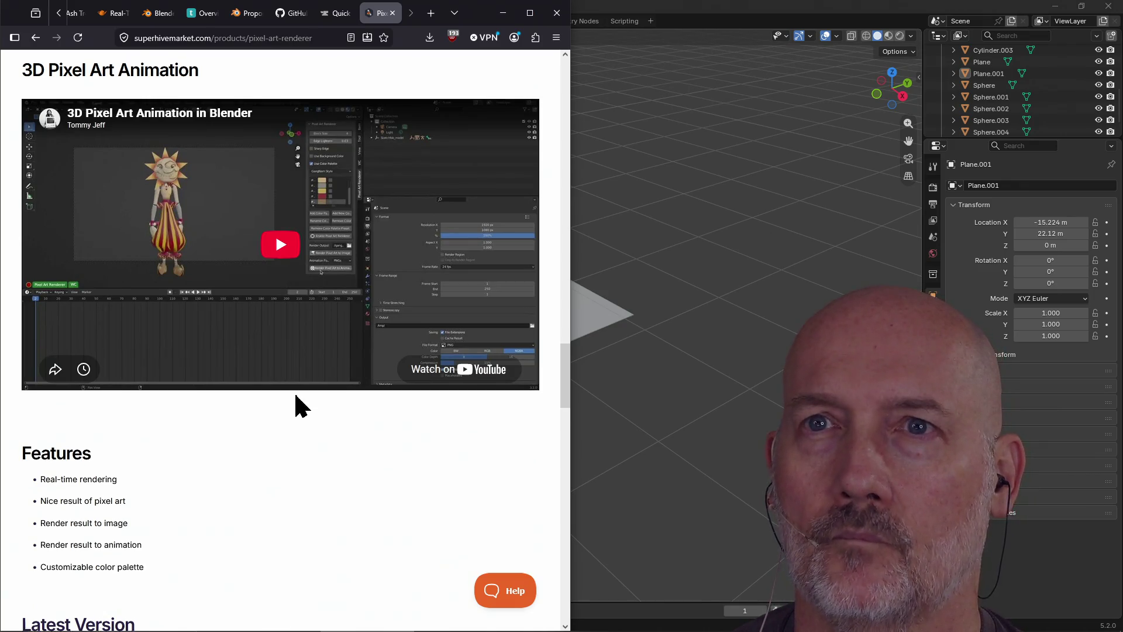
scroll(296, 395, up, 13)
scroll(296, 396, up, 15)
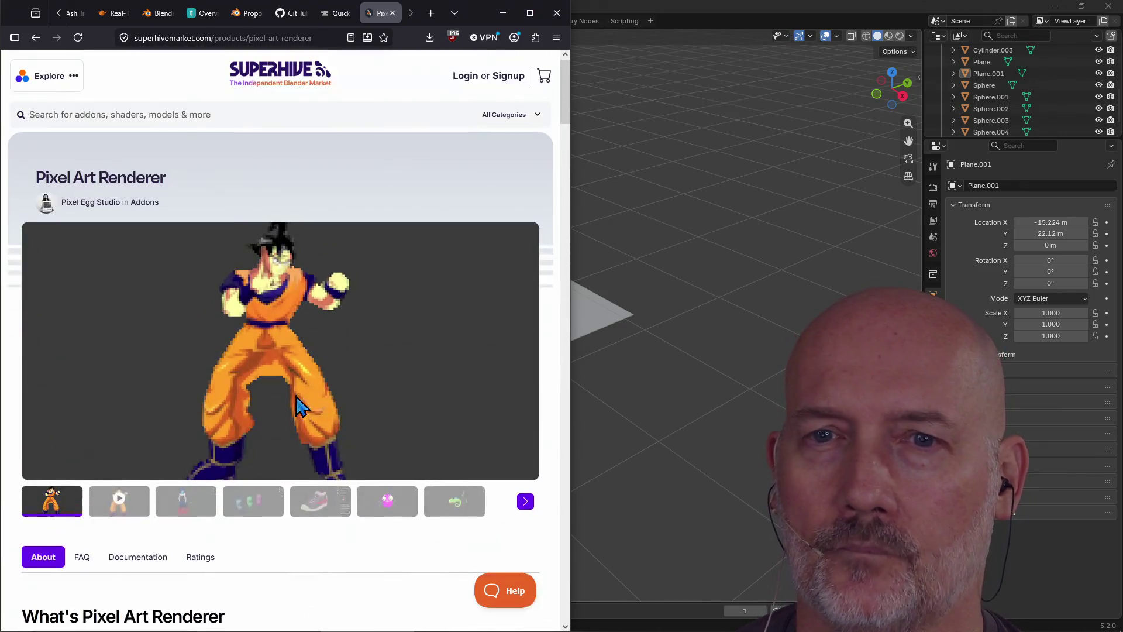
scroll(296, 397, down, 3)
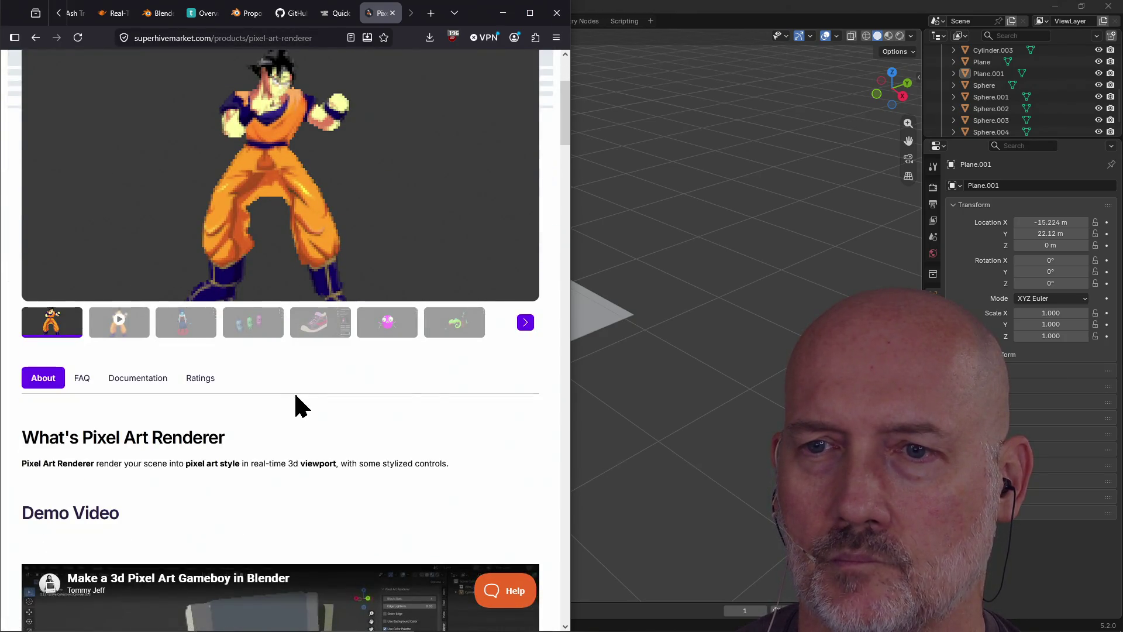
scroll(296, 396, up, 3)
click(326, 39)
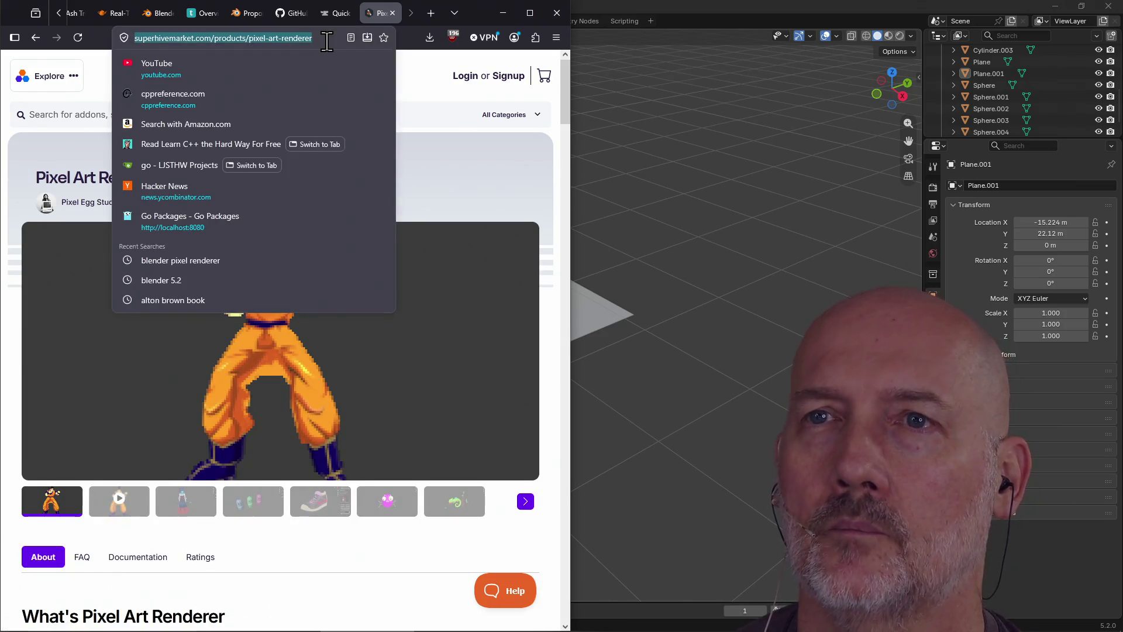
key(ctrl+w)
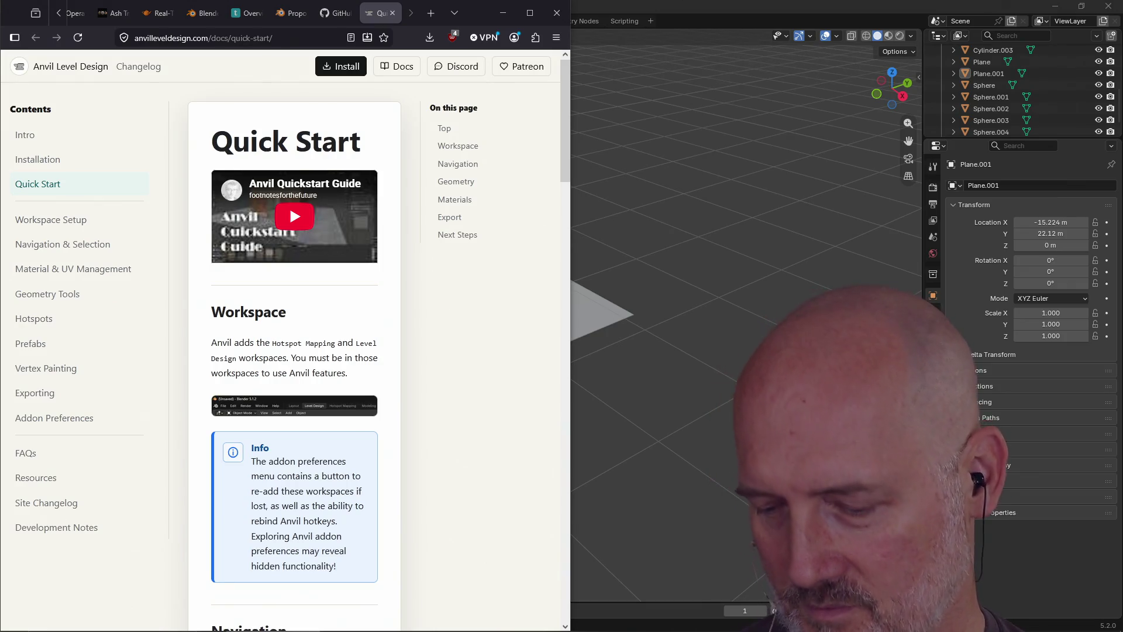
click(645, 53)
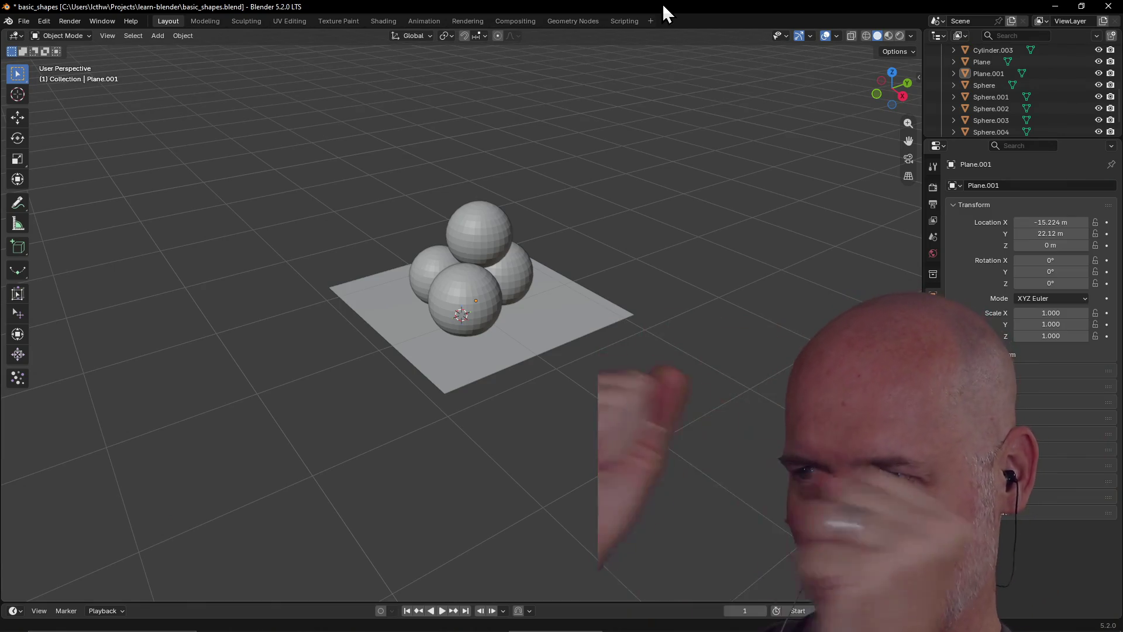
Select Cylinder.003 in the log stack and frame it with View Selected
click(514, 339)
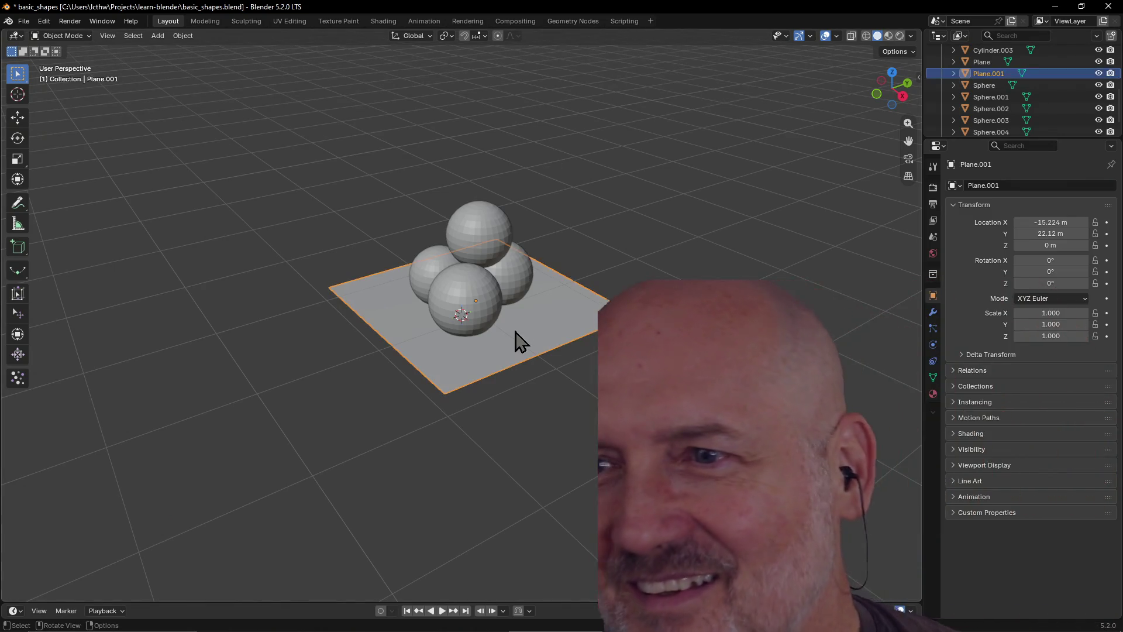
scroll(479, 324, up, 1)
scroll(479, 324, down, 2)
mouse_move(506, 310)
middle_down()
mouse_move(399, 273)
mouse_move(293, 279)
mouse_move(254, 270)
middle_up()
click(303, 190)
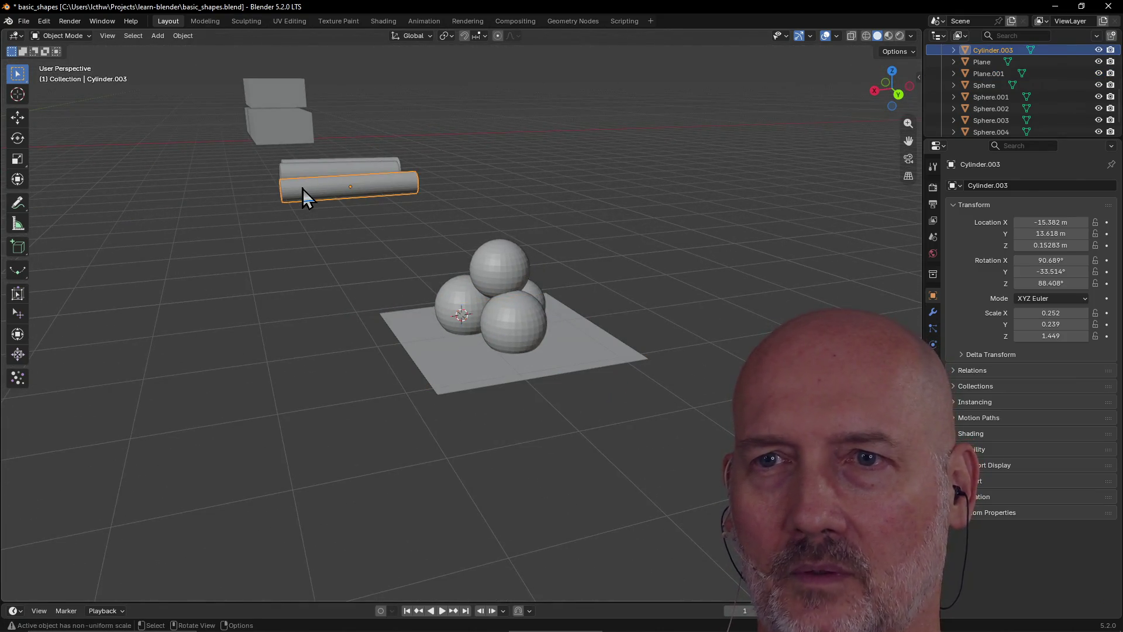
key(grave)
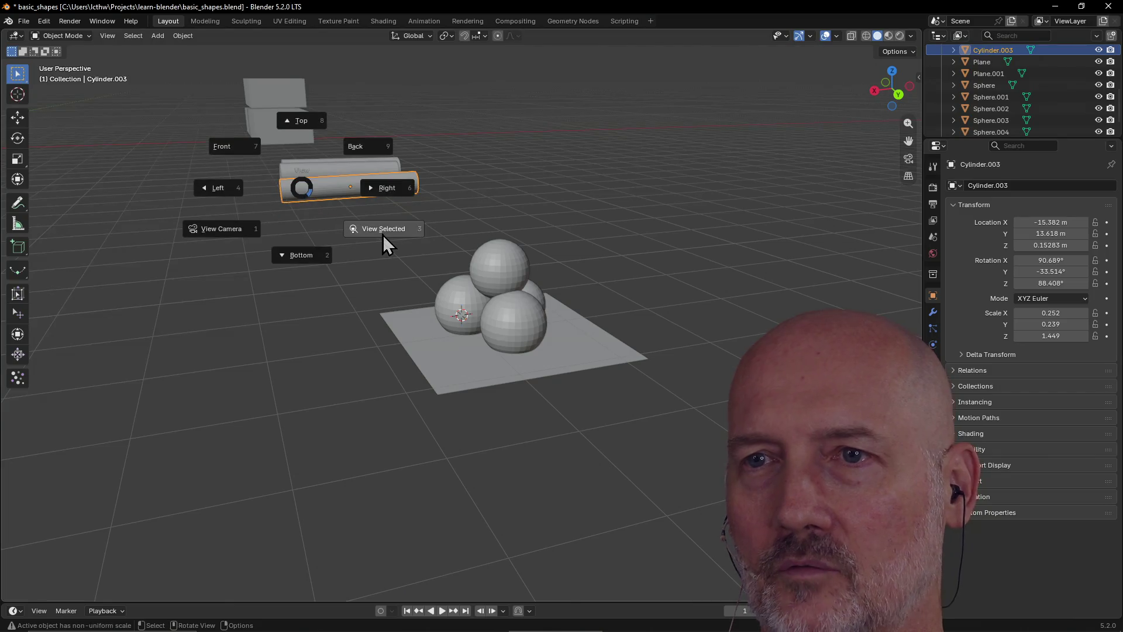
click(384, 241)
mouse_move(381, 241)
middle_down()
mouse_move(492, 227)
mouse_move(476, 237)
middle_up()
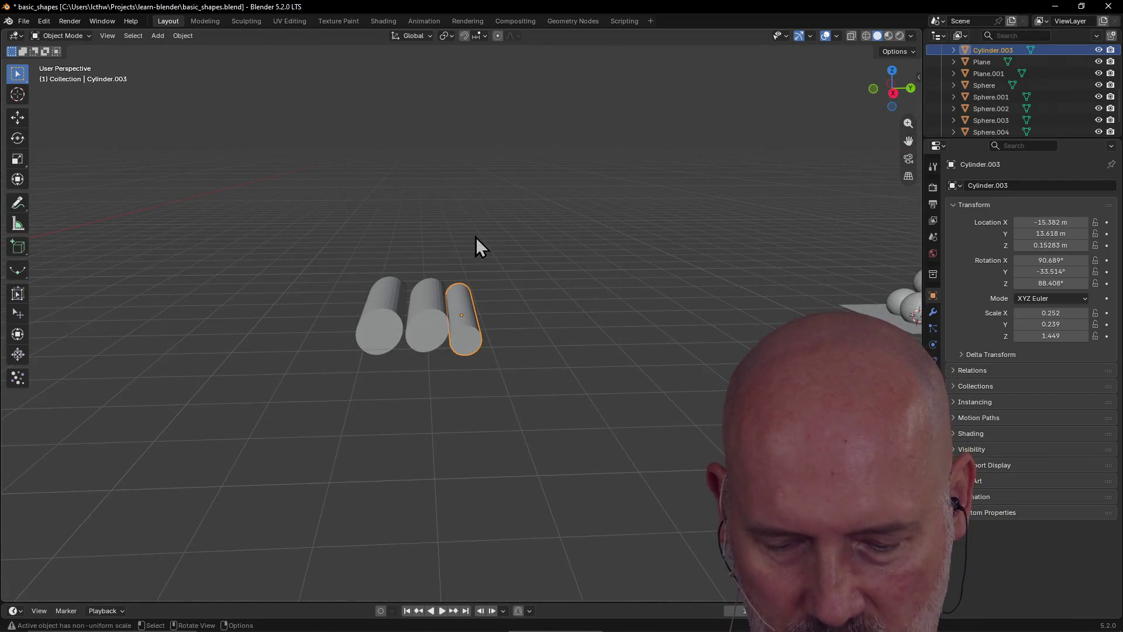
key(shift+a)
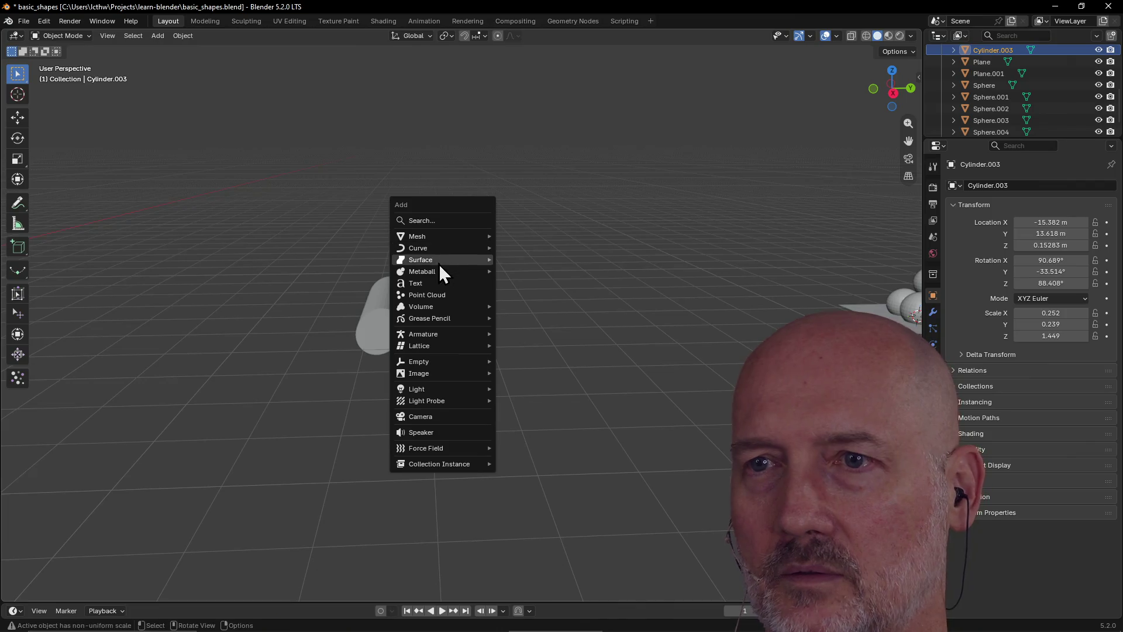
Add a plane and slide it along Y beneath the log stack
mouse_move(432, 240)
click(529, 237)
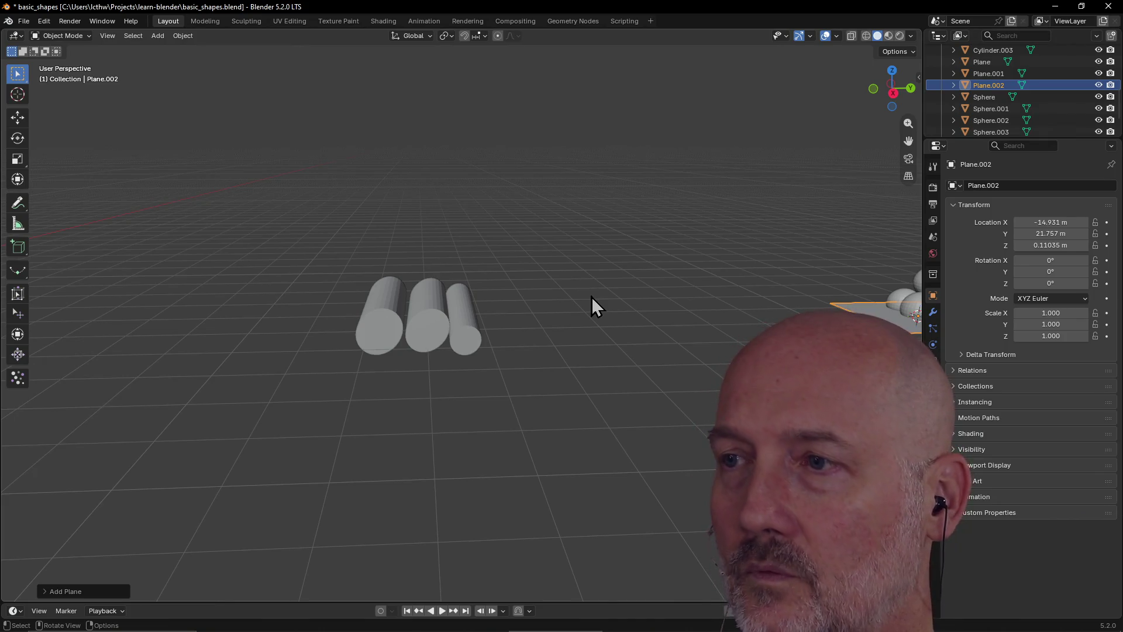
key(g)
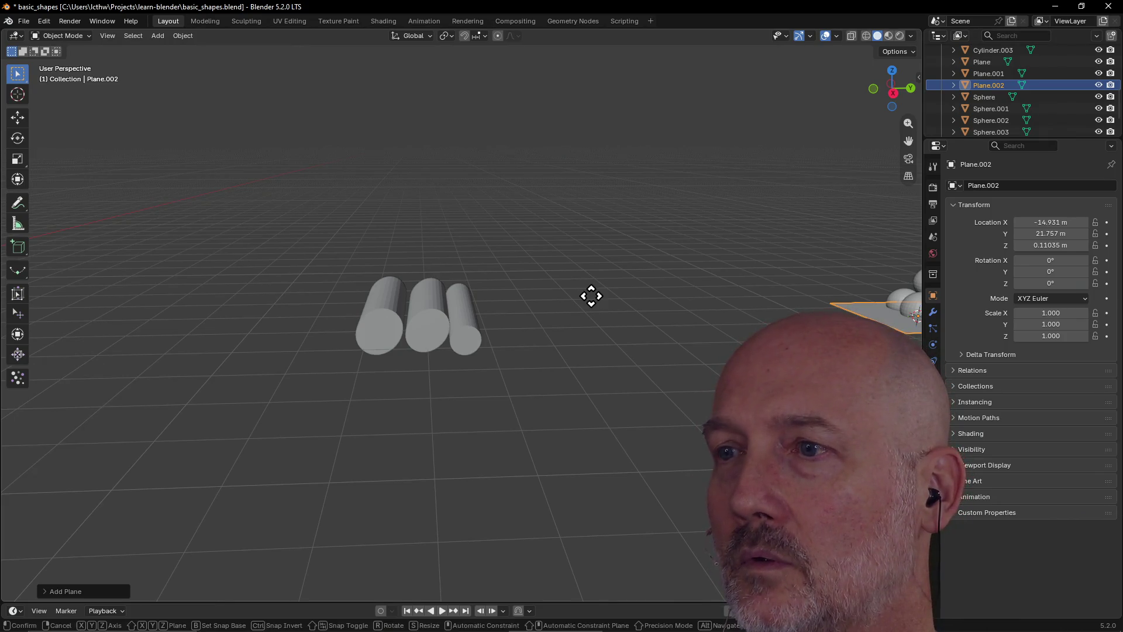
key(y)
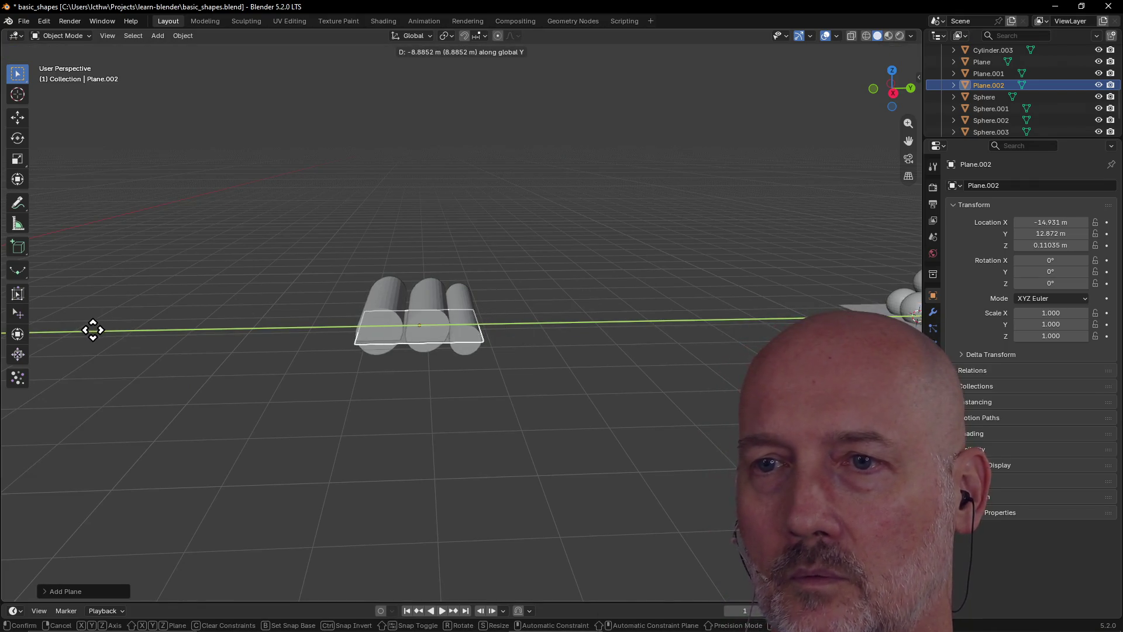
click(92, 330)
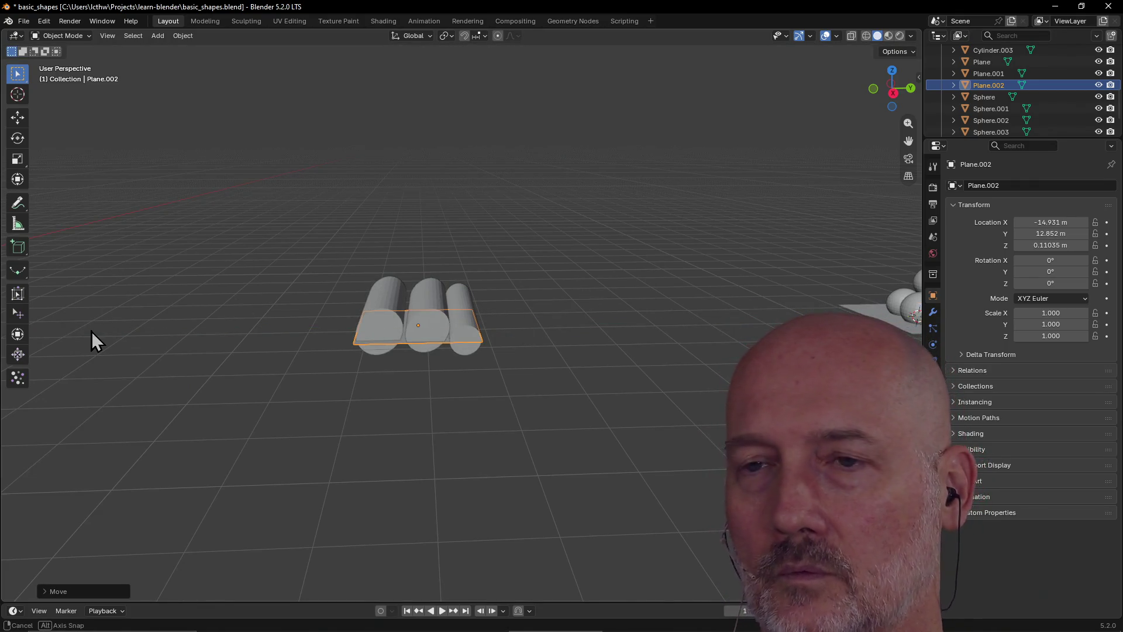
Scale the plane to 1.917, set its Z location to 0, then select the right log
key(s)
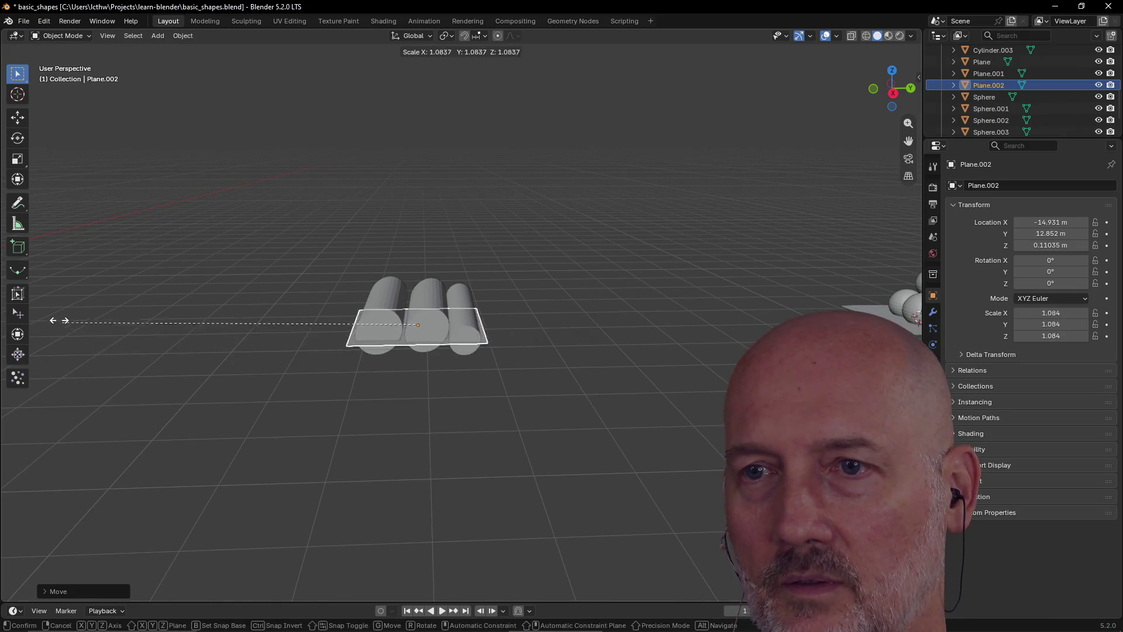
click(713, 265)
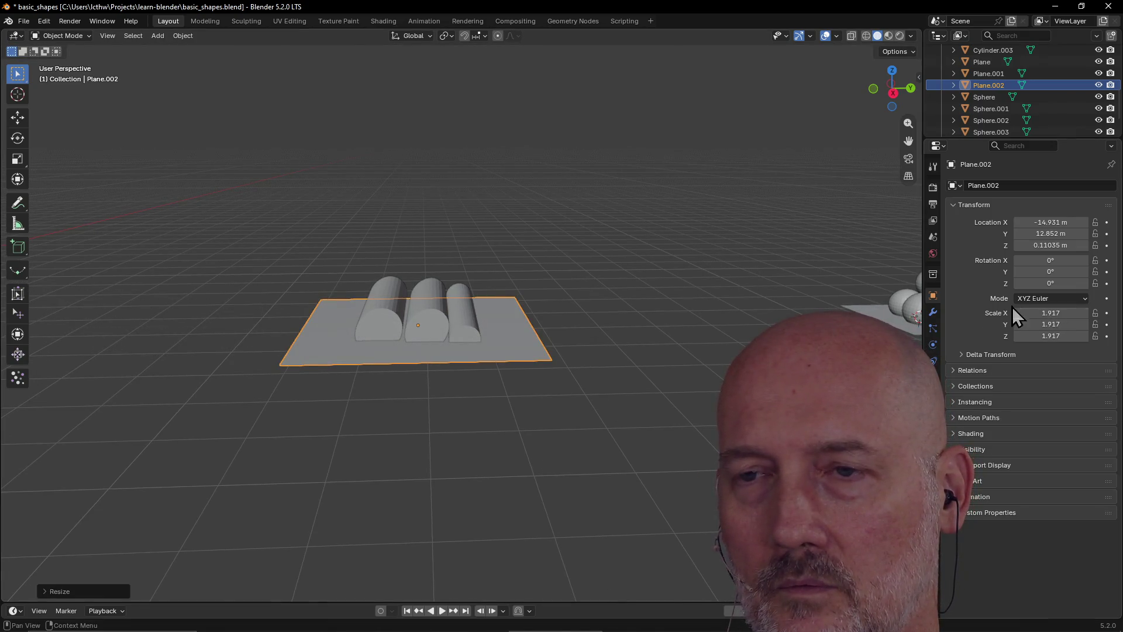
mouse_move(516, 317)
middle_down()
mouse_move(543, 283)
mouse_move(507, 322)
middle_up()
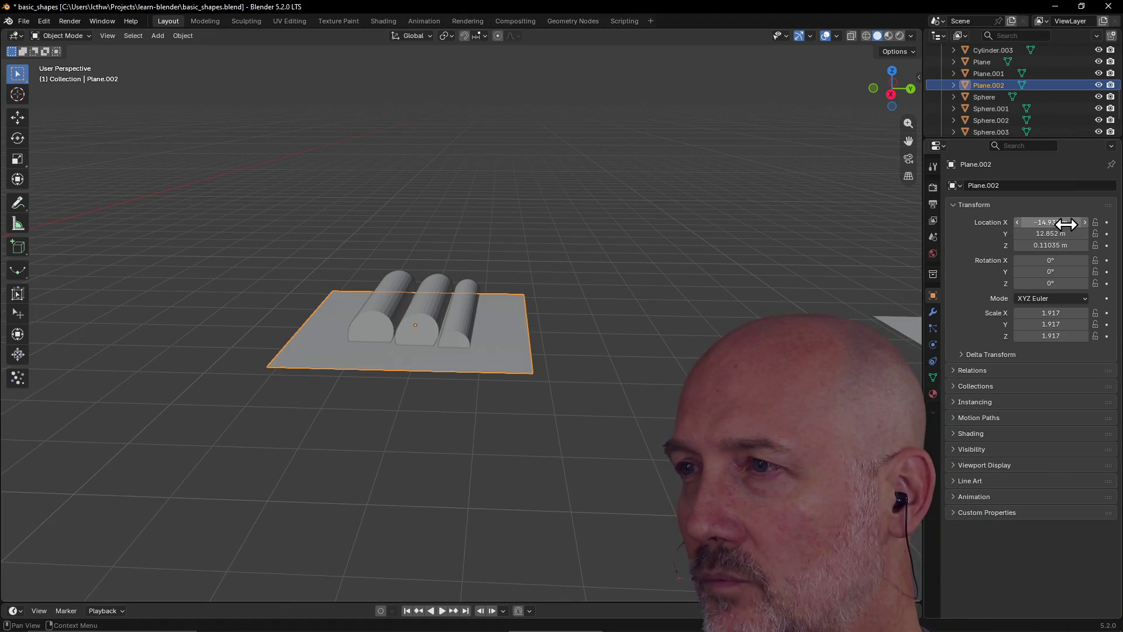
click(1053, 245)
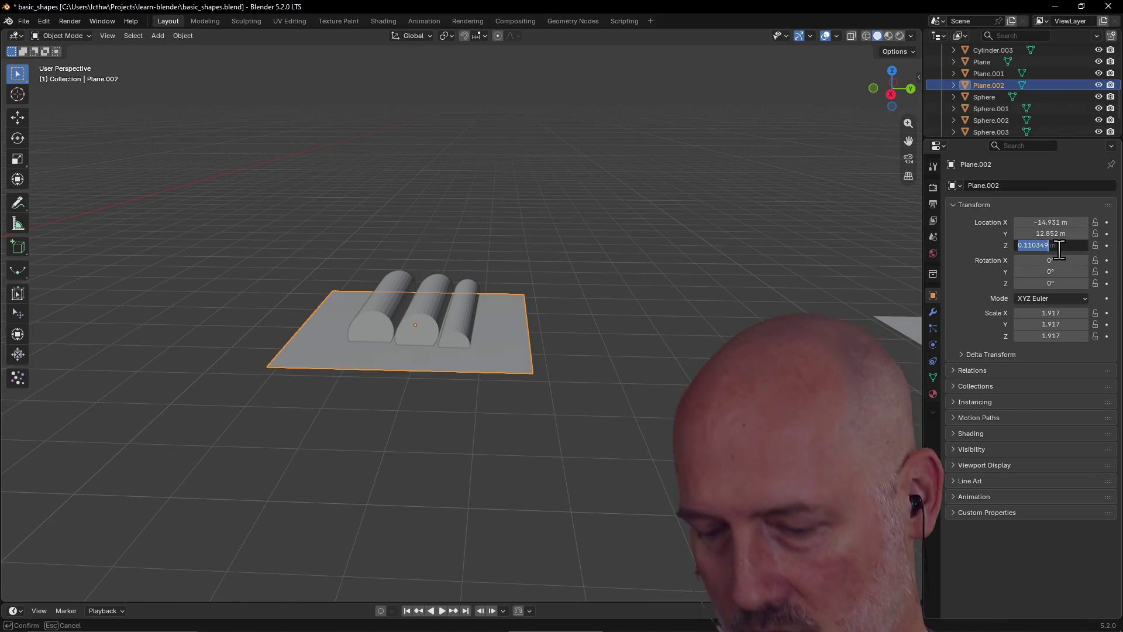
text(0)
key(Return)
click(579, 325)
mouse_move(579, 324)
middle_down()
mouse_move(572, 342)
mouse_move(587, 328)
mouse_move(461, 313)
mouse_move(556, 296)
mouse_move(569, 279)
mouse_move(566, 303)
mouse_move(553, 296)
mouse_move(577, 285)
mouse_move(464, 331)
middle_up()
click(464, 331)
Select all three logs and lift them along Z onto Plane.002
shift+click(440, 321)
shift+click(394, 322)
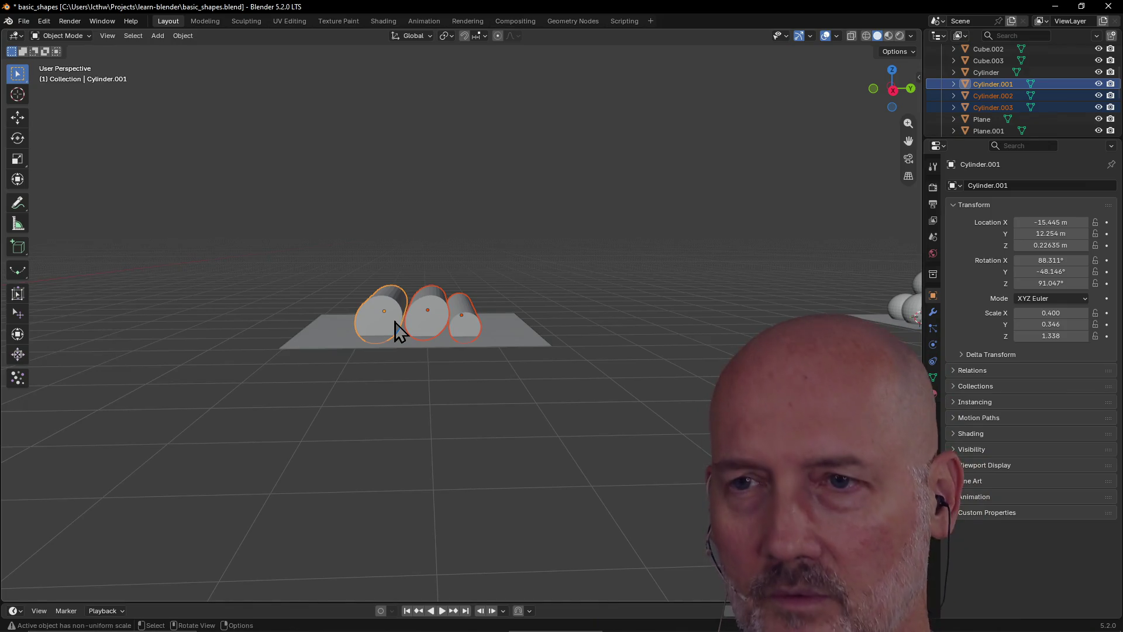
key(g)
key(z)
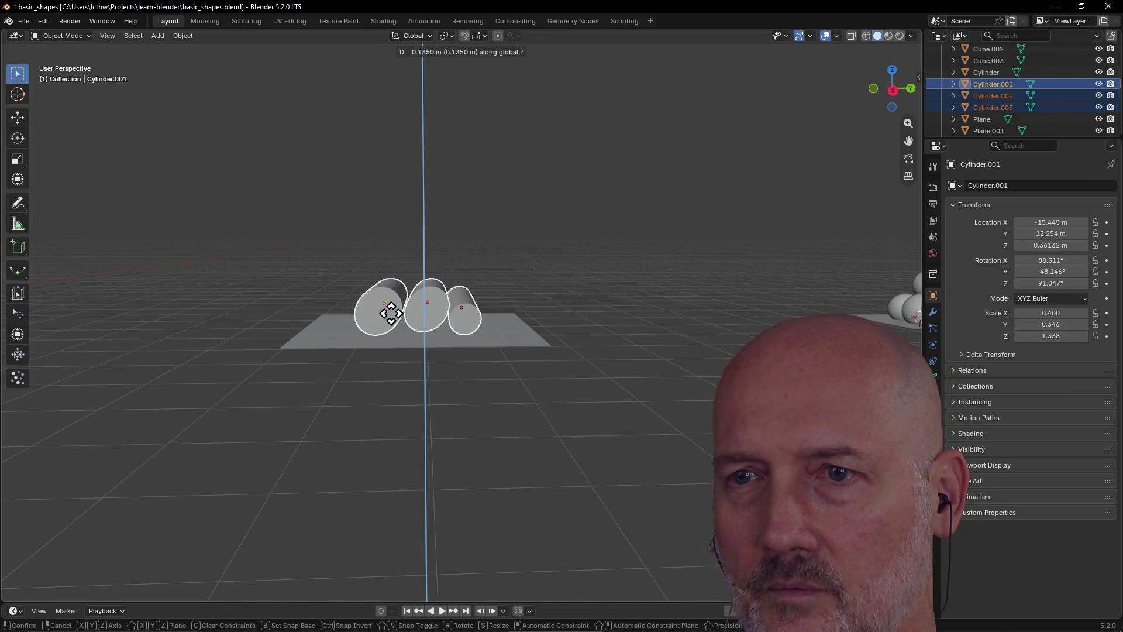
click(391, 315)
mouse_move(514, 373)
middle_down()
mouse_move(636, 398)
mouse_move(541, 396)
middle_up()
Select Sphere.003 at the pyramid's top and frame it with View Selected
click(823, 237)
key(grave)
click(891, 268)
scroll(486, 298, down, 5)
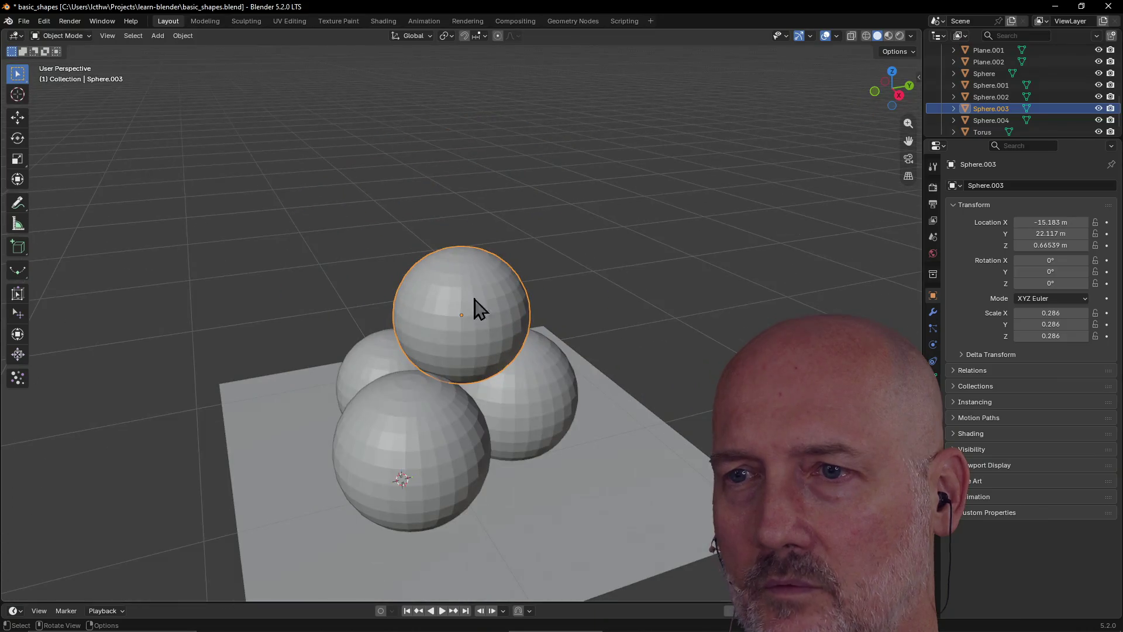
Select all four spheres and raise them along Z onto Plane.001, leaving Sphere.004 at Z 0.24646
shift+click(420, 443)
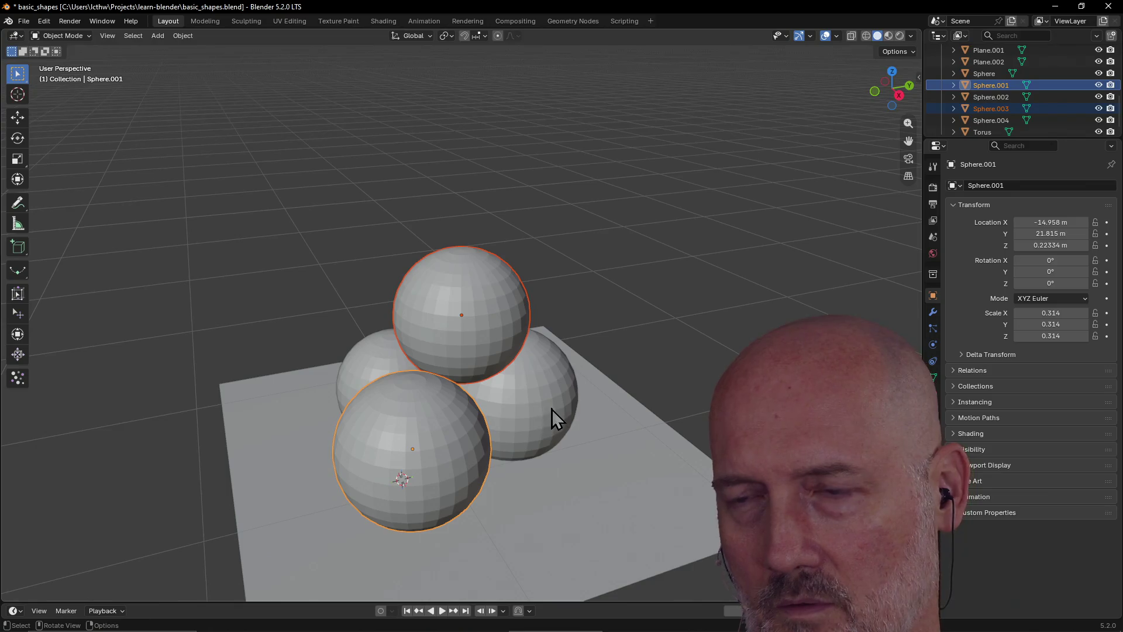
shift+click(550, 401)
shift+click(363, 357)
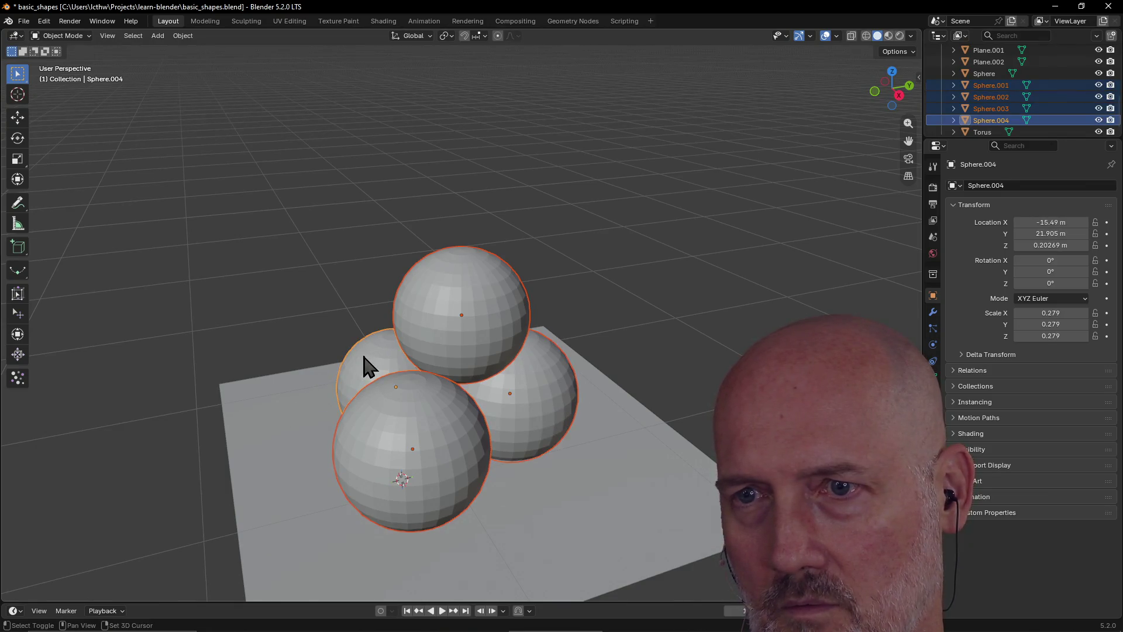
scroll(408, 416, down, 6)
middle_drag(409, 416, 356, 378)
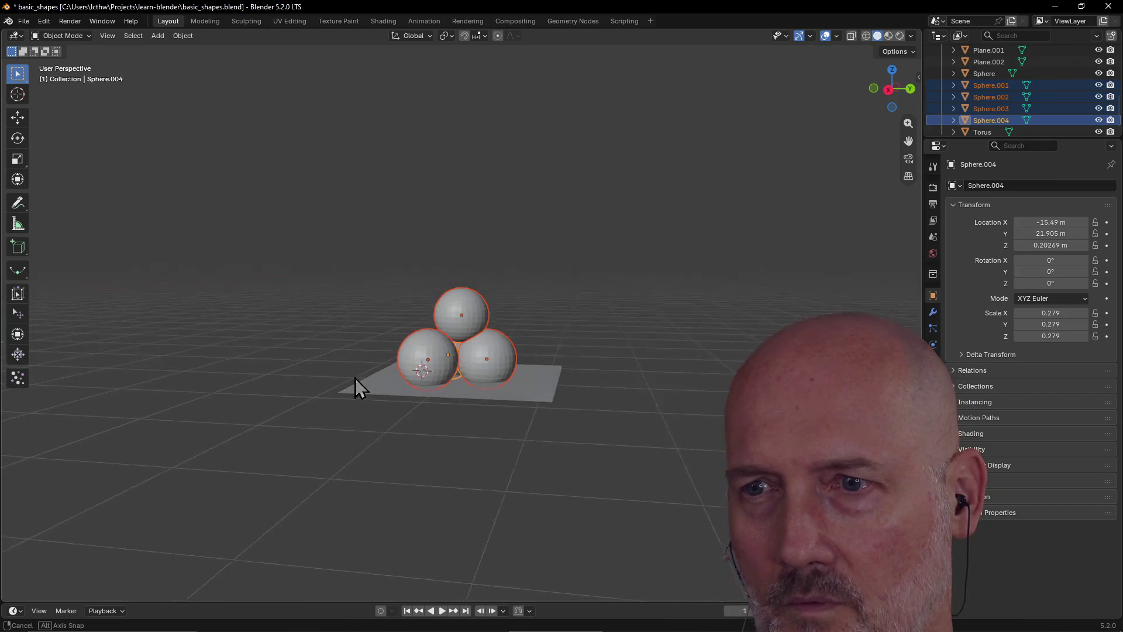
key(g)
key(z)
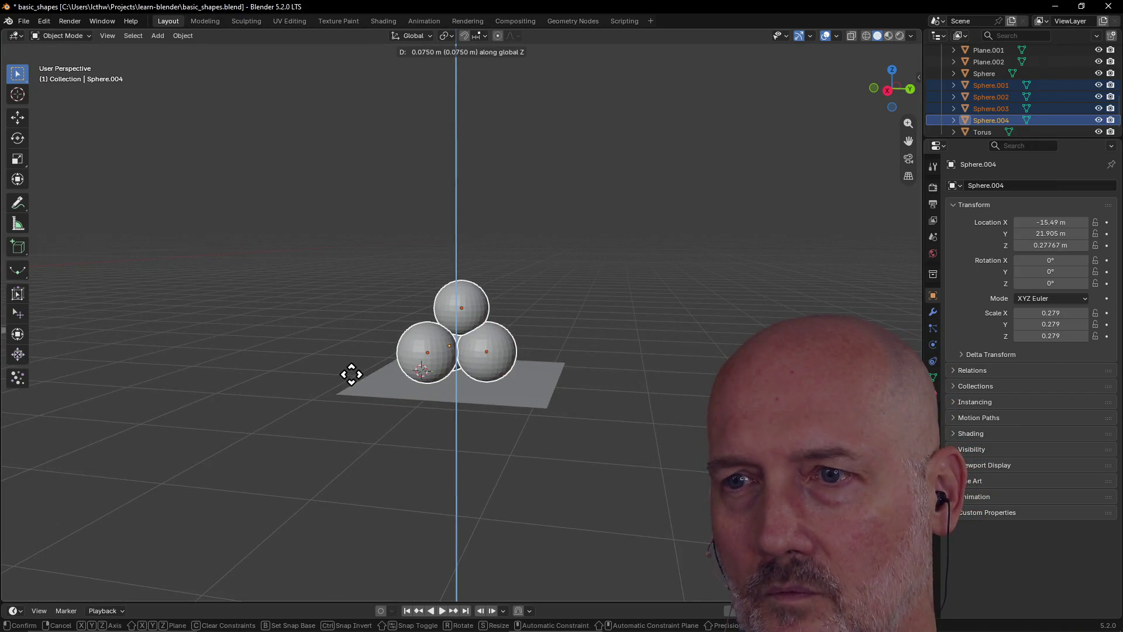
click(353, 378)
scroll(402, 380, down, 3)
click(343, 421)
mouse_move(344, 421)
middle_down()
mouse_move(108, 444)
mouse_move(258, 391)
mouse_move(131, 447)
mouse_move(350, 314)
mouse_move(286, 307)
mouse_move(275, 318)
mouse_move(359, 290)
mouse_move(339, 260)
middle_up()
Frame Cube.003 atop the brick stack and add Plane.003 beside the boxes
click(515, 233)
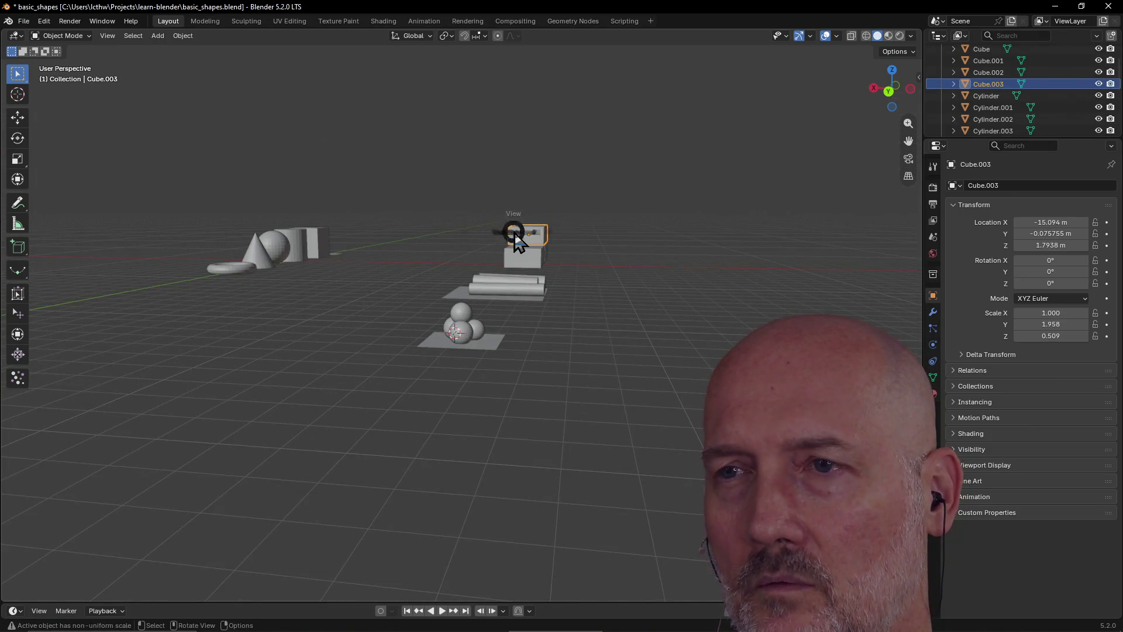
click(574, 275)
mouse_move(396, 270)
middle_down()
mouse_move(648, 308)
mouse_move(563, 281)
mouse_move(499, 339)
mouse_move(505, 331)
middle_up()
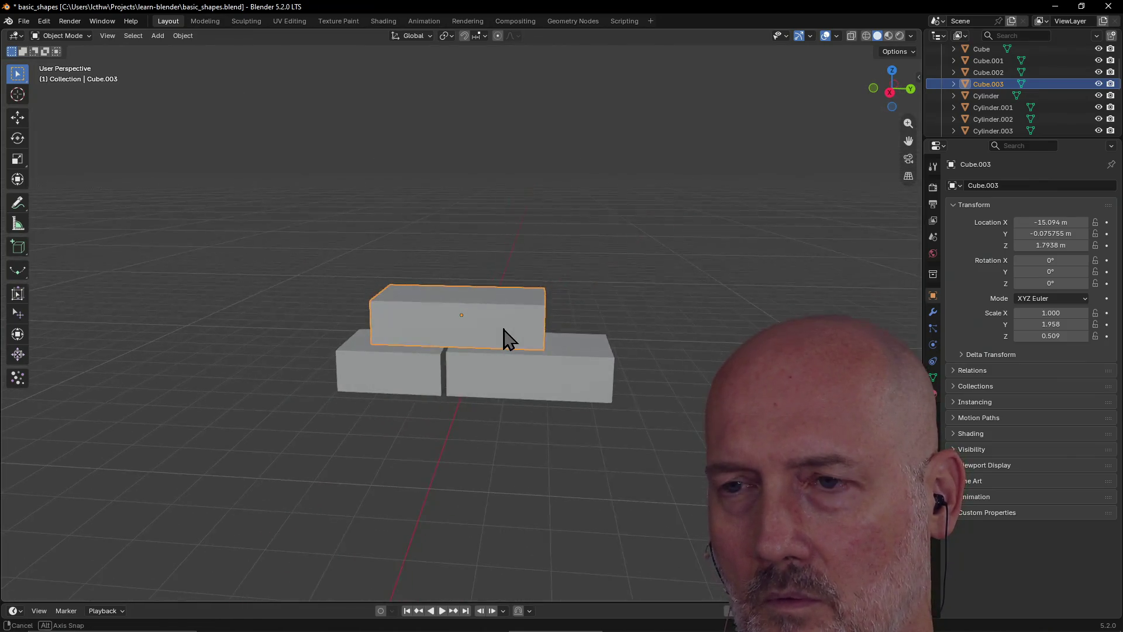
key(shift+a)
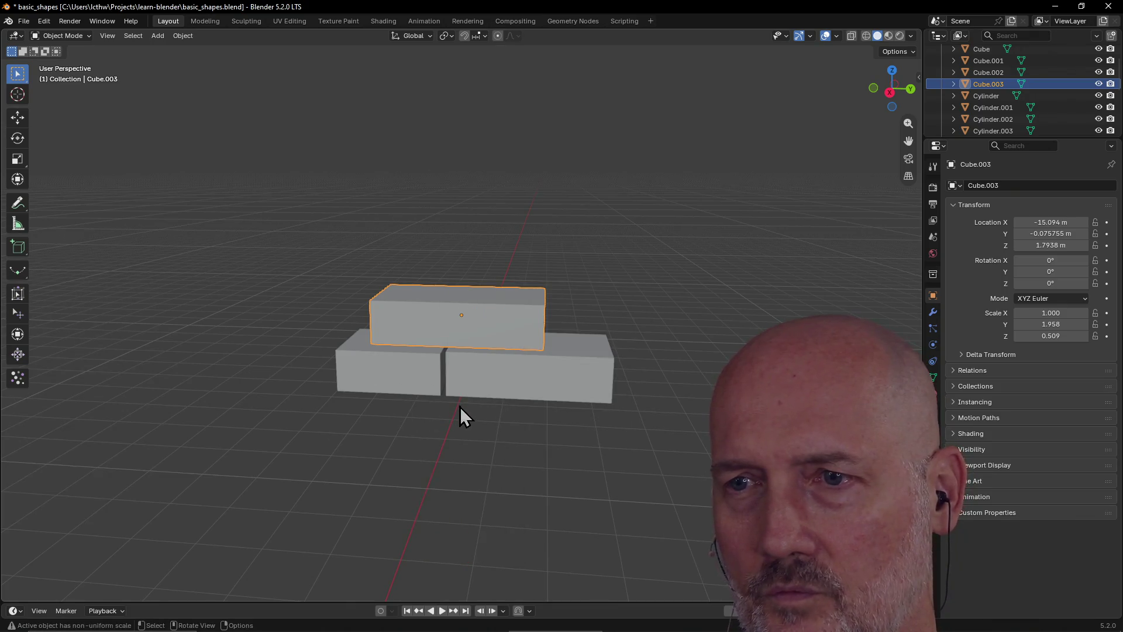
click(459, 405)
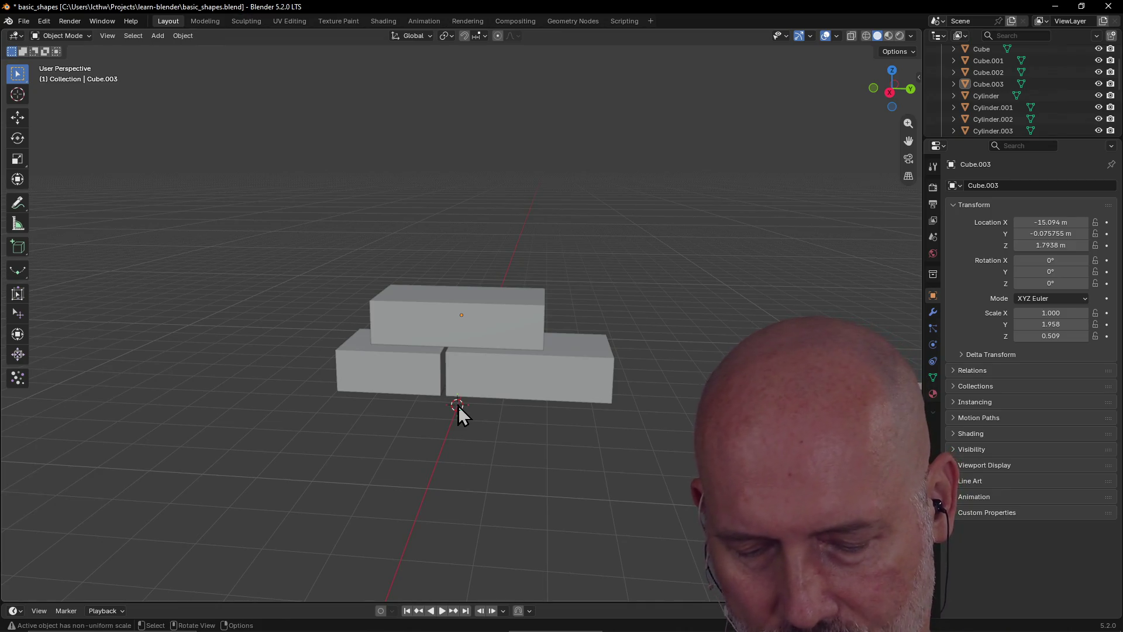
key(shift+a)
mouse_move(455, 396)
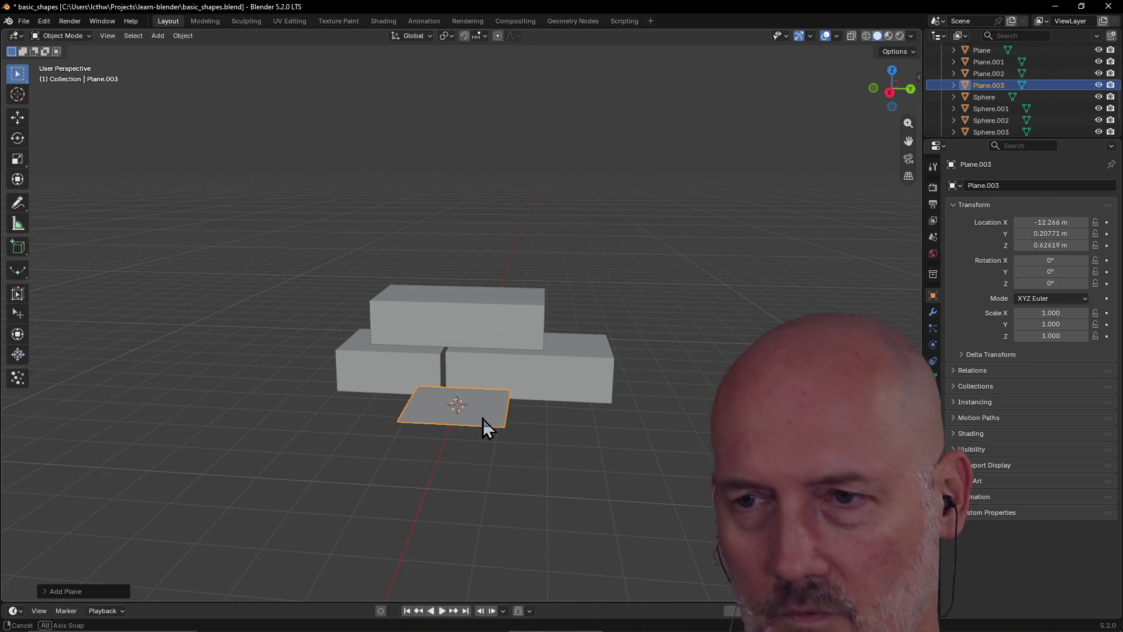
Enlarge Plane.003 to scale 3.586 and set its Z location to 0
key(s)
click(496, 452)
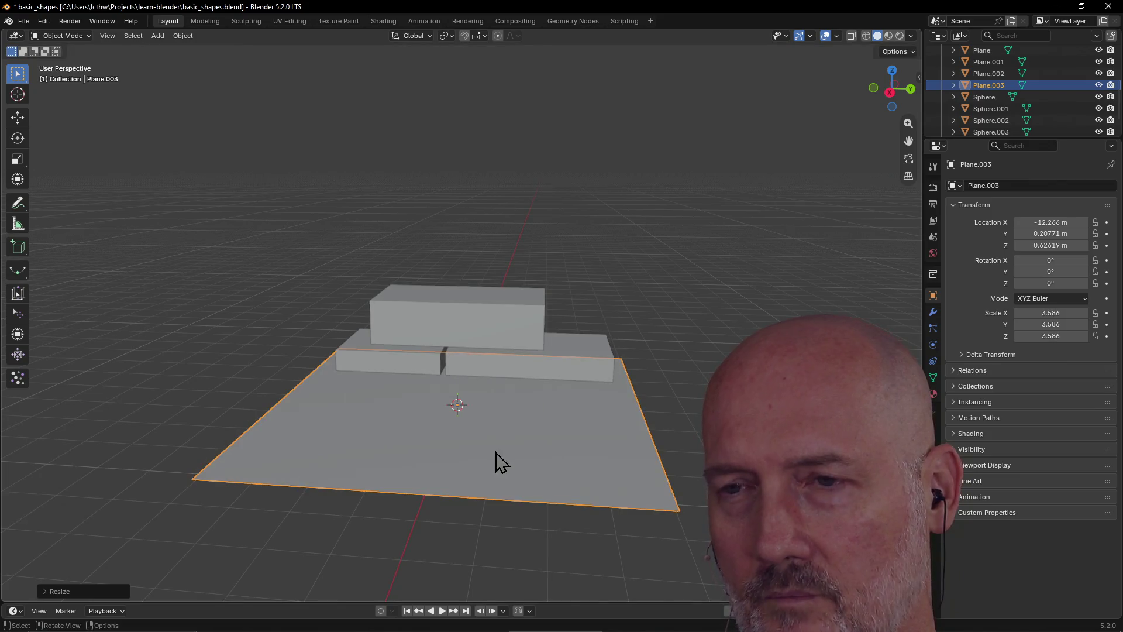
mouse_move(492, 437)
middle_down()
mouse_move(502, 446)
mouse_move(556, 409)
middle_up()
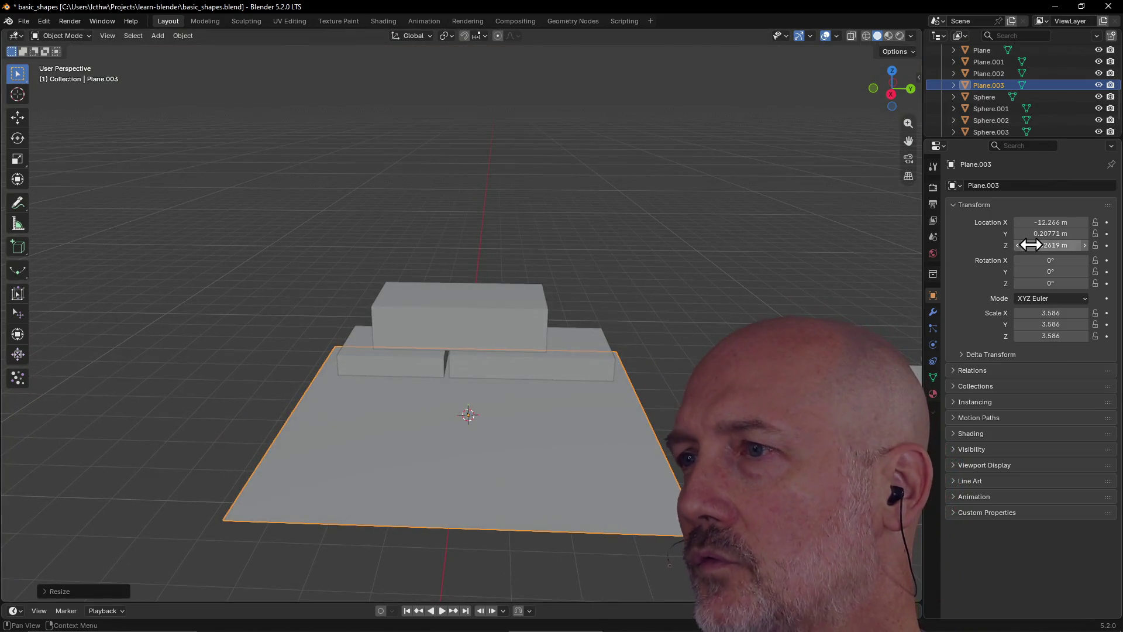
click(1061, 245)
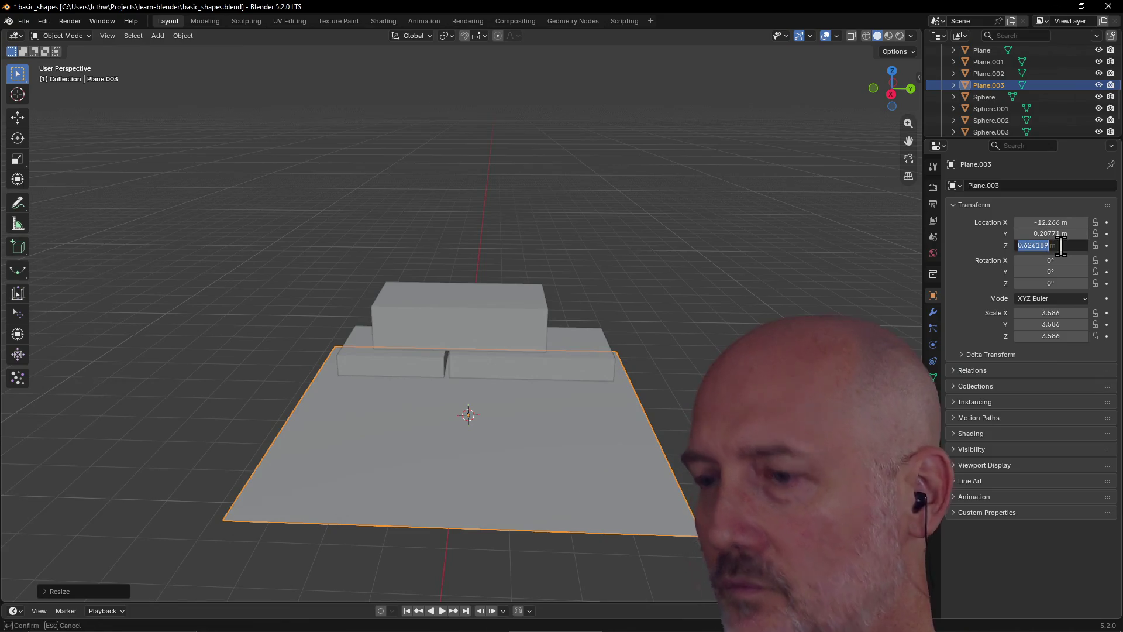
text(0)
key(Return)
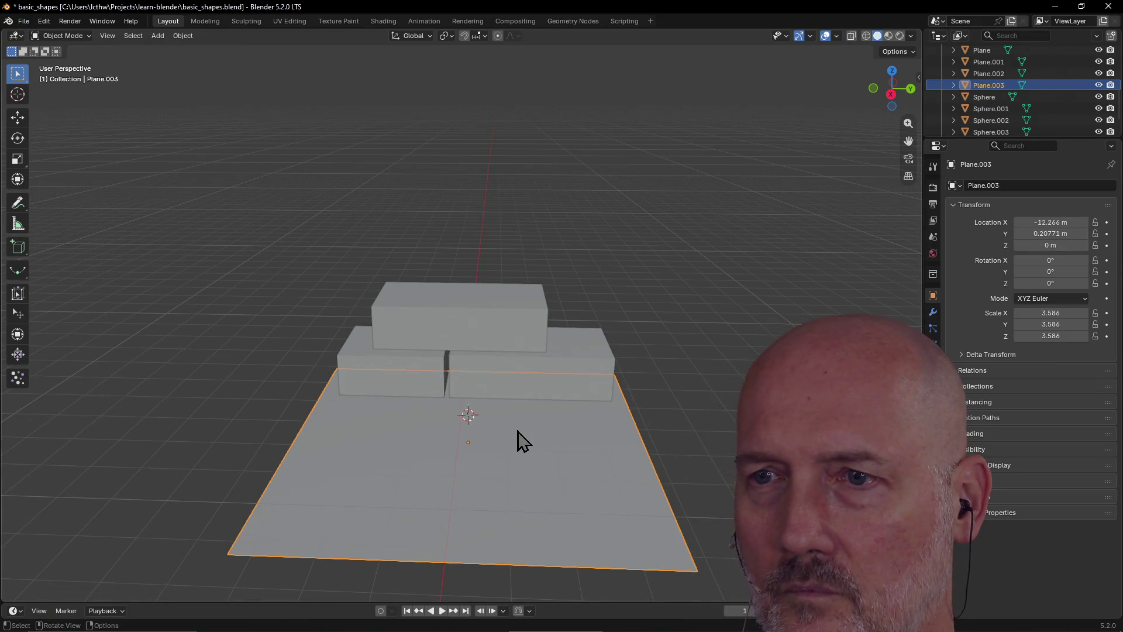
Slide Plane.003 along X to −15.195 m under the boxes and check it from the side
mouse_move(473, 442)
middle_down()
mouse_move(356, 468)
mouse_move(345, 486)
middle_up()
key(g)
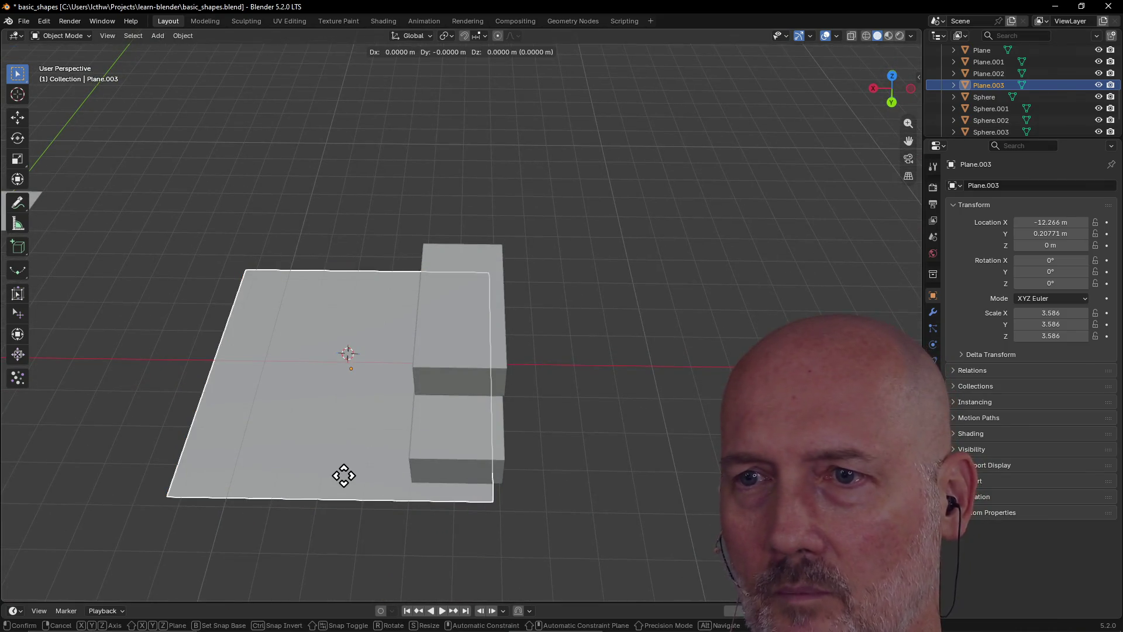
key(x)
click(458, 491)
mouse_move(458, 490)
middle_down()
mouse_move(614, 466)
mouse_move(640, 459)
mouse_move(640, 440)
middle_up()
click(645, 500)
mouse_move(645, 500)
middle_down()
mouse_move(564, 451)
mouse_move(602, 441)
mouse_move(584, 444)
mouse_move(677, 484)
mouse_move(660, 402)
mouse_move(758, 336)
mouse_move(804, 268)
middle_up()
scroll(677, 483, down, 3)
mouse_move(588, 331)
middle_down()
mouse_move(332, 413)
mouse_move(367, 413)
mouse_move(159, 389)
middle_up()
right_click(155, 387)
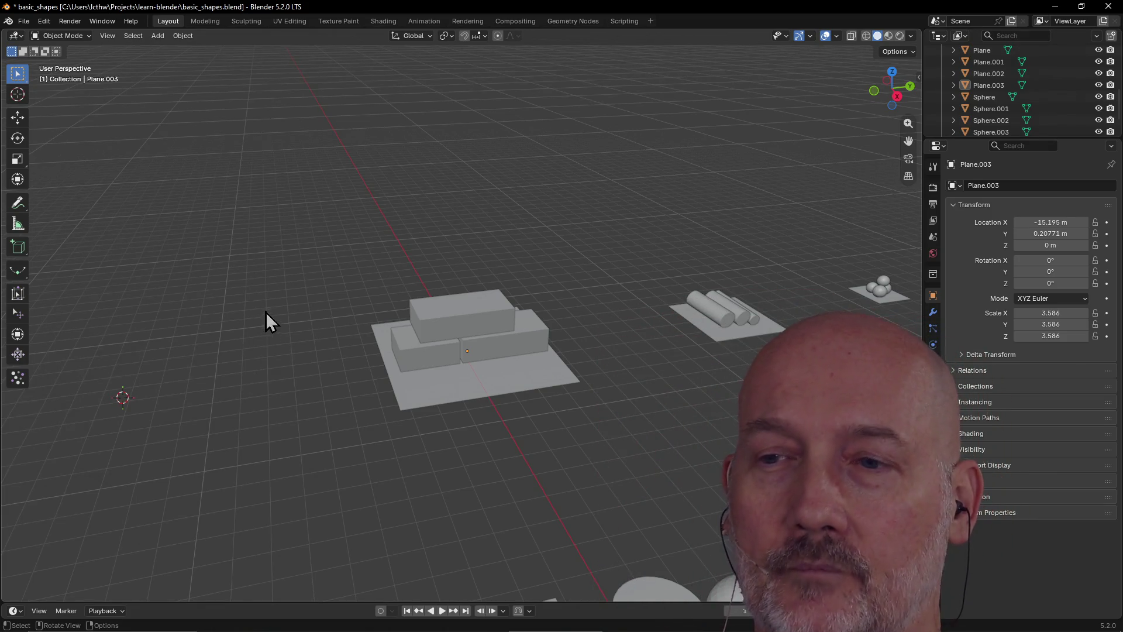
Save the scene as basic_shapes.blend and zoom out over the three stacks
click(25, 21)
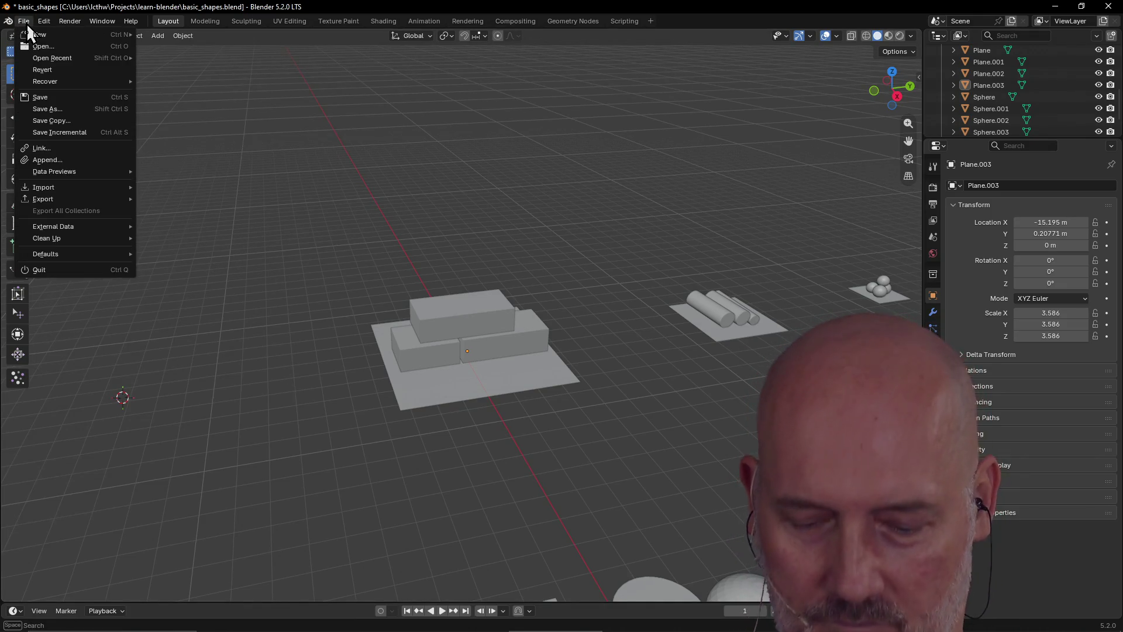
key(ctrl+s)
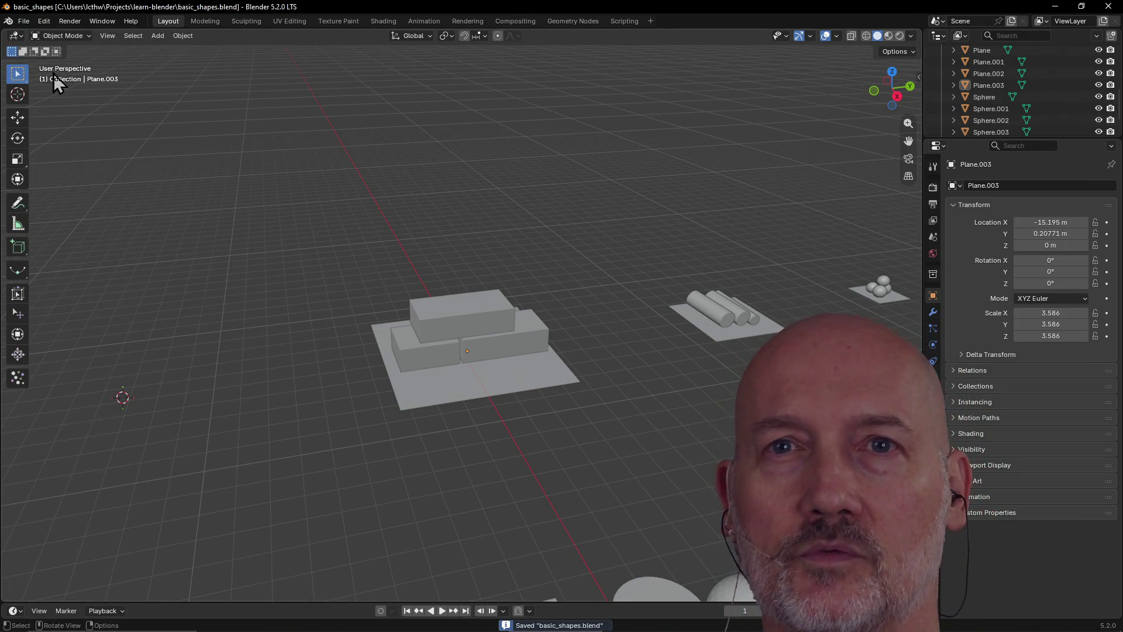
click(27, 22)
mouse_move(62, 60)
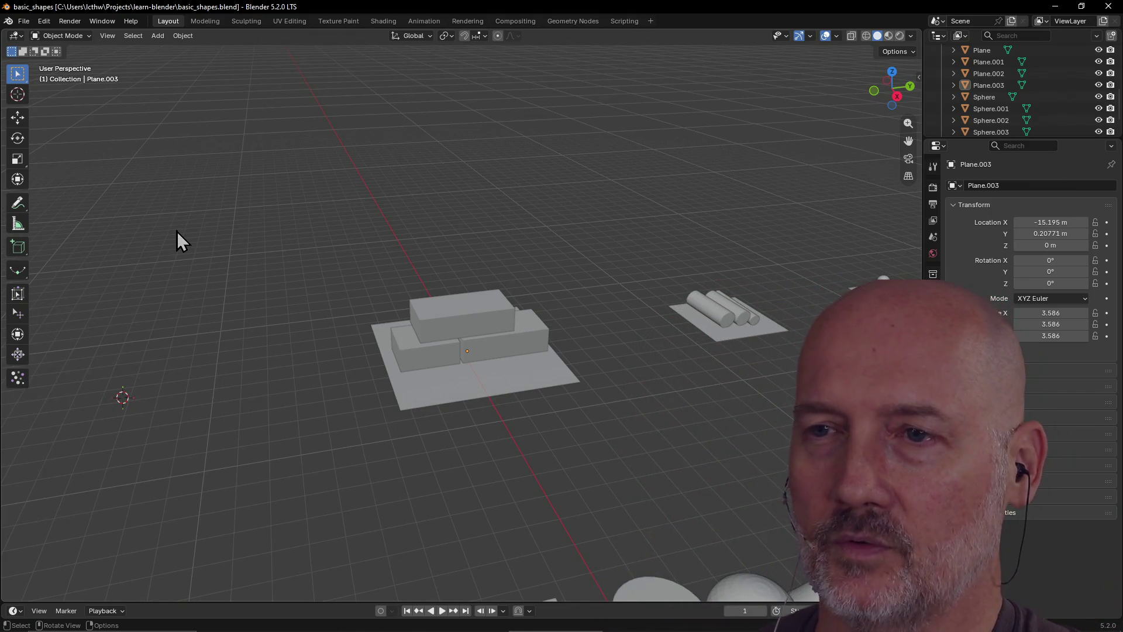
scroll(242, 289, down, 2)
scroll(242, 289, down, 2)
scroll(242, 289, up, 1)
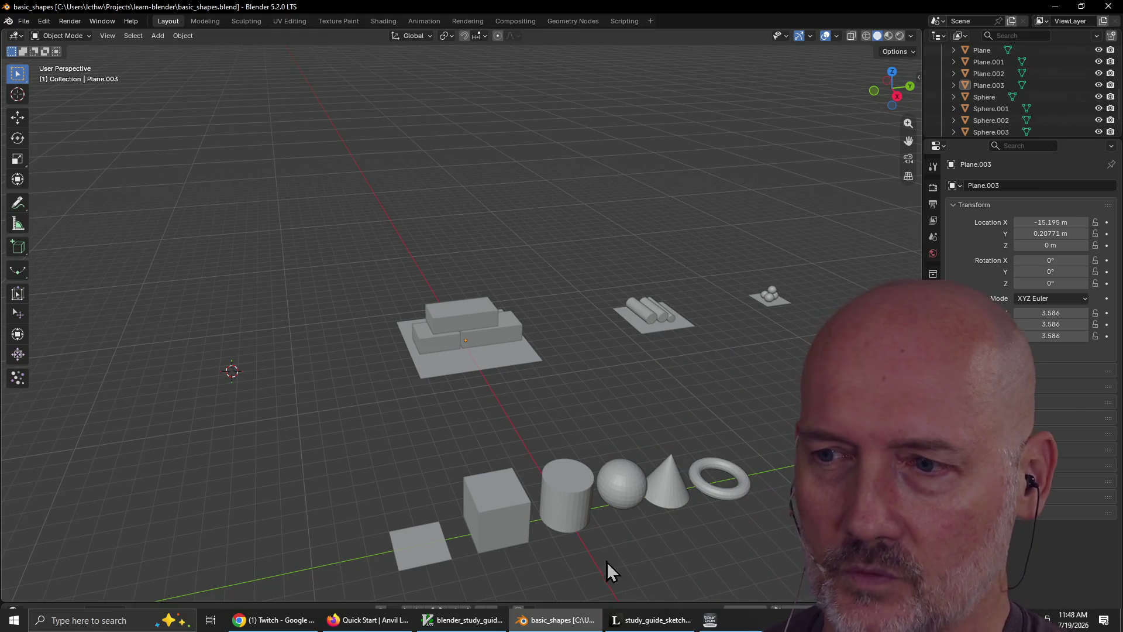
Switch to Rebelle, open Hawaii_Truck.reb without saving, then open axe_ranger
click(841, 620)
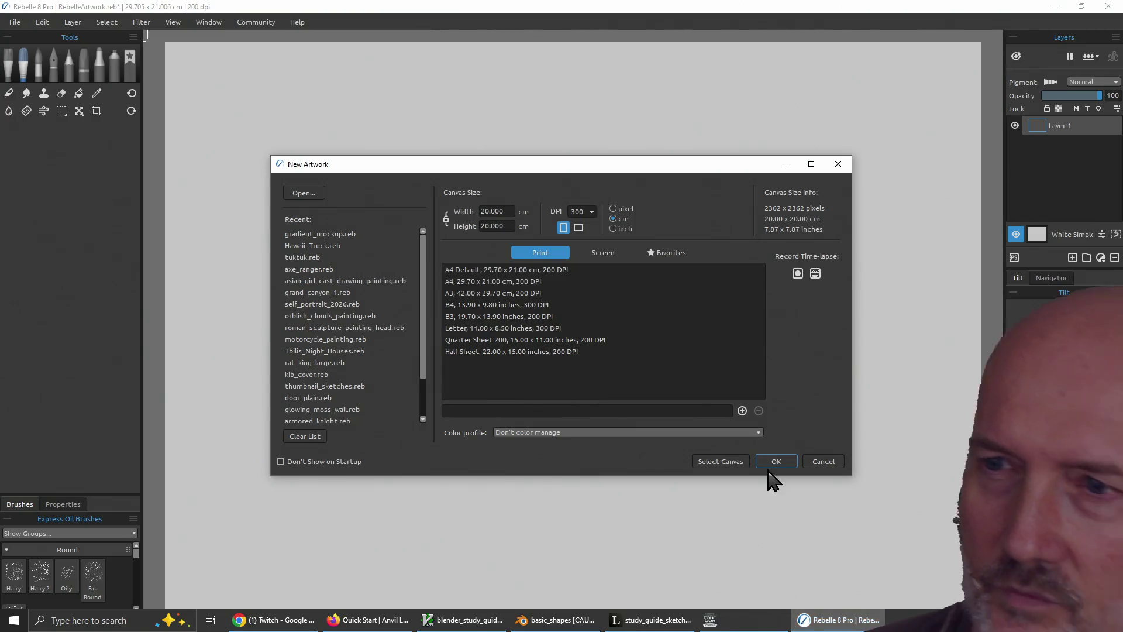
double_click(366, 246)
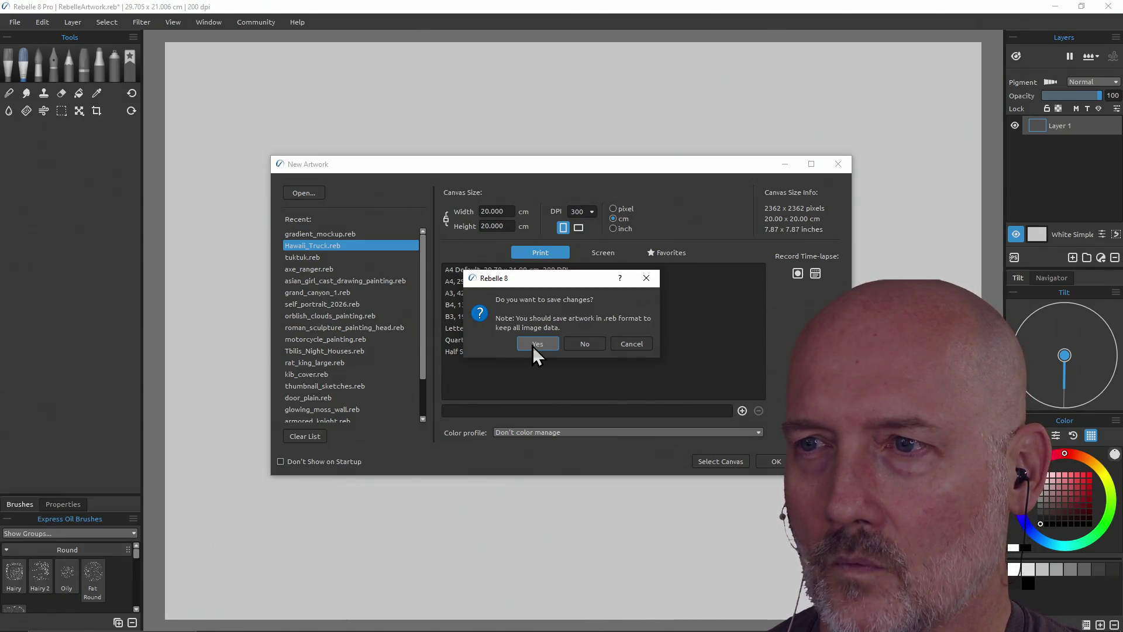
click(582, 343)
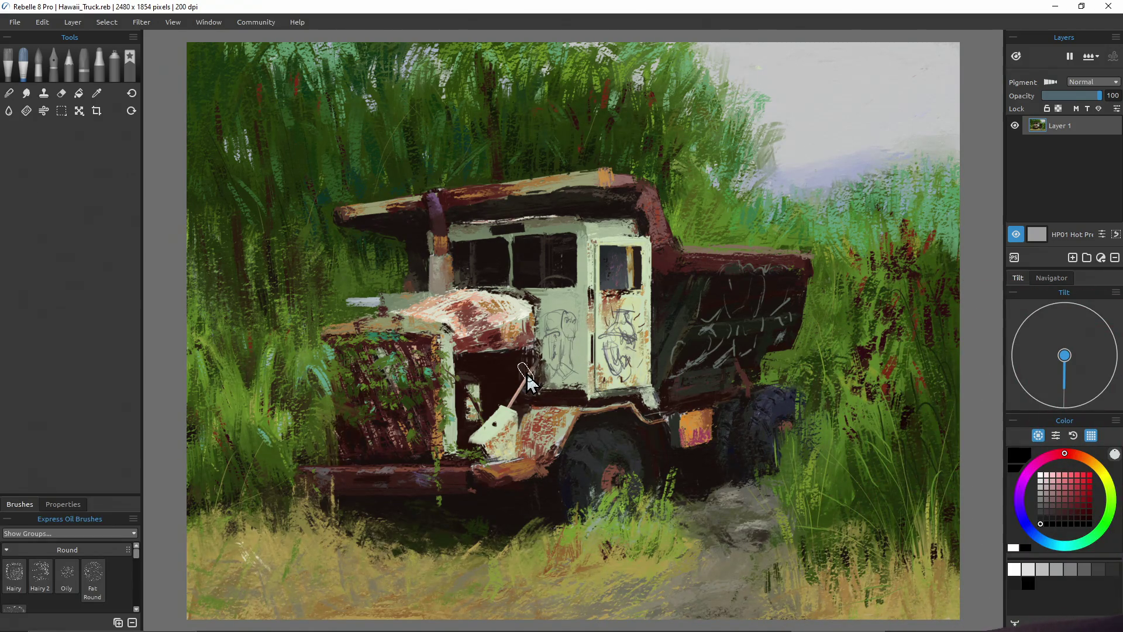
click(15, 23)
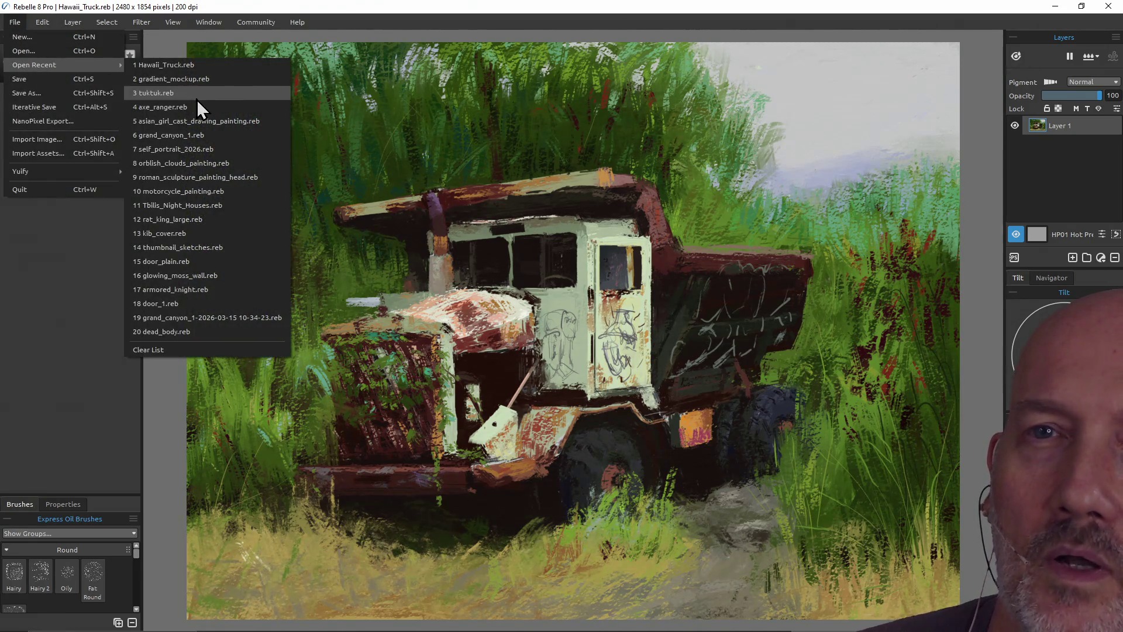
click(201, 105)
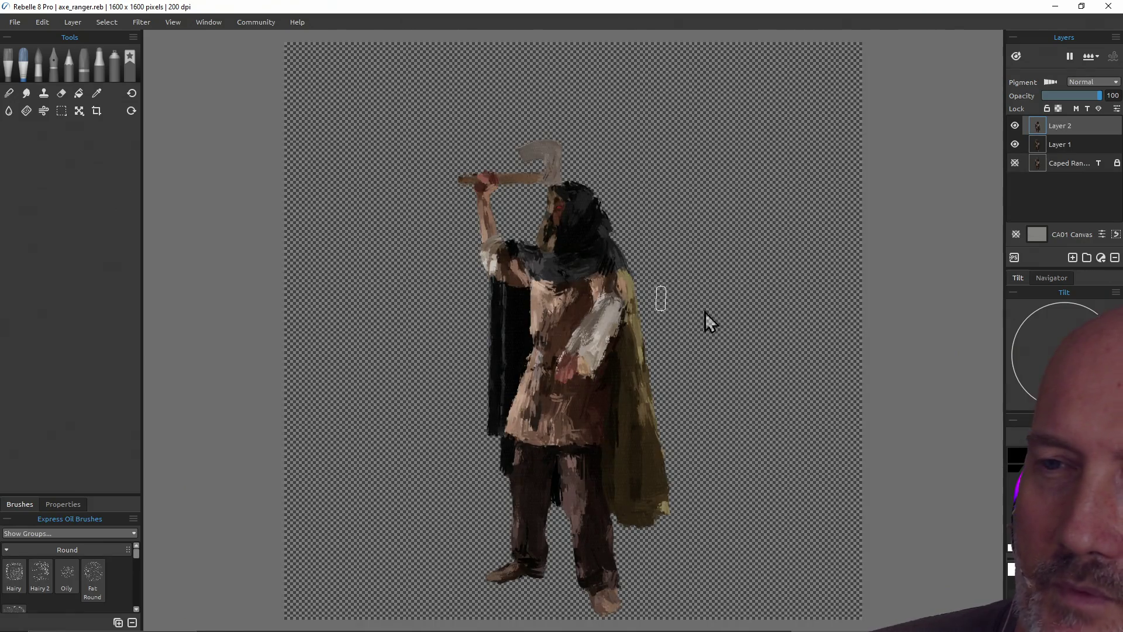
Open grand_canyon_1 and then the cast drawing study from Open Recent
click(16, 23)
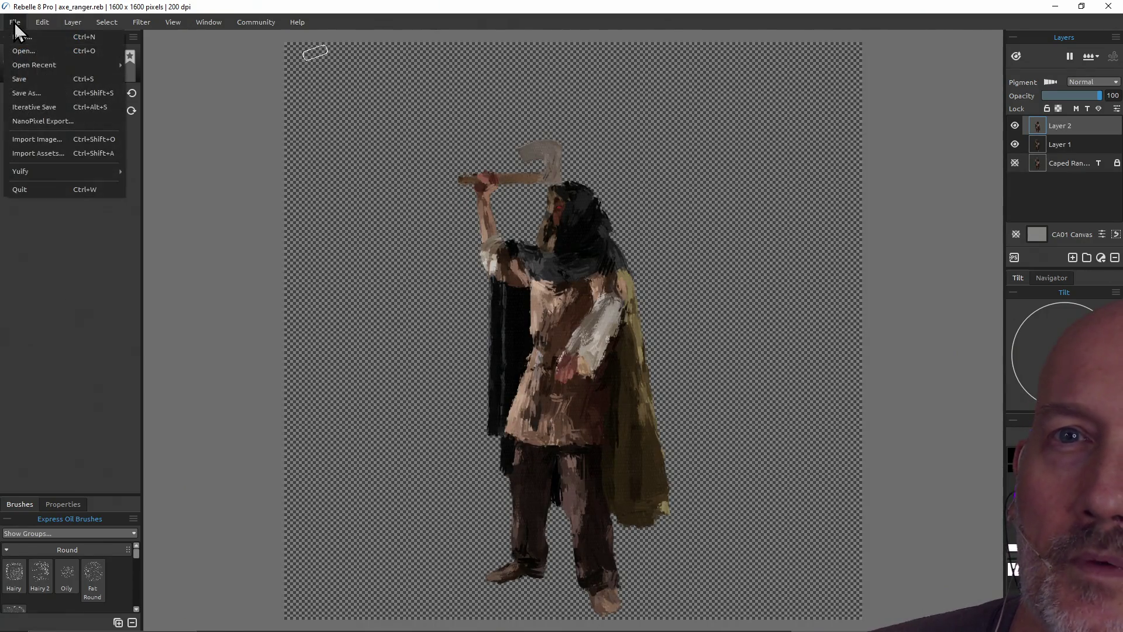
mouse_move(50, 63)
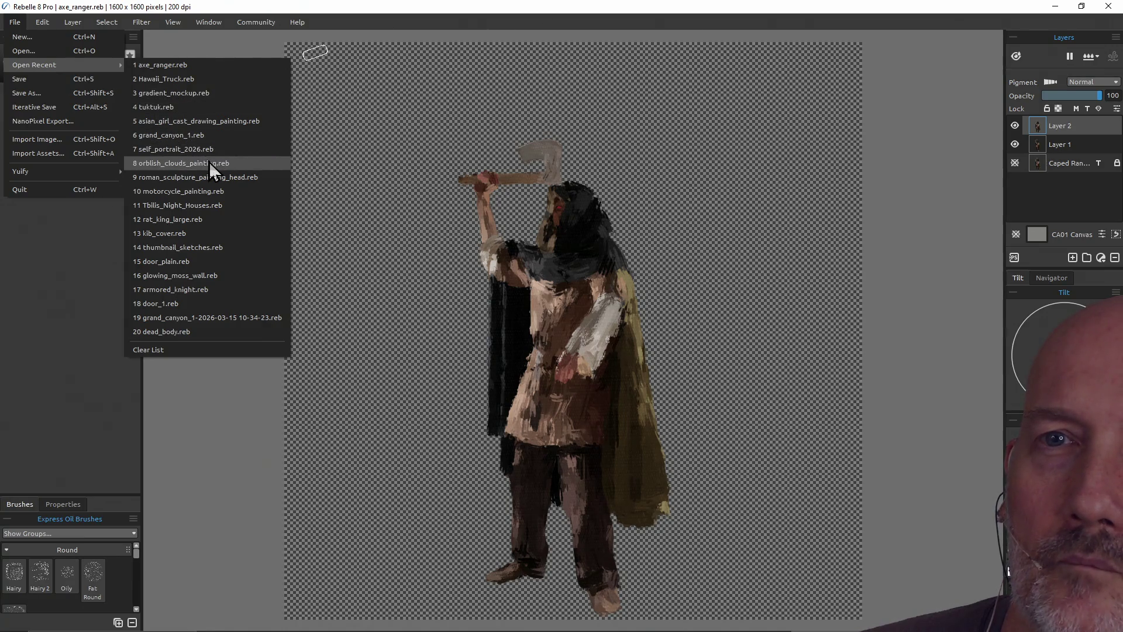
click(216, 146)
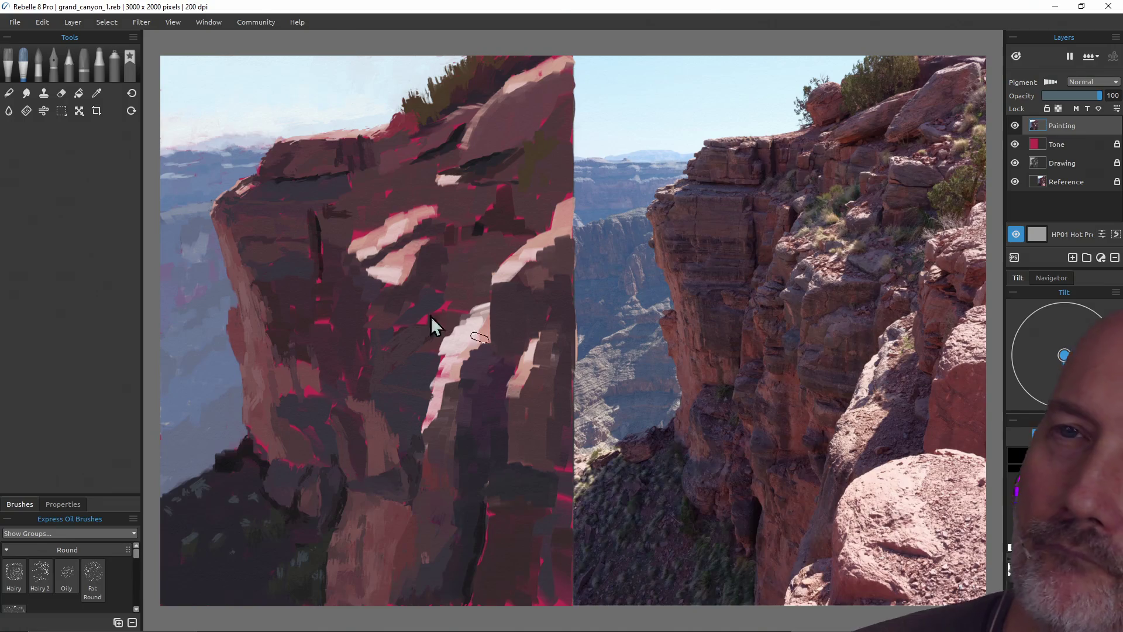
click(16, 24)
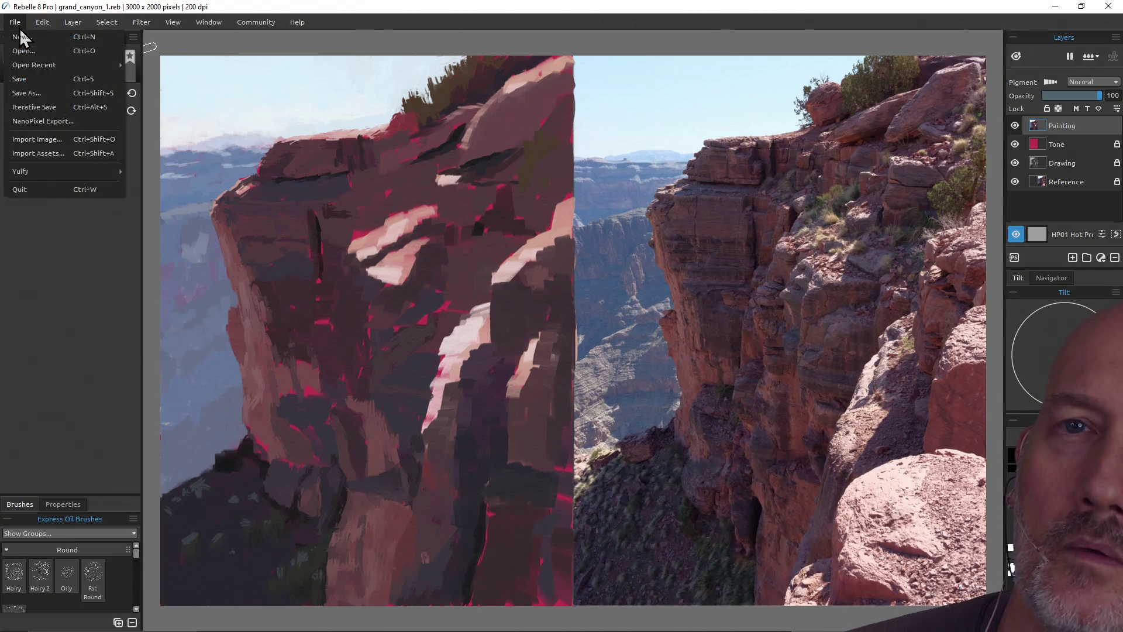
mouse_move(73, 70)
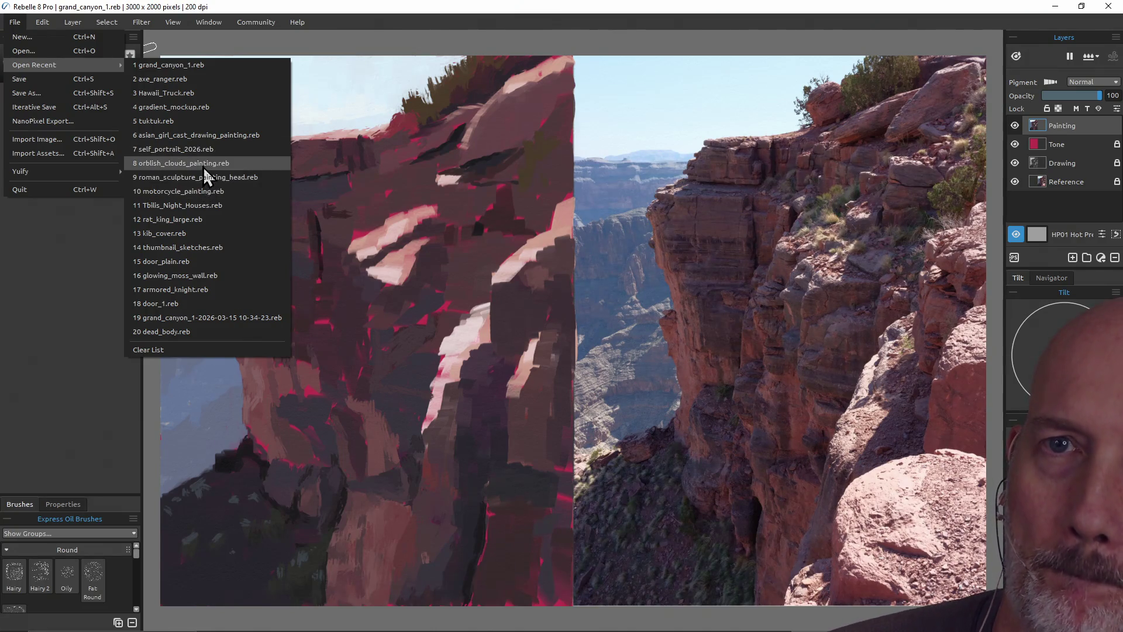
click(204, 135)
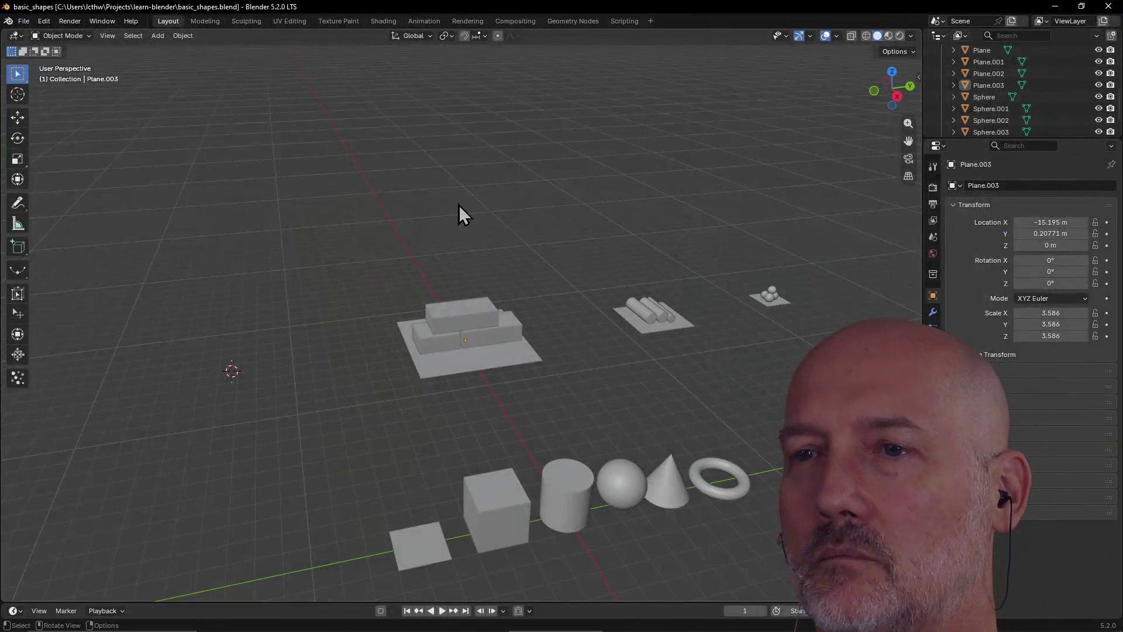
Back in Blender, zoom and orbit around the brick stack
scroll(421, 275, down, 2)
scroll(421, 275, up, 2)
mouse_move(421, 275)
middle_down()
mouse_move(510, 274)
mouse_move(510, 265)
mouse_move(427, 277)
mouse_move(464, 276)
mouse_move(468, 322)
middle_up()
scroll(510, 265, up, 3)
scroll(427, 277, up, 3)
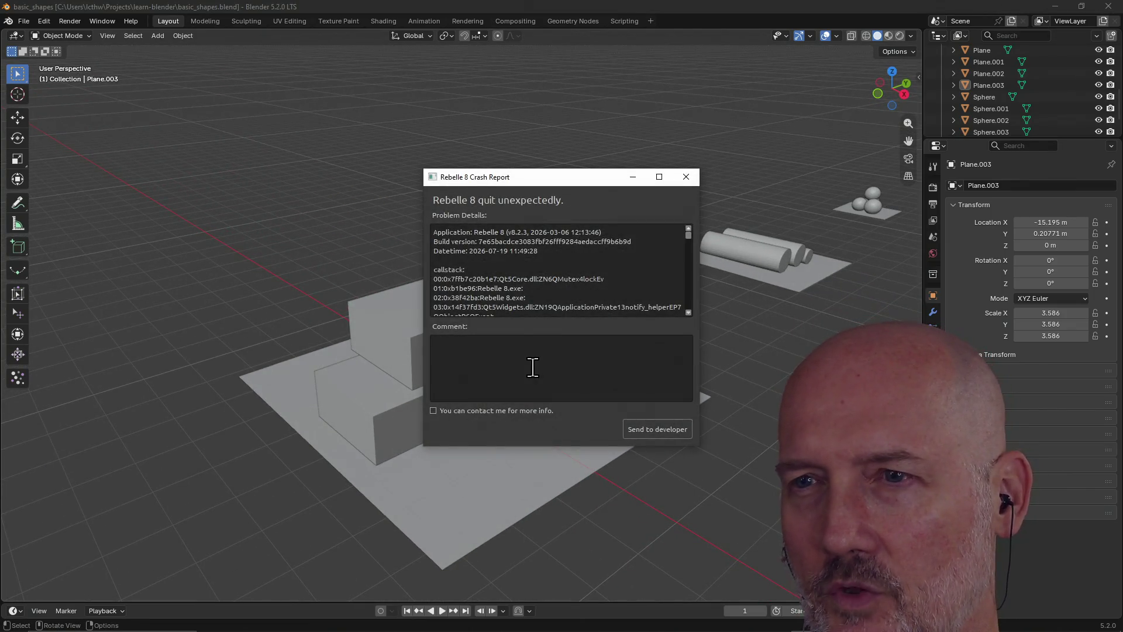
Send Rebelle's crash report, then click through the stack's boxes and ground plane
click(661, 431)
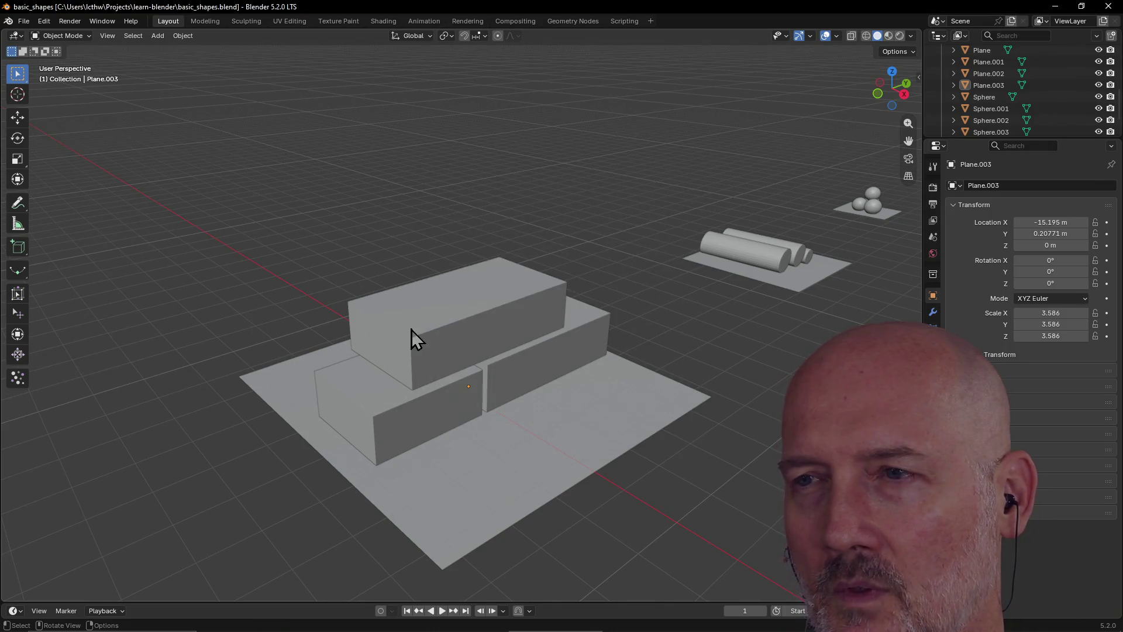
click(493, 331)
click(434, 409)
mouse_move(434, 408)
middle_down()
mouse_move(525, 412)
mouse_move(390, 431)
middle_up()
click(496, 415)
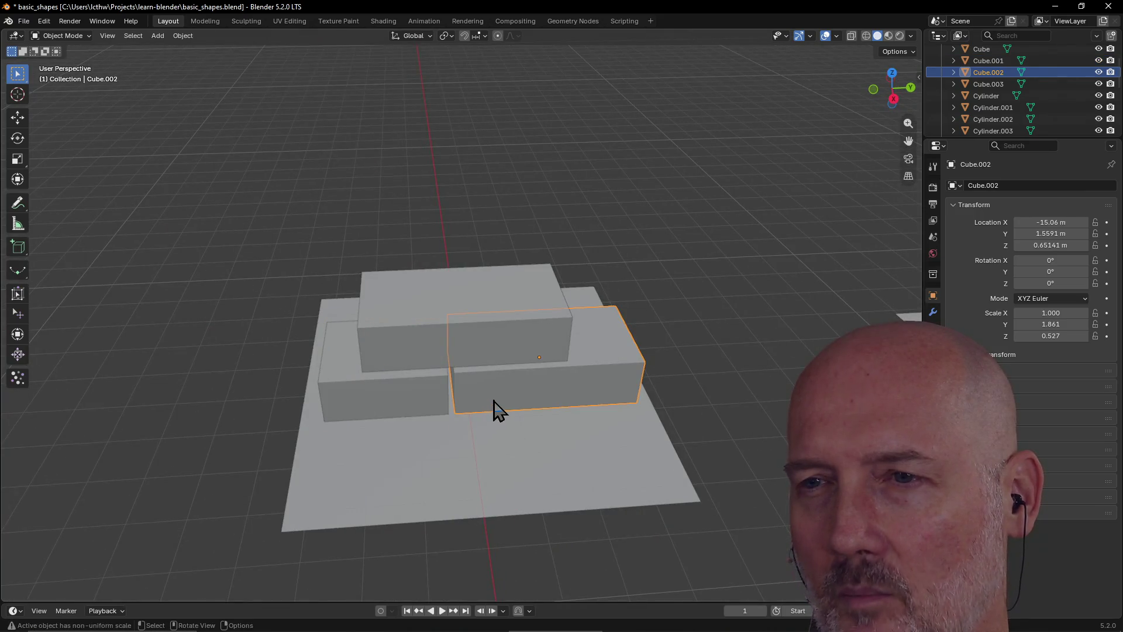
click(492, 350)
mouse_move(491, 350)
middle_down()
mouse_move(572, 320)
mouse_move(476, 321)
middle_up()
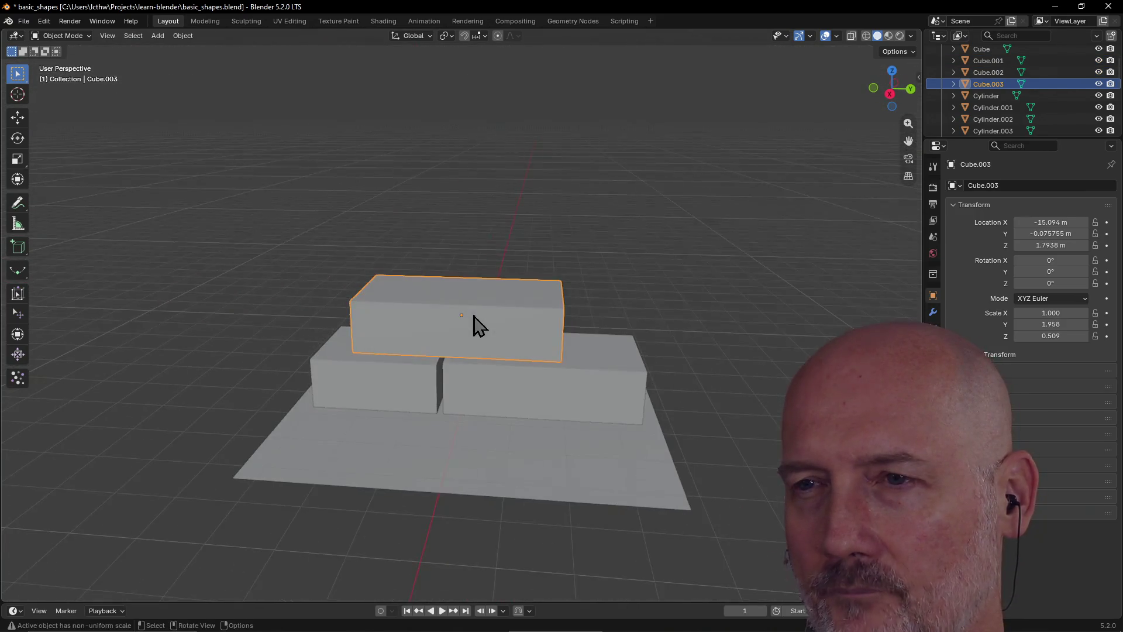
click(550, 391)
click(459, 396)
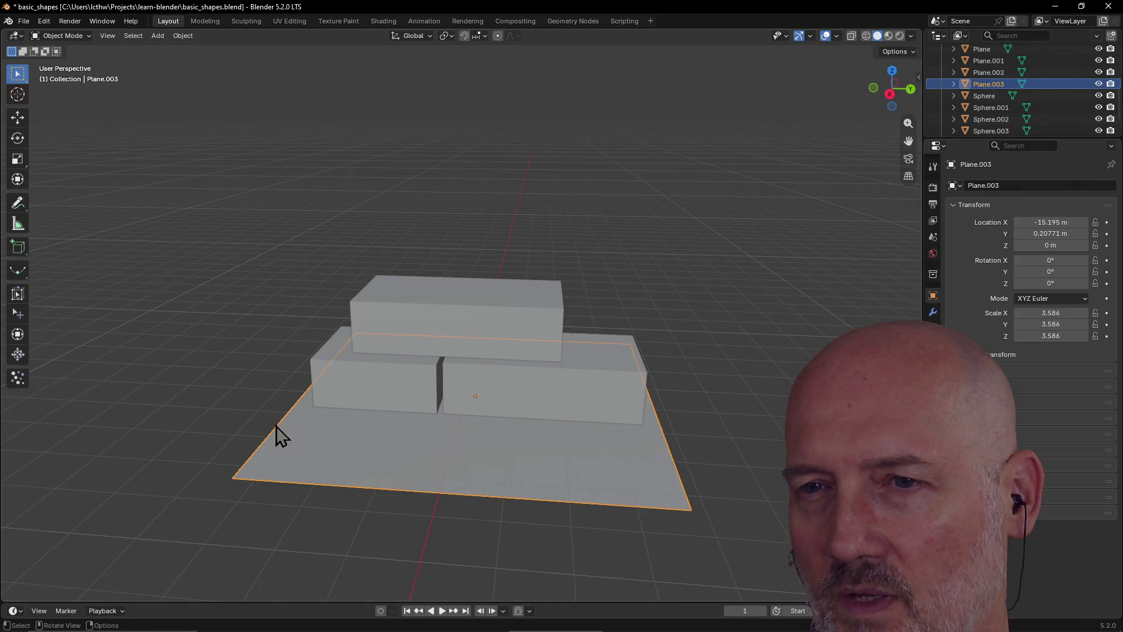
Orbit to higher, low head-on and frontal views of the brick stack
click(219, 402)
mouse_move(219, 402)
middle_down()
mouse_move(385, 394)
mouse_move(384, 439)
mouse_move(661, 334)
mouse_move(454, 324)
middle_up()
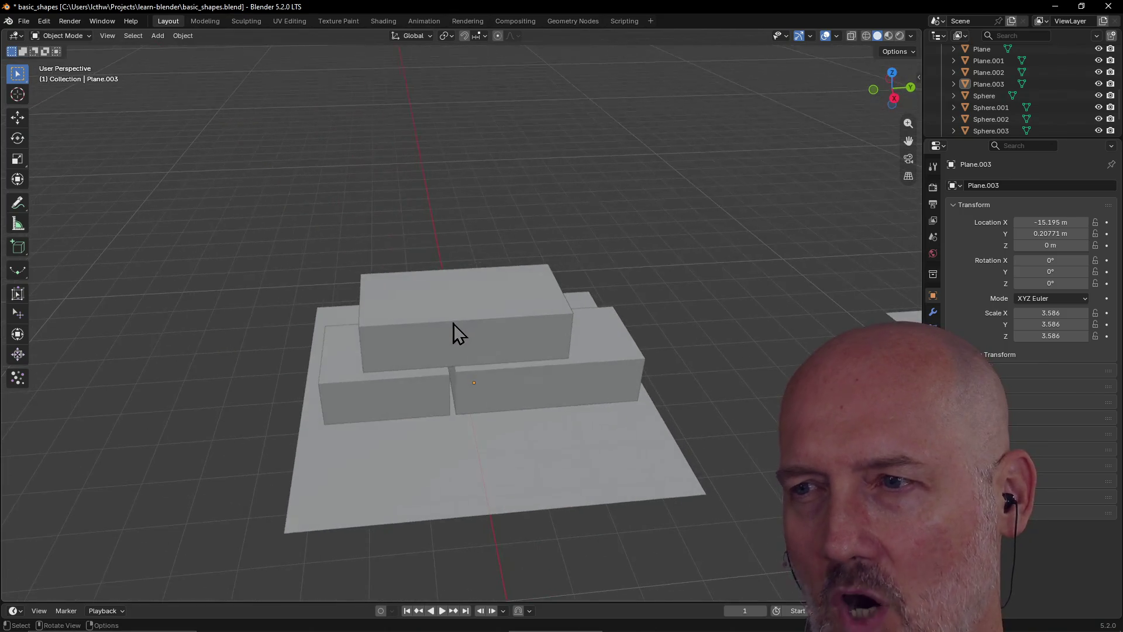
mouse_move(396, 347)
middle_down()
mouse_move(509, 341)
mouse_move(441, 341)
mouse_move(371, 376)
mouse_move(411, 359)
middle_up()
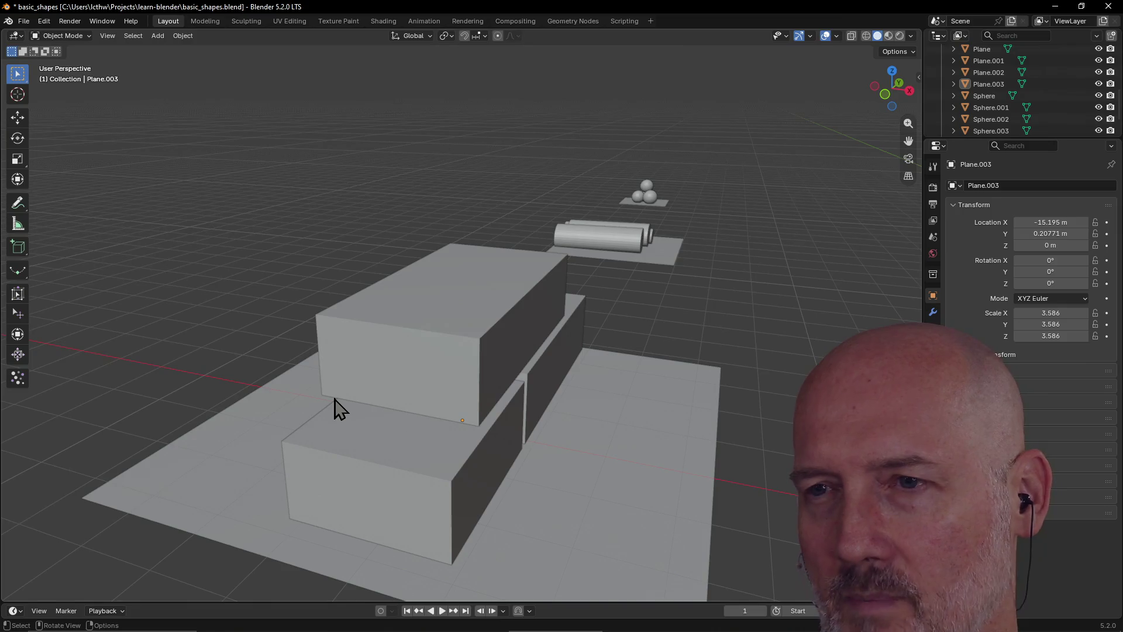
mouse_move(374, 393)
middle_down()
mouse_move(427, 351)
mouse_move(338, 363)
mouse_move(366, 341)
mouse_move(483, 333)
mouse_move(388, 366)
mouse_move(362, 358)
mouse_move(413, 351)
mouse_move(396, 371)
middle_up()
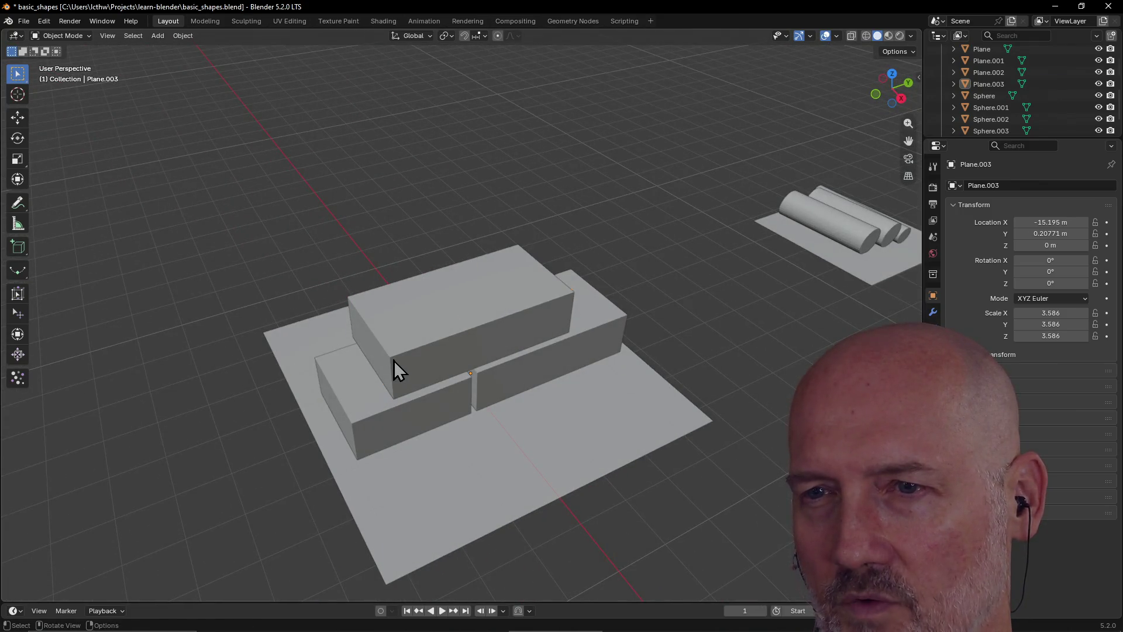
click(394, 360)
click(550, 535)
mouse_move(551, 536)
middle_down()
mouse_move(630, 511)
mouse_move(610, 470)
mouse_move(550, 506)
middle_up()
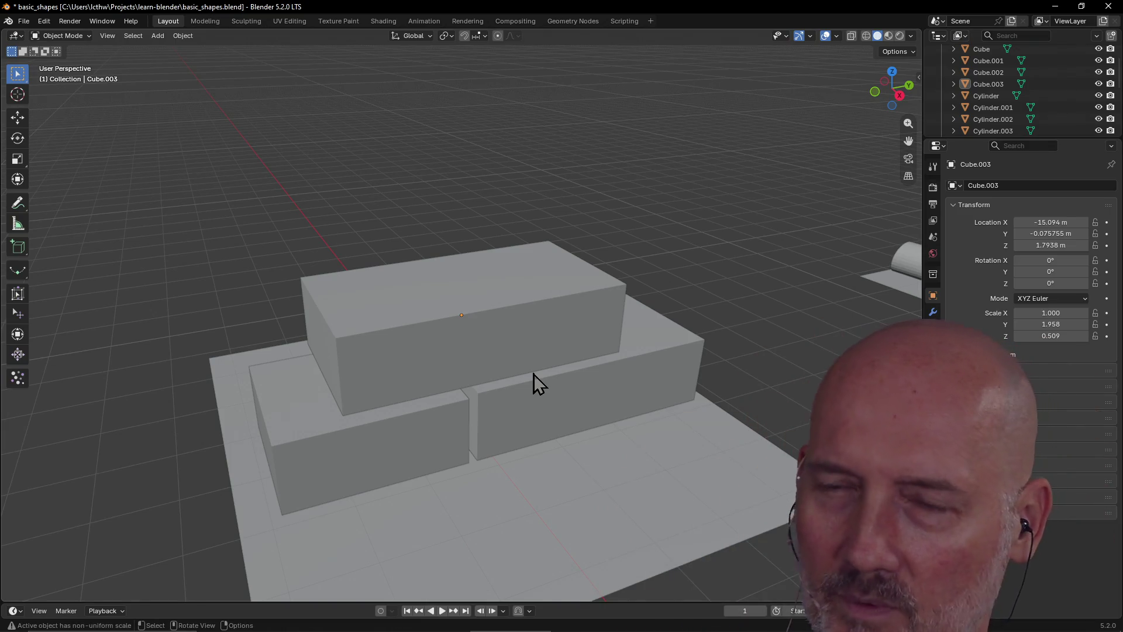
Select Plane.003 under the boxes and switch to the Sculpting workspace
click(514, 354)
click(514, 420)
scroll(504, 420, down, 2)
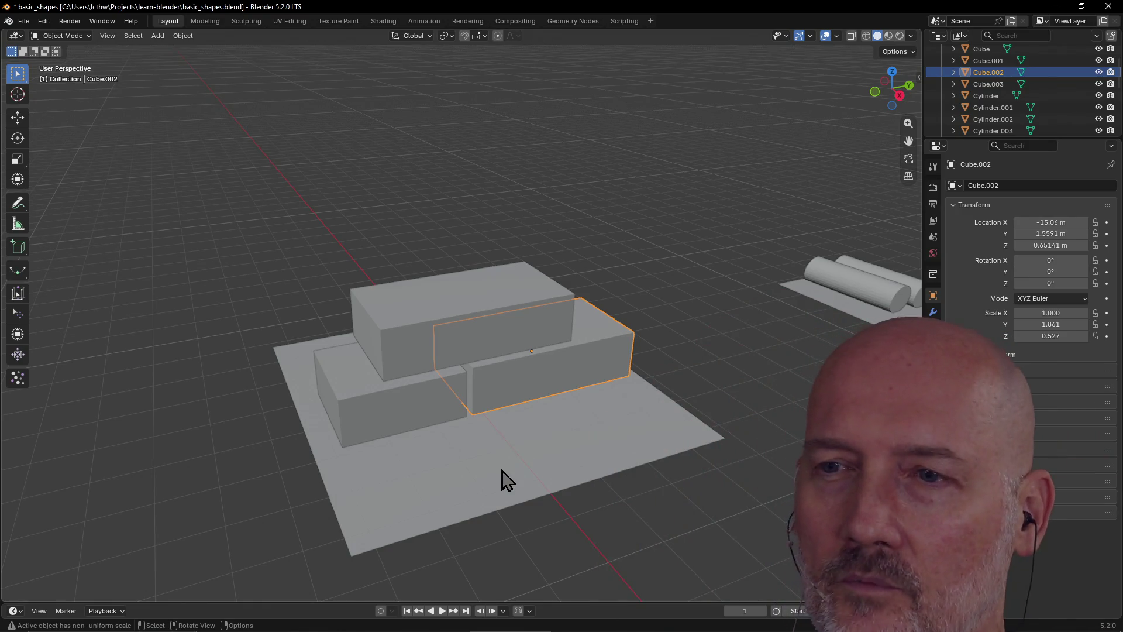
click(502, 471)
mouse_move(502, 470)
middle_down()
mouse_move(583, 464)
mouse_move(483, 452)
mouse_move(450, 396)
middle_up()
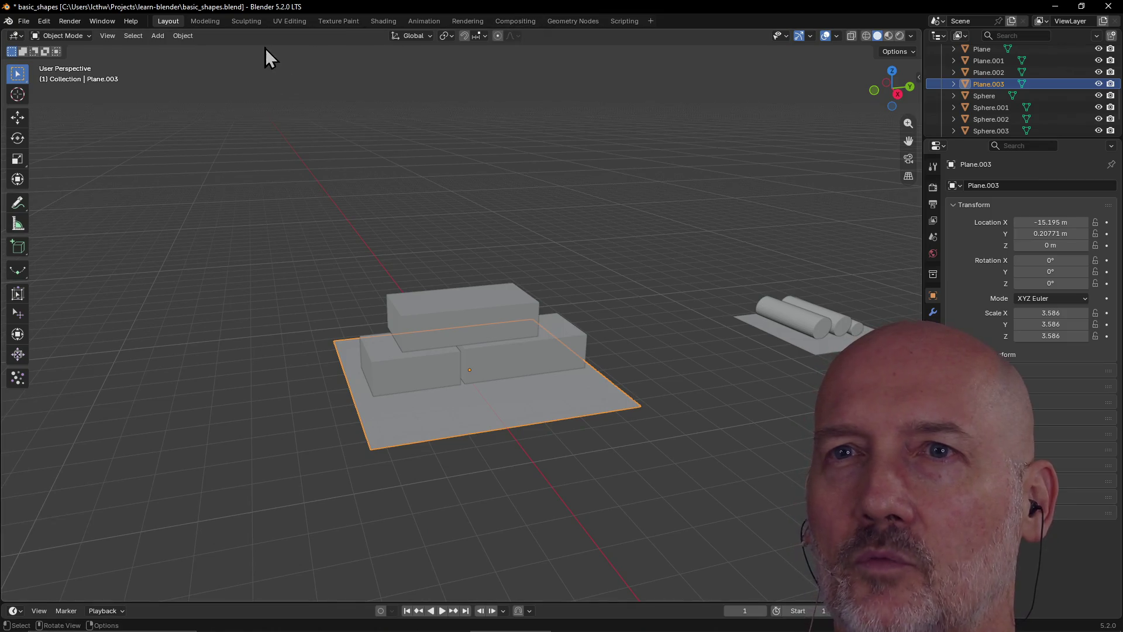
click(247, 21)
mouse_move(485, 305)
middle_down()
mouse_move(550, 363)
mouse_move(626, 338)
mouse_move(582, 309)
middle_up()
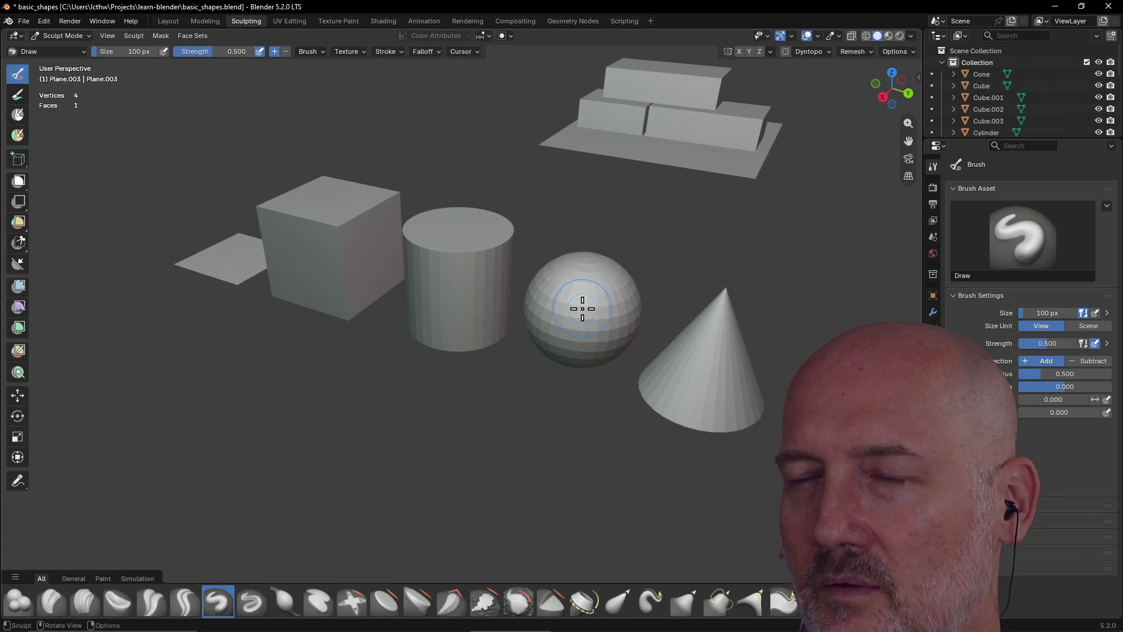